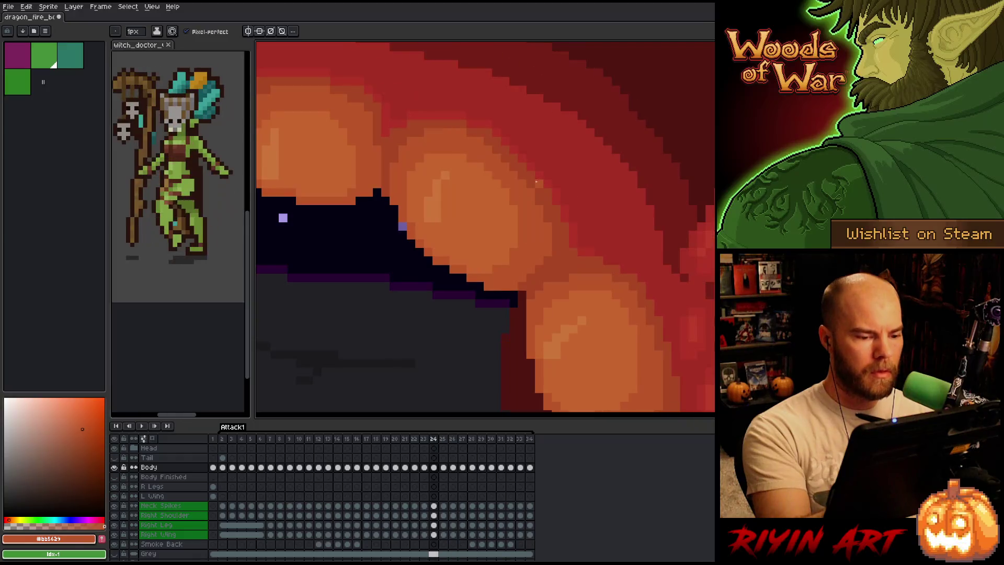
Flip back and forth across frames 24–26 to compare the fire blob's shape
{"action": "key", "text": "Right"}
{"action": "key", "text": "Left"}
{"action": "key", "text": "Right"}
{"action": "key", "text": "Left"}
{"action": "key", "text": "Right"}
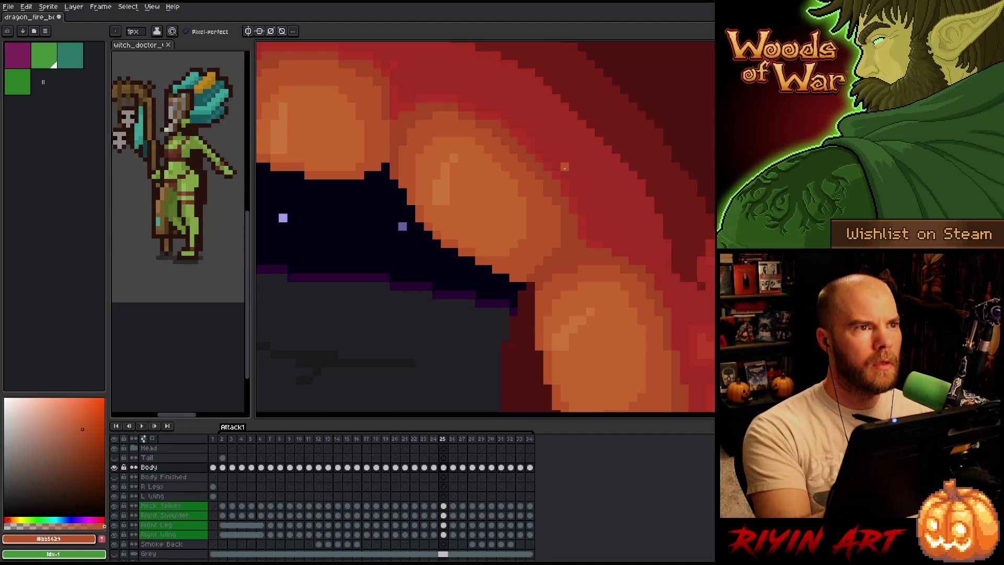
{"action": "key", "text": "Right"}
{"action": "key", "text": "Left"}
{"action": "key", "text": "Right"}
{"action": "key", "text": "Left"}
{"action": "key", "text": "Right"}
{"action": "key", "text": "Left"}
{"action": "key", "text": "Right"}
{"action": "key", "text": "Left"}
{"action": "key", "text": "Left"}
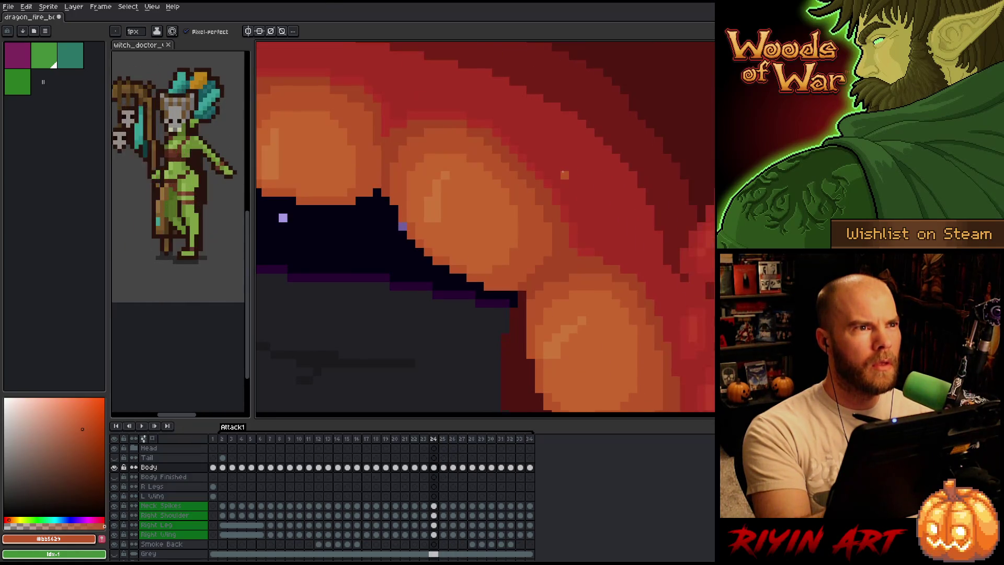
{"action": "key", "text": "Right"}
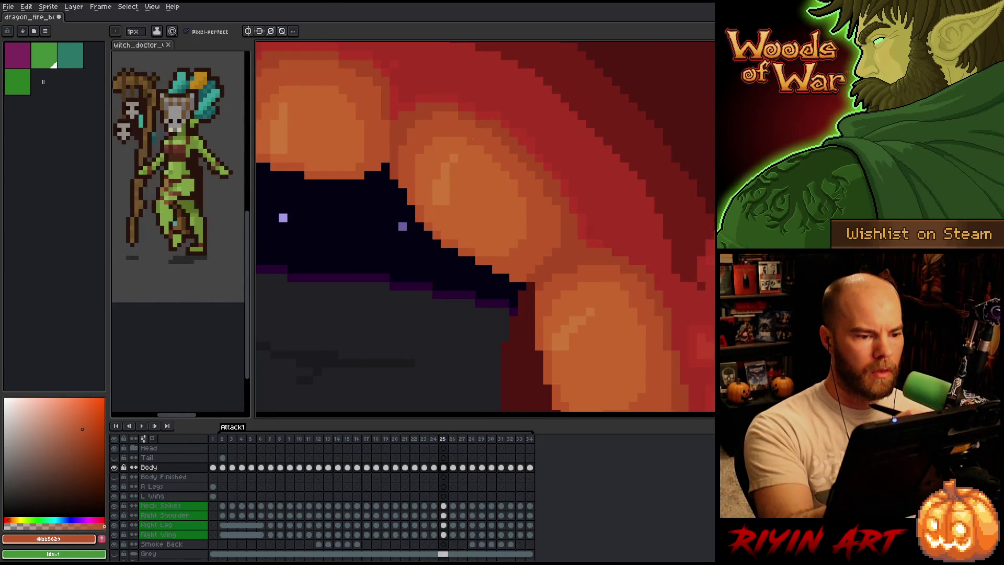
{"action": "key", "text": "Left"}
{"action": "key", "text": "Right"}
{"action": "key", "text": "Right"}
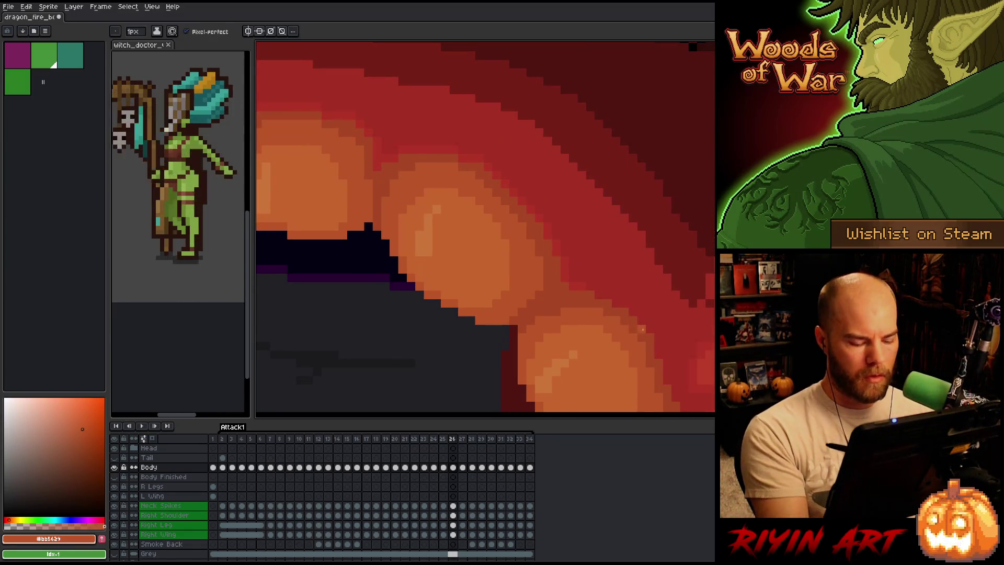
{"action": "key", "text": "Left"}
{"action": "key", "text": "Right"}
{"action": "key", "text": "Left"}
{"action": "key", "text": "Left"}
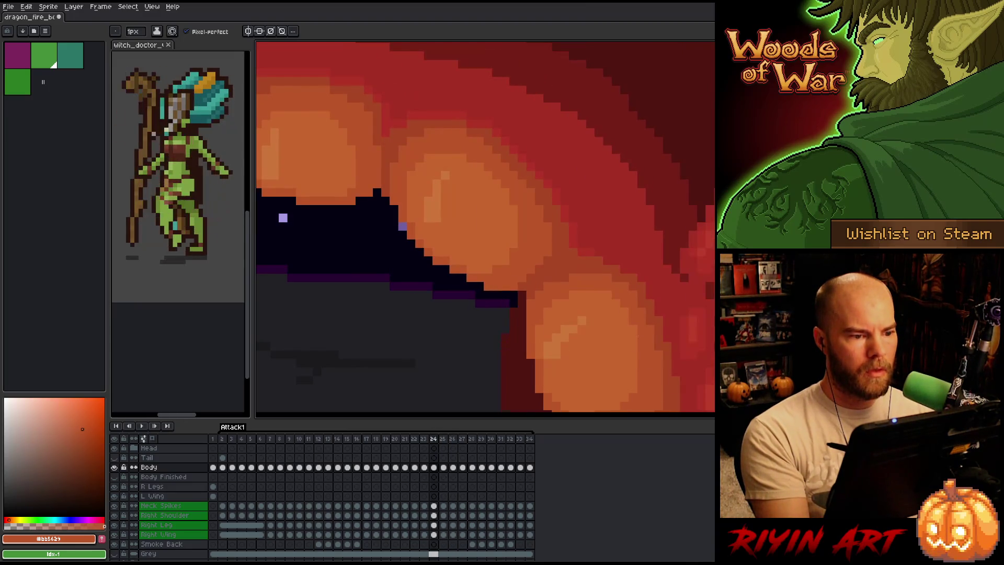
Eyedropper the darker orange-red on frame 25 and the deep red on frame 26
{"action": "key", "text": "Right"}
{"action": "key", "text": "i"}
{"action": "left_click", "coordinate": [455, 105]}
{"action": "key", "text": "b"}
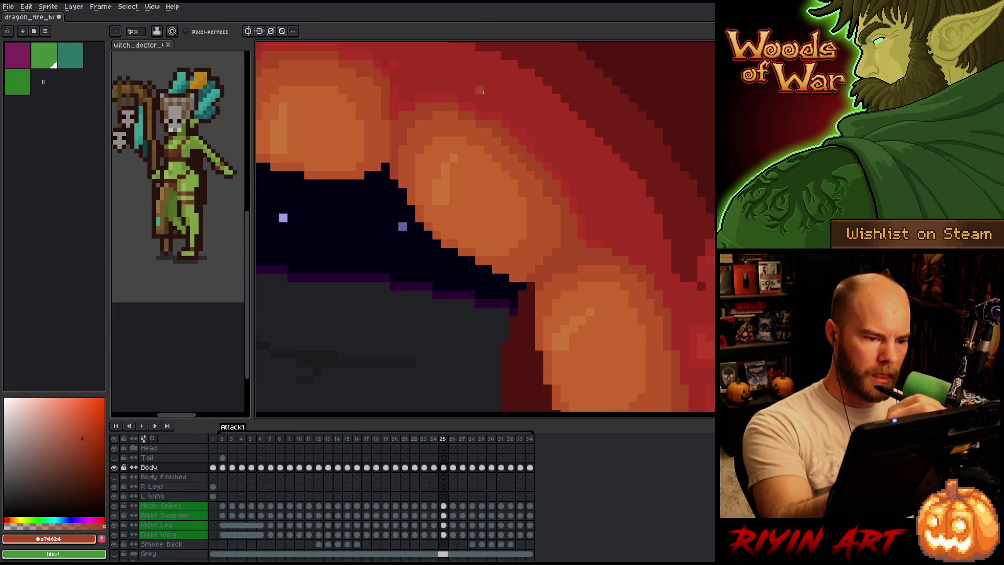
{"action": "key", "text": "Right"}
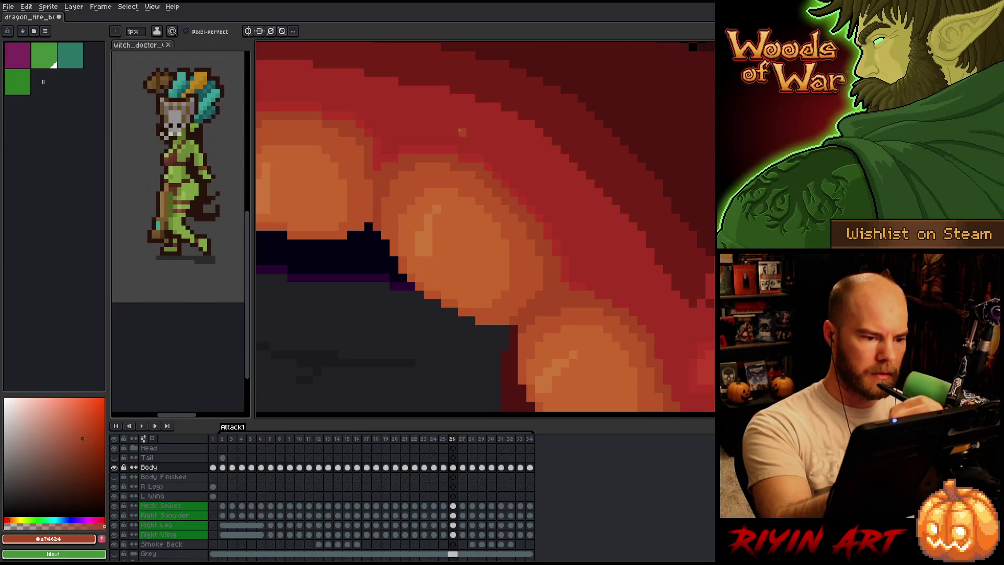
{"action": "left_click", "coordinate": [478, 152], "text": "alt"}
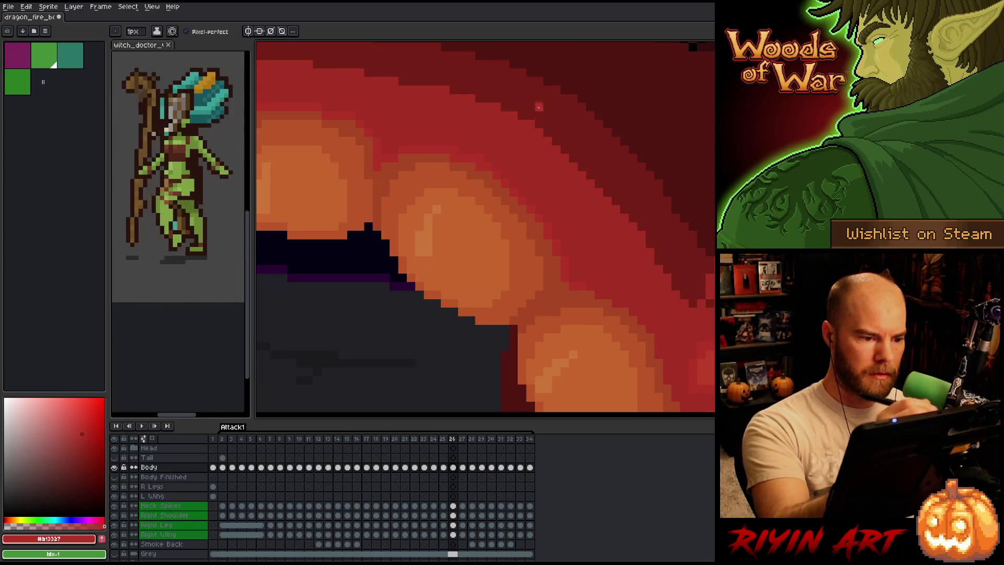
Step through frames 22–27 to review the fire's progression, settling on frame 26
{"action": "key", "text": "Left"}
{"action": "key", "text": "Left"}
{"action": "key", "text": "Left"}
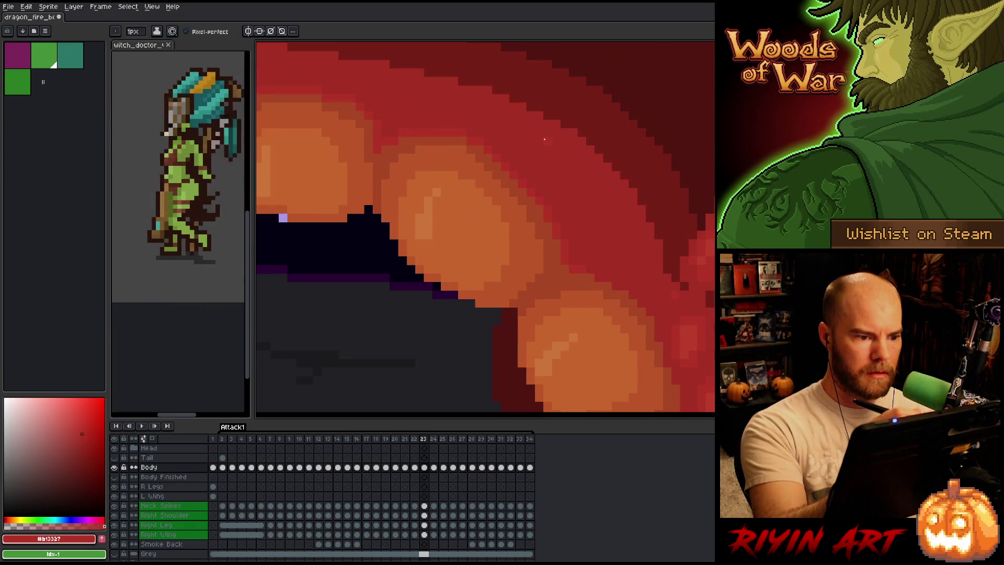
{"action": "key", "text": "Right"}
{"action": "key", "text": "Right"}
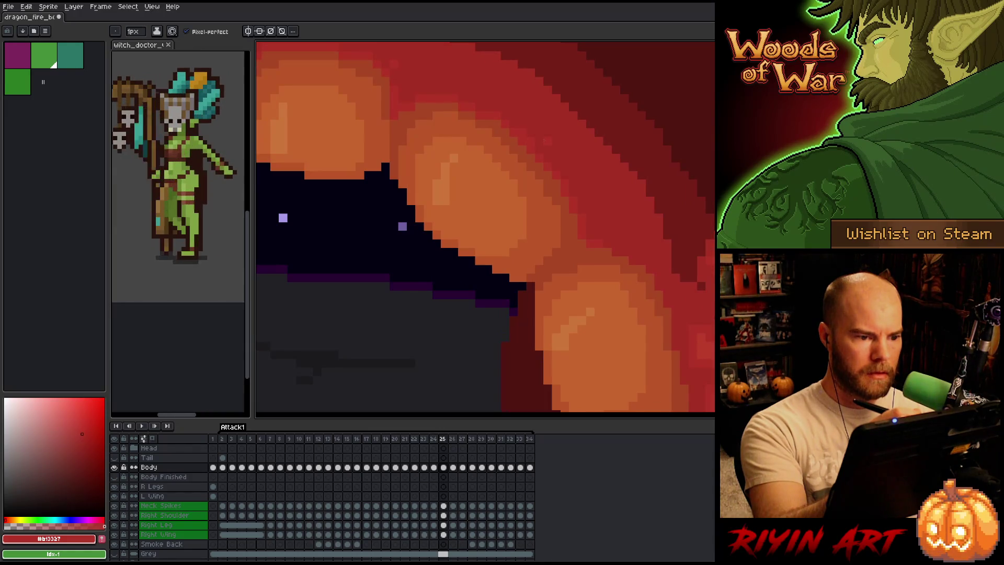
{"action": "key", "text": "Right"}
{"action": "key", "text": "Right"}
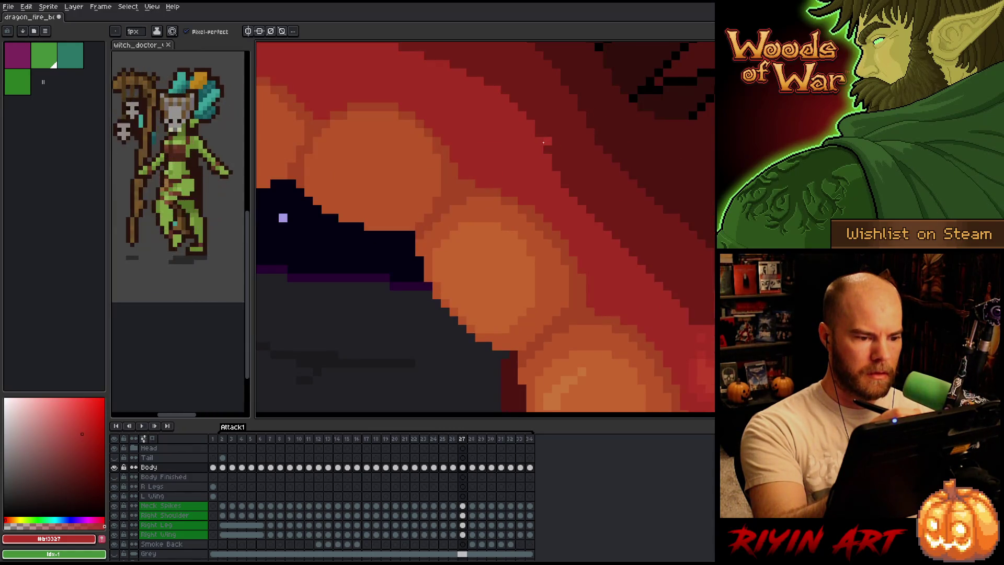
{"action": "key", "text": "Left"}
{"action": "key", "text": "Left"}
{"action": "key", "text": "Left"}
{"action": "key", "text": "Right"}
{"action": "key", "text": "Left"}
{"action": "key", "text": "Left"}
{"action": "key", "text": "Right"}
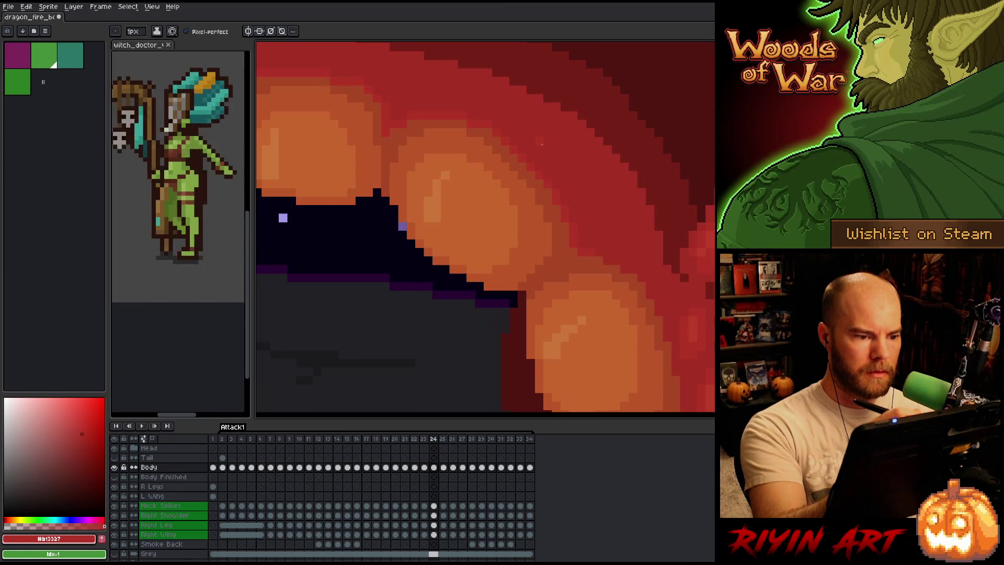
{"action": "key", "text": "Left"}
{"action": "key", "text": "Left"}
{"action": "key", "text": "Right"}
{"action": "key", "text": "Right"}
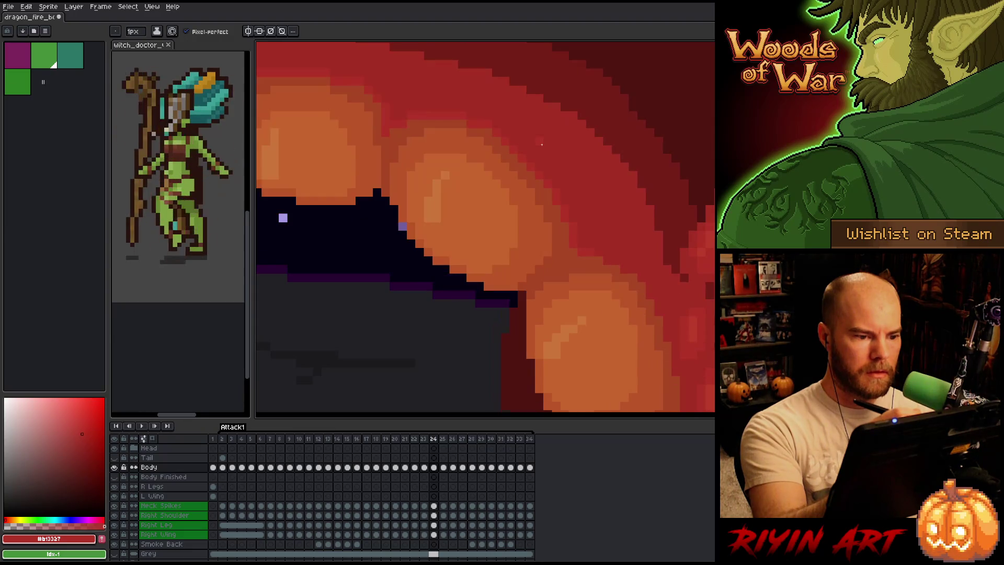
{"action": "key", "text": "Right"}
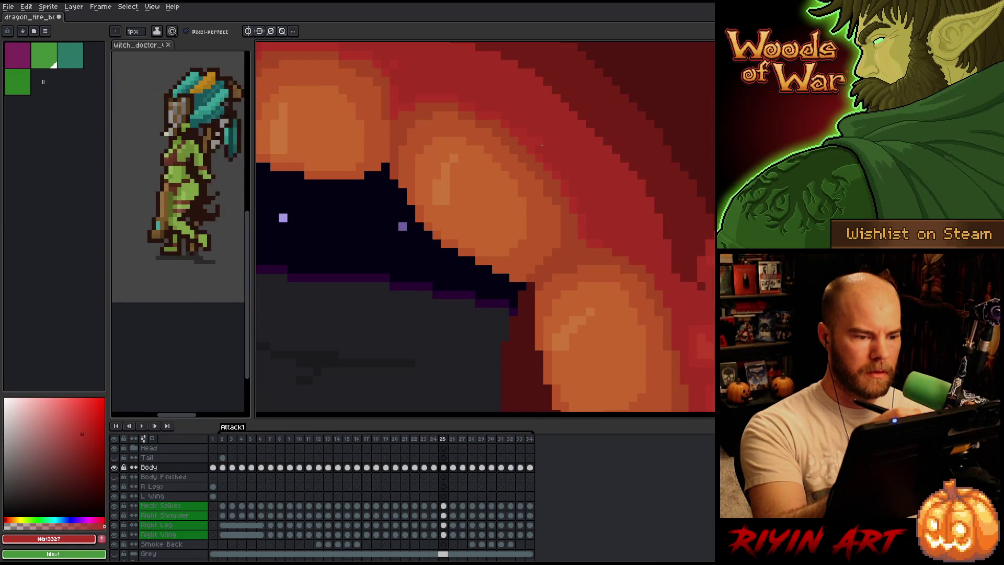
{"action": "key", "text": "Right"}
{"action": "key", "text": "Left"}
{"action": "key", "text": "Right"}
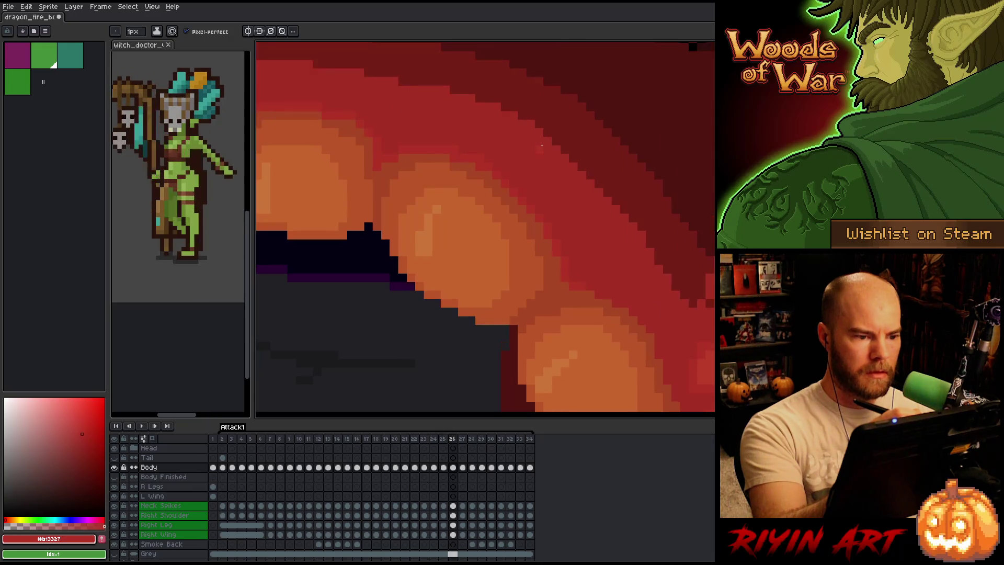
{"action": "key", "text": "Left"}
{"action": "key", "text": "Right"}
{"action": "key", "text": "Left"}
{"action": "key", "text": "Right"}
Move to frame 27, sample its light orange, and compare it with its neighbour
{"action": "key", "text": "Right"}
{"action": "key", "text": "Left"}
{"action": "key", "text": "Right"}
{"action": "key", "text": "Left"}
{"action": "key", "text": "Right"}
{"action": "left_click", "coordinate": [527, 282], "text": "alt"}
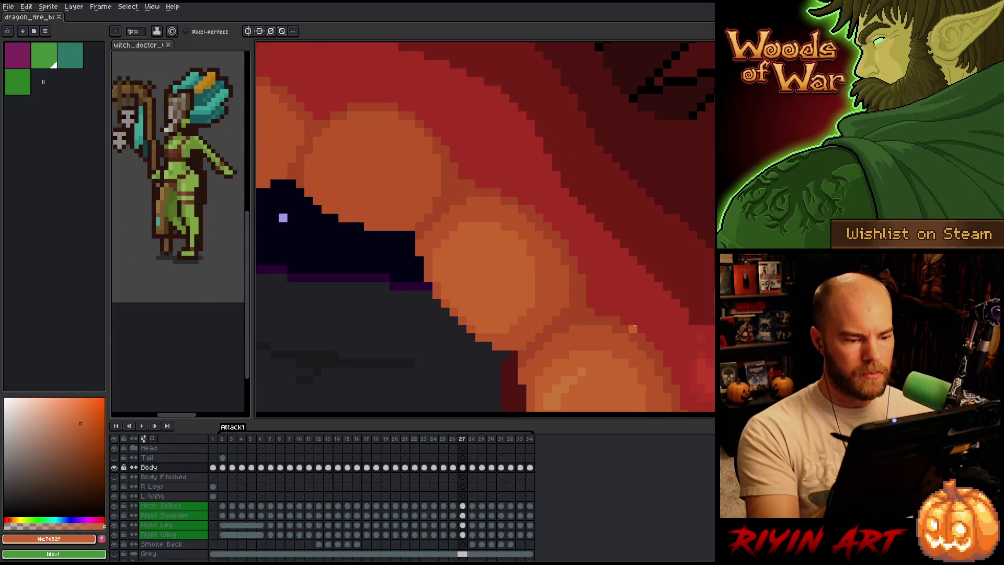
{"action": "key", "text": "Left"}
{"action": "key", "text": "Right"}
{"action": "key", "text": "Left"}
{"action": "key", "text": "Right"}
{"action": "key", "text": "Left"}
{"action": "key", "text": "Right"}
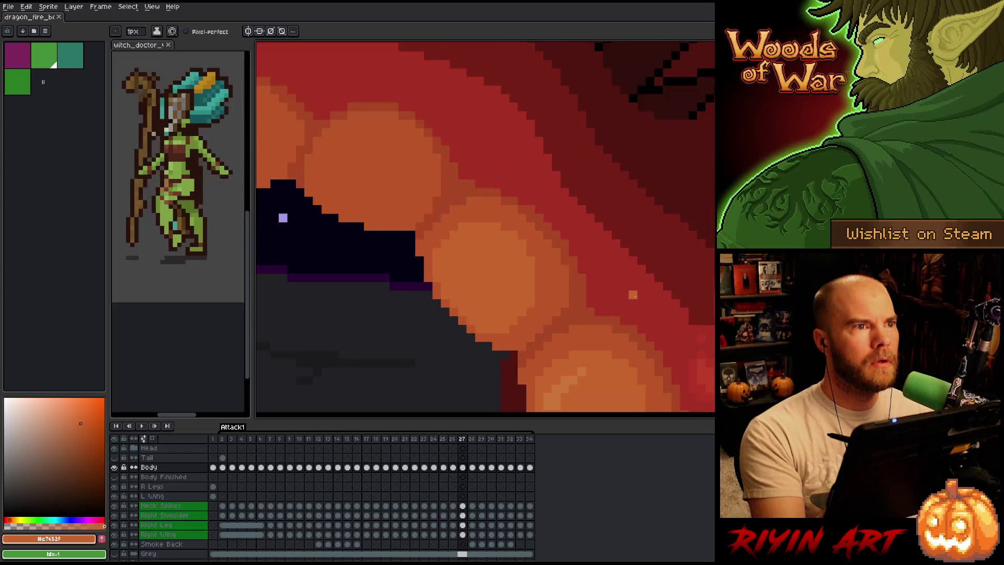
Compare frames 26–28 by flipping between them, ending on frame 27
{"action": "key", "text": "Left"}
{"action": "key", "text": "Right"}
{"action": "key", "text": "Left"}
{"action": "key", "text": "Right"}
{"action": "key", "text": "Left"}
{"action": "key", "text": "Right"}
{"action": "key", "text": "Right"}
{"action": "key", "text": "Left"}
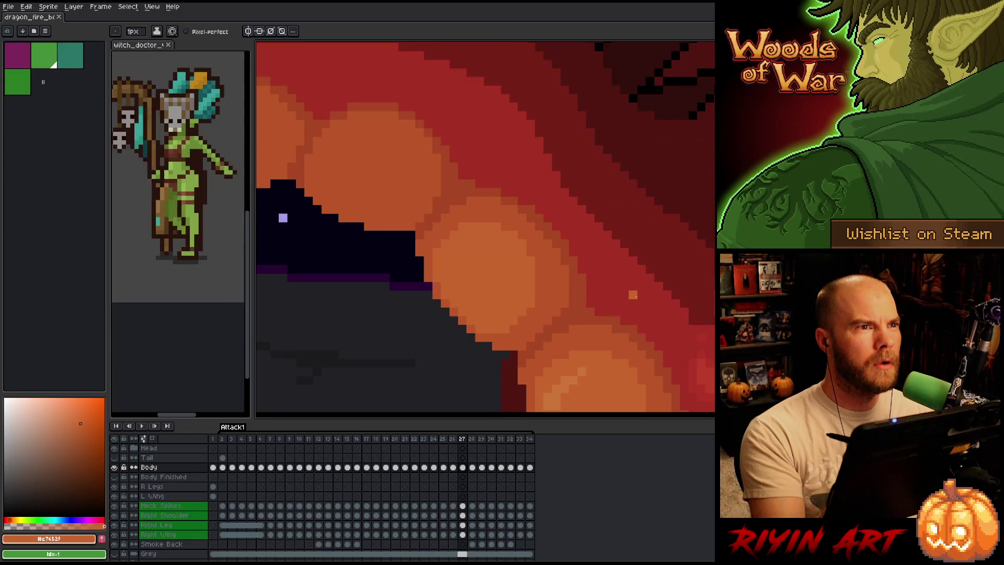
{"action": "key", "text": "Right"}
{"action": "key", "text": "Left"}
{"action": "key", "text": "Right"}
{"action": "key", "text": "Left"}
{"action": "key", "text": "Right"}
{"action": "key", "text": "Left"}
{"action": "key", "text": "Left"}
{"action": "key", "text": "Left"}
{"action": "key", "text": "Left"}
{"action": "key", "text": "Left"}
{"action": "key", "text": "Right"}
{"action": "key", "text": "Right"}
{"action": "key", "text": "Right"}
{"action": "key", "text": "Right"}
{"action": "key", "text": "Right"}
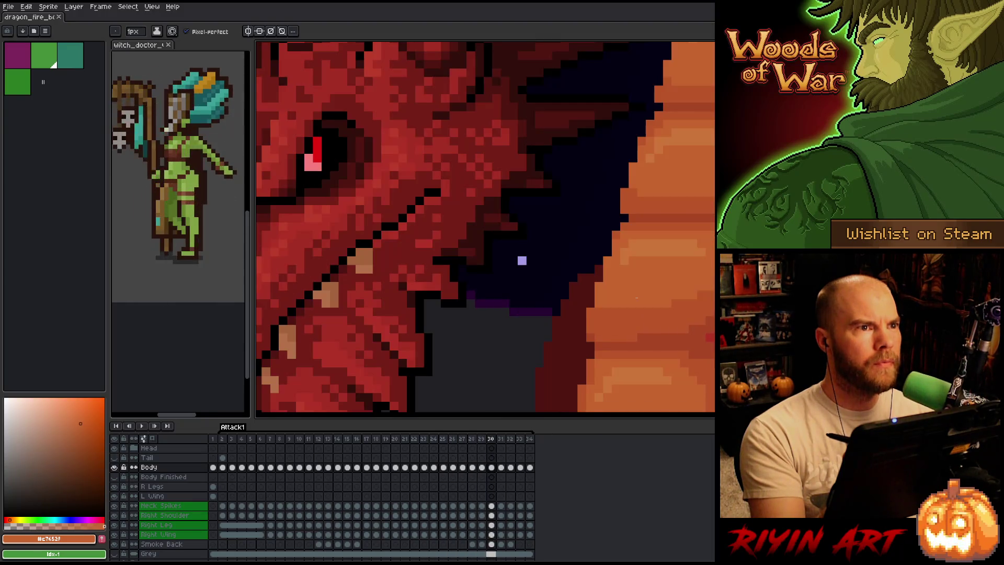
{"action": "key", "text": "Left"}
{"action": "key", "text": "Right"}
{"action": "key", "text": "Left"}
{"action": "key", "text": "Left"}
{"action": "key", "text": "Left"}
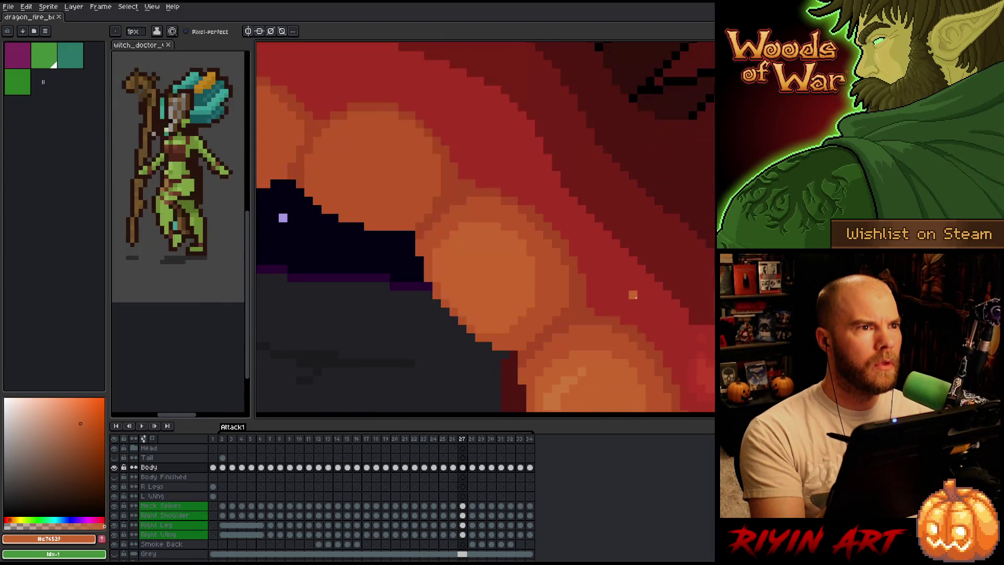
{"action": "key", "text": "Left"}
{"action": "key", "text": "Right"}
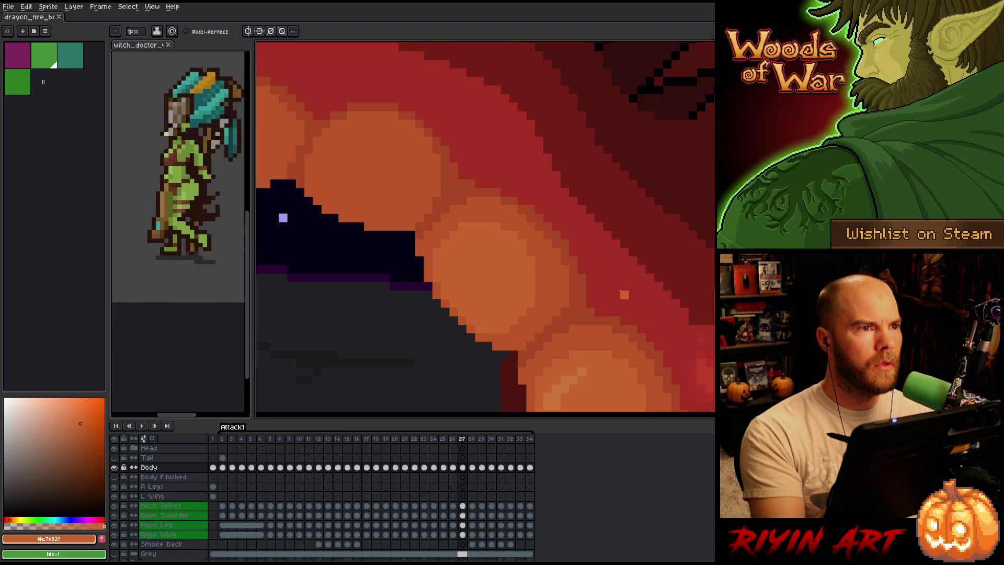
Paint darker orange pixels along the fire blob's edge on frame 27, then recheck against frame 26
{"action": "left_click", "coordinate": [518, 334], "text": "alt"}
{"action": "left_click_drag", "start_coordinate": [505, 329], "coordinate": [528, 306]}
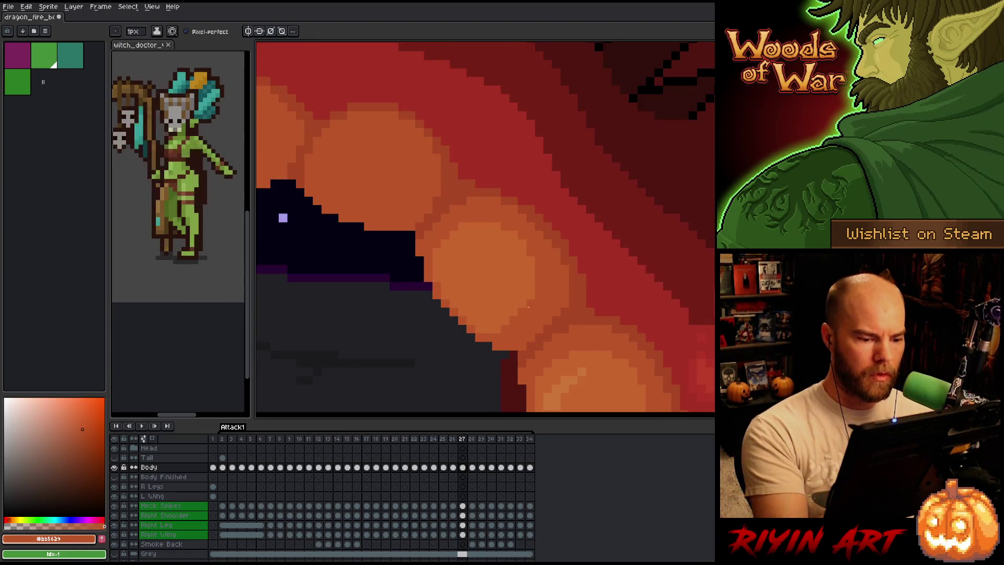
{"action": "left_click", "coordinate": [523, 277], "text": "alt"}
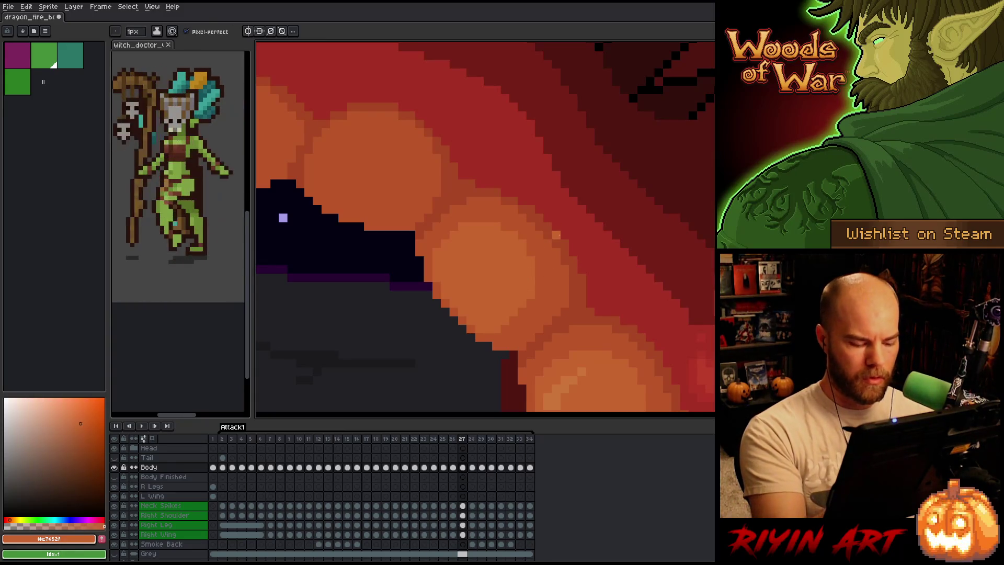
{"action": "key", "text": "Left"}
{"action": "left_click", "coordinate": [486, 305], "text": "alt"}
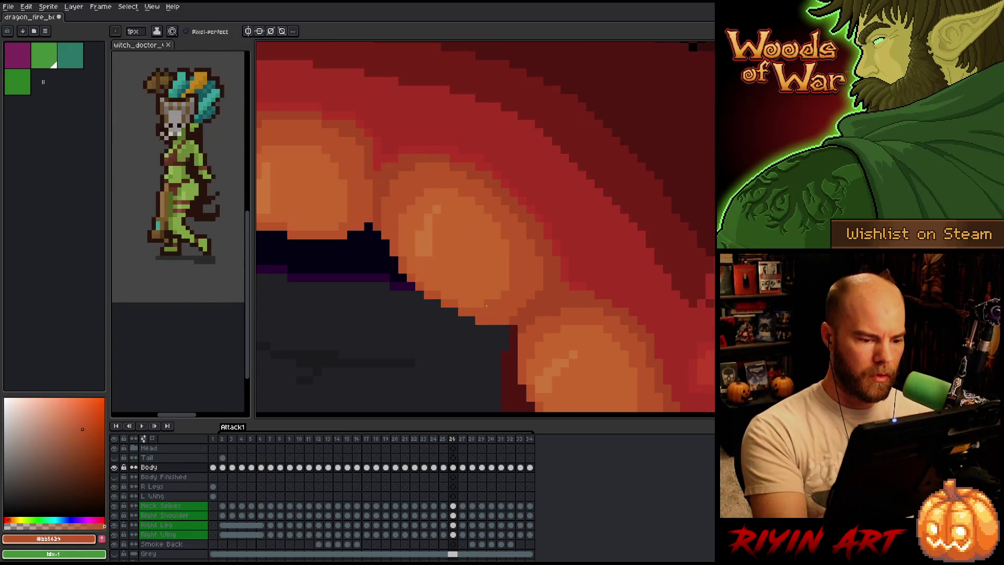
{"action": "key", "text": "Right"}
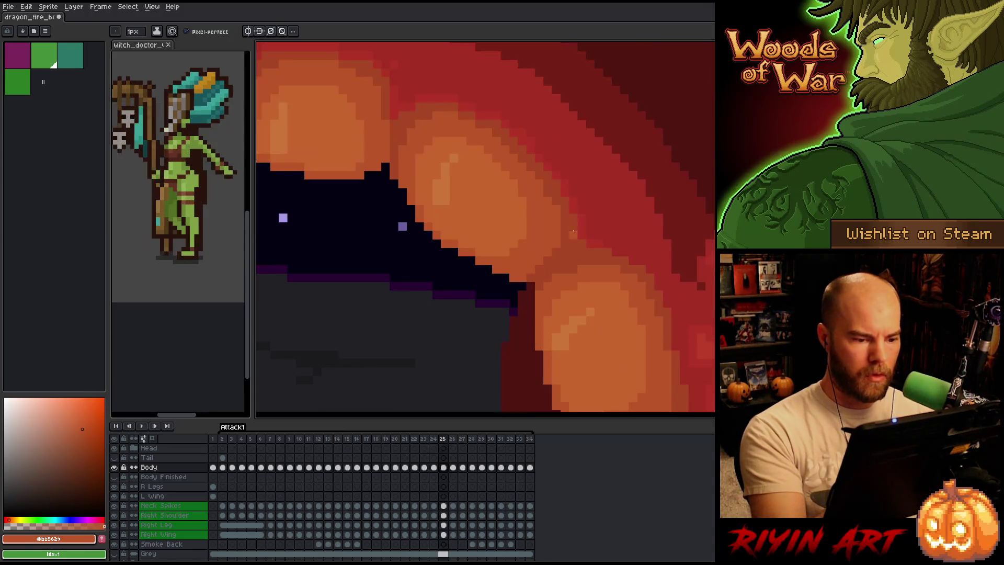
{"action": "key", "text": "Left"}
{"action": "key", "text": "Right"}
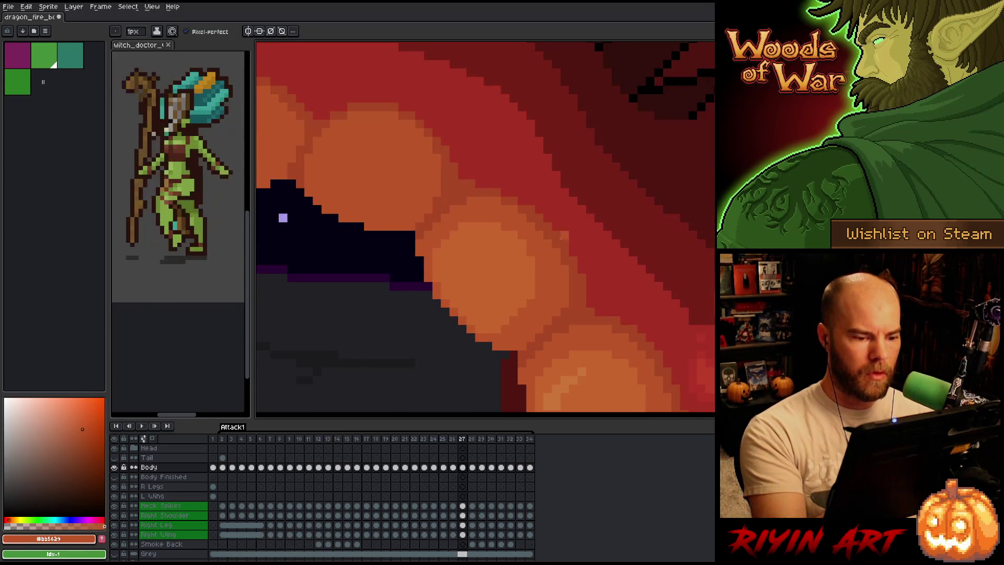
{"action": "left_click", "coordinate": [515, 286], "text": "alt"}
{"action": "key", "text": "Right"}
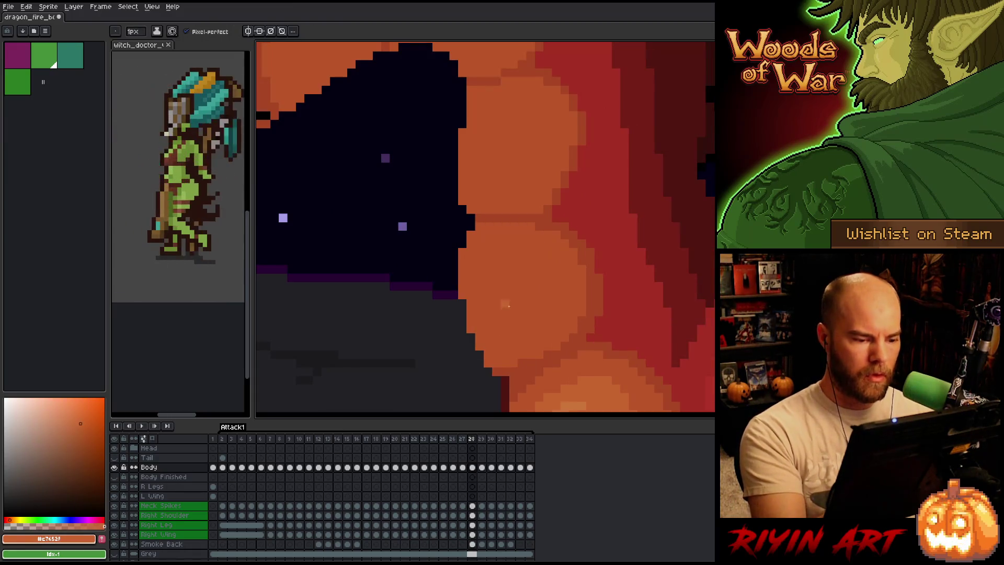
{"action": "mouse_move", "coordinate": [487, 335]}
{"action": "left_mouse_down"}
{"action": "mouse_move", "coordinate": [549, 284]}
{"action": "mouse_move", "coordinate": [503, 240]}
{"action": "mouse_move", "coordinate": [471, 272]}
{"action": "mouse_move", "coordinate": [475, 302]}
{"action": "left_mouse_up"}
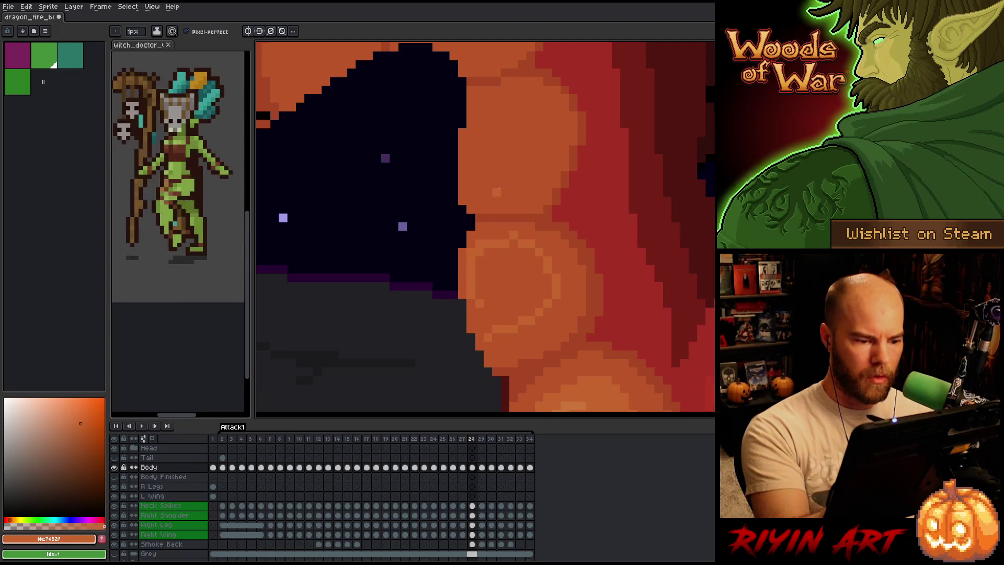
{"action": "left_click", "coordinate": [514, 278]}
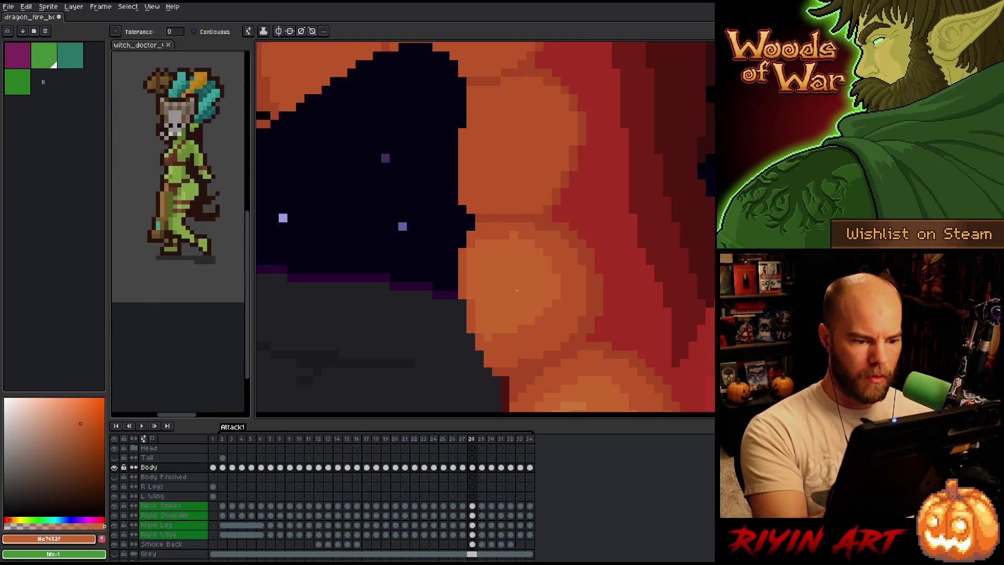
{"action": "left_click", "coordinate": [523, 224], "text": "alt"}
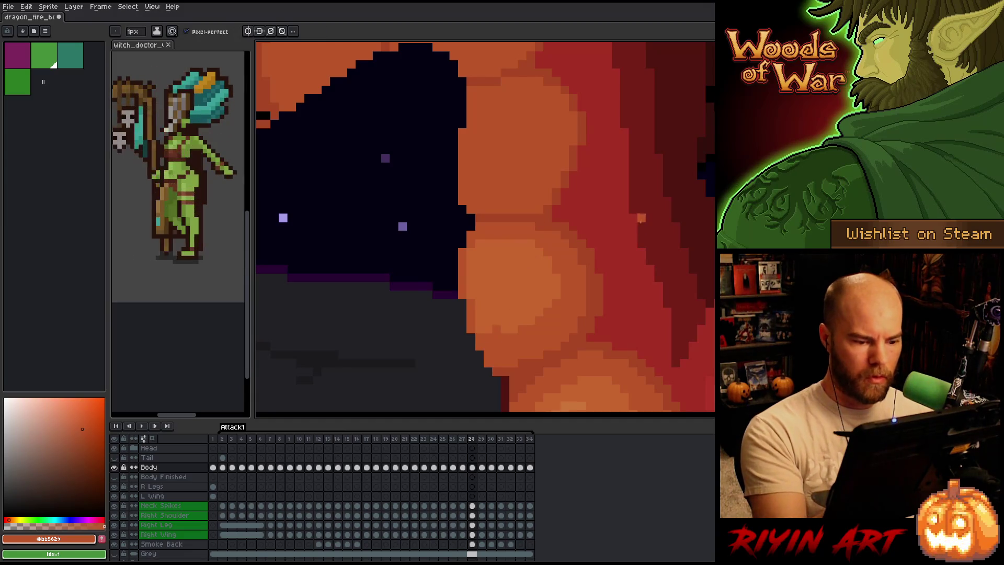
{"action": "left_click", "coordinate": [573, 268], "text": "alt"}
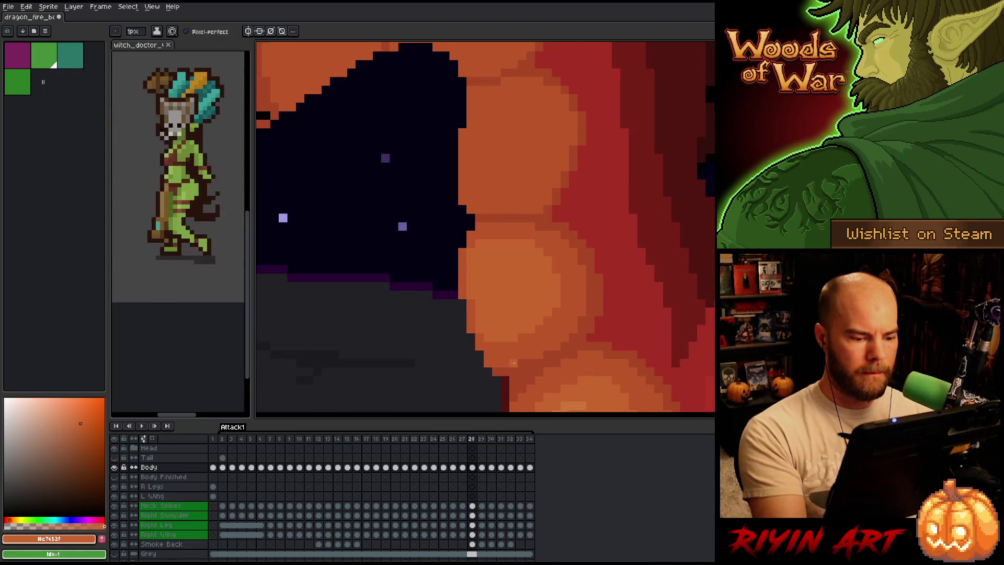
{"action": "key", "text": "e"}
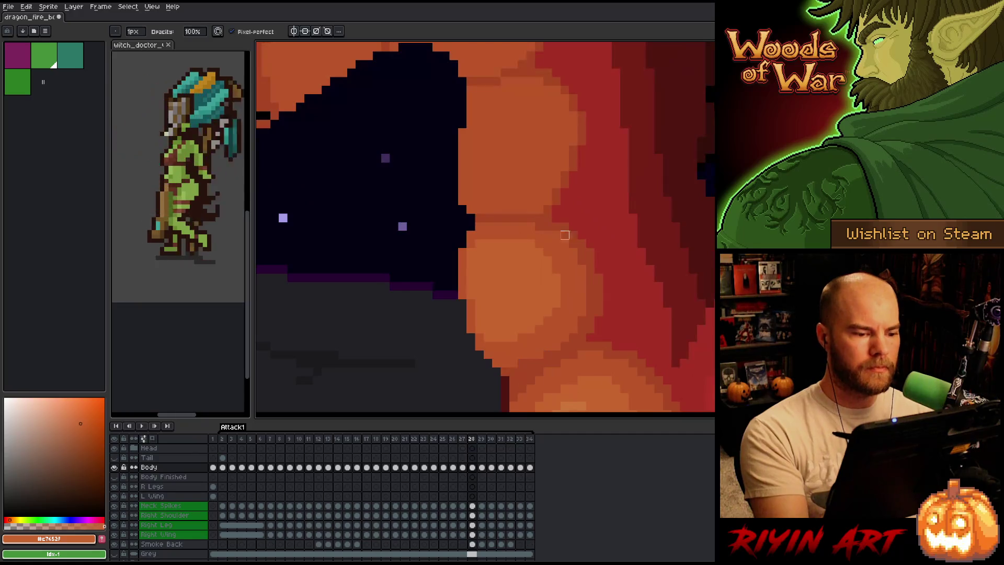
{"action": "left_click", "coordinate": [479, 218]}
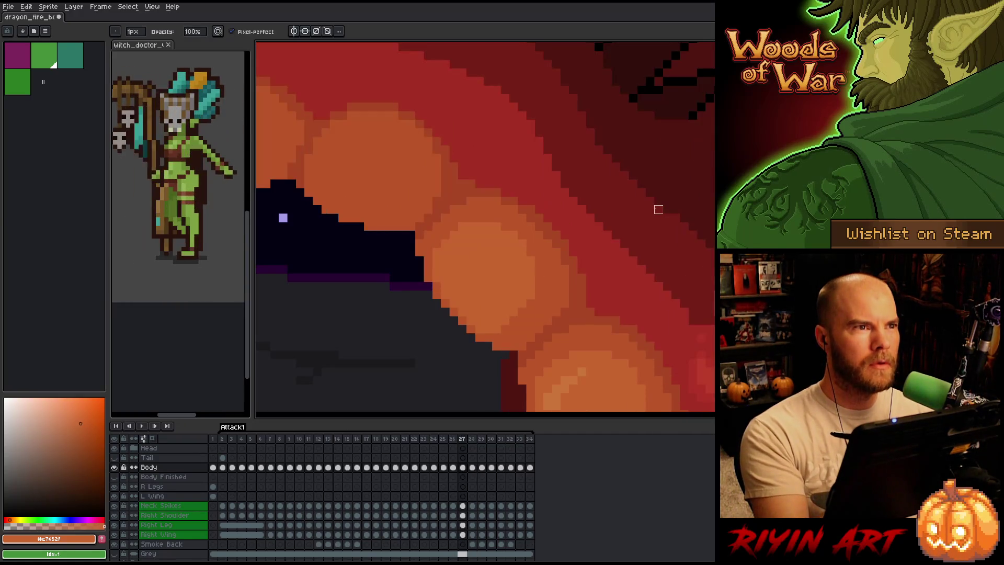
{"action": "key", "text": "ctrl+z"}
{"action": "key", "text": "Left"}
{"action": "key", "text": "Right"}
{"action": "key", "text": "Left"}
{"action": "key", "text": "Right"}
{"action": "key", "text": "Left"}
{"action": "key", "text": "Right"}
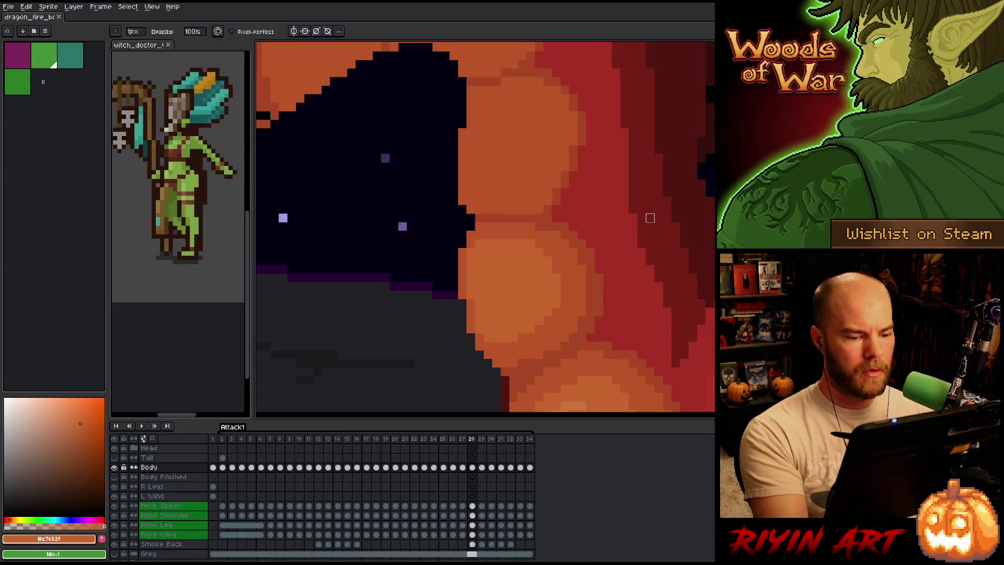
{"action": "key", "text": "Left"}
{"action": "key", "text": "Right"}
{"action": "key", "text": "Left"}
{"action": "key", "text": "Right"}
{"action": "key", "text": "Left"}
{"action": "key", "text": "Right"}
{"action": "key", "text": "Left"}
{"action": "key", "text": "Right"}
{"action": "left_click", "coordinate": [565, 227], "text": "alt"}
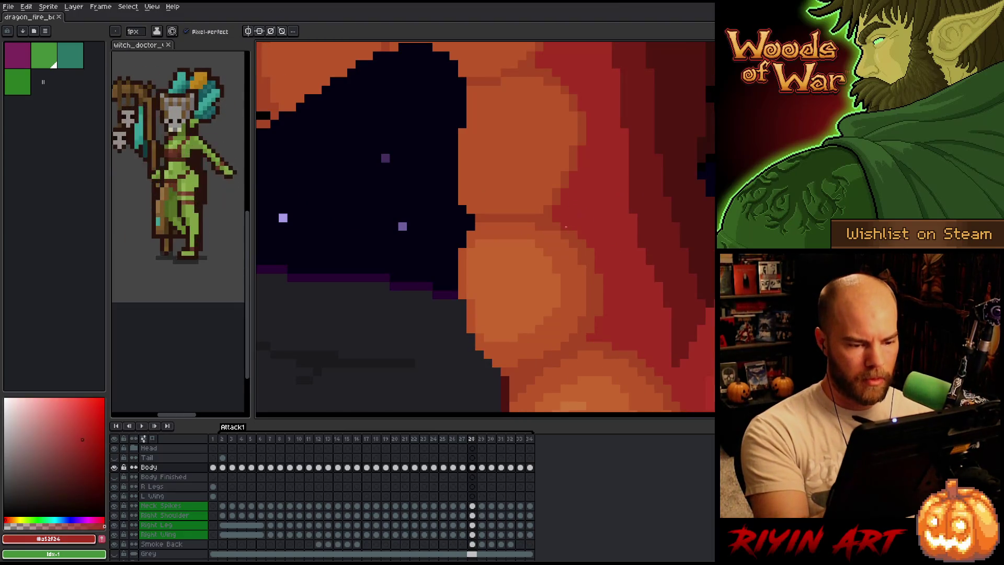
{"action": "key", "text": "Left"}
{"action": "key", "text": "Right"}
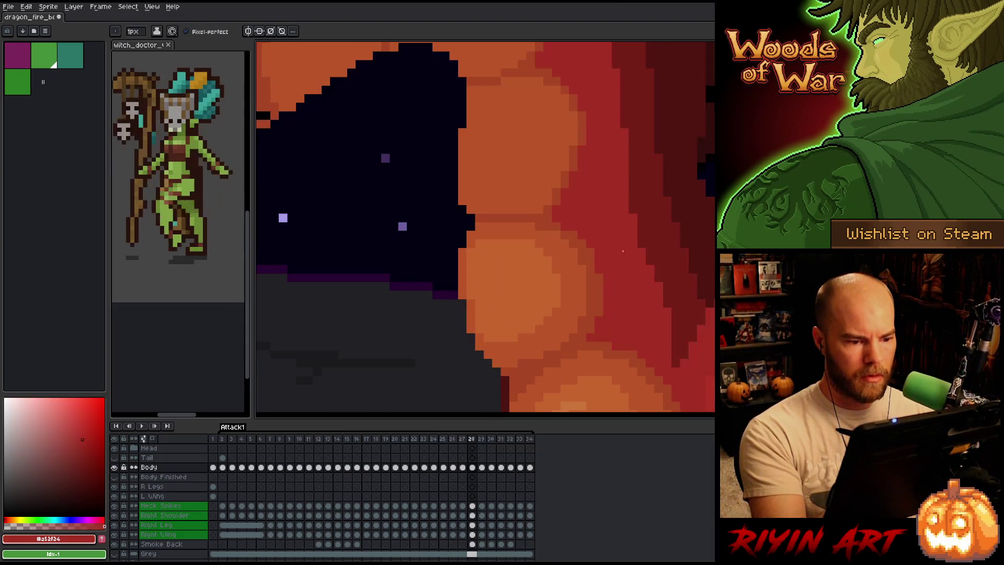
{"action": "key", "text": "Left"}
{"action": "key", "text": "Right"}
{"action": "key", "text": "Left"}
{"action": "key", "text": "Right"}
{"action": "key", "text": "Left"}
{"action": "key", "text": "Right"}
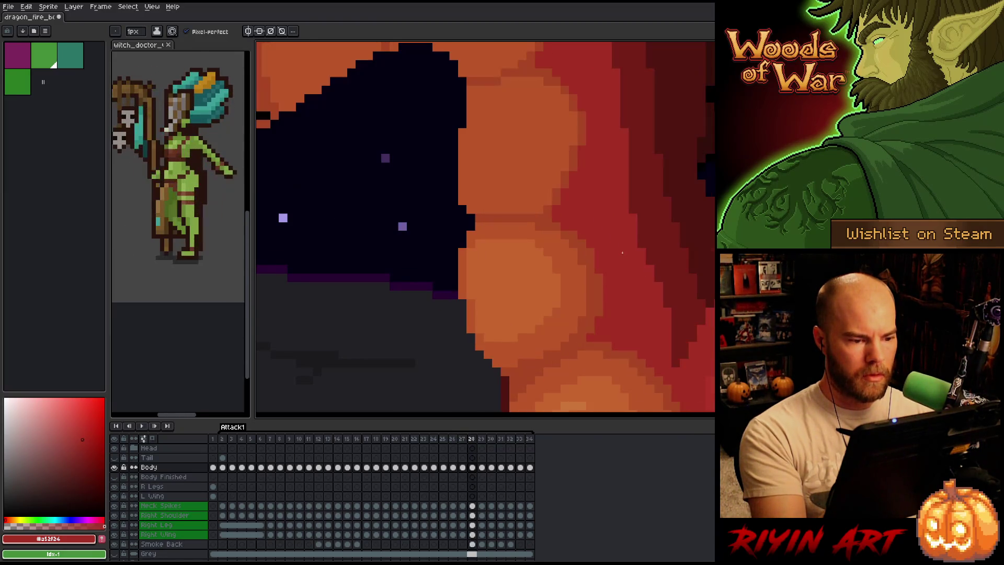
{"action": "key", "text": "Left"}
{"action": "key", "text": "Right"}
{"action": "key", "text": "Left"}
{"action": "key", "text": "Right"}
{"action": "key", "text": "Left"}
{"action": "key", "text": "Right"}
{"action": "key", "text": "Left"}
{"action": "key", "text": "Right"}
{"action": "key", "text": "Left"}
{"action": "key", "text": "Right"}
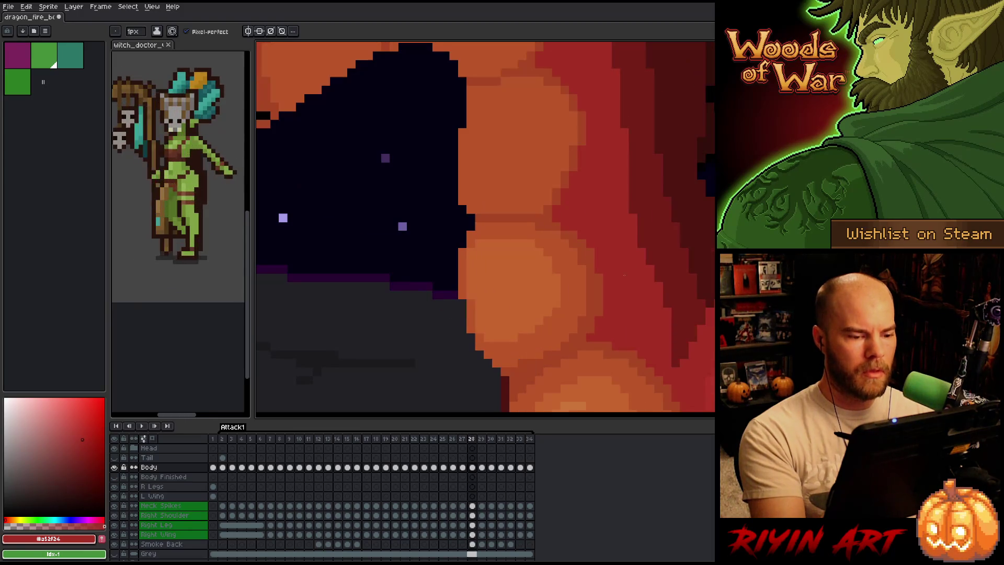
{"action": "key", "text": "Left"}
{"action": "key", "text": "Right"}
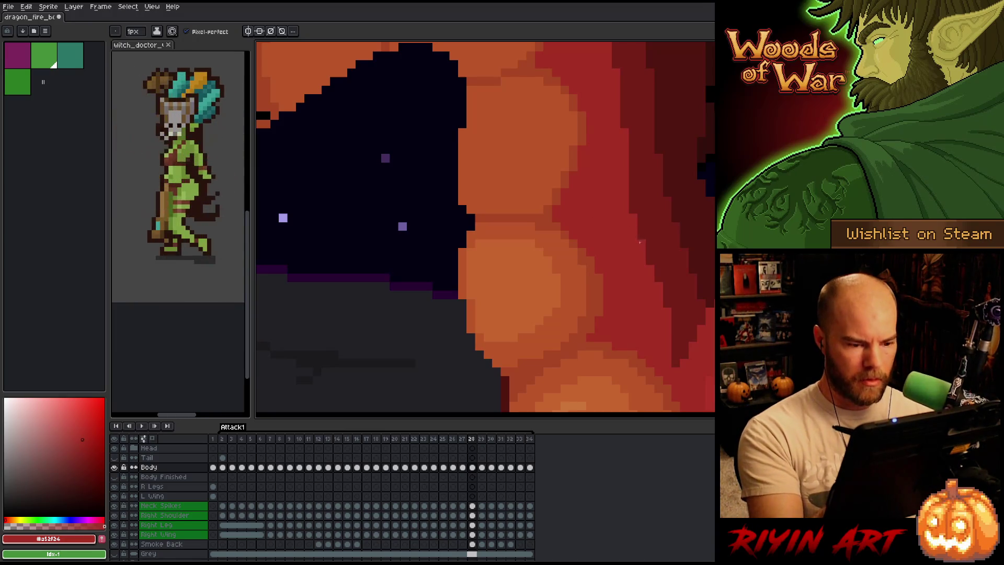
{"action": "key", "text": "v"}
{"action": "key", "text": "b"}
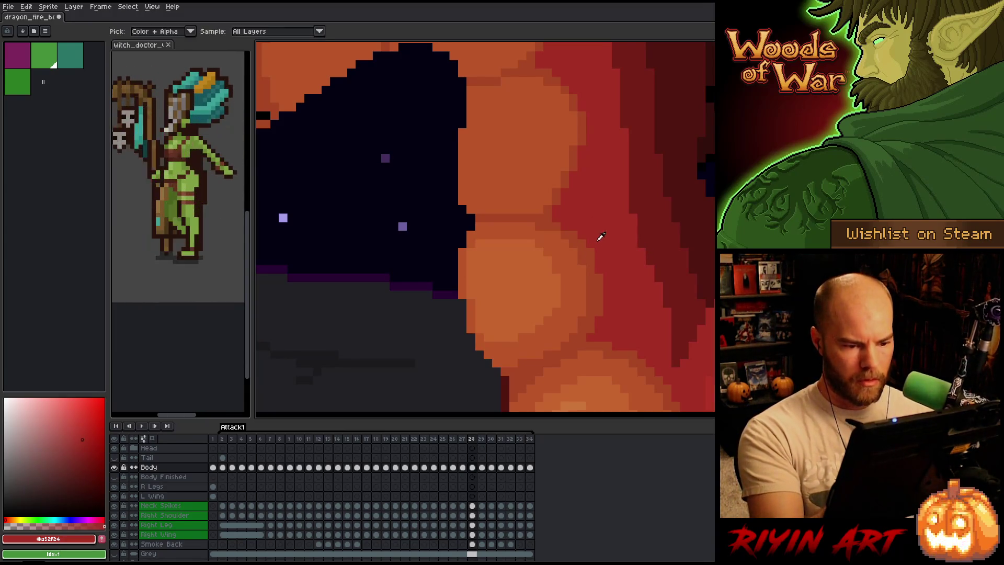
{"action": "key", "text": "Left"}
{"action": "key", "text": "Right"}
{"action": "key", "text": "Left"}
{"action": "key", "text": "Right"}
{"action": "key", "text": "Left"}
{"action": "key", "text": "Right"}
{"action": "key", "text": "Left"}
{"action": "key", "text": "Right"}
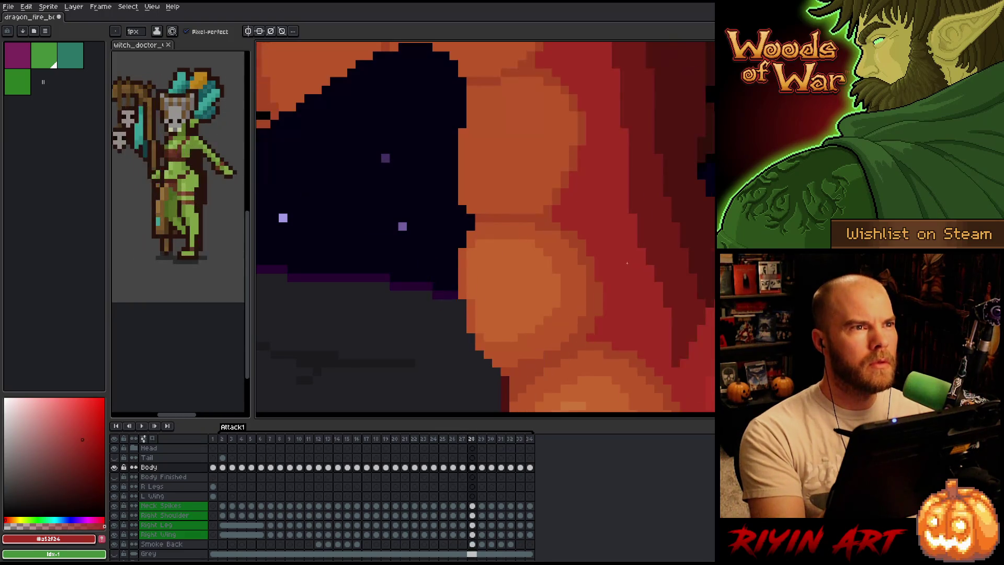
{"action": "key", "text": "Left"}
{"action": "key", "text": "Right"}
{"action": "key", "text": "Left"}
{"action": "key", "text": "Right"}
{"action": "key", "text": "Left"}
{"action": "key", "text": "Right"}
{"action": "key", "text": "Left"}
{"action": "key", "text": "Right"}
{"action": "key", "text": "Left"}
{"action": "key", "text": "Right"}
{"action": "key", "text": "Left"}
{"action": "key", "text": "Right"}
{"action": "key", "text": "Left"}
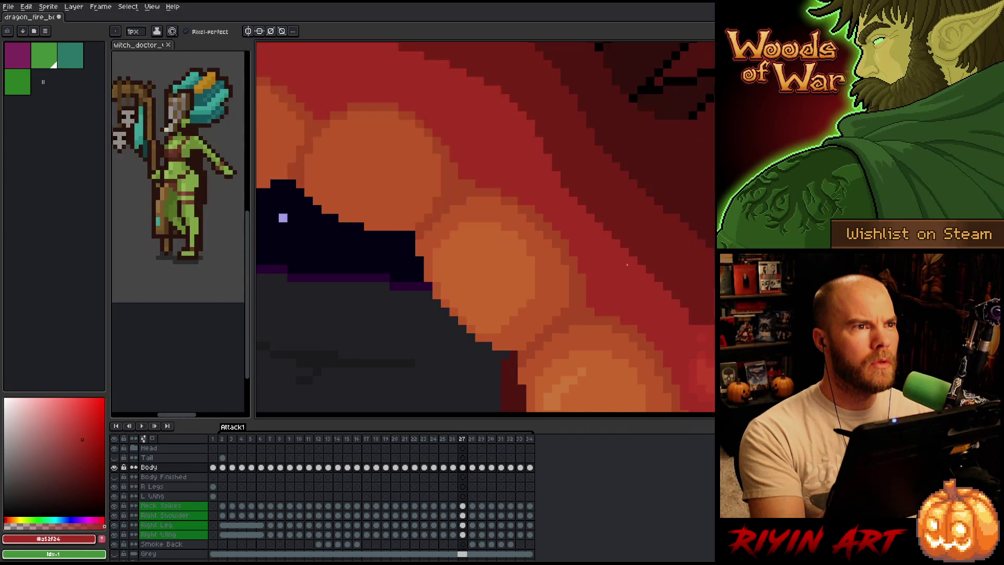
{"action": "key", "text": "Right"}
{"action": "key", "text": "Left"}
{"action": "key", "text": "Right"}
{"action": "key", "text": "Left"}
{"action": "key", "text": "Right"}
{"action": "key", "text": "Left"}
{"action": "key", "text": "Right"}
{"action": "key", "text": "Left"}
{"action": "key", "text": "Right"}
{"action": "key", "text": "Left"}
{"action": "key", "text": "Right"}
{"action": "key", "text": "Left"}
{"action": "key", "text": "Right"}
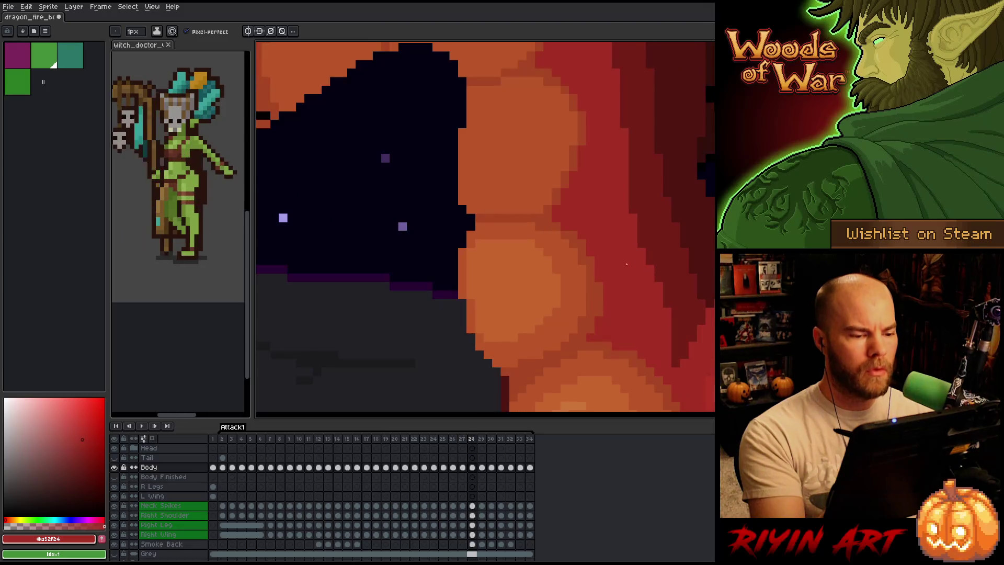
{"action": "key", "text": "m"}
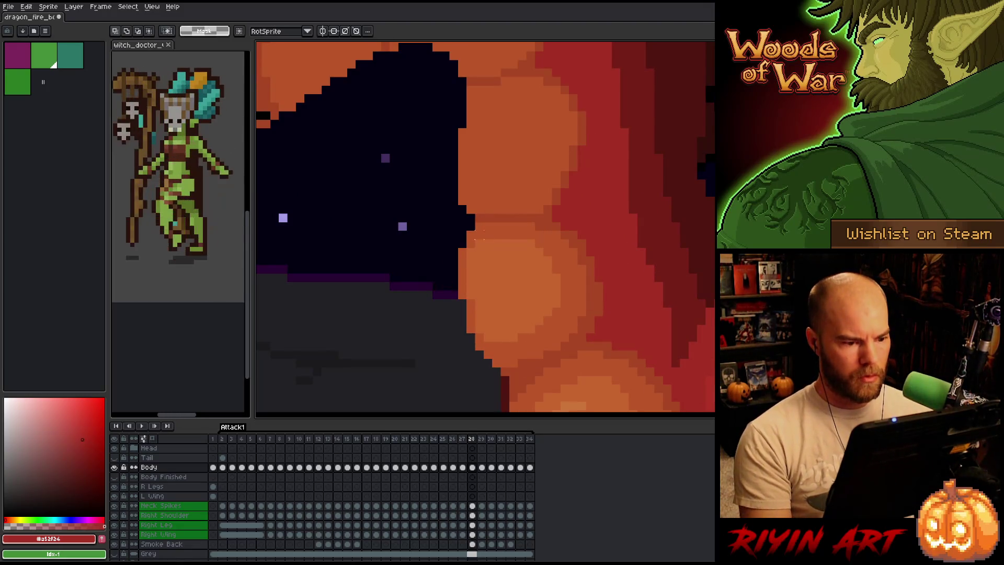
Clear a one-pixel strip along the mouth's top edge and repaint it in fire orange
{"action": "left_click_drag", "start_coordinate": [475, 246], "coordinate": [558, 245]}
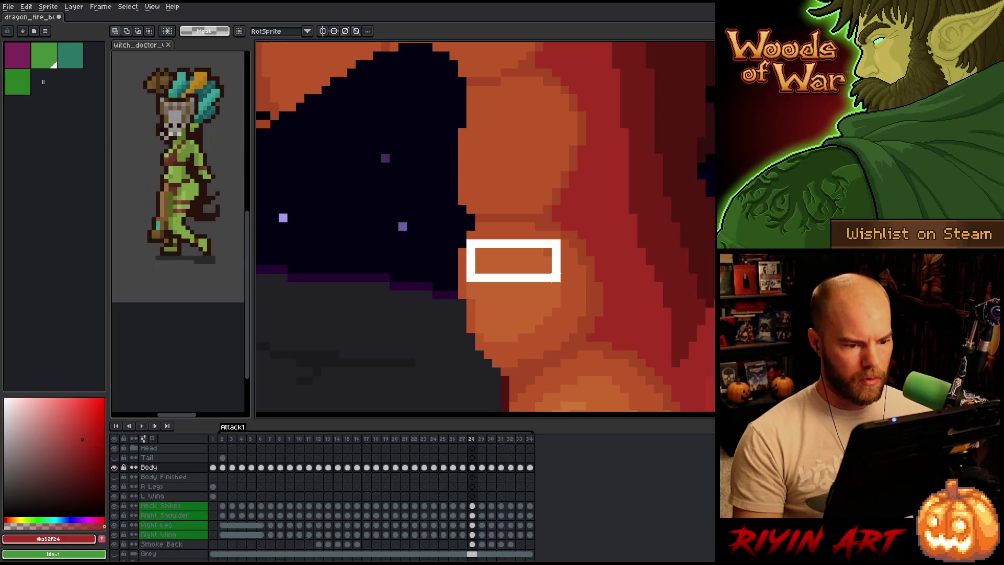
{"action": "key", "text": "Delete"}
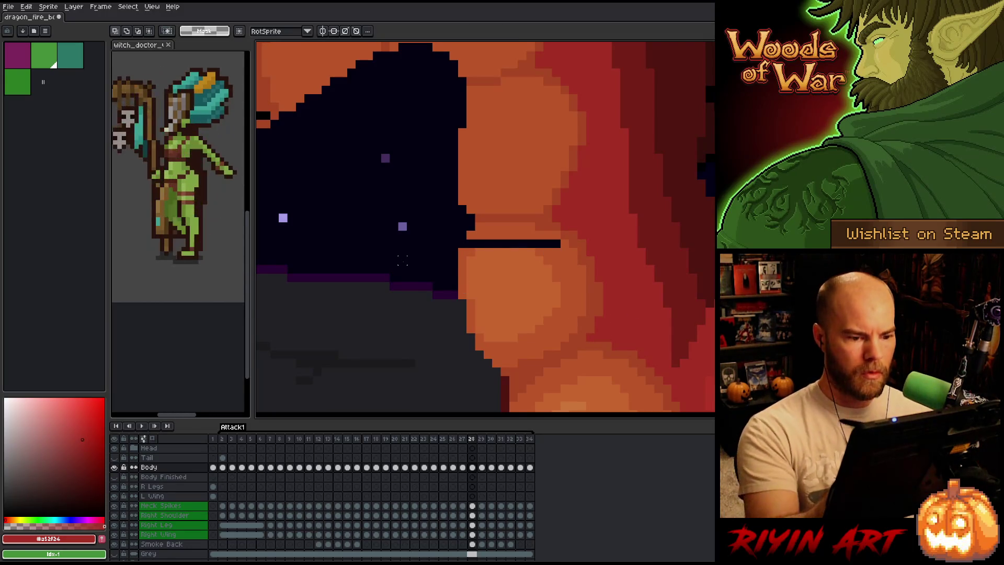
{"action": "key", "text": "b"}
{"action": "left_click", "coordinate": [544, 235], "text": "alt"}
{"action": "left_click_drag", "start_coordinate": [557, 243], "coordinate": [473, 240]}
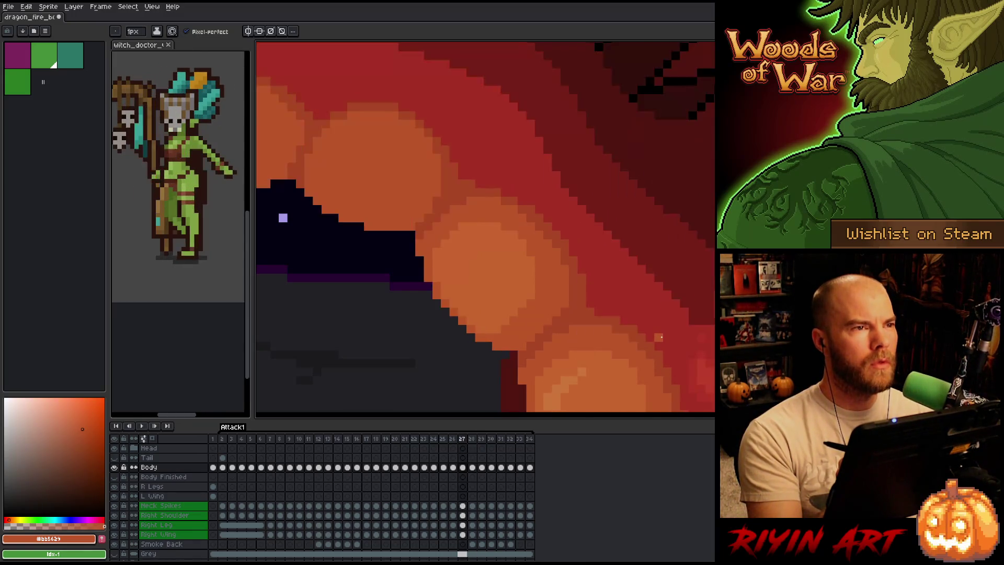
Compare frames 27 and 28, then paint the mouth's right edge orange, redoing one stroke
{"action": "key", "text": "Left"}
{"action": "key", "text": "Right"}
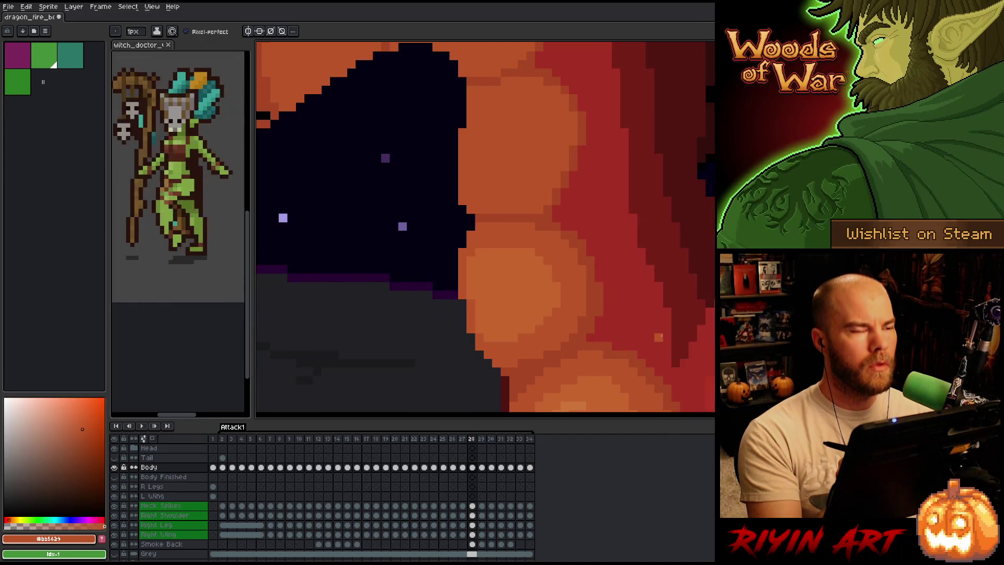
{"action": "key", "text": "Left"}
{"action": "key", "text": "Right"}
{"action": "key", "text": "Left"}
{"action": "key", "text": "Right"}
{"action": "key", "text": "Right"}
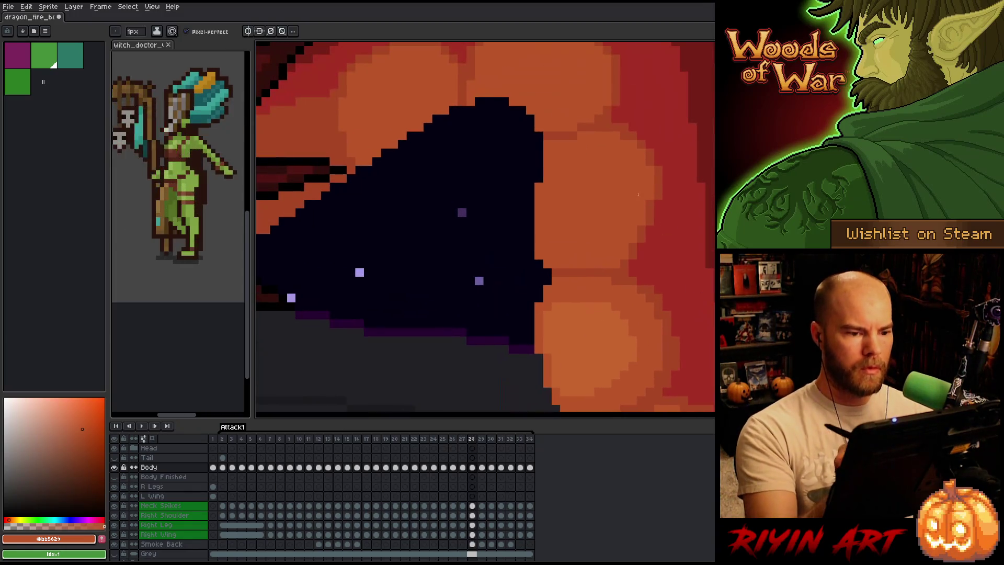
{"action": "left_click_drag", "start_coordinate": [541, 197], "coordinate": [541, 241]}
{"action": "key", "text": "ctrl+z"}
{"action": "left_click_drag", "start_coordinate": [541, 167], "coordinate": [541, 236]}
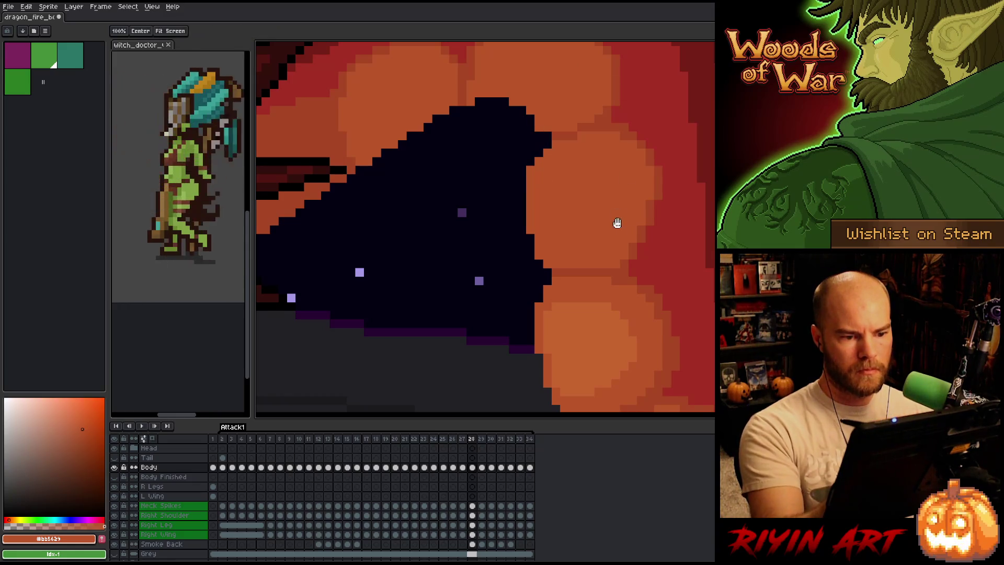
Recentre on the dark mouth and sample the darker red-orange and orange fire colours
{"action": "left_click_drag", "start_coordinate": [616, 222], "coordinate": [654, 272]}
{"action": "key", "text": "e"}
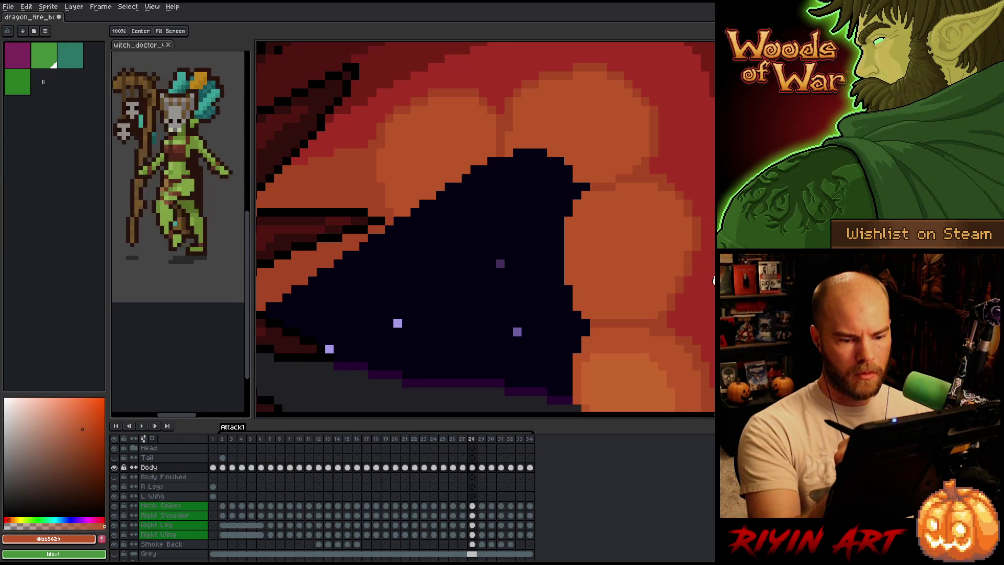
{"action": "left_click_drag", "start_coordinate": [727, 260], "coordinate": [694, 179]}
{"action": "key", "text": "comma"}
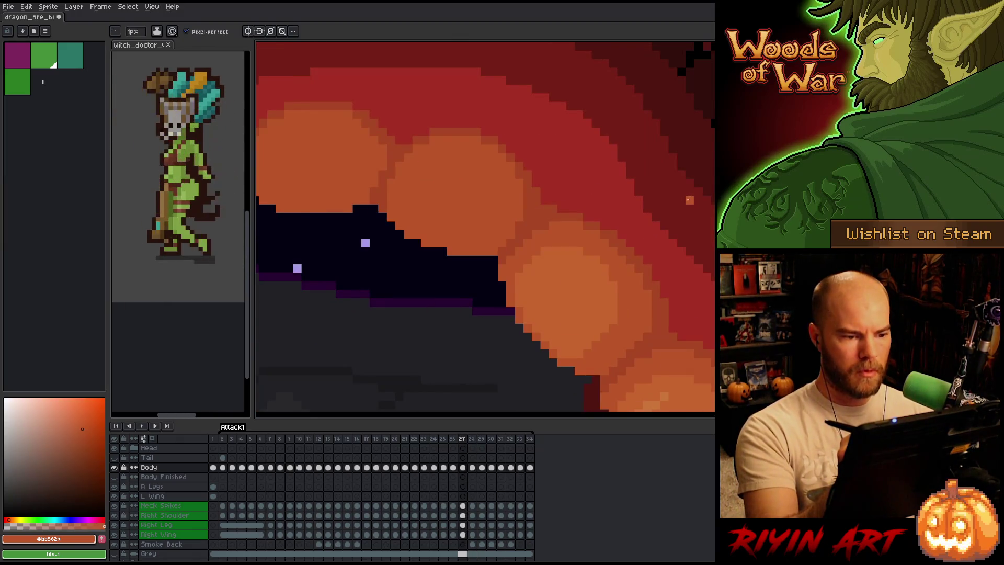
{"action": "key", "text": "period"}
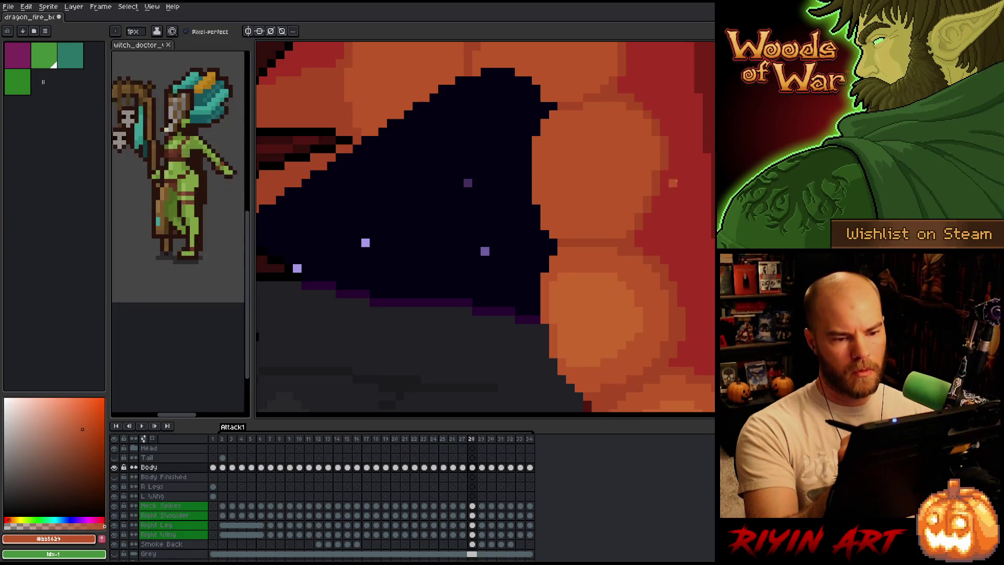
{"action": "left_click", "coordinate": [665, 185], "text": "alt"}
{"action": "left_click_drag", "start_coordinate": [681, 200], "coordinate": [687, 244]}
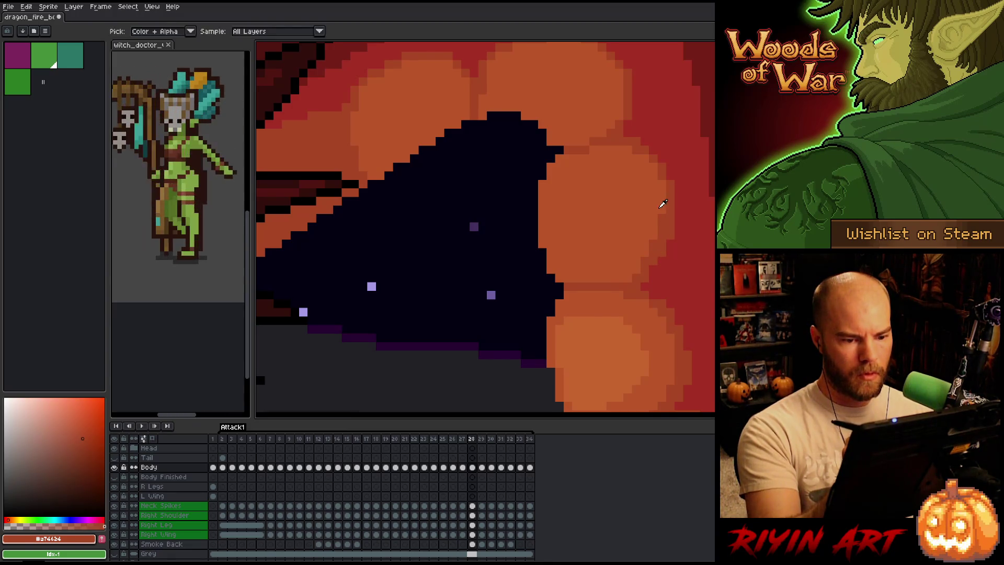
{"action": "left_click", "coordinate": [663, 226], "text": "alt"}
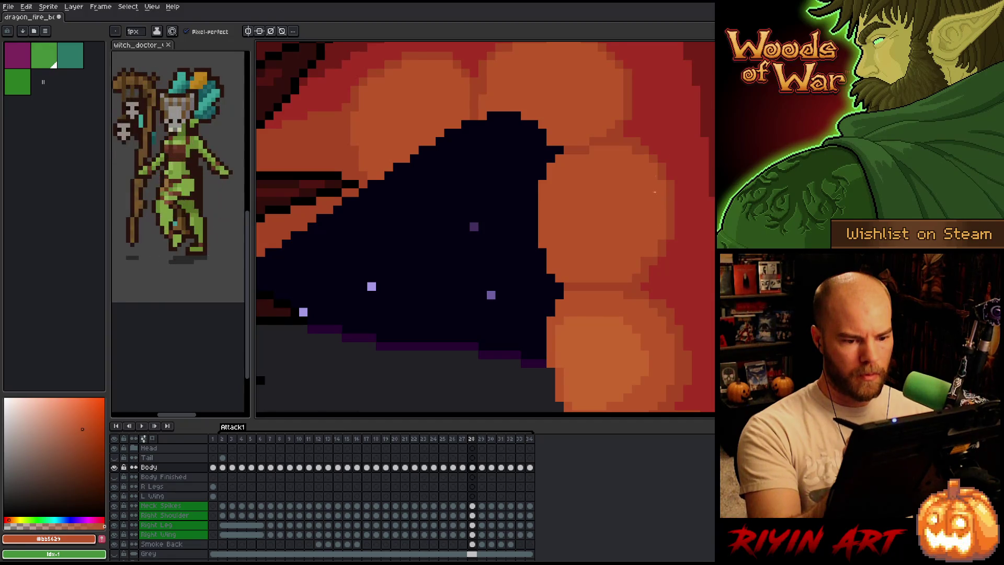
{"action": "left_click", "coordinate": [646, 270], "text": "alt"}
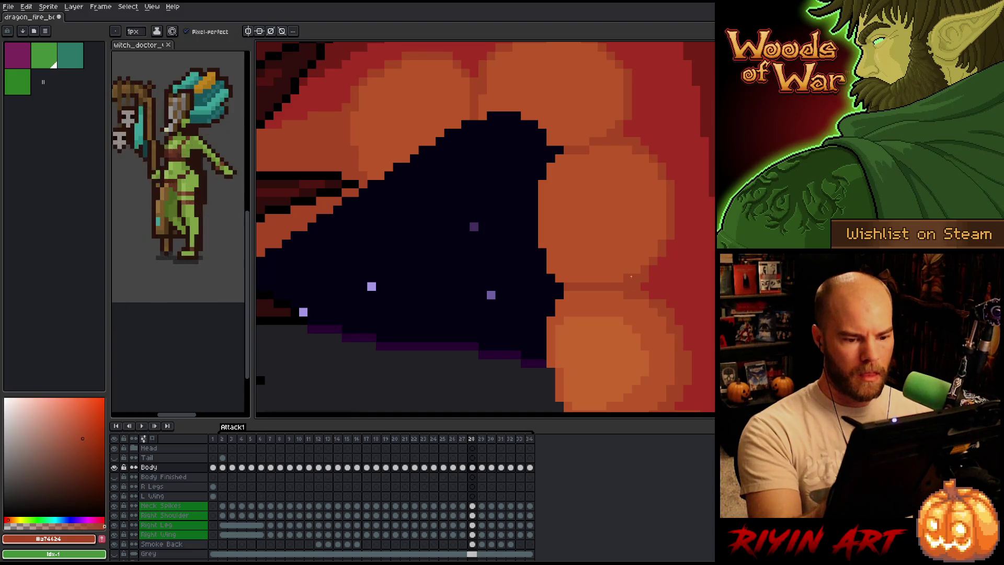
Redraw the mouth's top edge as a straight orange line, replacing a bad stroke
{"action": "left_click_drag", "start_coordinate": [651, 205], "coordinate": [686, 261]}
{"action": "mouse_move", "coordinate": [524, 181]}
{"action": "left_mouse_down"}
{"action": "mouse_move", "coordinate": [539, 201]}
{"action": "mouse_move", "coordinate": [572, 206]}
{"action": "left_mouse_up"}
{"action": "key", "text": "ctrl+z"}
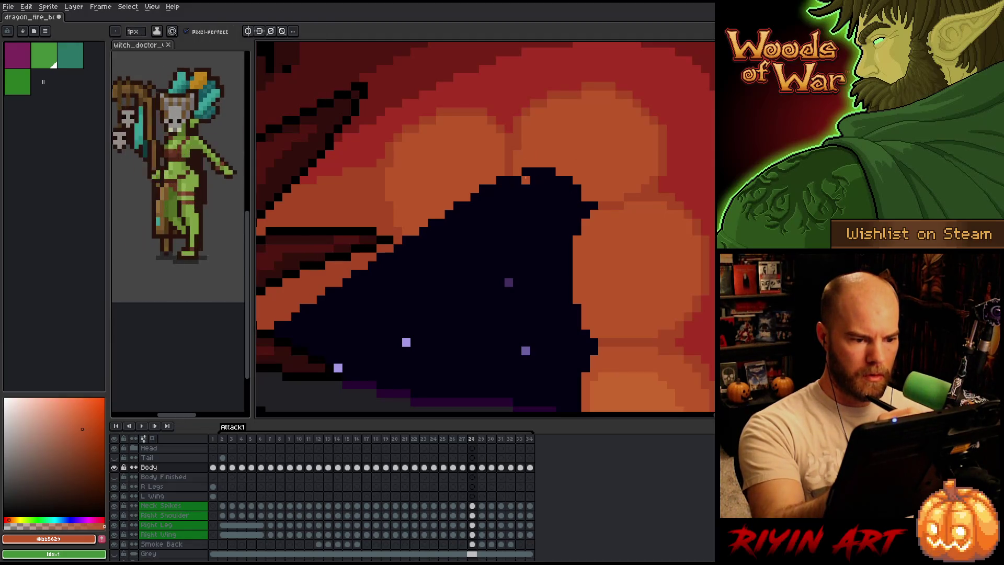
{"action": "left_click_drag", "start_coordinate": [534, 188], "coordinate": [578, 189]}
Repaint the mouth's top edge and its stray dark pixels in orange
{"action": "mouse_move", "coordinate": [534, 170]}
{"action": "left_mouse_down"}
{"action": "mouse_move", "coordinate": [562, 174]}
{"action": "mouse_move", "coordinate": [556, 197]}
{"action": "mouse_move", "coordinate": [533, 188]}
{"action": "left_mouse_up"}
{"action": "left_click", "coordinate": [568, 179]}
{"action": "key", "text": "e"}
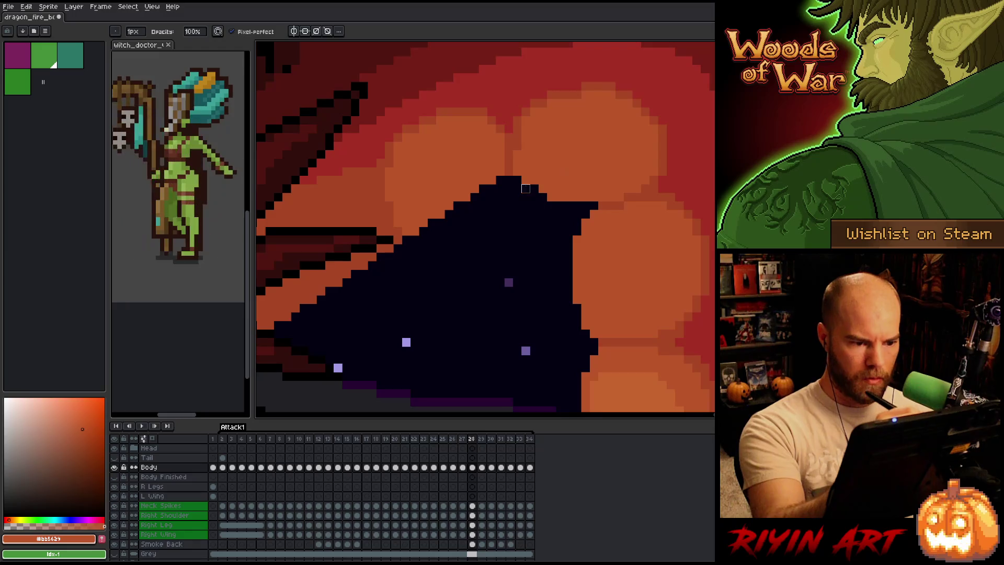
{"action": "left_click", "coordinate": [526, 189]}
{"action": "key", "text": "b"}
{"action": "key", "text": "e"}
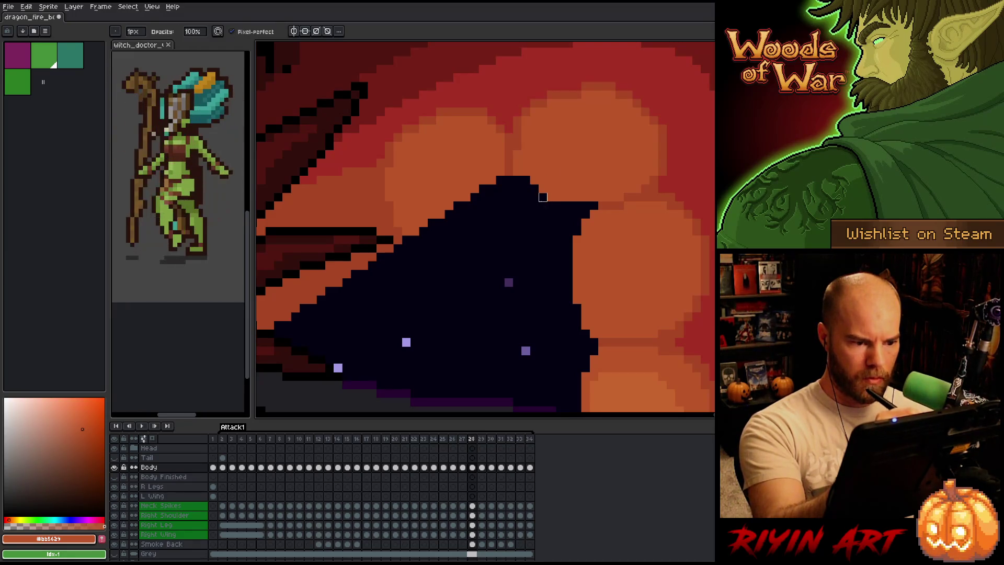
{"action": "key", "text": "b"}
{"action": "left_click", "coordinate": [543, 197]}
{"action": "left_click_drag", "start_coordinate": [549, 205], "coordinate": [578, 206]}
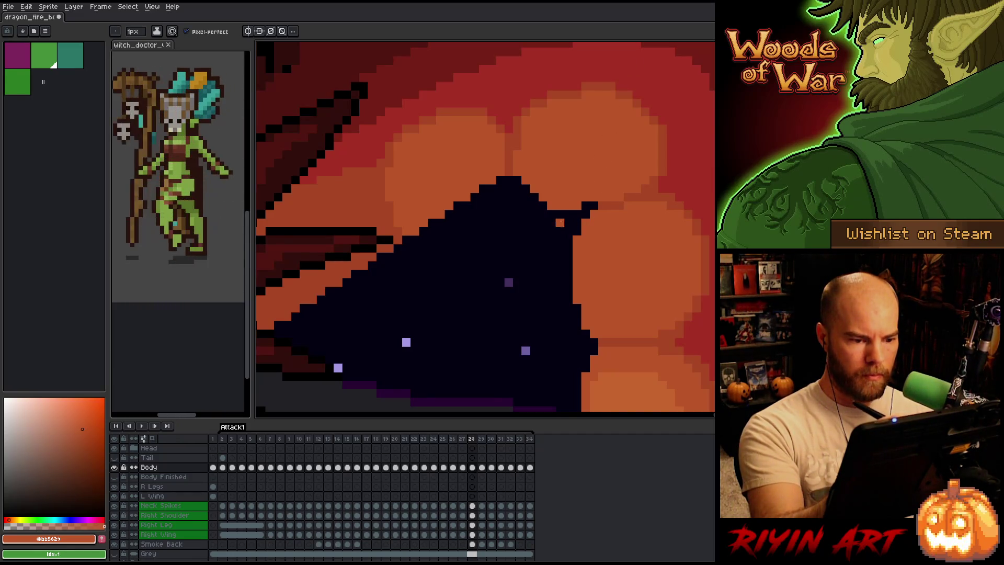
Erase the stray dark pixels at the dark shape's tip
{"action": "key", "text": "b"}
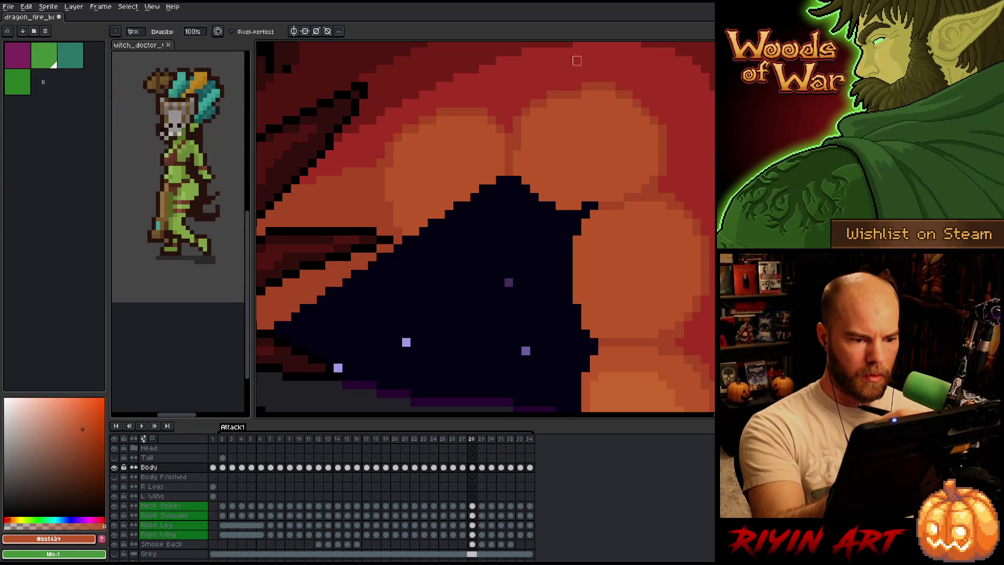
{"action": "key", "text": "e"}
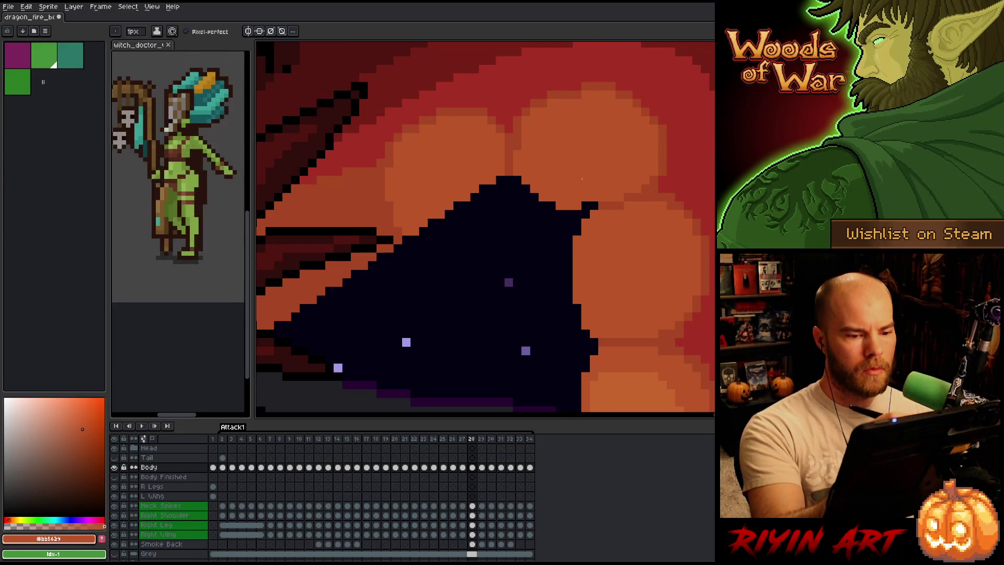
{"action": "left_click", "coordinate": [612, 199], "text": "alt"}
{"action": "left_click", "coordinate": [594, 206]}
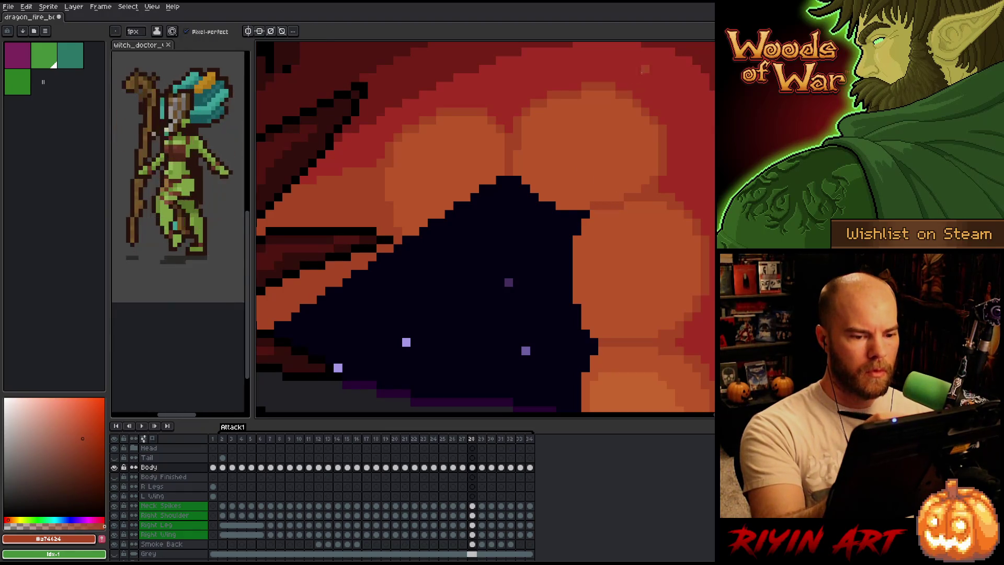
Sample the belly orange, darker orange and deep red shades from the canvas
{"action": "left_click", "coordinate": [598, 179], "text": "alt"}
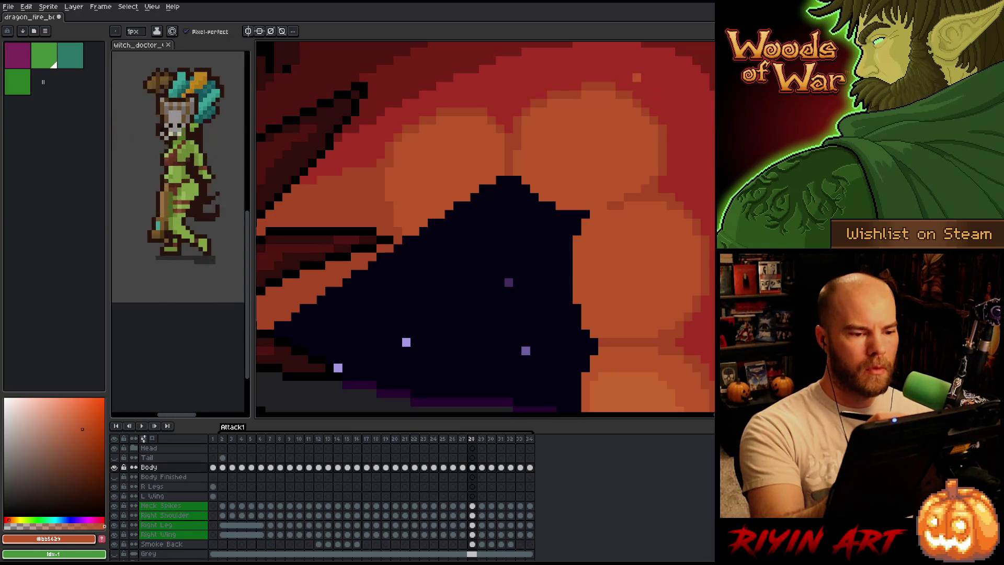
{"action": "left_click", "coordinate": [519, 130], "text": "alt"}
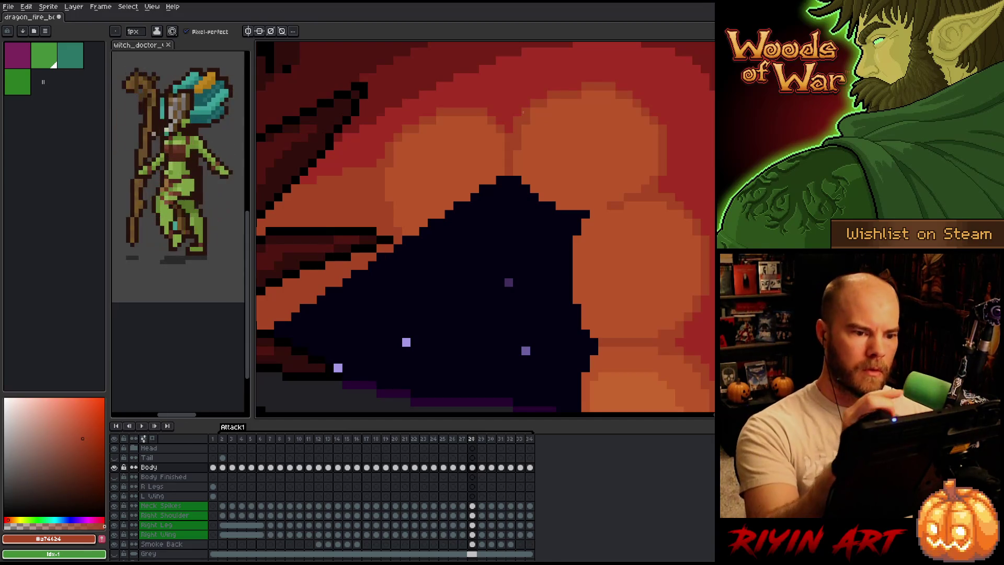
{"action": "left_click", "coordinate": [667, 105], "text": "alt"}
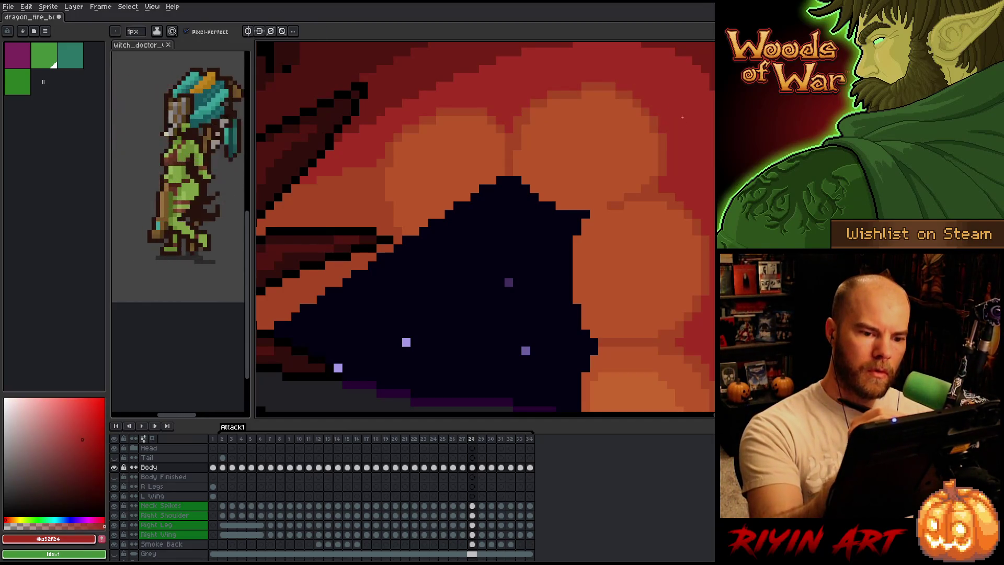
{"action": "left_click_drag", "start_coordinate": [689, 229], "coordinate": [696, 271]}
{"action": "left_click_drag", "start_coordinate": [539, 137], "coordinate": [614, 152]}
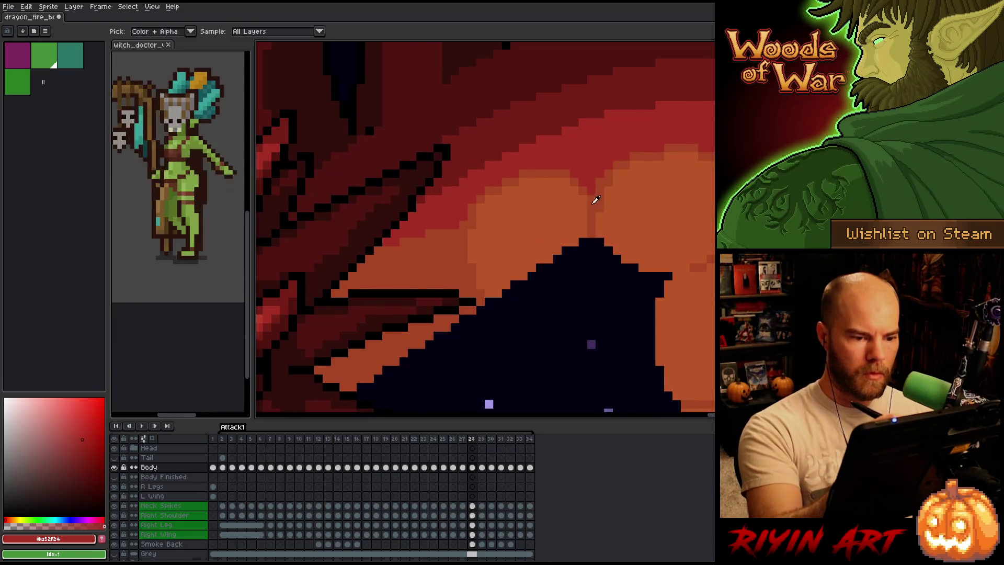
Paint belly orange along the mouth's stepped upper-left edge, undoing one misplaced pixel
{"action": "left_click", "coordinate": [592, 182], "text": "alt"}
{"action": "left_click", "coordinate": [514, 293]}
{"action": "key", "text": "ctrl+z"}
{"action": "left_click", "coordinate": [504, 295], "text": "alt"}
{"action": "mouse_move", "coordinate": [518, 291]}
{"action": "left_mouse_down"}
{"action": "mouse_move", "coordinate": [575, 255]}
{"action": "mouse_move", "coordinate": [565, 249]}
{"action": "mouse_move", "coordinate": [513, 286]}
{"action": "mouse_move", "coordinate": [541, 265]}
{"action": "left_mouse_up"}
Erase stray orange pixels sitting over the mouth edge
{"action": "mouse_move", "coordinate": [696, 213]}
{"action": "left_mouse_down"}
{"action": "mouse_move", "coordinate": [659, 145]}
{"action": "mouse_move", "coordinate": [636, 258]}
{"action": "left_mouse_up"}
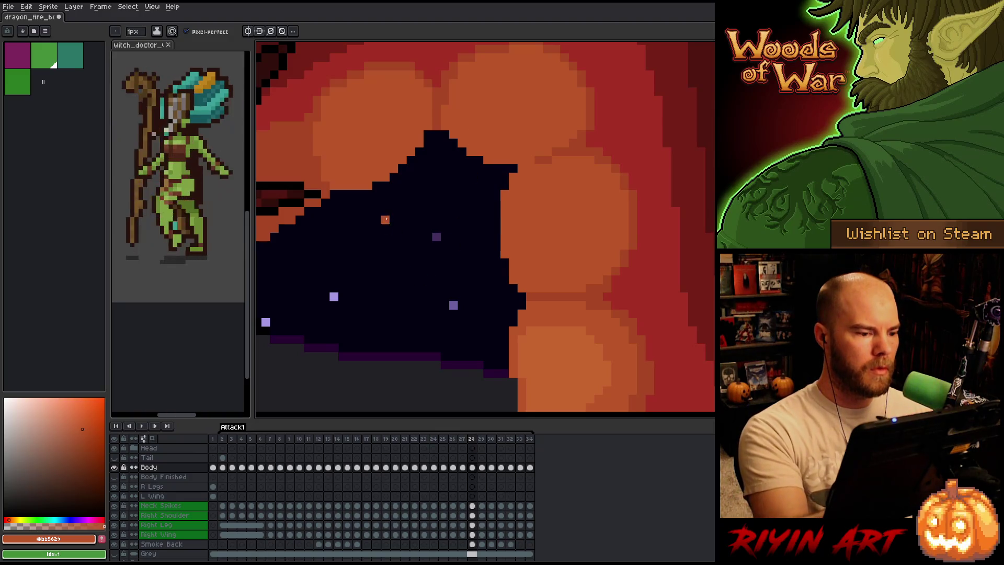
{"action": "key", "text": "e"}
{"action": "left_click", "coordinate": [369, 186]}
{"action": "left_click", "coordinate": [385, 176]}
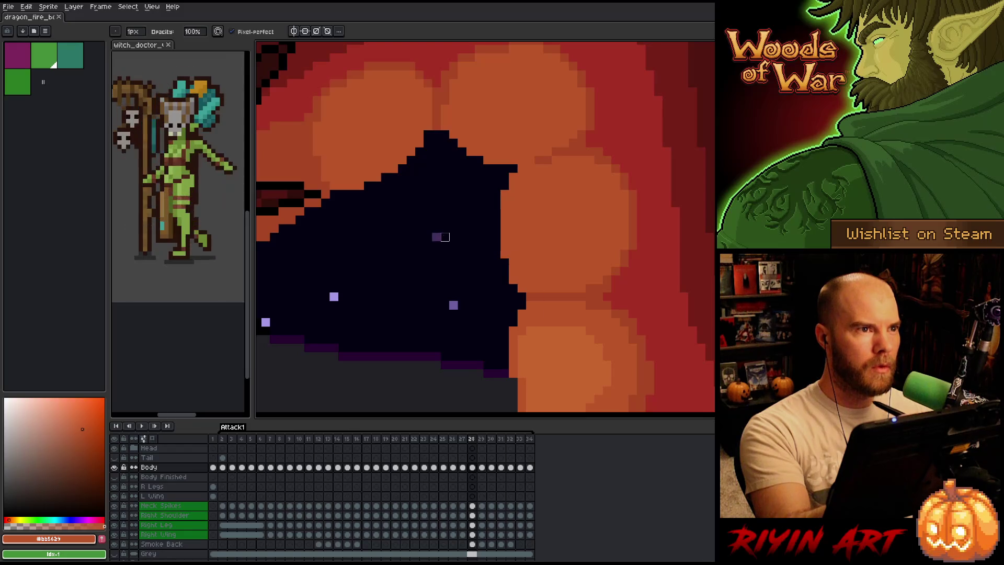
{"action": "scroll", "coordinate": [522, 220], "scroll_direction": "down", "scroll_amount": 1}
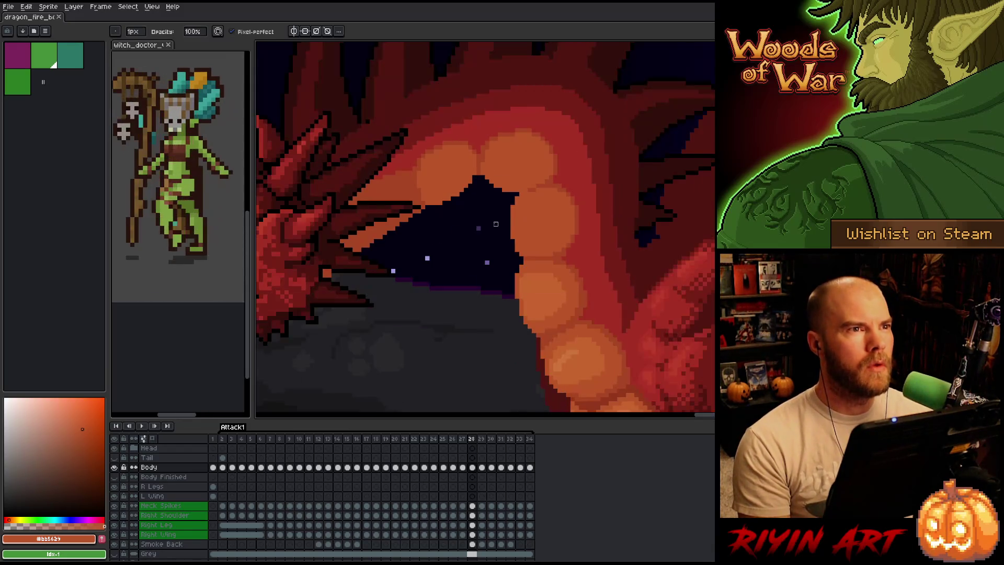
Sample a lighter belly-plate orange, preview the attack animation, and switch to the eraser
{"action": "scroll", "coordinate": [479, 262], "scroll_direction": "up", "scroll_amount": 1}
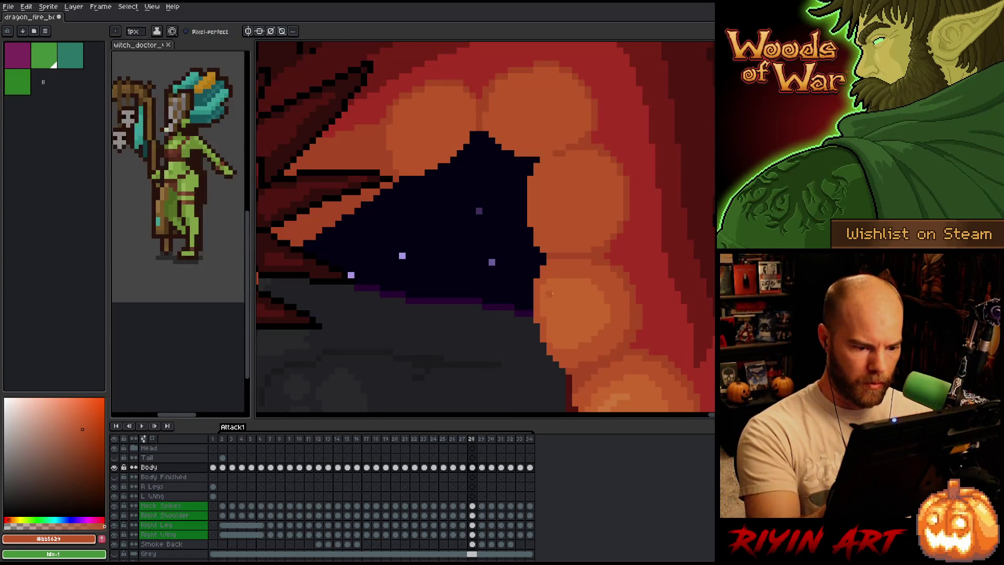
{"action": "left_click", "coordinate": [551, 294], "text": "alt"}
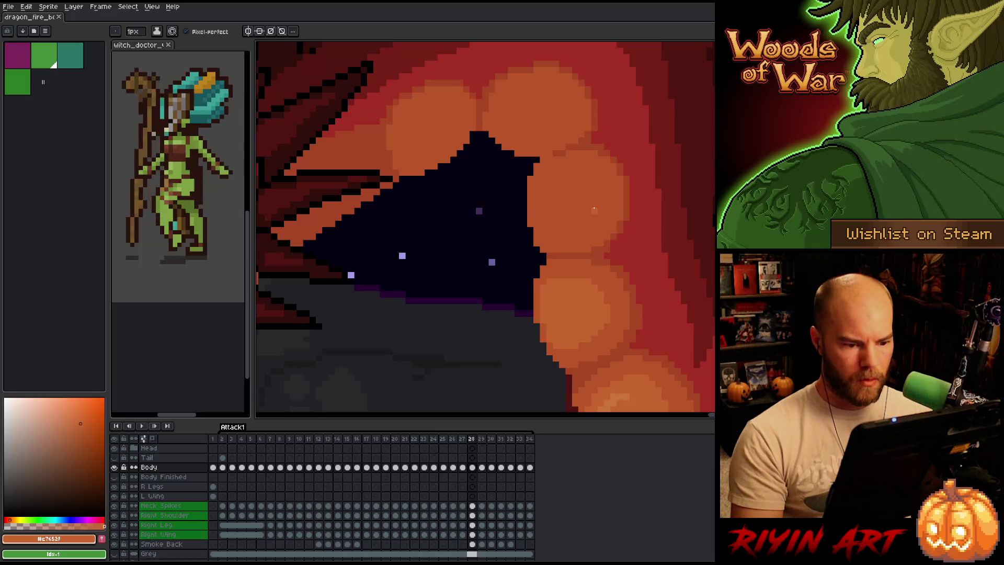
{"action": "scroll", "coordinate": [594, 209], "scroll_direction": "down", "scroll_amount": 3}
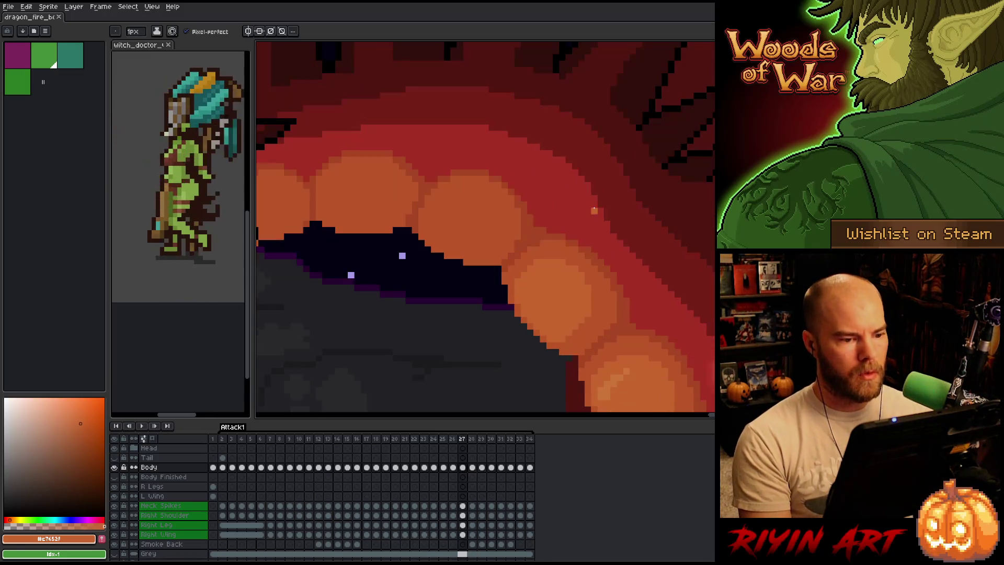
{"action": "key", "text": "Return"}
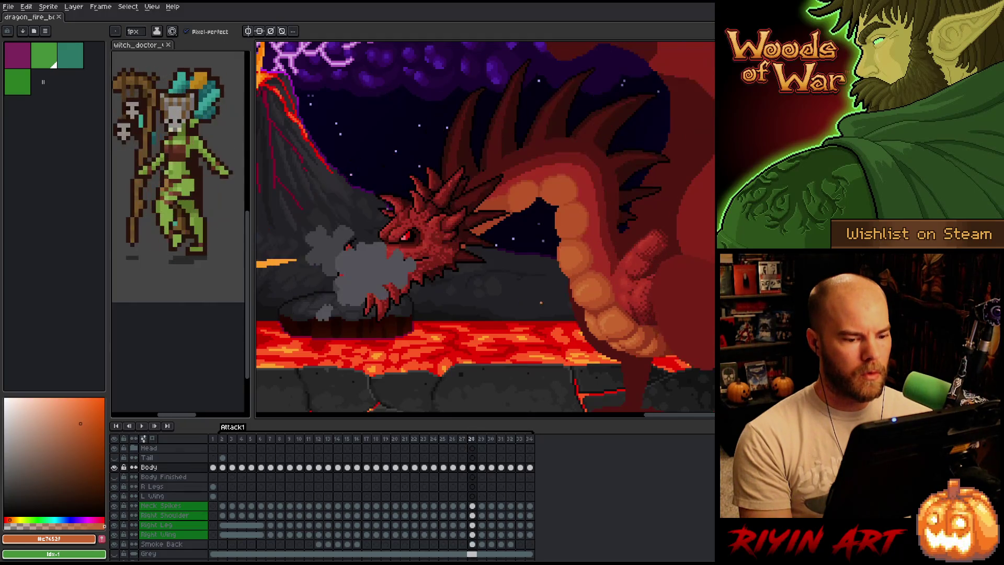
{"action": "scroll", "coordinate": [562, 300], "scroll_direction": "up", "scroll_amount": 2}
{"action": "scroll", "coordinate": [562, 300], "scroll_direction": "up", "scroll_amount": 2}
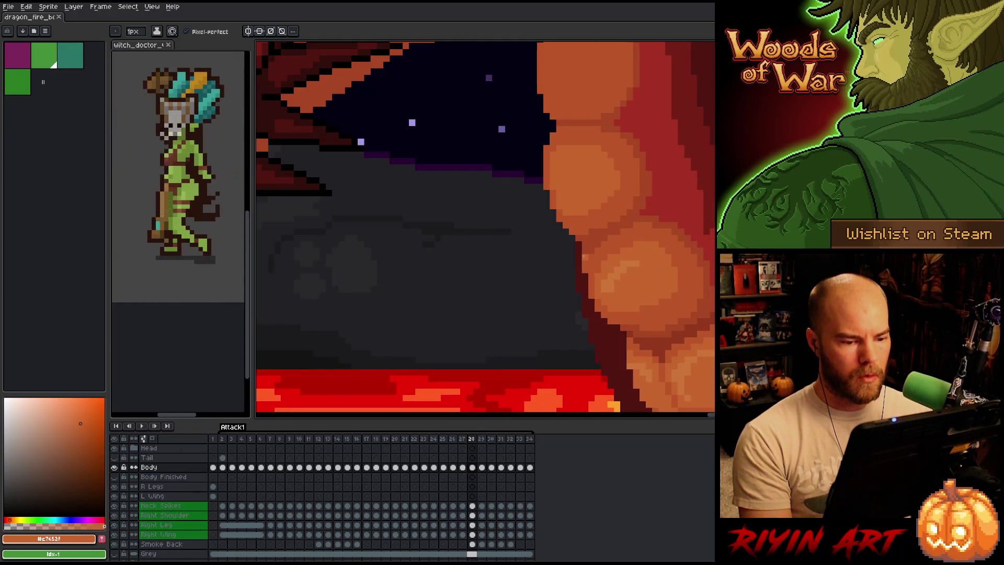
{"action": "key", "text": "e"}
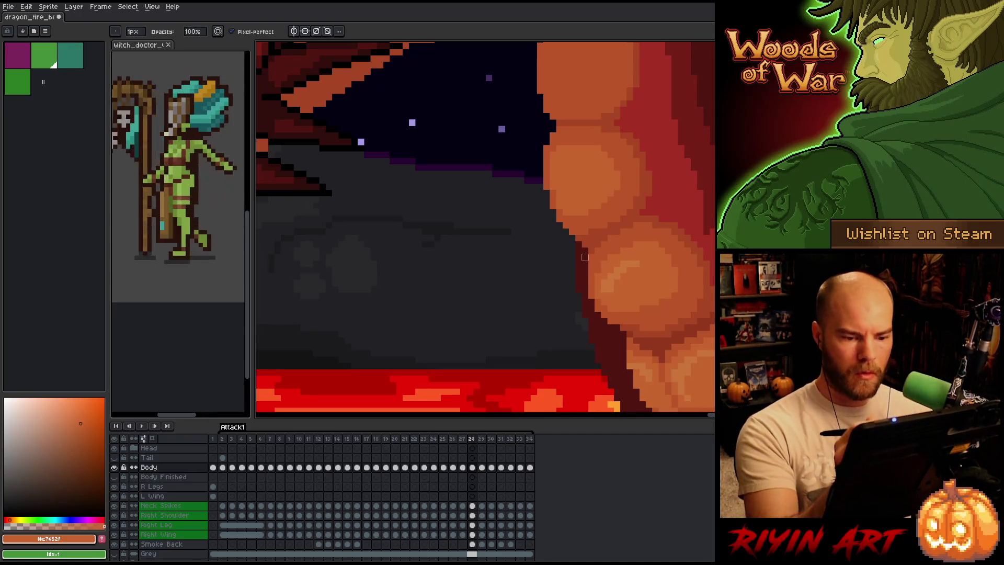
{"action": "scroll", "coordinate": [550, 306], "scroll_direction": "down", "scroll_amount": 3}
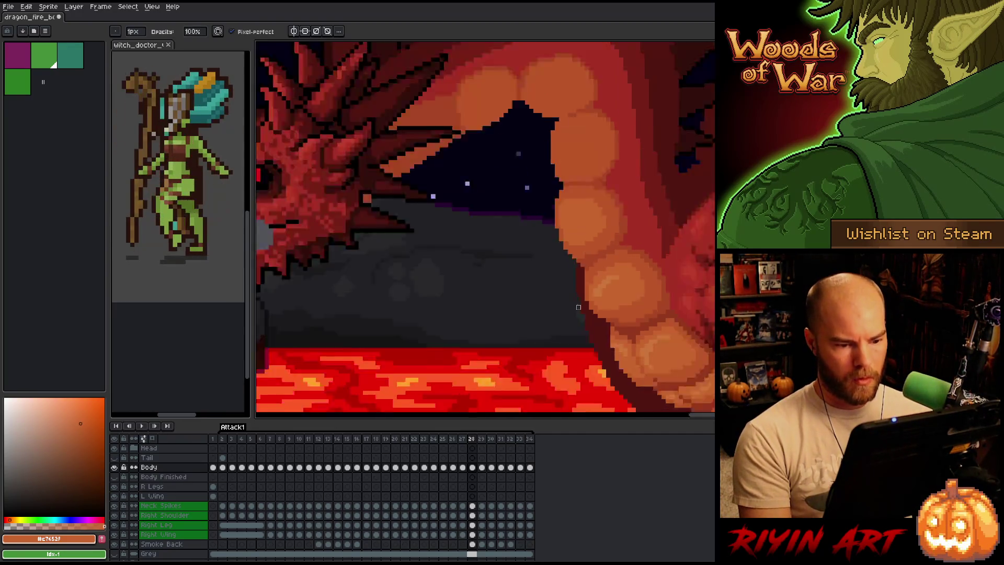
{"action": "scroll", "coordinate": [551, 305], "scroll_direction": "up", "scroll_amount": 4}
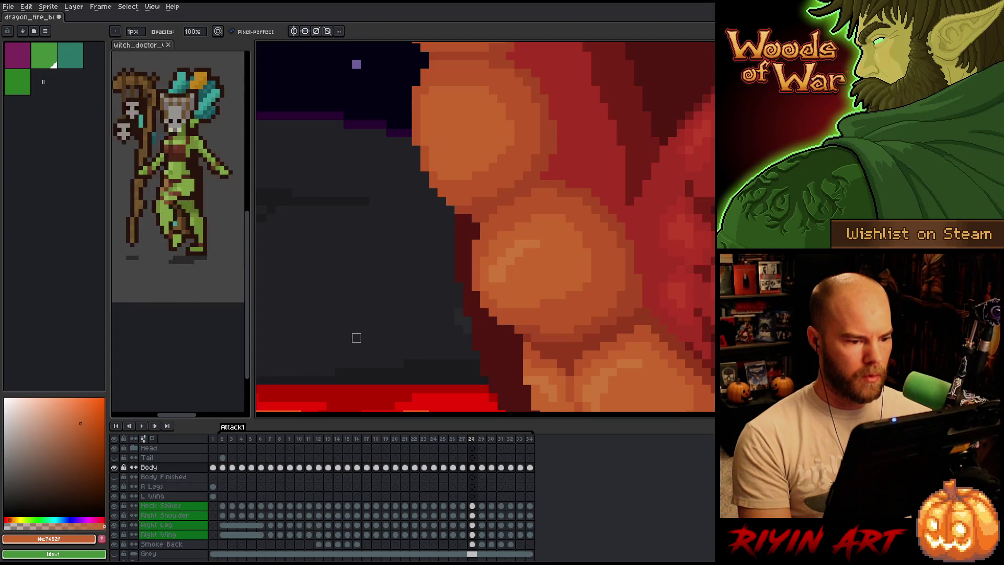
Flip repeatedly between frames 27 and 28 to compare the mouth and belly plates
{"action": "key", "text": "Left"}
{"action": "key", "text": "Right"}
{"action": "key", "text": "Left"}
{"action": "key", "text": "Right"}
{"action": "key", "text": "Left"}
{"action": "key", "text": "Right"}
{"action": "scroll", "coordinate": [355, 333], "scroll_direction": "down", "scroll_amount": 3}
{"action": "key", "text": "Left"}
{"action": "key", "text": "Right"}
{"action": "key", "text": "Left"}
{"action": "key", "text": "Right"}
{"action": "key", "text": "Left"}
Keep stepping through frames 27 to 29, comparing frame 29 against its neighbour
{"action": "scroll", "coordinate": [373, 296], "scroll_direction": "up", "scroll_amount": 5}
{"action": "key", "text": "Right"}
{"action": "key", "text": "Left"}
{"action": "key", "text": "Right"}
{"action": "key", "text": "Left"}
{"action": "key", "text": "Right"}
{"action": "key", "text": "Left"}
{"action": "key", "text": "Right"}
{"action": "key", "text": "Left"}
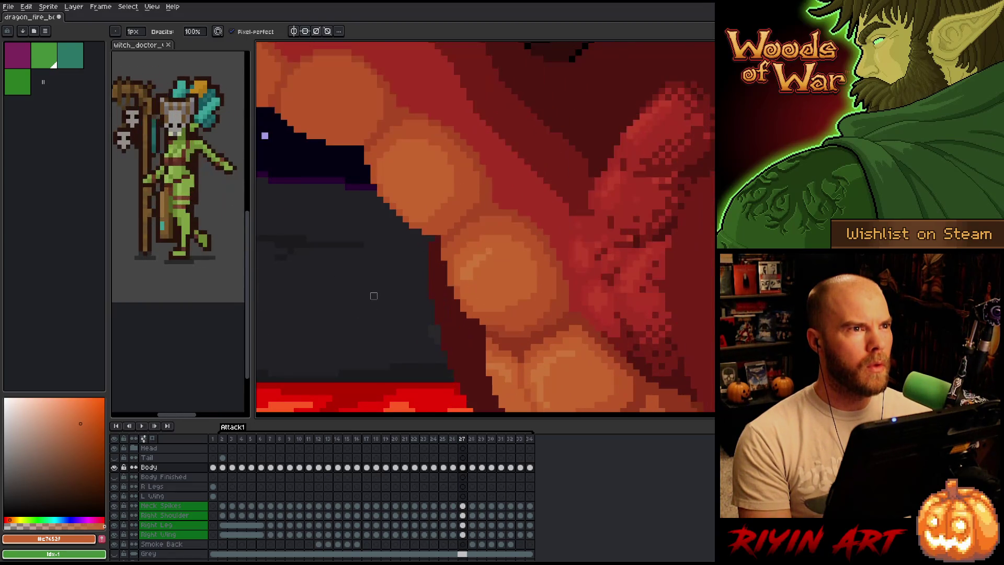
{"action": "key", "text": "Right"}
{"action": "key", "text": "Left"}
{"action": "key", "text": "Right"}
{"action": "key", "text": "Right"}
{"action": "key", "text": "Left"}
{"action": "key", "text": "Left"}
{"action": "key", "text": "Right"}
{"action": "key", "text": "Left"}
{"action": "key", "text": "Right"}
{"action": "key", "text": "Right"}
{"action": "key", "text": "Left"}
{"action": "key", "text": "Right"}
{"action": "key", "text": "Left"}
{"action": "key", "text": "Left"}
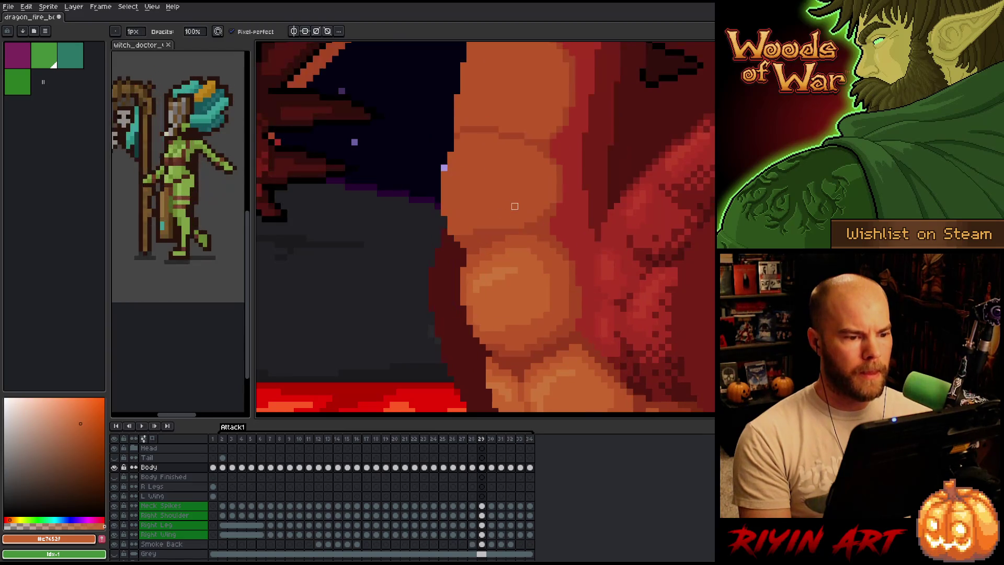
On frame 29, sample the darker orange, deep red and main belly-plate orange
{"action": "key", "text": "Right"}
{"action": "key", "text": "Right"}
{"action": "left_click", "coordinate": [560, 288], "text": "alt"}
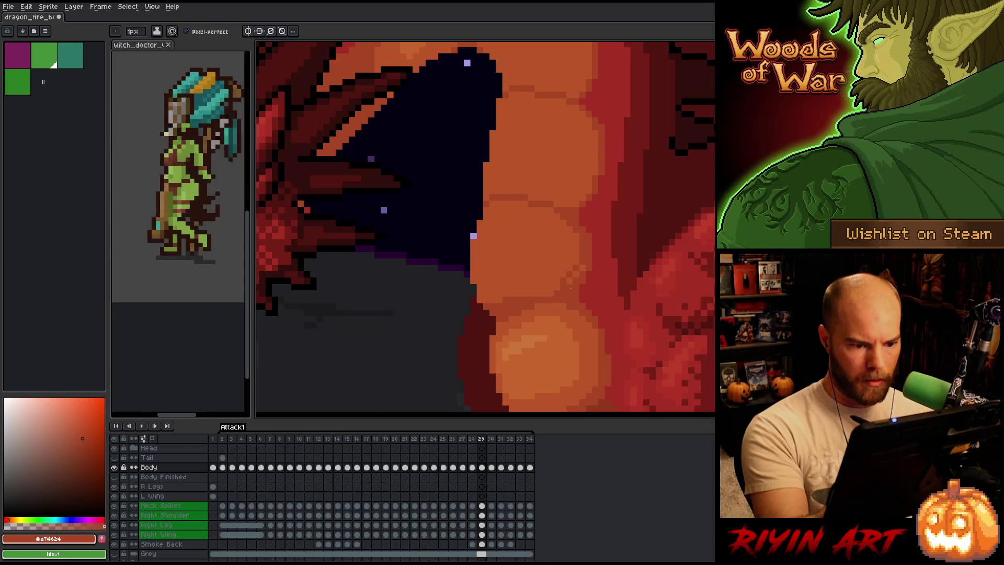
{"action": "left_click", "coordinate": [584, 229], "text": "alt"}
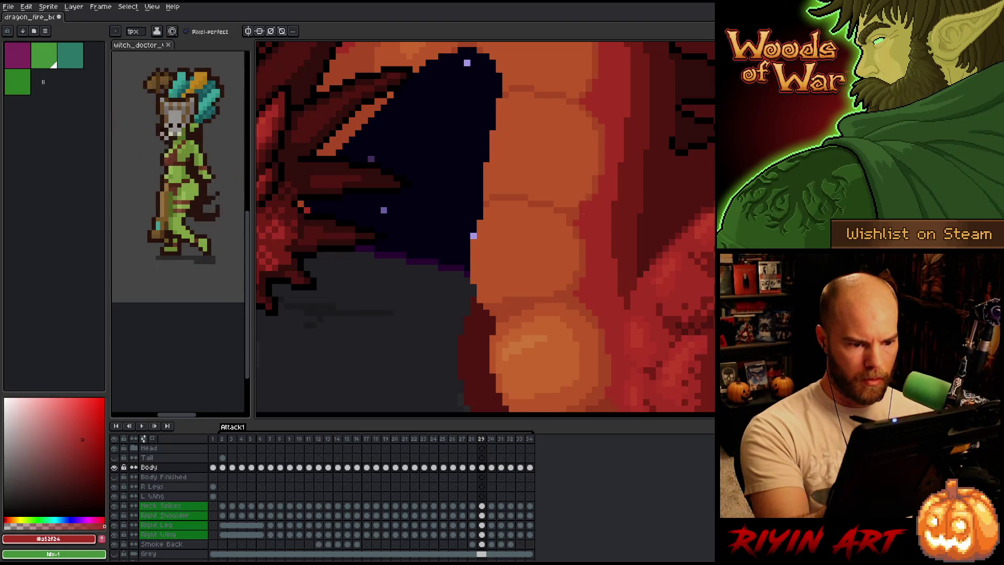
{"action": "left_click", "coordinate": [584, 99], "text": "alt"}
{"action": "left_click", "coordinate": [494, 180], "text": "alt"}
{"action": "left_click", "coordinate": [494, 160], "text": "alt"}
Paint belly-plate orange along the dark mouth's right edge and review it
{"action": "left_click_drag", "start_coordinate": [486, 142], "coordinate": [495, 109]}
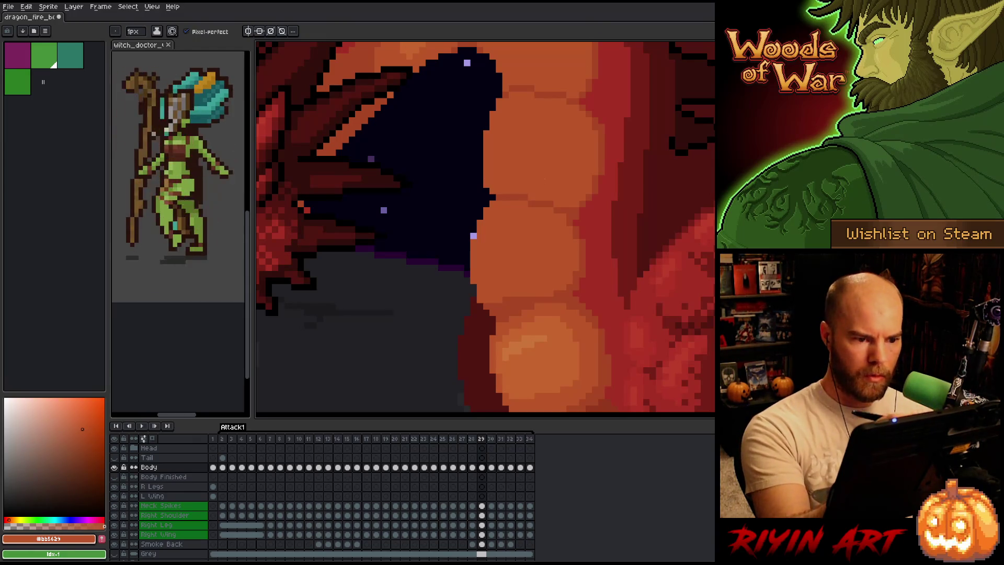
{"action": "left_click_drag", "start_coordinate": [566, 164], "coordinate": [547, 218]}
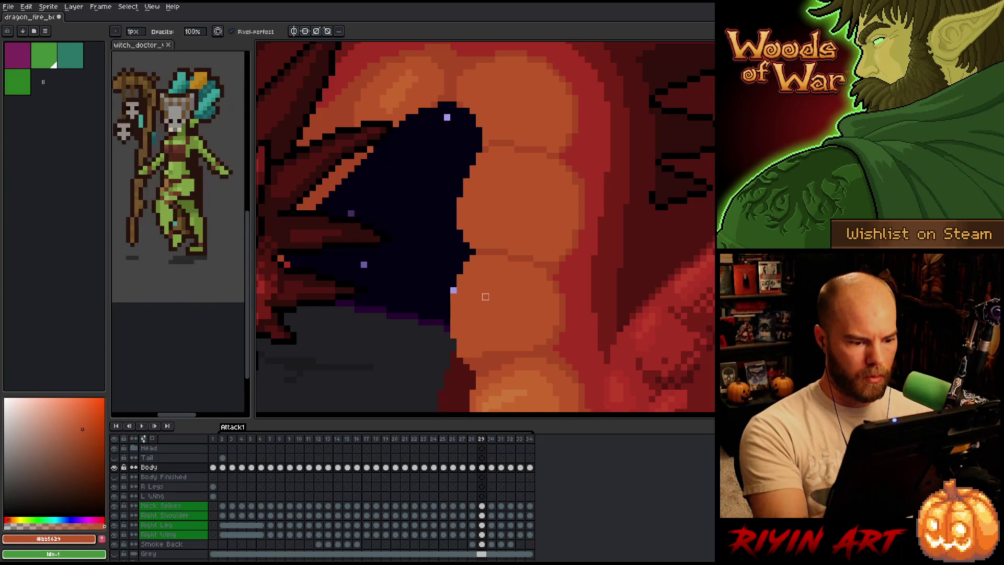
{"action": "left_click_drag", "start_coordinate": [485, 297], "coordinate": [566, 181]}
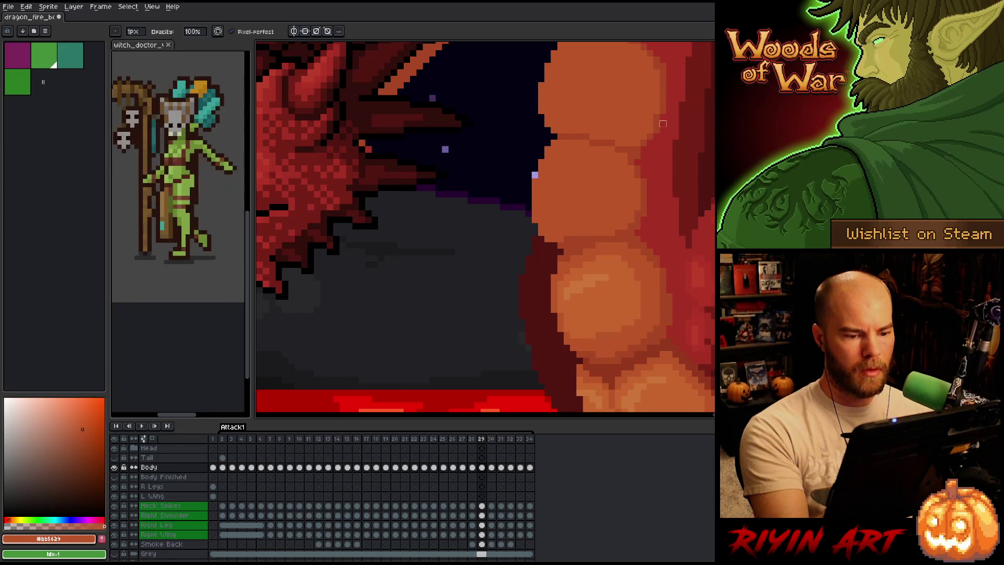
Sample the belly oranges, then draw and undo a dark stroke on the mouth's upper-right edge
{"action": "left_click", "coordinate": [576, 240], "text": "alt"}
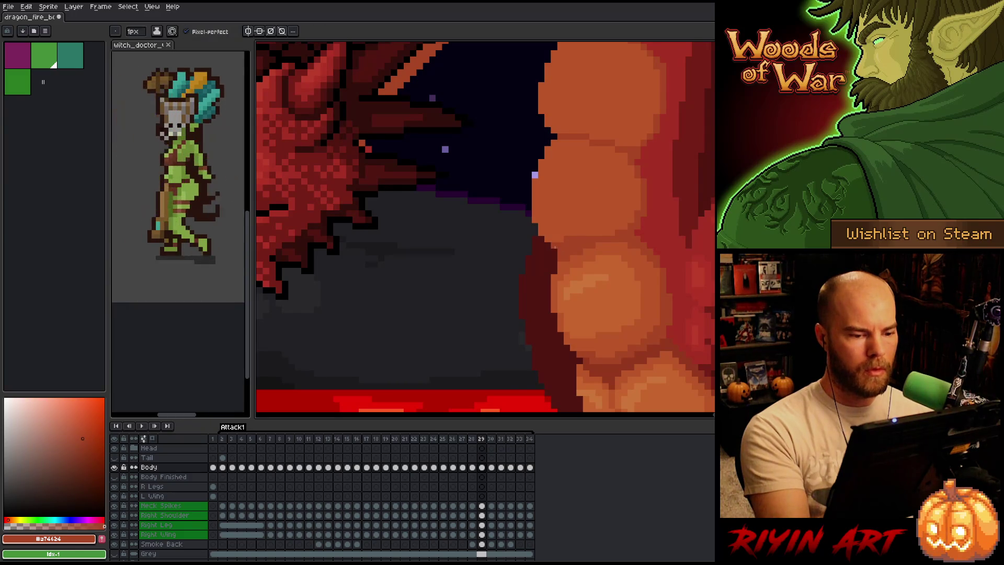
{"action": "scroll", "coordinate": [630, 229], "scroll_direction": "right", "scroll_amount": 3}
{"action": "scroll", "coordinate": [629, 229], "scroll_direction": "up", "scroll_amount": 3}
{"action": "left_click", "coordinate": [487, 309], "text": "alt"}
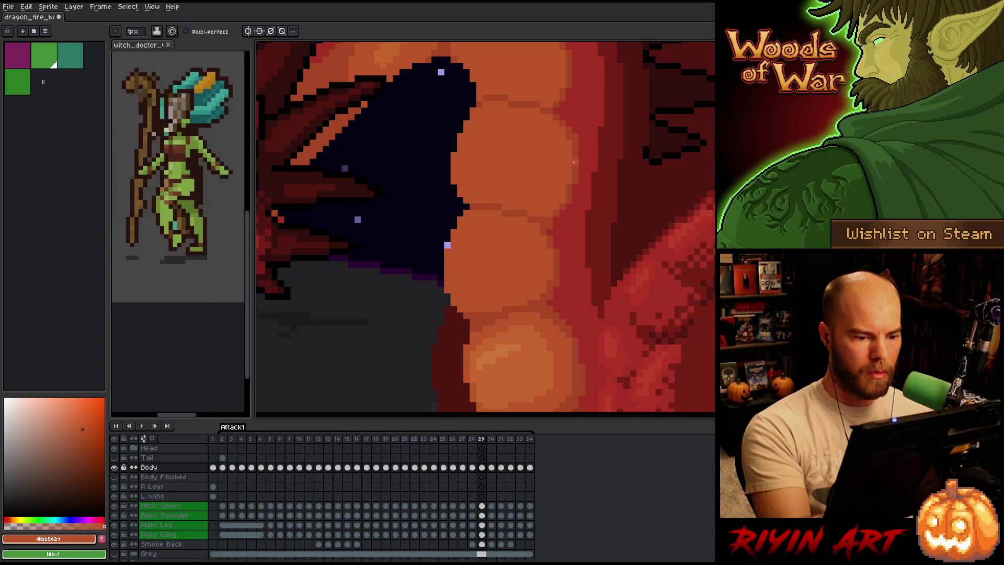
{"action": "scroll", "coordinate": [573, 170], "scroll_direction": "up", "scroll_amount": 3}
{"action": "scroll", "coordinate": [551, 298], "scroll_direction": "left", "scroll_amount": 3}
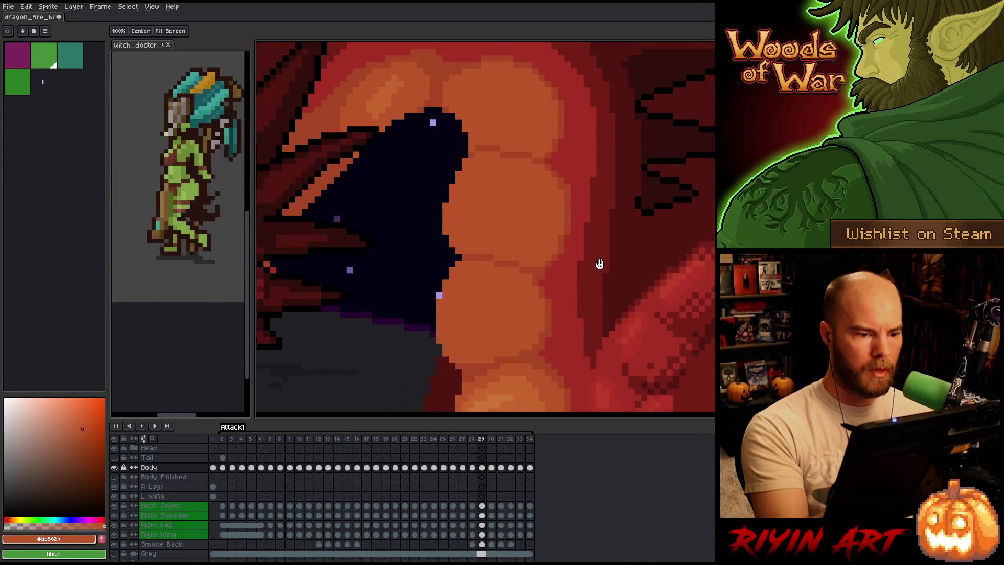
{"action": "key", "text": "space"}
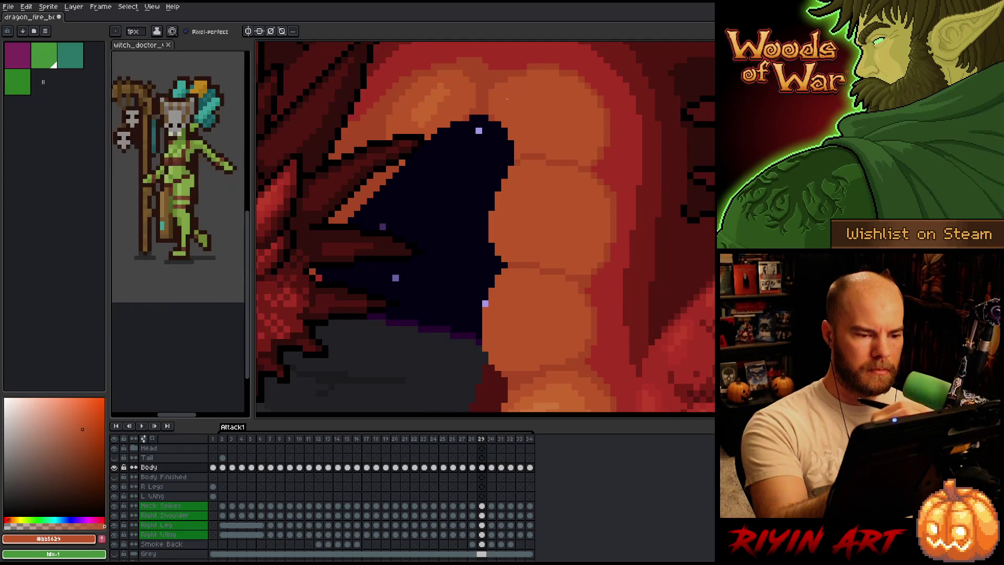
{"action": "left_click_drag", "start_coordinate": [492, 120], "coordinate": [511, 150]}
{"action": "key", "text": "ctrl+z"}
{"action": "key", "text": "ctrl+z"}
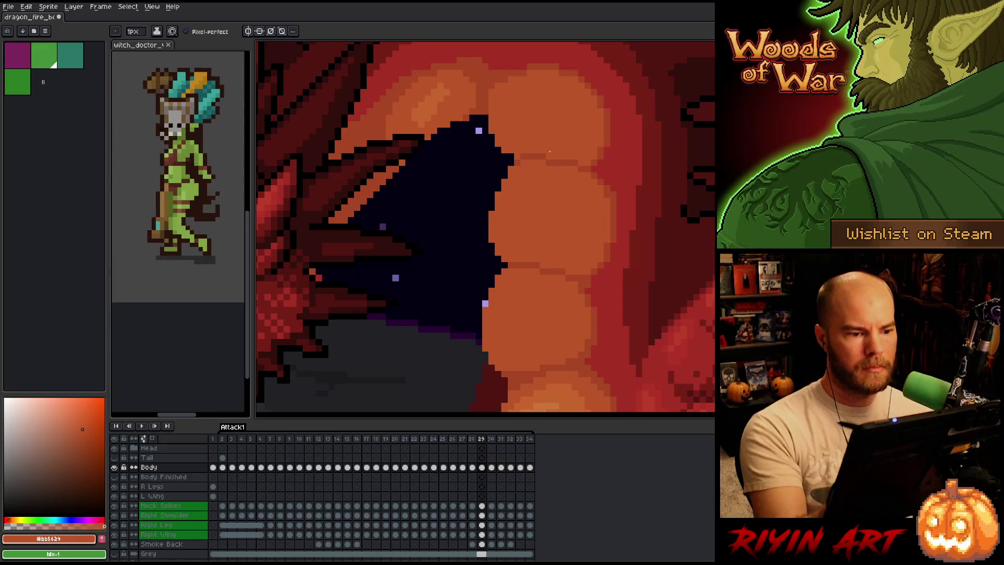
Compare plate oranges #a74624 and #bb5629, then paint a darker stroke down the plates' edge
{"action": "left_click", "coordinate": [491, 93], "text": "alt"}
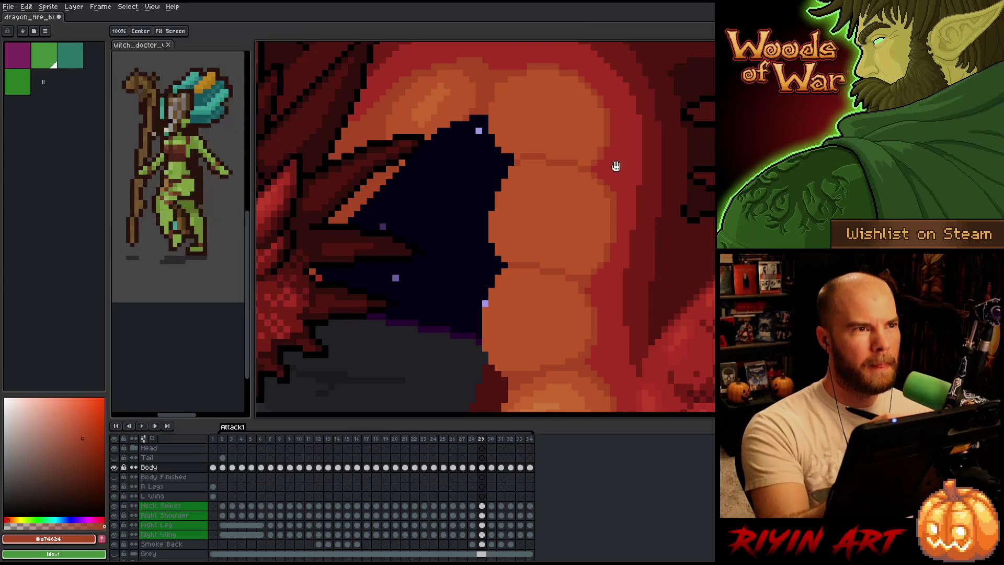
{"action": "left_click_drag", "start_coordinate": [616, 164], "coordinate": [616, 213]}
{"action": "left_click", "coordinate": [512, 125], "text": "alt"}
{"action": "left_click", "coordinate": [539, 105], "text": "alt"}
{"action": "left_click", "coordinate": [529, 116], "text": "alt"}
{"action": "left_click", "coordinate": [525, 108], "text": "alt"}
{"action": "left_click", "coordinate": [516, 116], "text": "alt"}
{"action": "left_click", "coordinate": [524, 104], "text": "alt"}
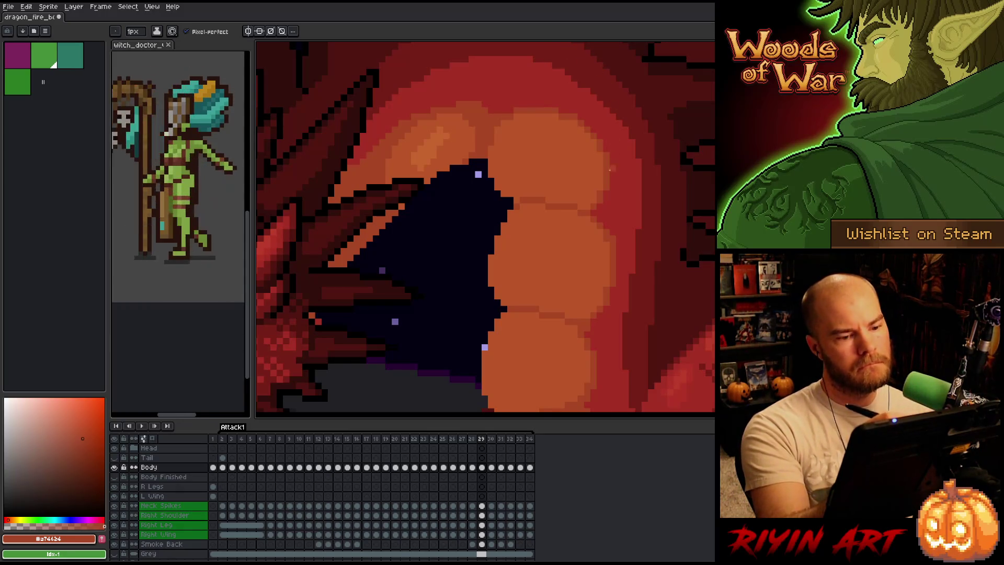
{"action": "scroll", "coordinate": [601, 164], "scroll_direction": "down", "scroll_amount": 3}
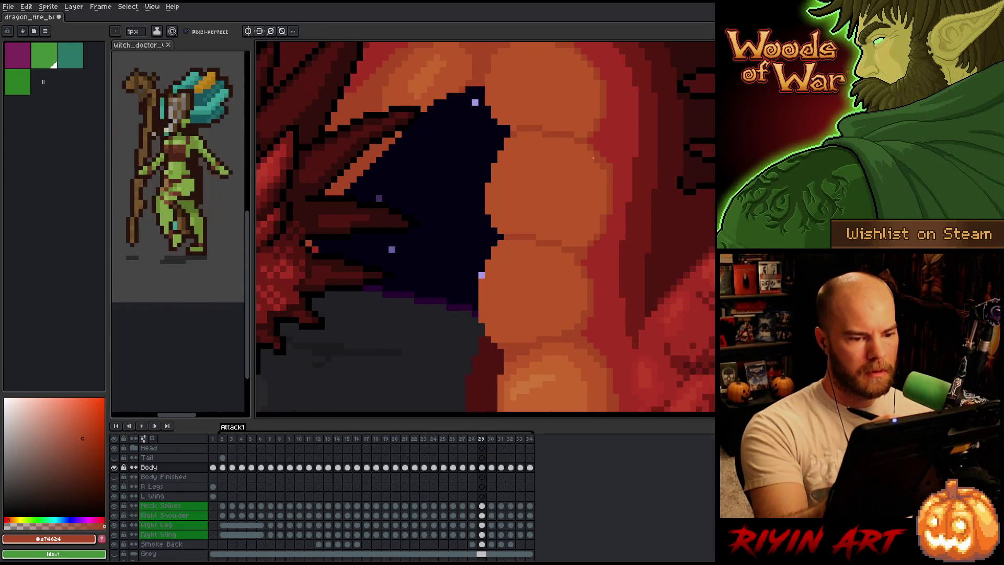
{"action": "left_click_drag", "start_coordinate": [600, 165], "coordinate": [596, 226]}
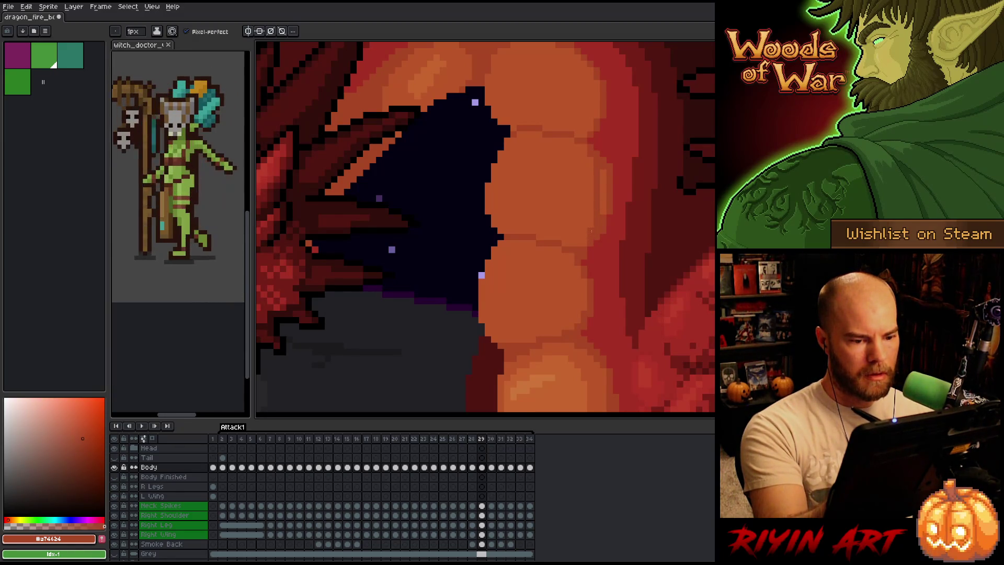
Shade the belly plates' edge with the deeper body red #a52f24
{"action": "left_click", "coordinate": [603, 250], "text": "alt"}
{"action": "left_click", "coordinate": [592, 230], "text": "alt"}
{"action": "left_click", "coordinate": [605, 242], "text": "alt"}
{"action": "left_click_drag", "start_coordinate": [603, 233], "coordinate": [606, 158]}
{"action": "left_click_drag", "start_coordinate": [610, 202], "coordinate": [610, 163]}
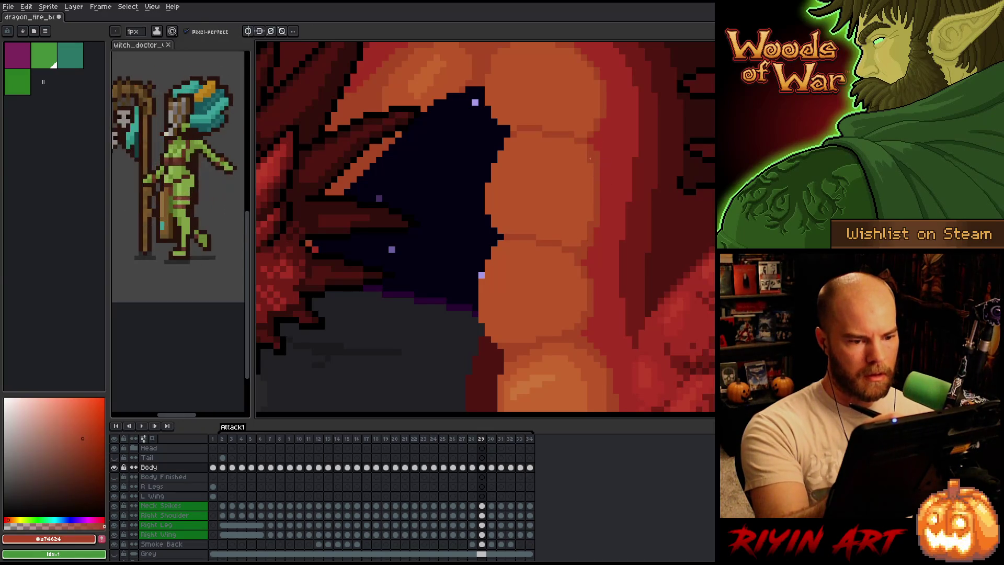
{"action": "left_click", "coordinate": [605, 127], "text": "alt"}
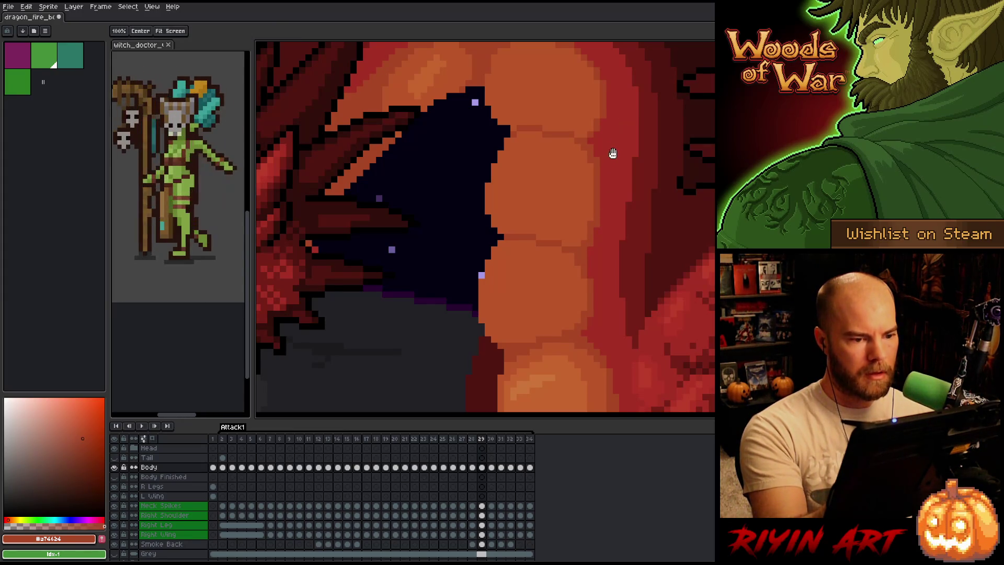
Draw an #bb5624 orange edge on the plate above the mouth, sampling #c7652f for comparison
{"action": "left_click_drag", "start_coordinate": [611, 152], "coordinate": [598, 206]}
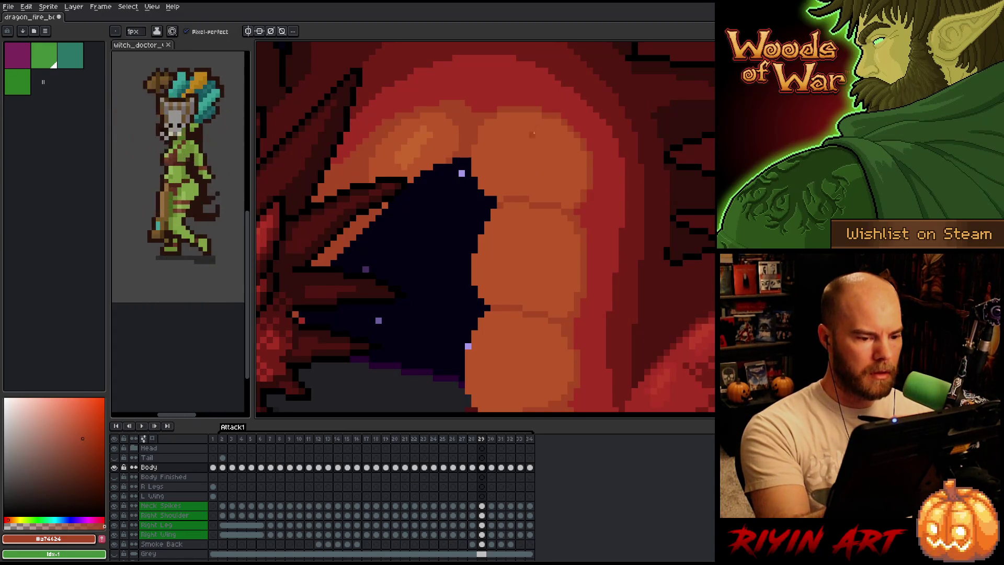
{"action": "left_click", "coordinate": [505, 187], "text": "alt"}
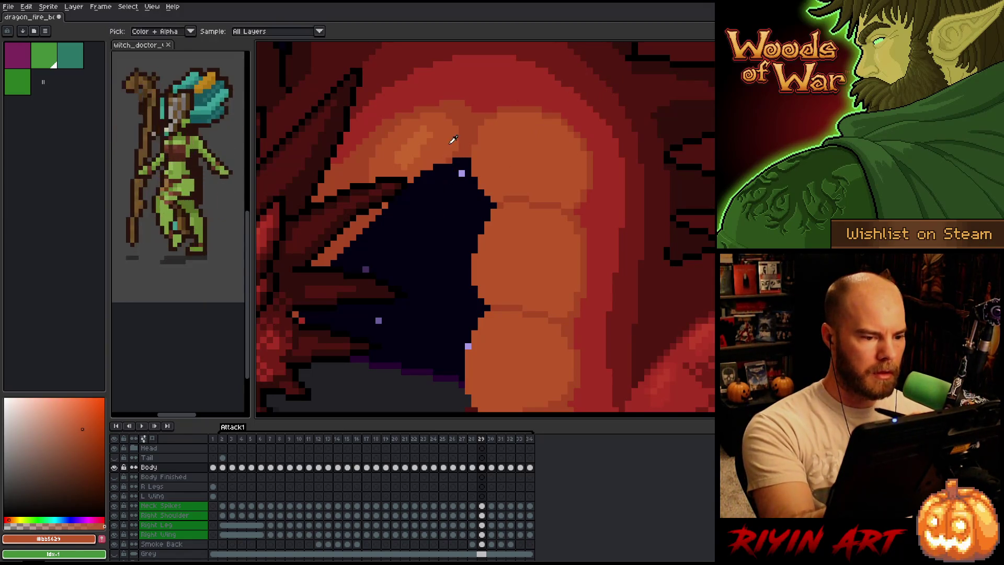
{"action": "mouse_move", "coordinate": [451, 161]}
{"action": "left_mouse_down"}
{"action": "mouse_move", "coordinate": [421, 194]}
{"action": "mouse_move", "coordinate": [390, 205]}
{"action": "mouse_move", "coordinate": [445, 164]}
{"action": "left_mouse_up"}
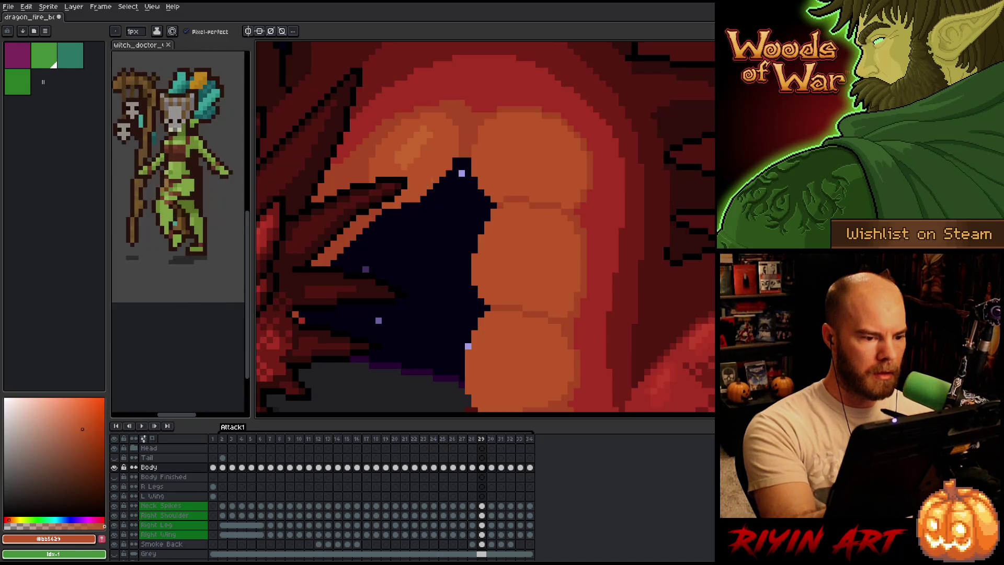
{"action": "left_click", "coordinate": [409, 179], "text": "alt"}
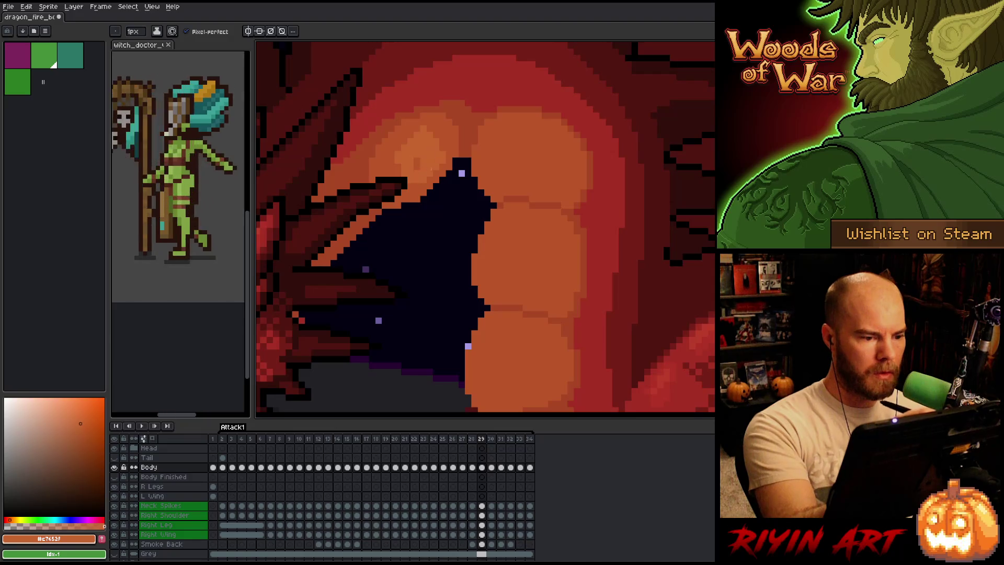
{"action": "left_click", "coordinate": [442, 135], "text": "alt"}
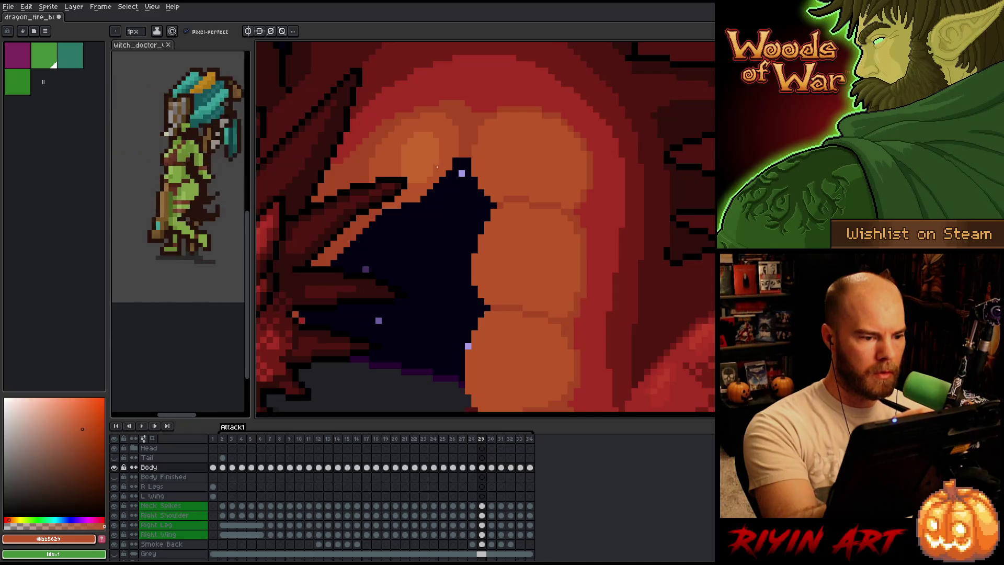
{"action": "left_click", "coordinate": [442, 126], "text": "alt"}
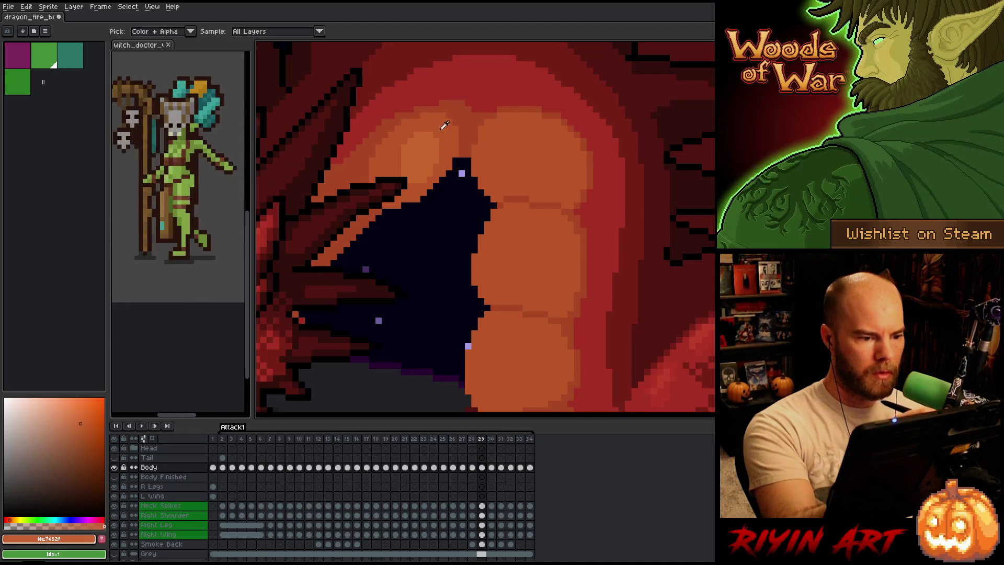
{"action": "mouse_move", "coordinate": [599, 326]}
{"action": "left_mouse_down"}
{"action": "mouse_move", "coordinate": [627, 138]}
{"action": "mouse_move", "coordinate": [562, 261]}
{"action": "mouse_move", "coordinate": [556, 253]}
{"action": "left_mouse_up"}
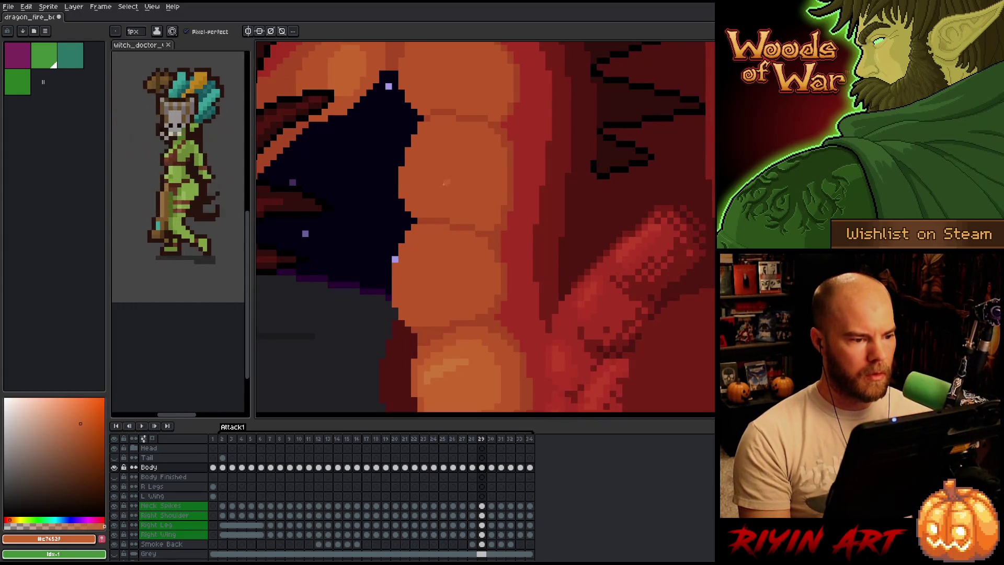
Zoom out, flip between frames 28 and 27, then settle on frame 27 zoomed into the neck
{"action": "scroll", "coordinate": [401, 142], "scroll_direction": "down", "scroll_amount": 1}
{"action": "scroll", "coordinate": [401, 142], "scroll_direction": "down", "scroll_amount": 1}
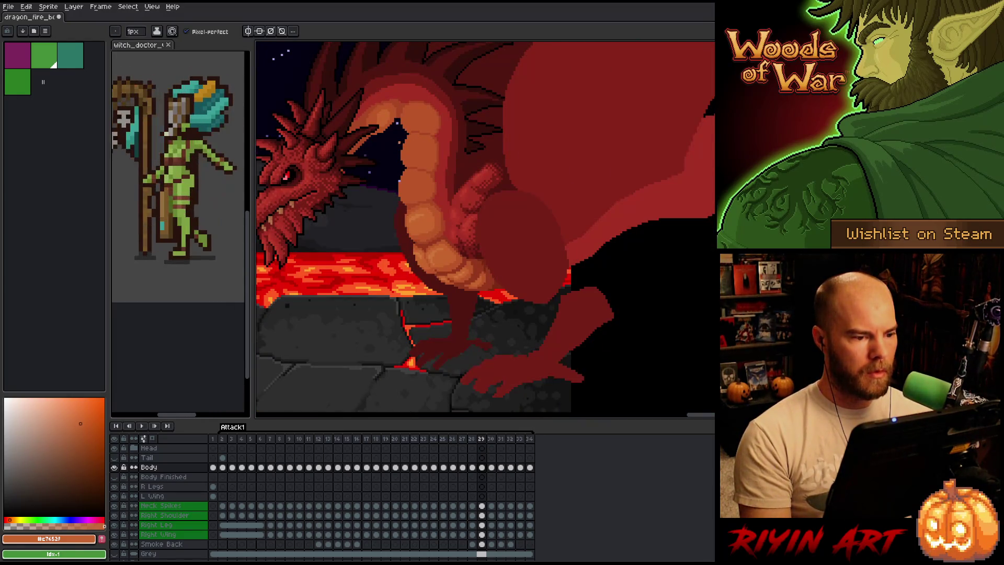
{"action": "scroll", "coordinate": [401, 142], "scroll_direction": "up", "scroll_amount": 1}
{"action": "scroll", "coordinate": [401, 142], "scroll_direction": "down", "scroll_amount": 1}
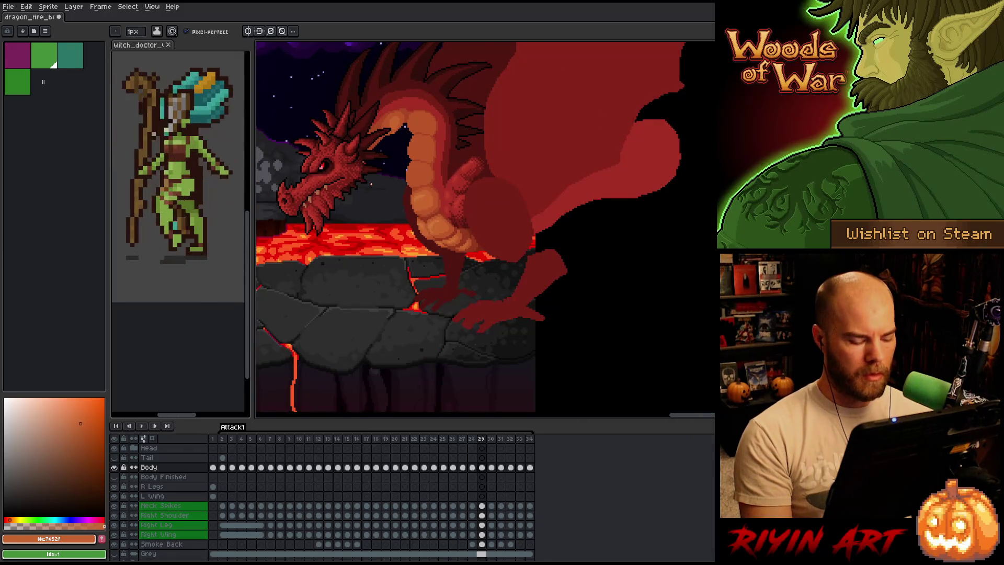
{"action": "key", "text": "Left"}
{"action": "key", "text": "Right"}
{"action": "key", "text": "Left"}
{"action": "key", "text": "Right"}
{"action": "key", "text": "Left"}
{"action": "key", "text": "Left"}
{"action": "key", "text": "Right"}
{"action": "key", "text": "Left"}
{"action": "scroll", "coordinate": [400, 156], "scroll_direction": "up", "scroll_amount": 2}
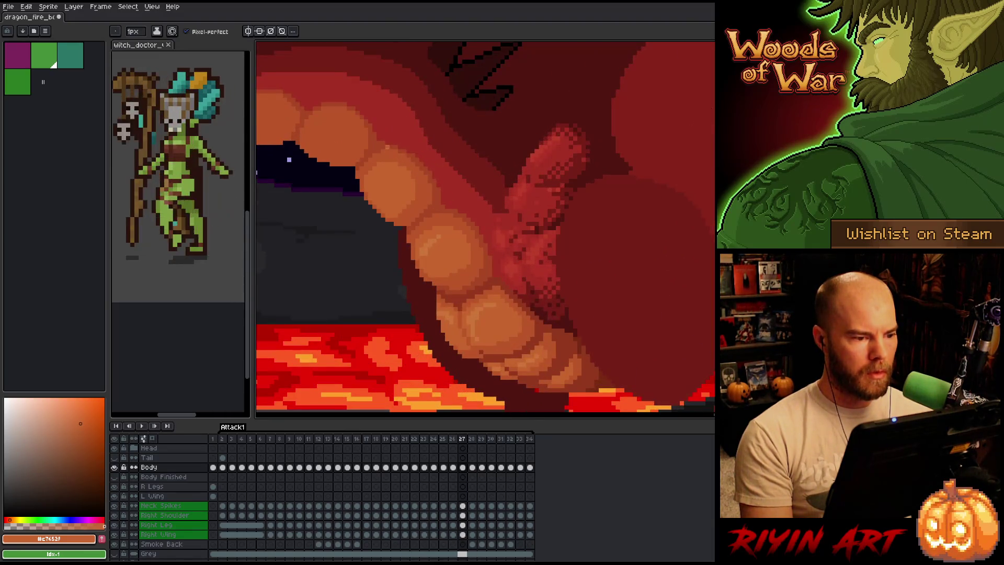
Advance through frames 28 and 29, sampling plate colours #a74624, #a52f24 and #bb5629
{"action": "key", "text": "Right"}
{"action": "left_click", "coordinate": [425, 157], "text": "alt"}
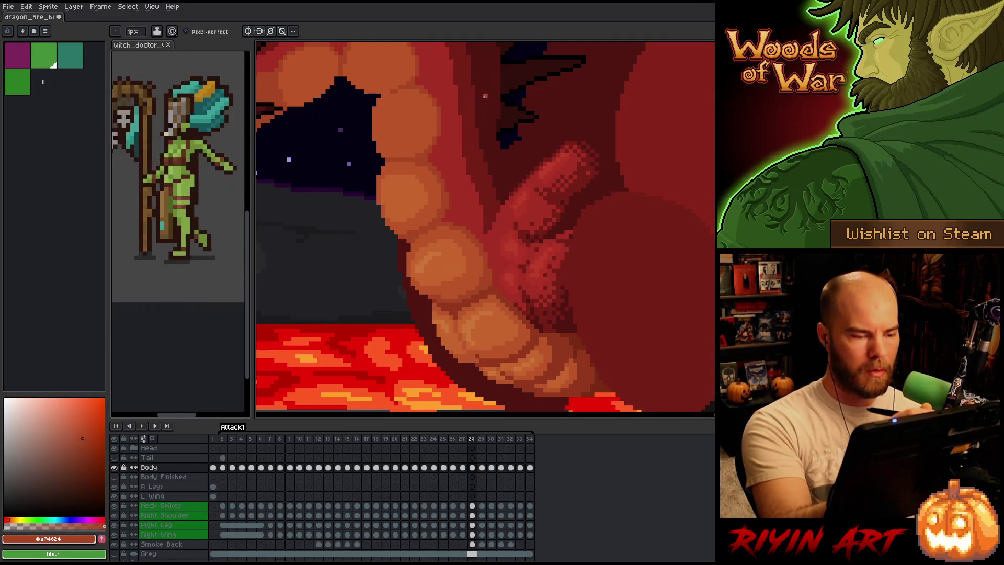
{"action": "key", "text": "Right"}
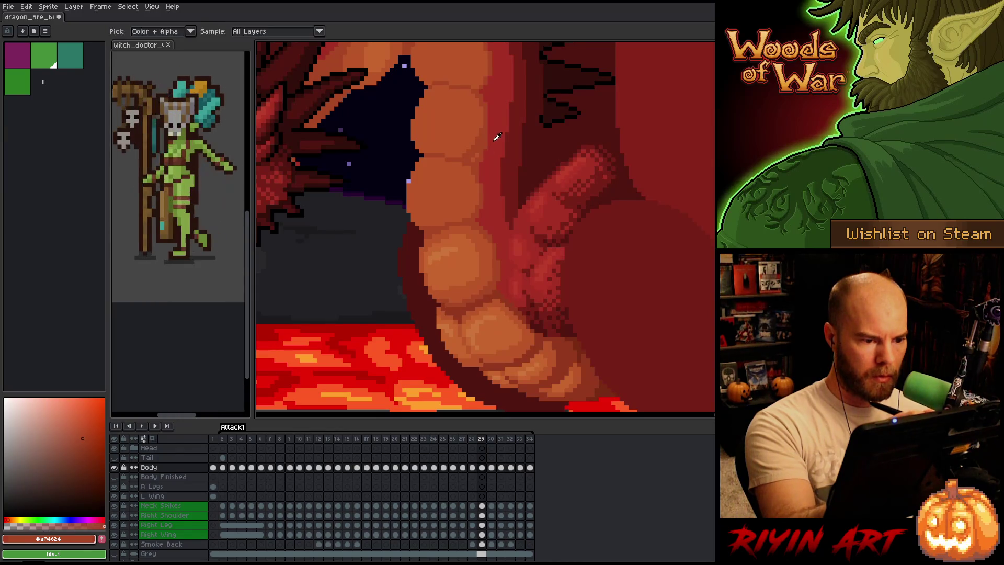
{"action": "left_click", "coordinate": [494, 142], "text": "alt"}
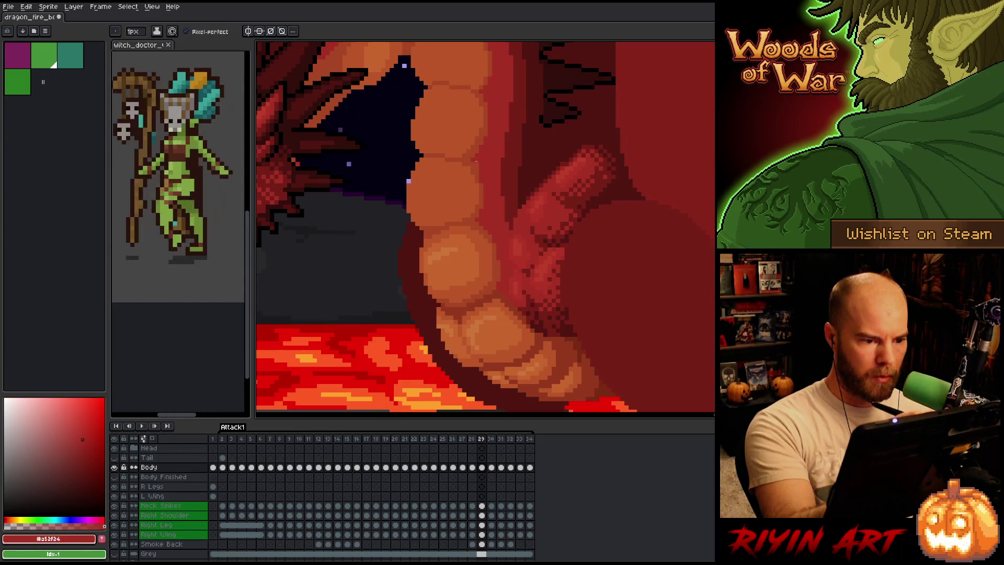
{"action": "left_click", "coordinate": [506, 100], "text": "alt"}
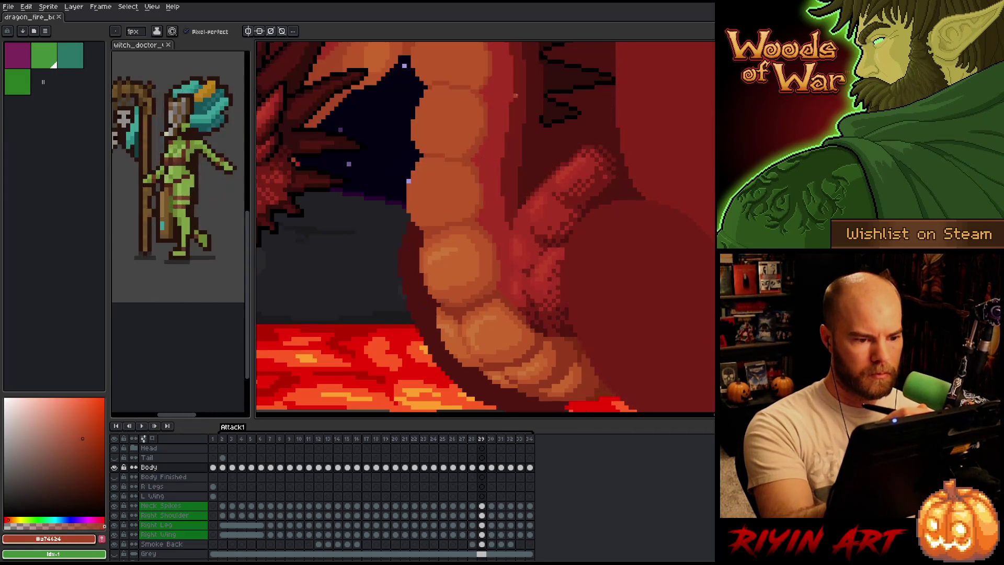
{"action": "left_click", "coordinate": [474, 172], "text": "alt"}
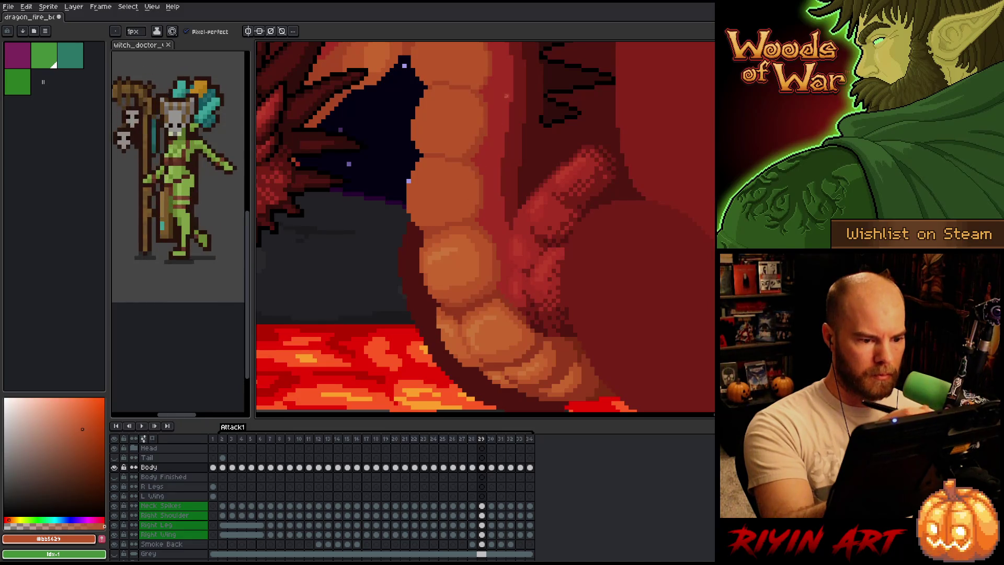
{"action": "left_click", "coordinate": [482, 174], "text": "alt"}
Compare frame 29 against frames 30 and 28, then pan to the mouth and upper plates
{"action": "key", "text": "Right"}
{"action": "key", "text": "Left"}
{"action": "key", "text": "Right"}
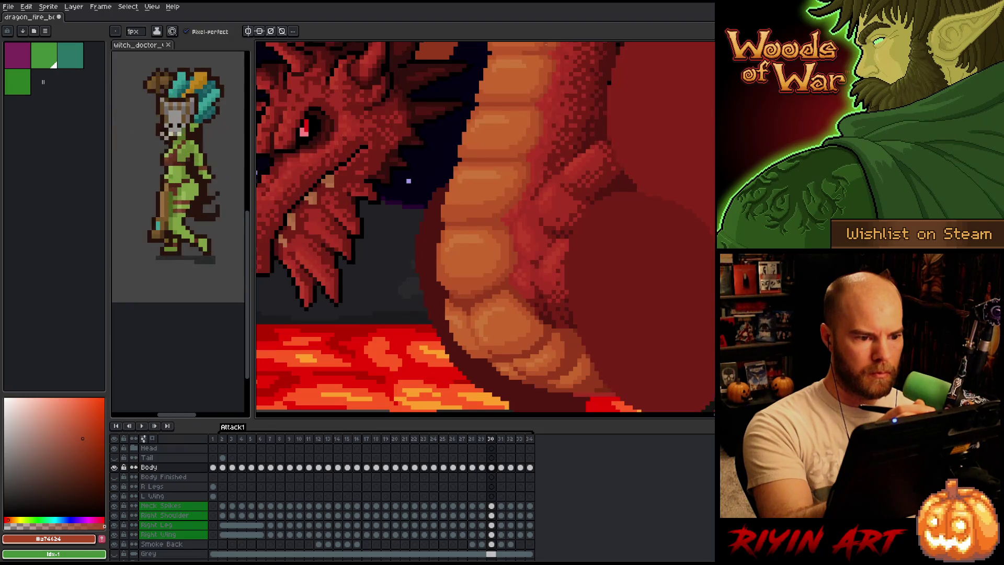
{"action": "key", "text": "Left"}
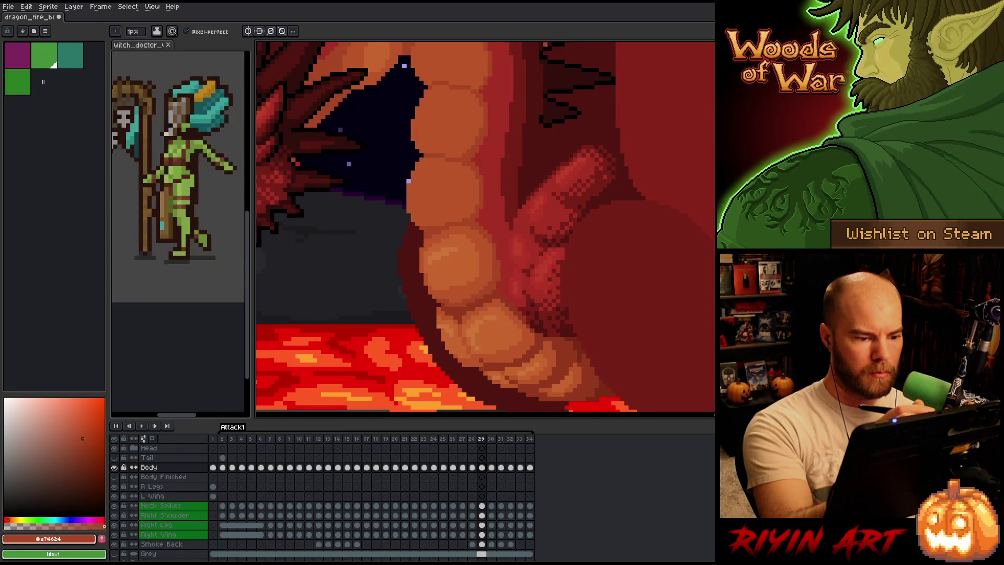
{"action": "key", "text": "Left"}
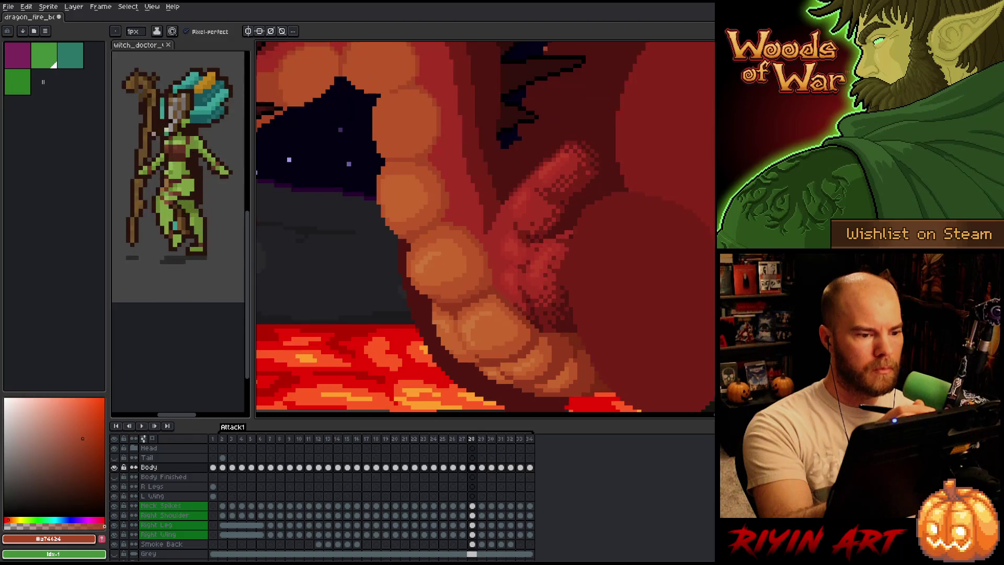
{"action": "key", "text": "Right"}
{"action": "key", "text": "Left"}
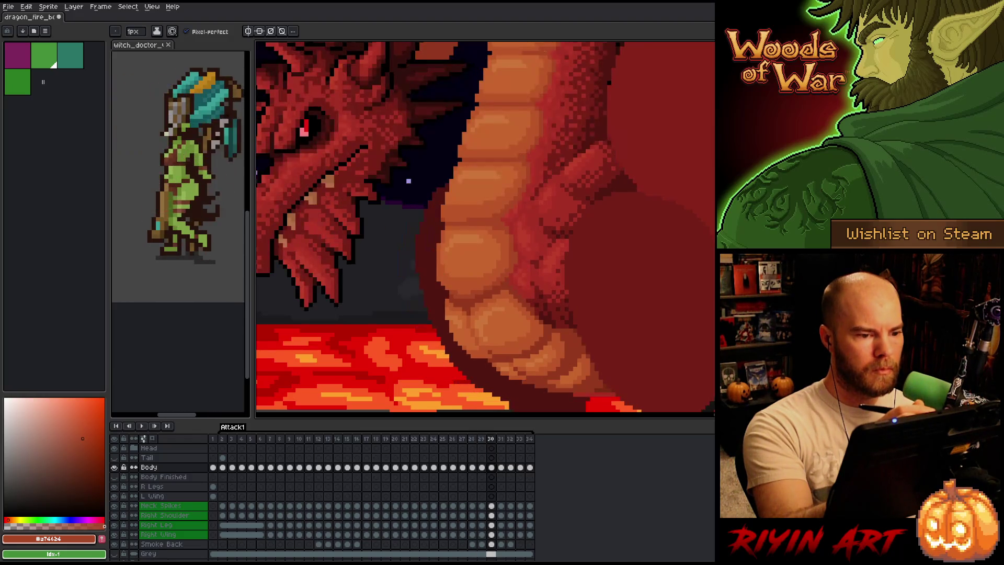
{"action": "key", "text": "Right"}
{"action": "mouse_move", "coordinate": [534, 184]}
{"action": "left_mouse_down"}
{"action": "mouse_move", "coordinate": [544, 309]}
{"action": "mouse_move", "coordinate": [553, 217]}
{"action": "mouse_move", "coordinate": [560, 281]}
{"action": "left_mouse_up"}
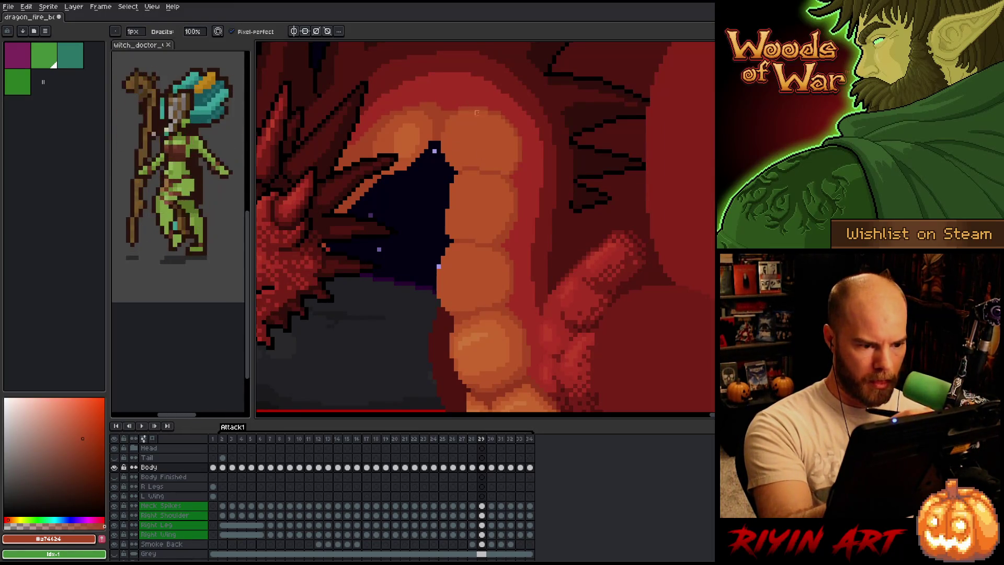
Flip between frames 28 and 29 to compare the mouth pose
{"action": "key", "text": "comma"}
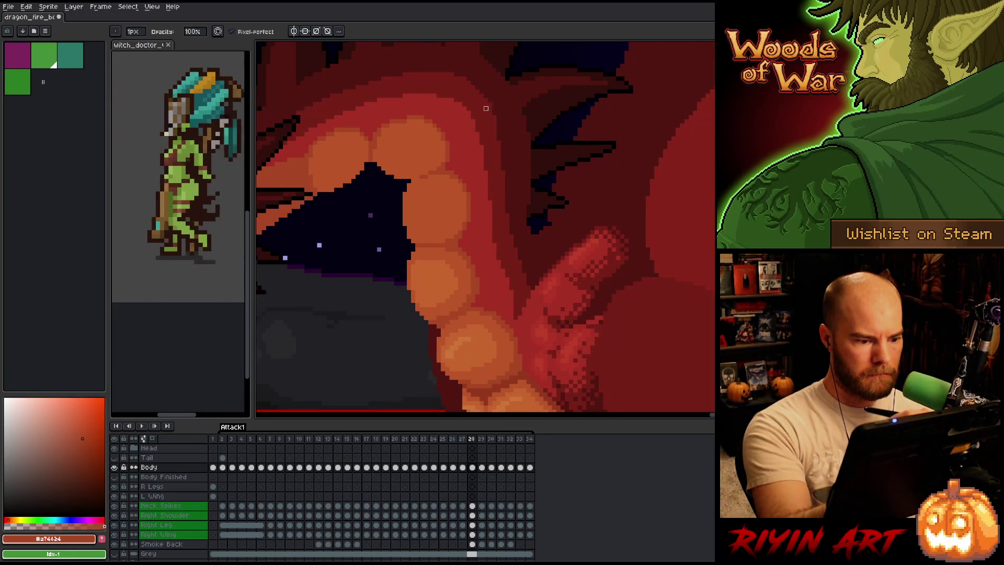
{"action": "key", "text": "period"}
{"action": "key", "text": "comma"}
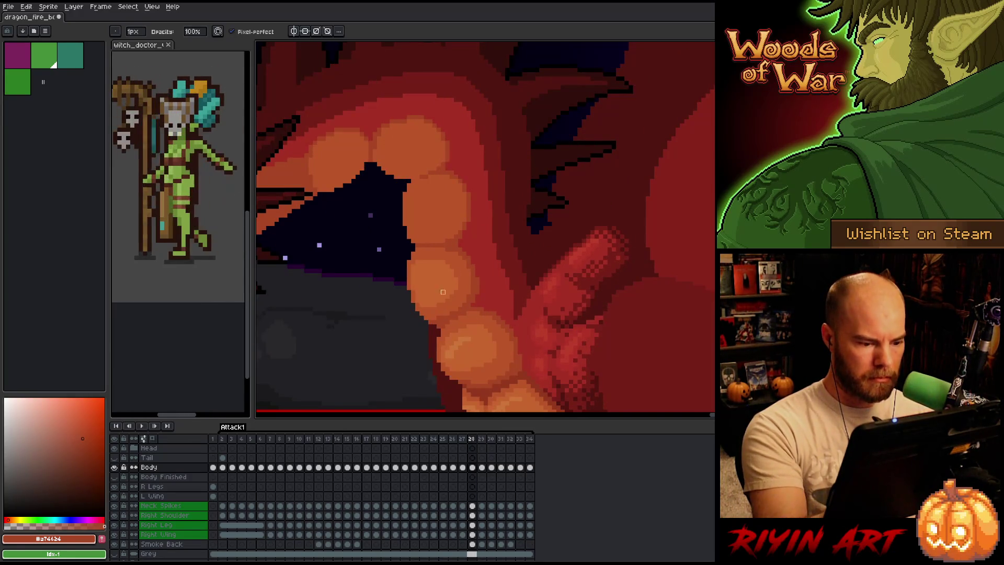
{"action": "key", "text": "period"}
{"action": "key", "text": "comma"}
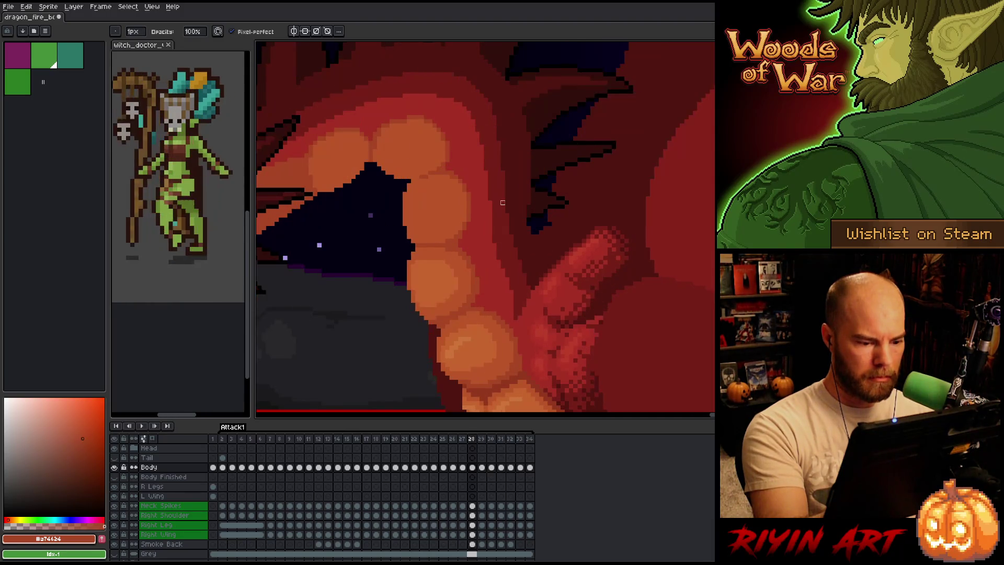
{"action": "key", "text": "period"}
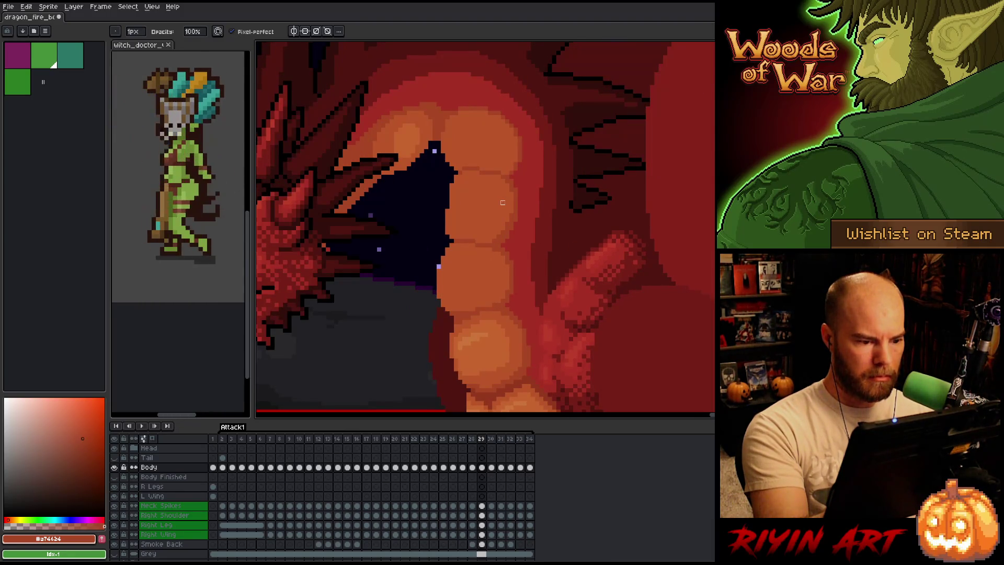
Widen the dark mouth edge beside the belly plates, then sample the orange belly colour
{"action": "left_click_drag", "start_coordinate": [439, 268], "coordinate": [438, 300]}
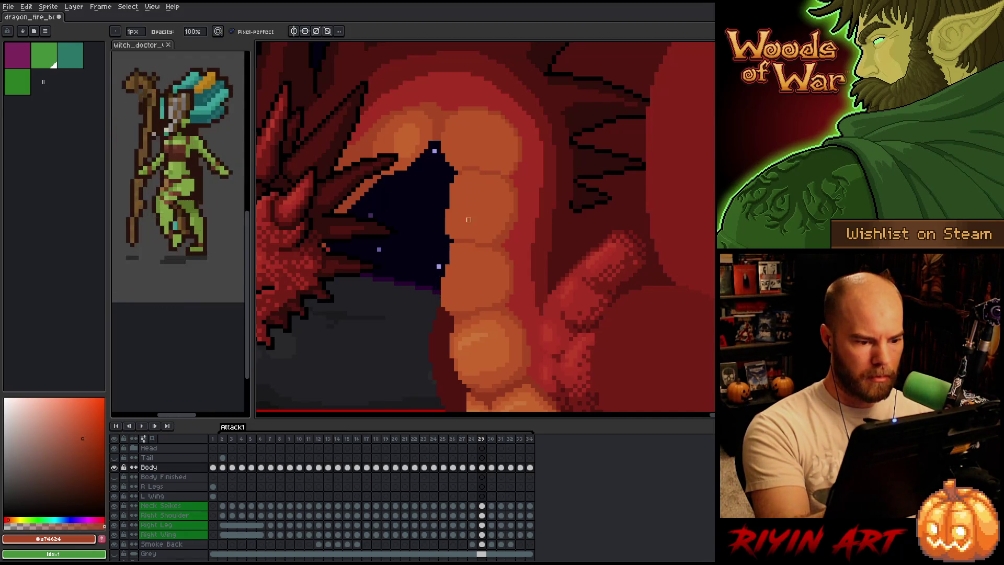
{"action": "left_click", "coordinate": [446, 257], "text": "alt"}
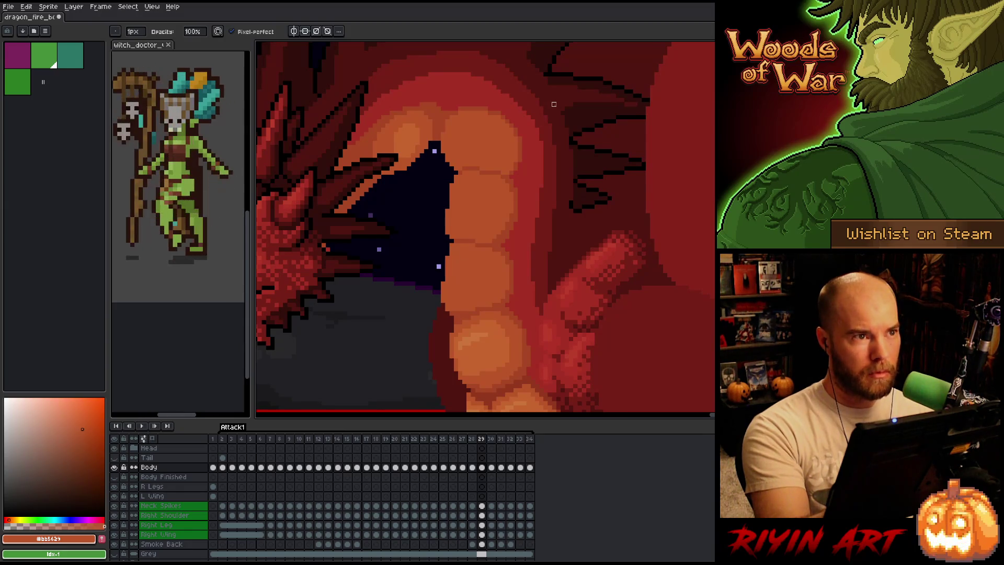
{"action": "key", "text": "alt"}
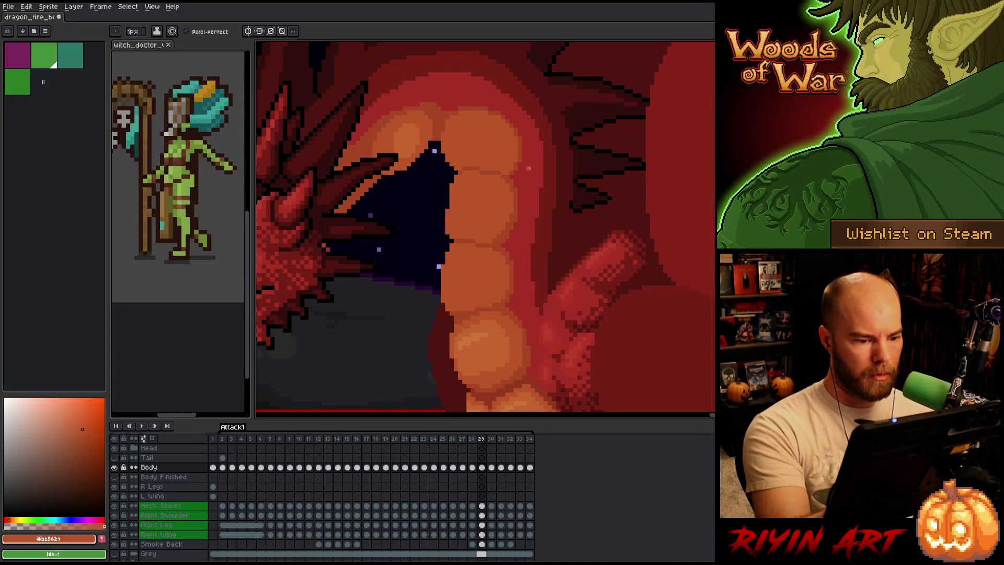
Step through the neighbouring frames to check the mouth and plate motion
{"action": "key", "text": "Left"}
{"action": "key", "text": "Right"}
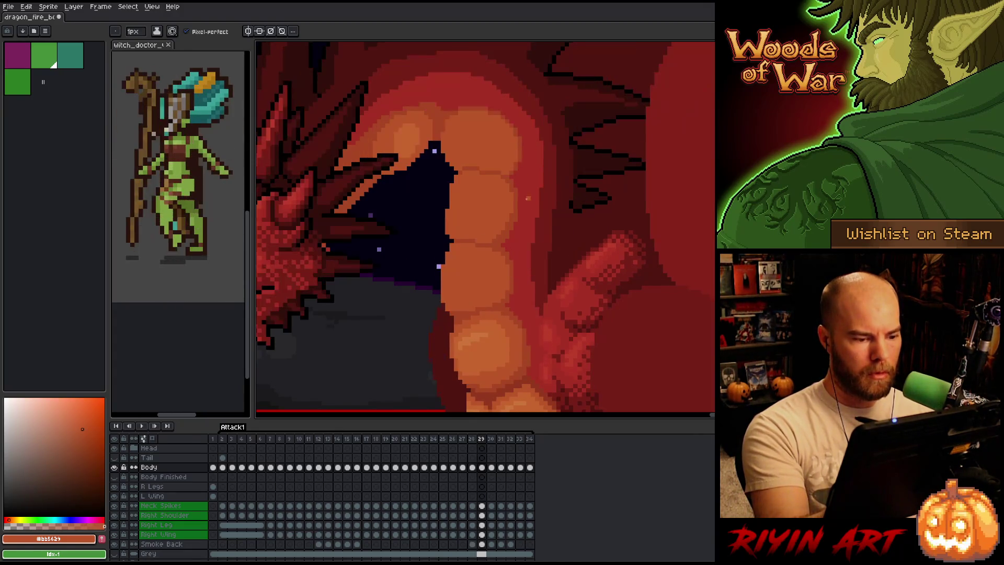
{"action": "key", "text": "Left"}
{"action": "key", "text": "Left"}
{"action": "key", "text": "Right"}
{"action": "key", "text": "Right"}
{"action": "key", "text": "Left"}
{"action": "key", "text": "Left"}
{"action": "key", "text": "Right"}
{"action": "key", "text": "Right"}
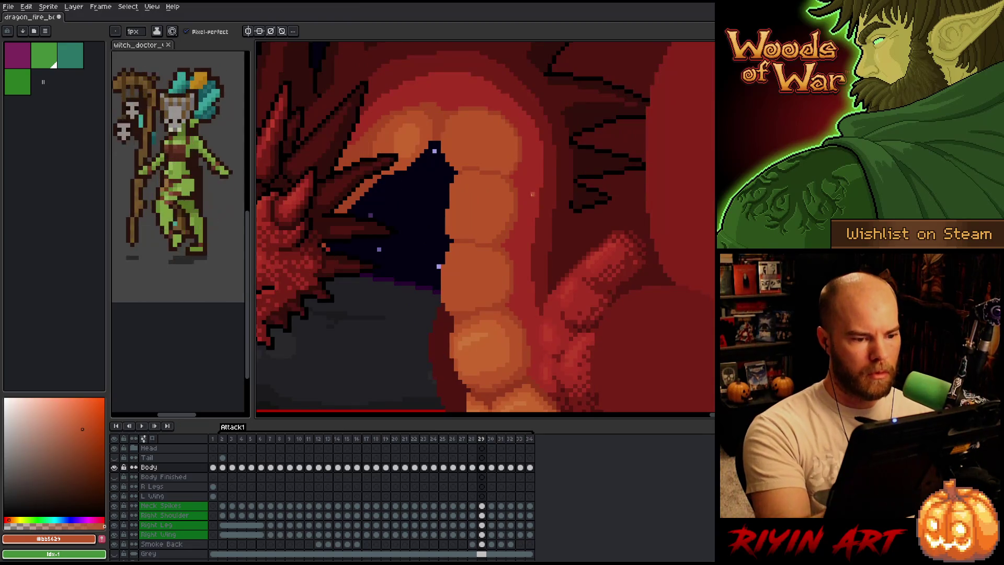
{"action": "scroll", "coordinate": [511, 133], "scroll_direction": "down", "scroll_amount": 2}
Sample the belly shades #a74624 and #bb5629 and the deep red #a52f24 on frame 29
{"action": "scroll", "coordinate": [513, 157], "scroll_direction": "up", "scroll_amount": 2}
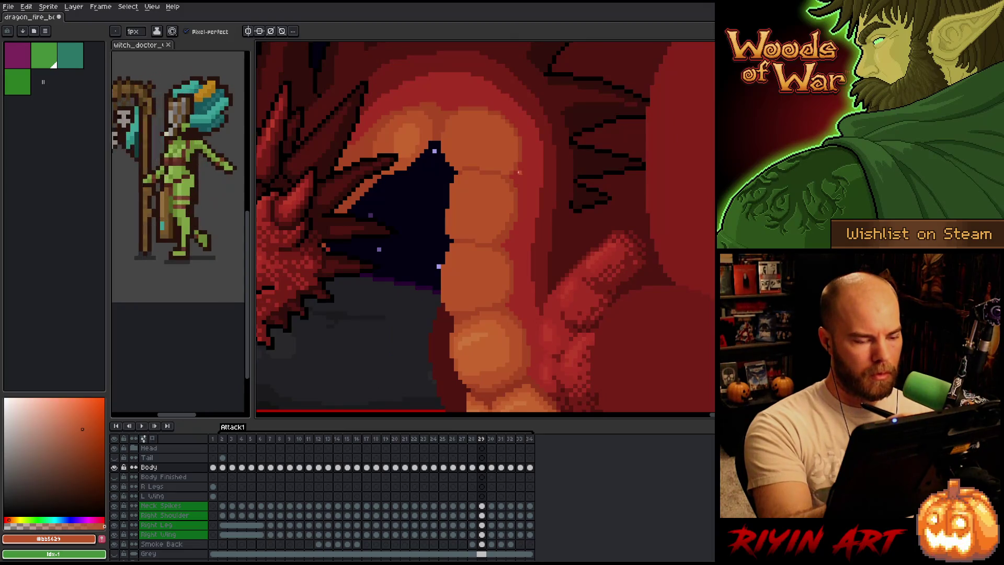
{"action": "left_click", "coordinate": [490, 165], "text": "alt"}
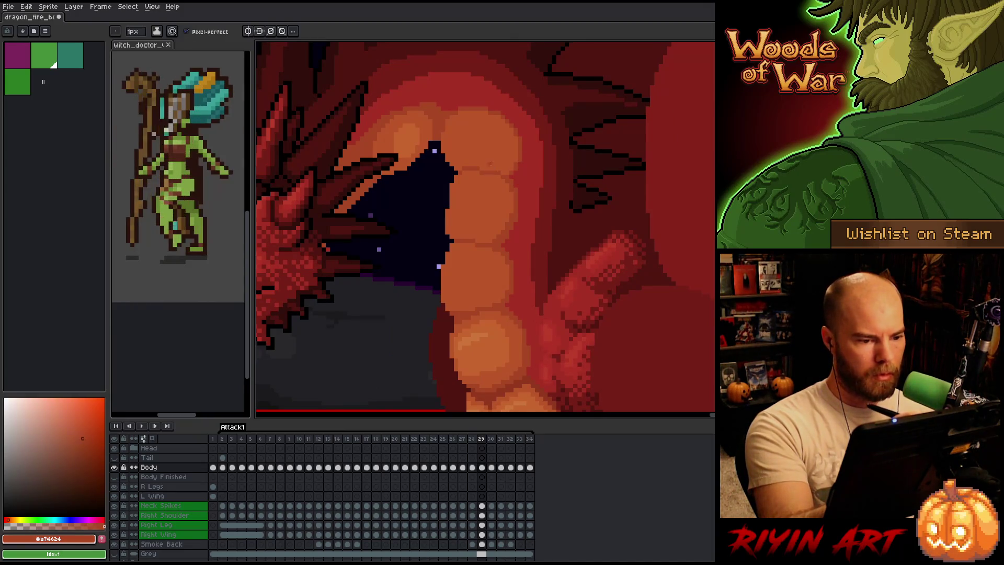
{"action": "left_click", "coordinate": [494, 175], "text": "alt"}
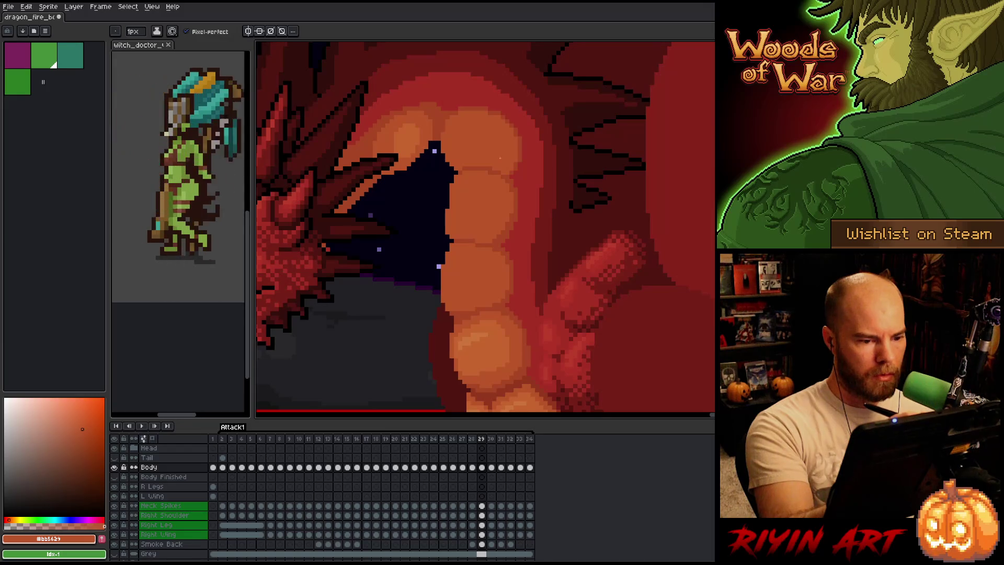
{"action": "left_click", "coordinate": [513, 224], "text": "alt"}
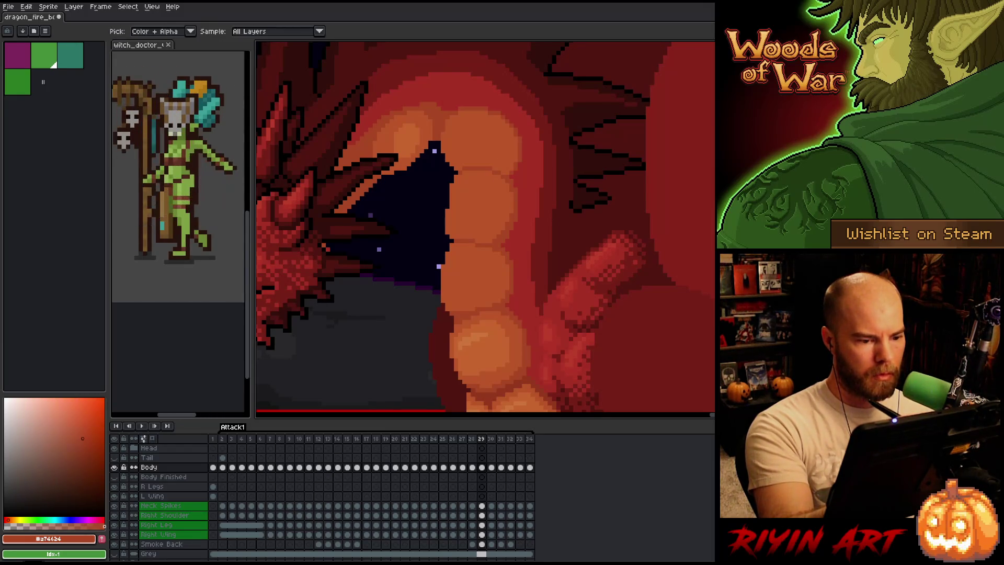
{"action": "left_click", "coordinate": [508, 234], "text": "alt"}
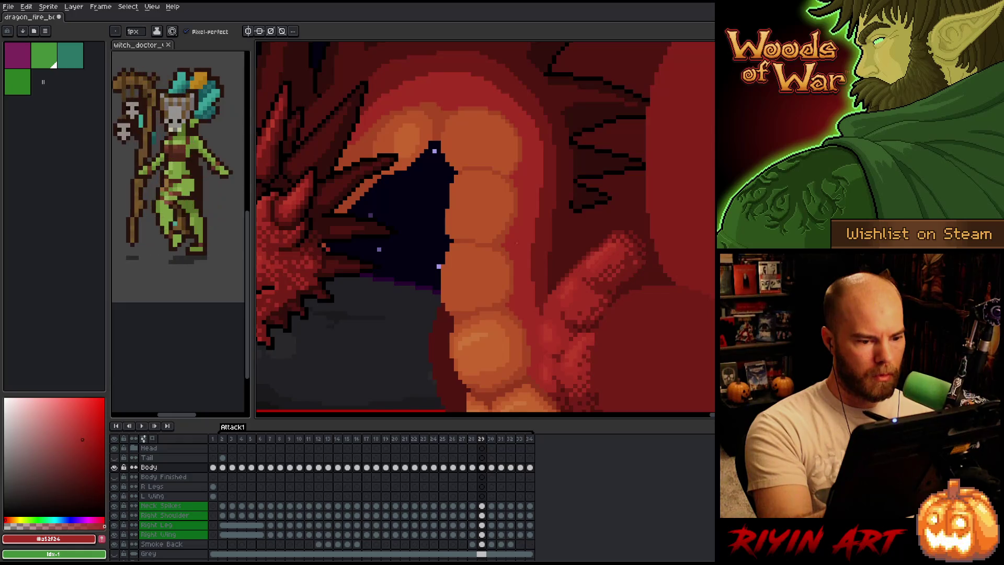
{"action": "key", "text": "Right"}
{"action": "key", "text": "Left"}
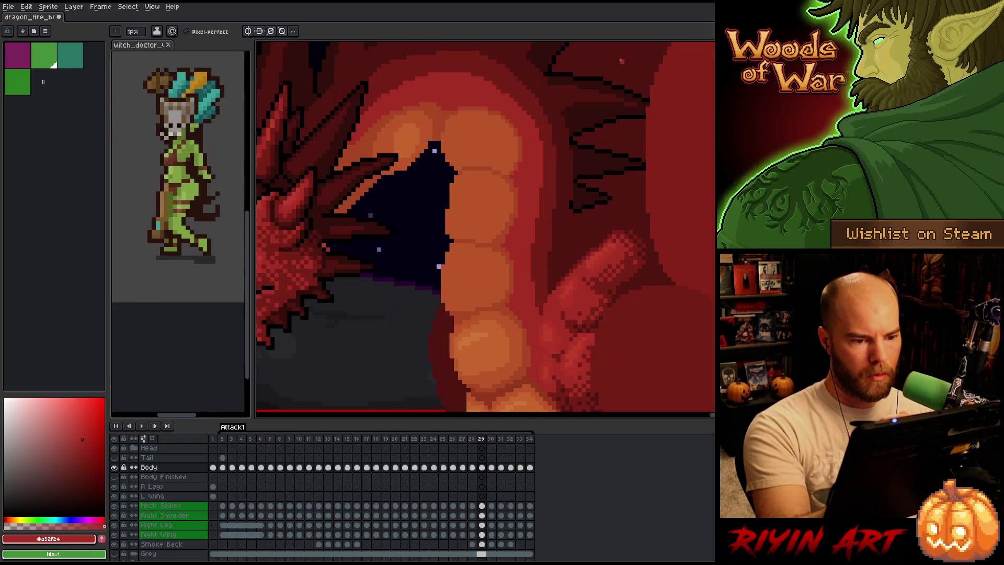
{"action": "left_click", "coordinate": [515, 195], "text": "alt"}
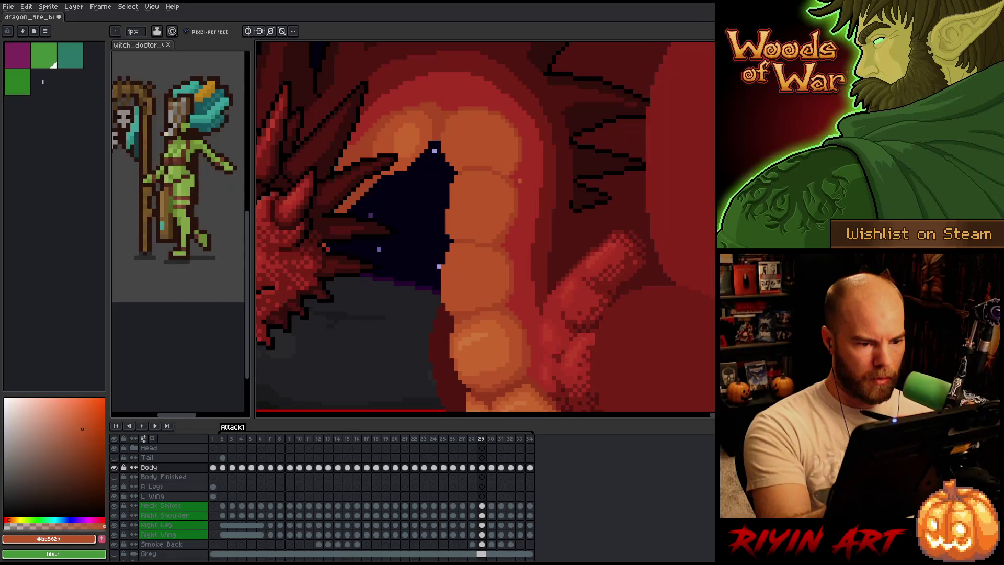
Eyedrop the dark red #a52f24 from the body and glance at the whole dragon
{"action": "key", "text": "alt"}
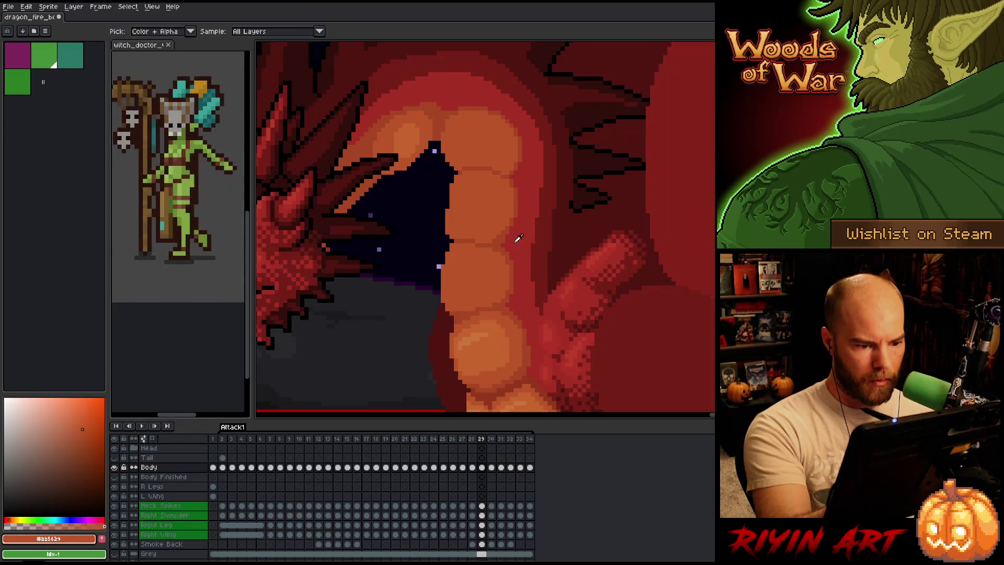
{"action": "left_click", "coordinate": [513, 236], "text": "alt"}
{"action": "key", "text": "minus"}
{"action": "key", "text": "minus"}
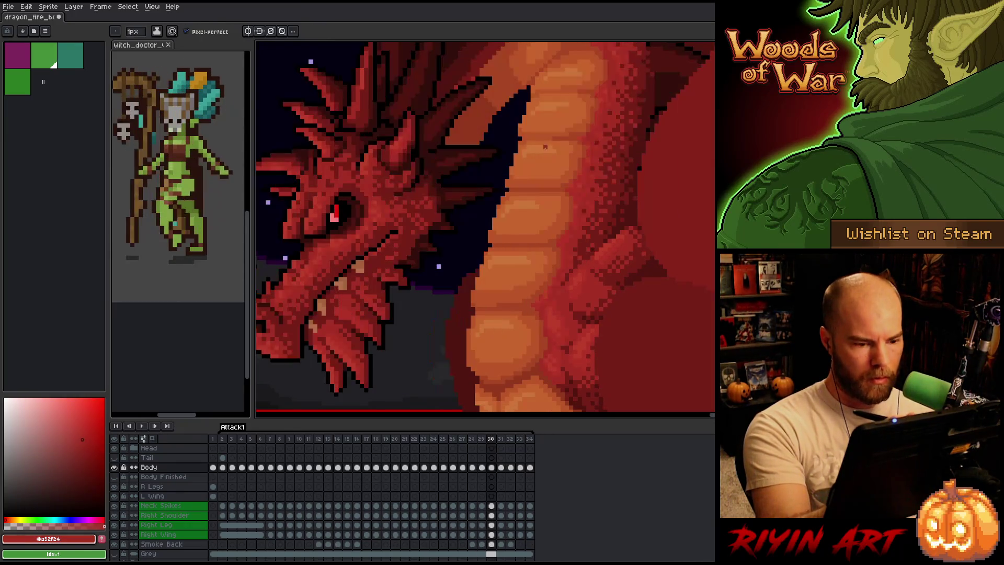
{"action": "key", "text": "plus"}
{"action": "key", "text": "plus"}
Flip repeatedly between frames 29 and 30 to compare the belly plates
{"action": "key", "text": "period"}
{"action": "key", "text": "comma"}
{"action": "scroll", "coordinate": [569, 265], "scroll_direction": "up", "scroll_amount": 2}
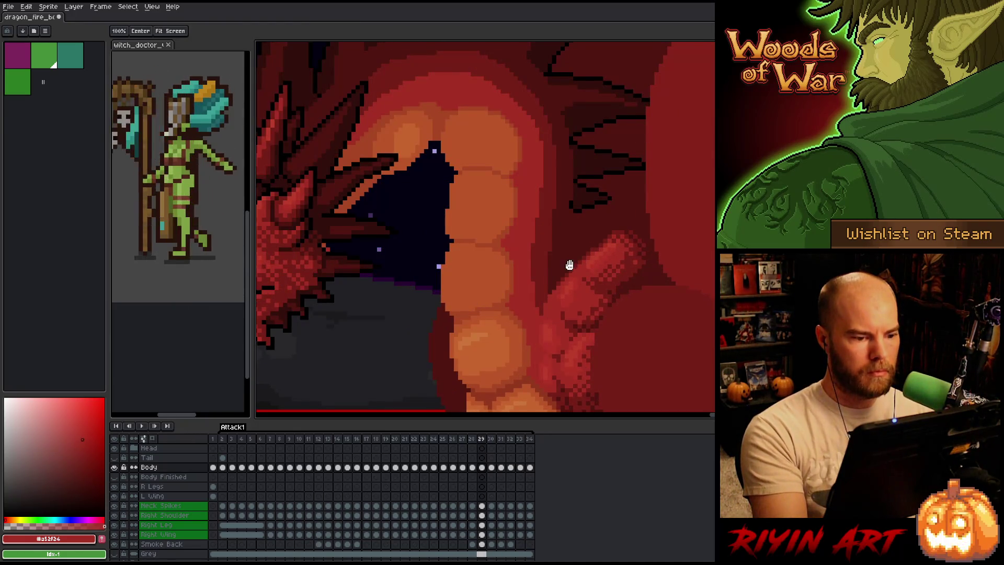
{"action": "scroll", "coordinate": [569, 265], "scroll_direction": "down", "scroll_amount": 2}
{"action": "key", "text": "period"}
{"action": "key", "text": "comma"}
{"action": "key", "text": "period"}
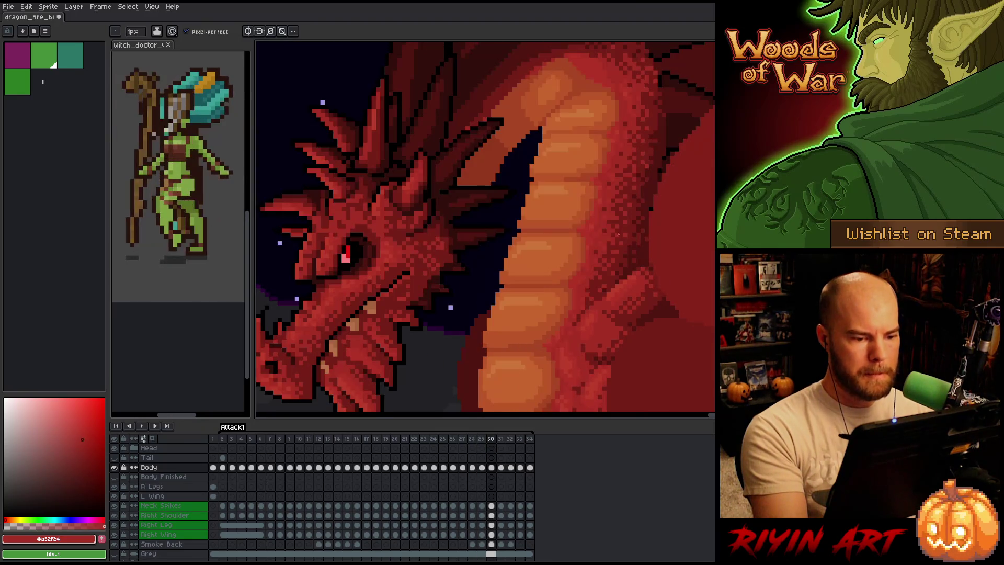
{"action": "key", "text": "comma"}
{"action": "scroll", "coordinate": [617, 236], "scroll_direction": "up", "scroll_amount": 2}
{"action": "scroll", "coordinate": [614, 238], "scroll_direction": "down", "scroll_amount": 2}
{"action": "key", "text": "period"}
{"action": "key", "text": "comma"}
{"action": "scroll", "coordinate": [613, 239], "scroll_direction": "up", "scroll_amount": 2}
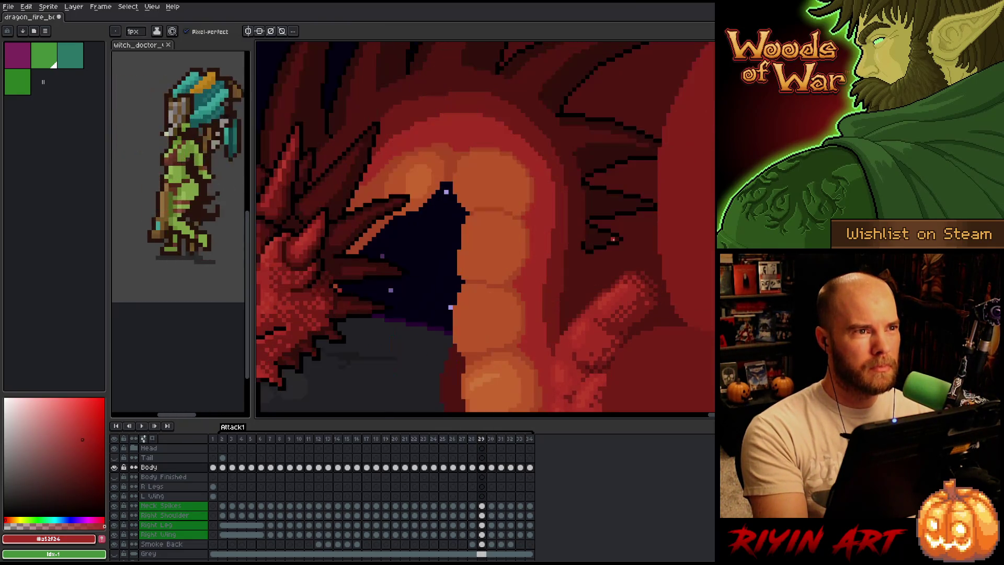
{"action": "scroll", "coordinate": [613, 239], "scroll_direction": "down", "scroll_amount": 2}
{"action": "key", "text": "period"}
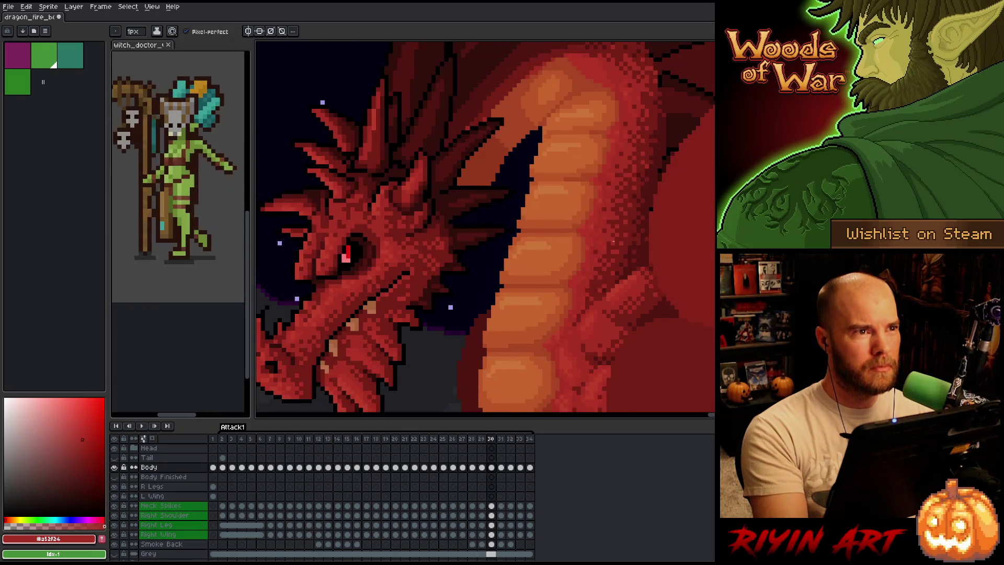
{"action": "key", "text": "comma"}
{"action": "scroll", "coordinate": [613, 241], "scroll_direction": "up", "scroll_amount": 2}
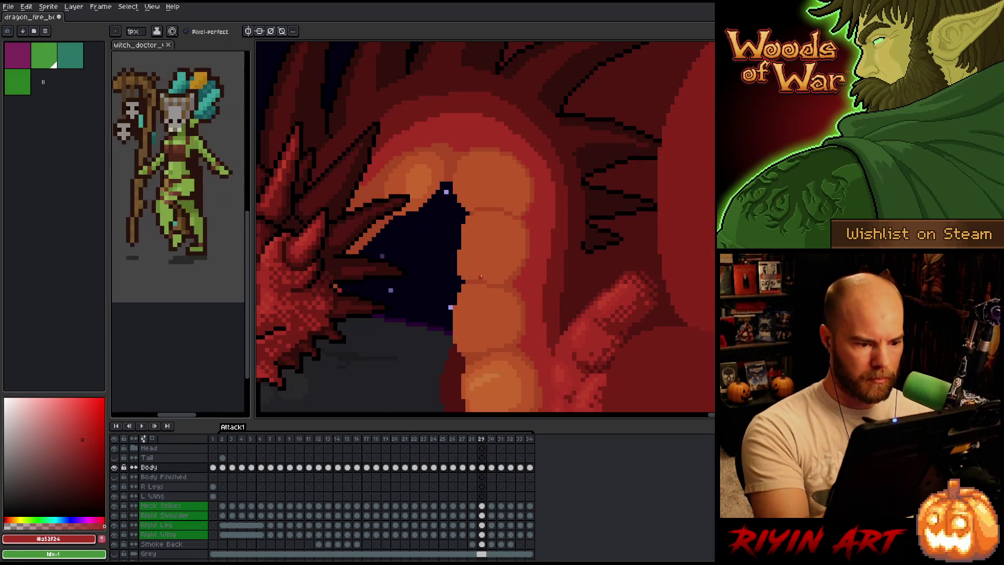
Sample the darker #a74624 and lighter #bb5624 belly oranges across the plates on frame 29
{"action": "left_click", "coordinate": [485, 281], "text": "alt"}
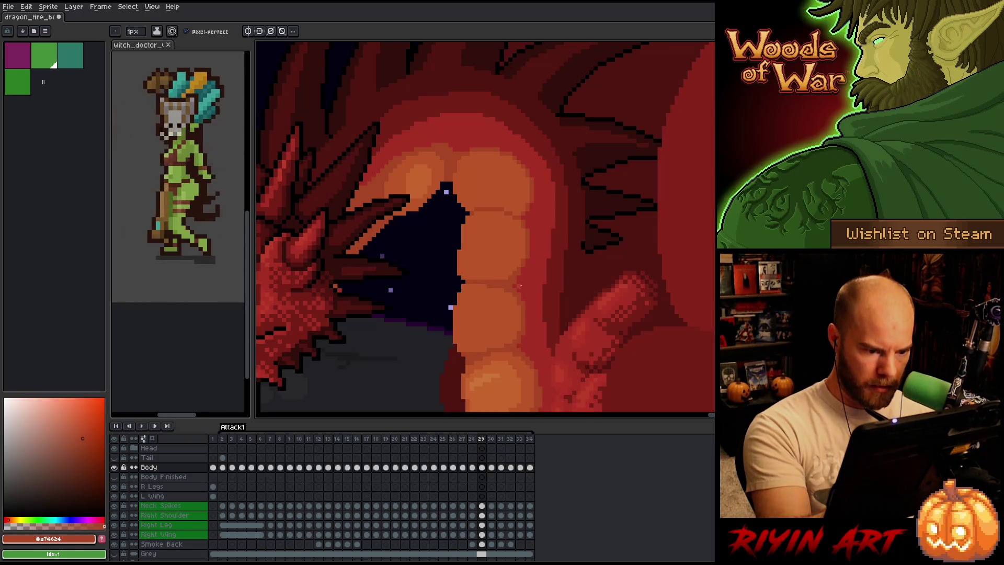
{"action": "left_click", "coordinate": [520, 307], "text": "alt"}
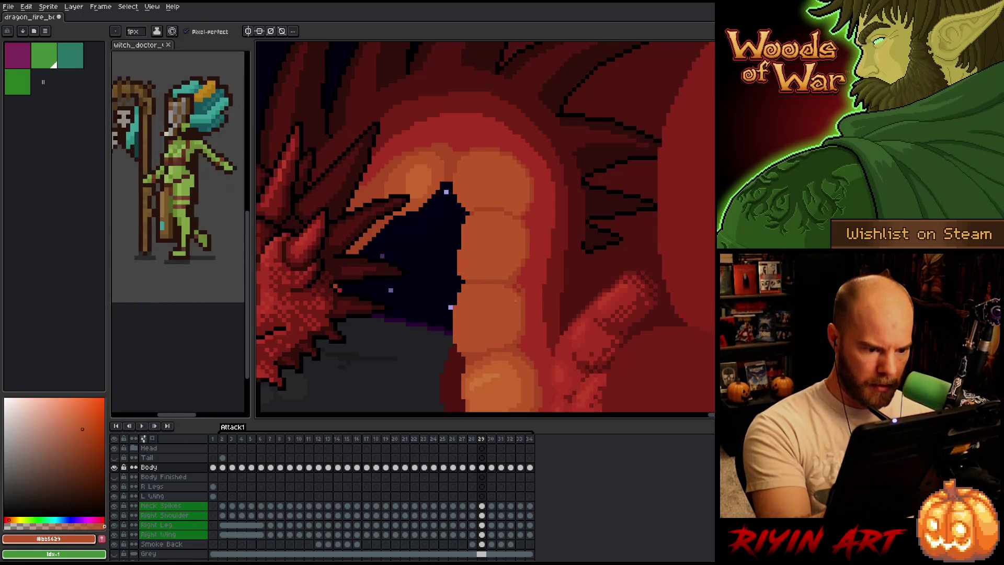
{"action": "left_click", "coordinate": [515, 278], "text": "alt"}
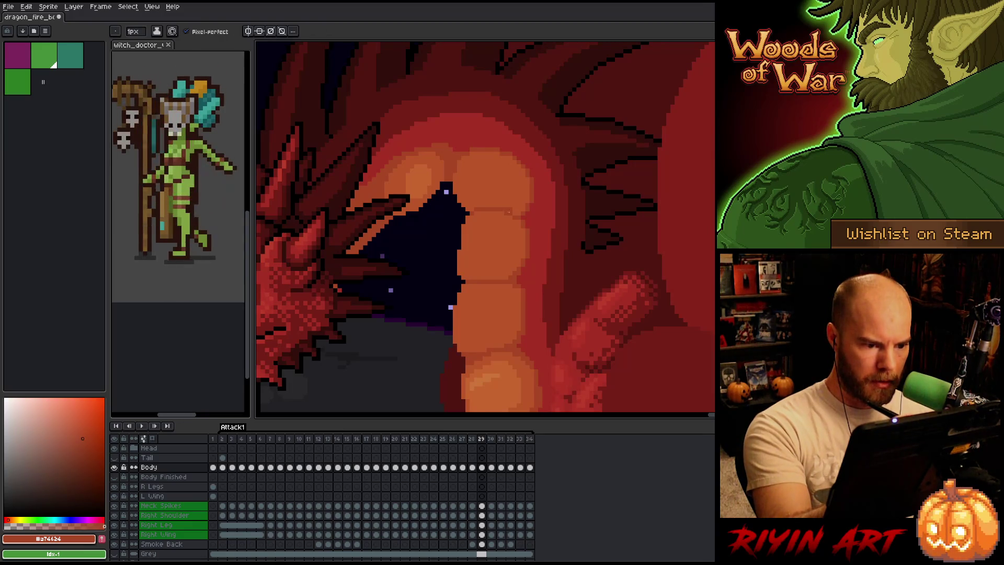
{"action": "left_click", "coordinate": [522, 233], "text": "alt"}
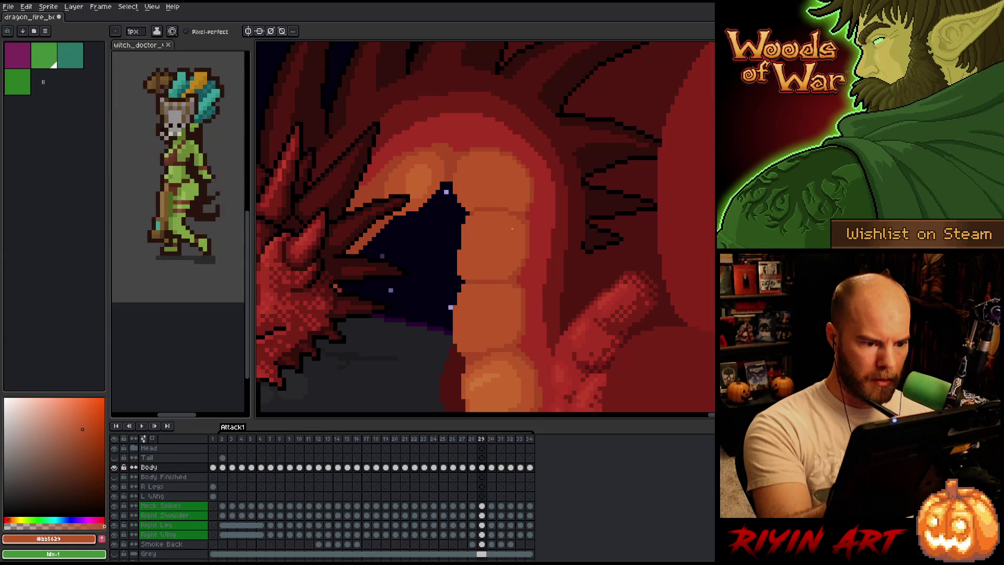
{"action": "left_click_drag", "start_coordinate": [548, 119], "coordinate": [555, 86]}
{"action": "left_click", "coordinate": [513, 240], "text": "alt"}
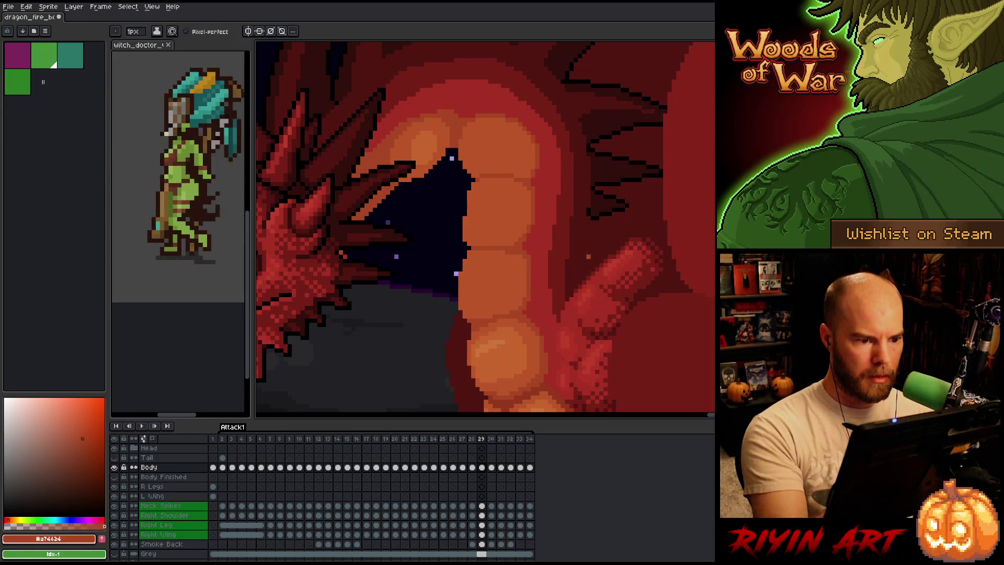
Toggle between frames 29 and 30 several times to check the belly alignment
{"action": "key", "text": "period"}
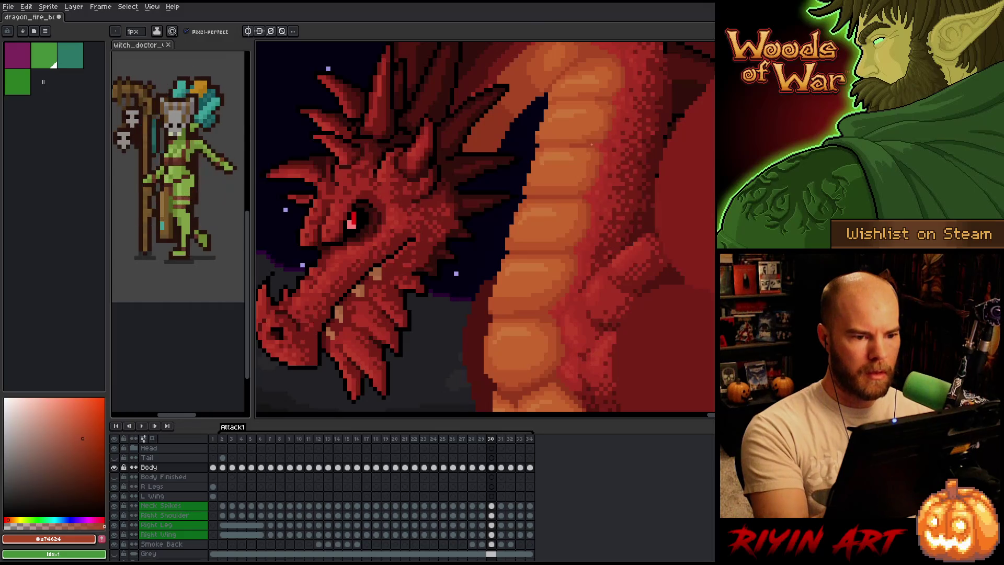
{"action": "key", "text": "comma"}
{"action": "key", "text": "period"}
{"action": "key", "text": "comma"}
{"action": "key", "text": "period"}
{"action": "key", "text": "comma"}
{"action": "key", "text": "period"}
{"action": "key", "text": "comma"}
Sample the orange belly colour, check the following frames, and settle on frame 30
{"action": "left_click", "coordinate": [488, 305], "text": "alt"}
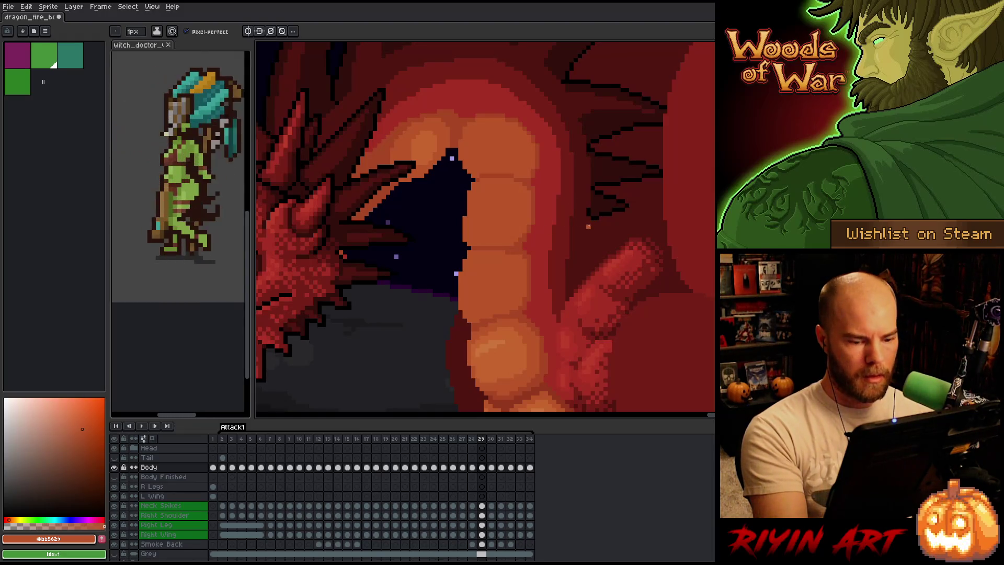
{"action": "key", "text": "period"}
{"action": "key", "text": "comma"}
{"action": "key", "text": "period"}
{"action": "key", "text": "period"}
{"action": "key", "text": "comma"}
{"action": "key", "text": "comma"}
{"action": "key", "text": "period"}
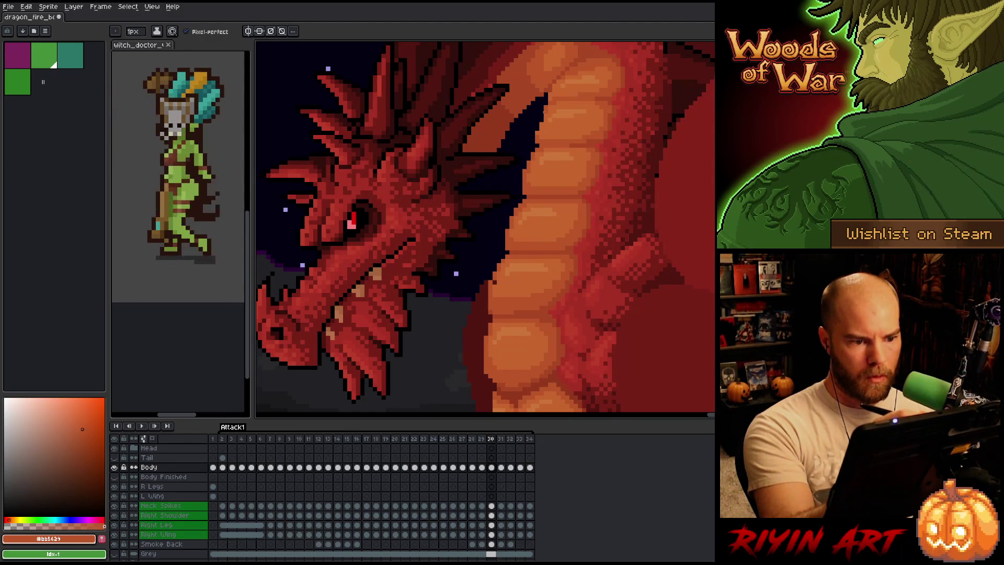
Repaint the frame 30 belly plates with the lighter and darker belly oranges
{"action": "key", "text": "b"}
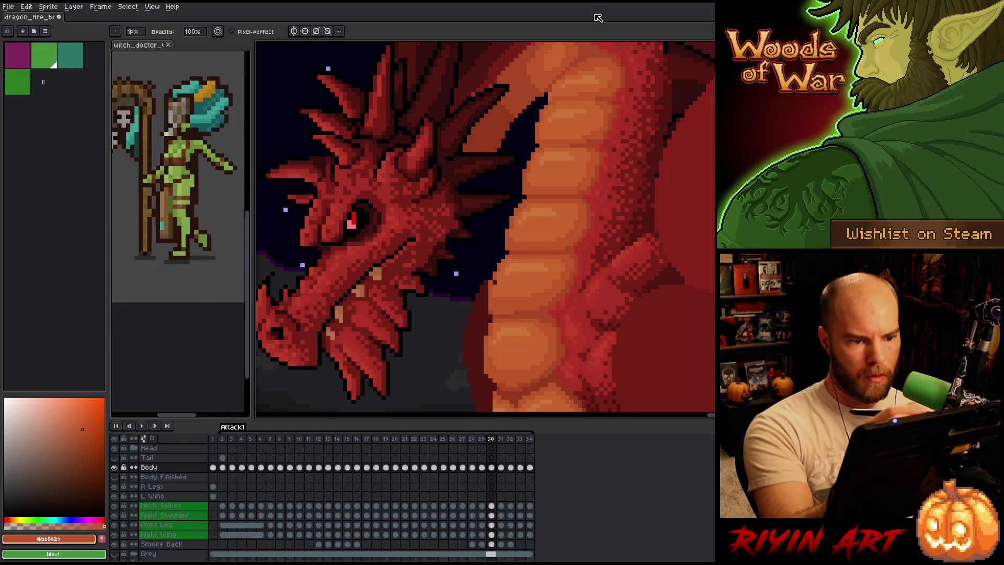
{"action": "key", "text": "e"}
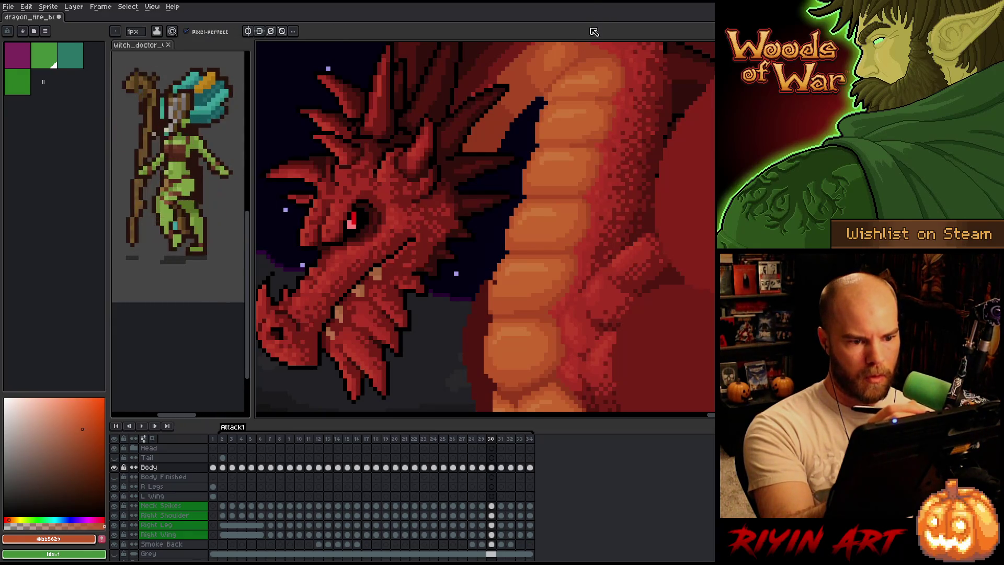
{"action": "key", "text": "b"}
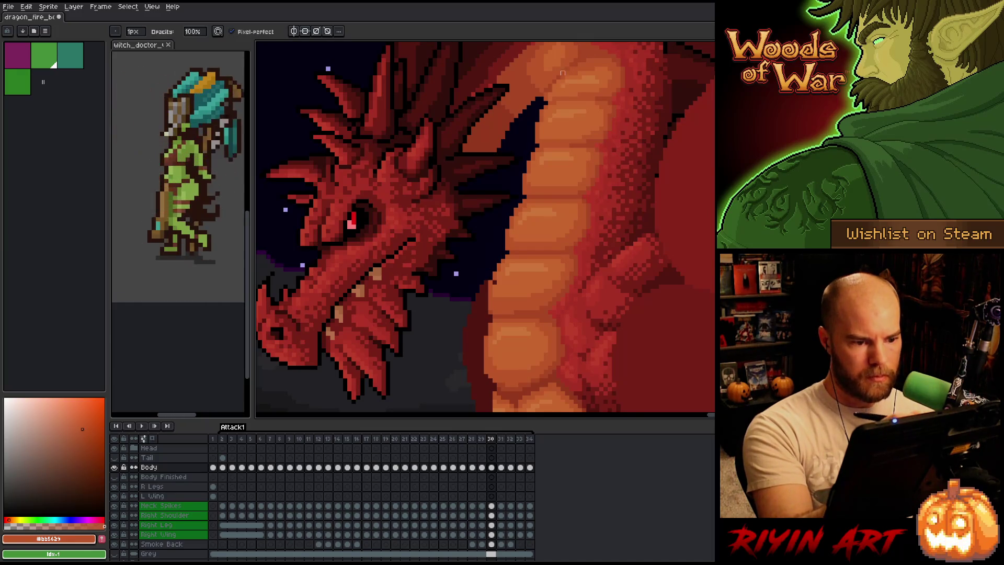
{"action": "left_click", "coordinate": [525, 205], "text": "alt"}
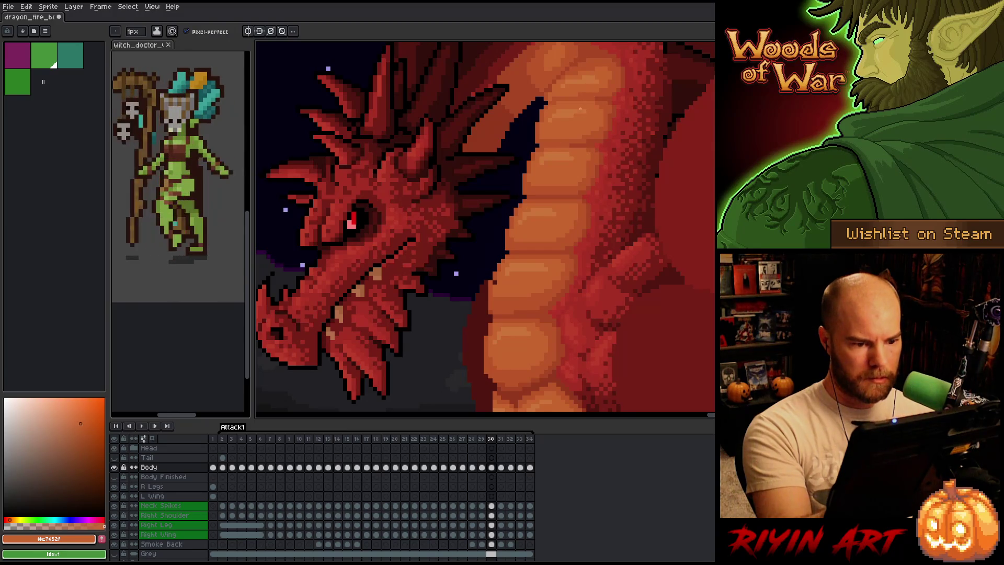
{"action": "left_click", "coordinate": [573, 205], "text": "alt"}
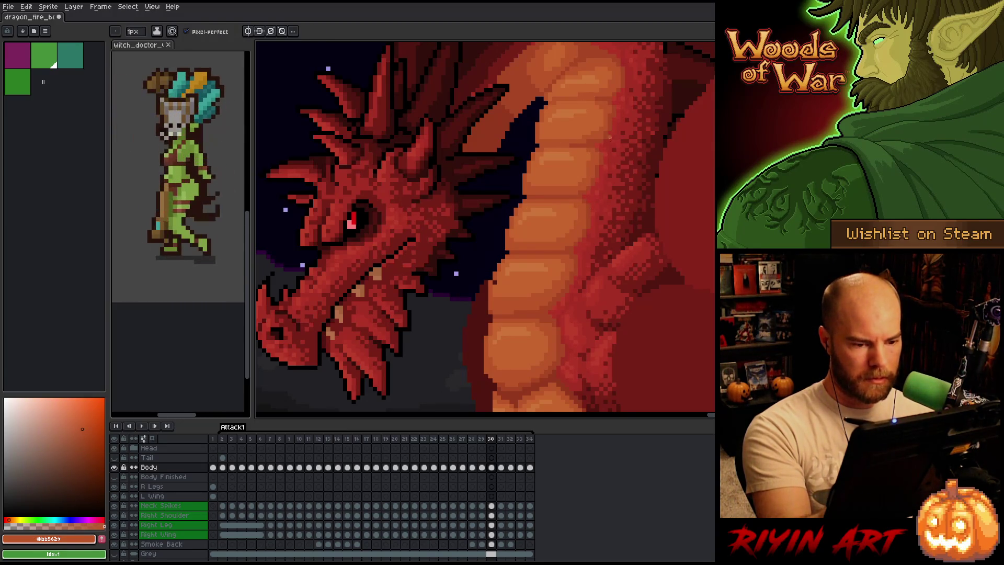
{"action": "left_click", "coordinate": [494, 283], "text": "alt"}
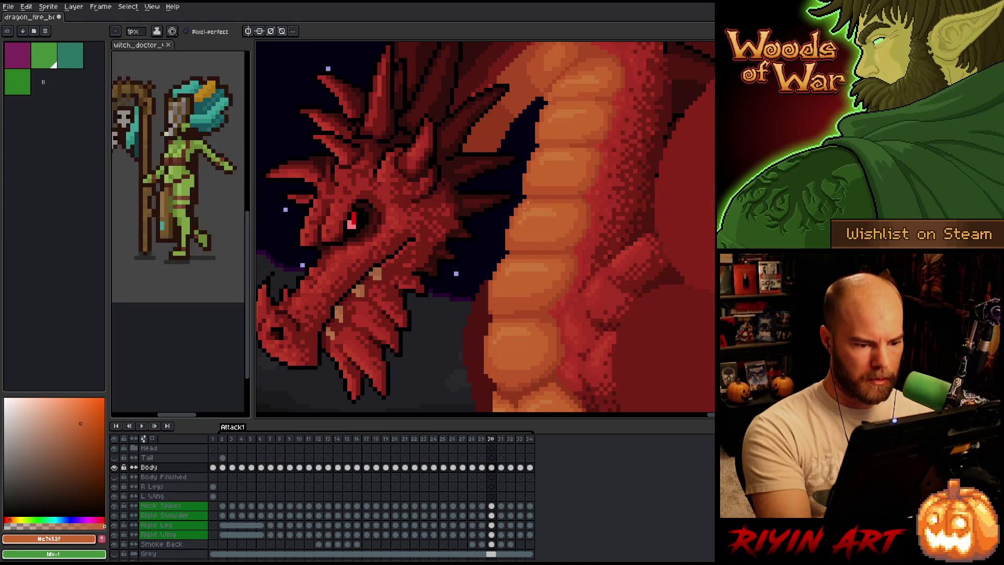
{"action": "left_click", "coordinate": [496, 298], "text": "alt"}
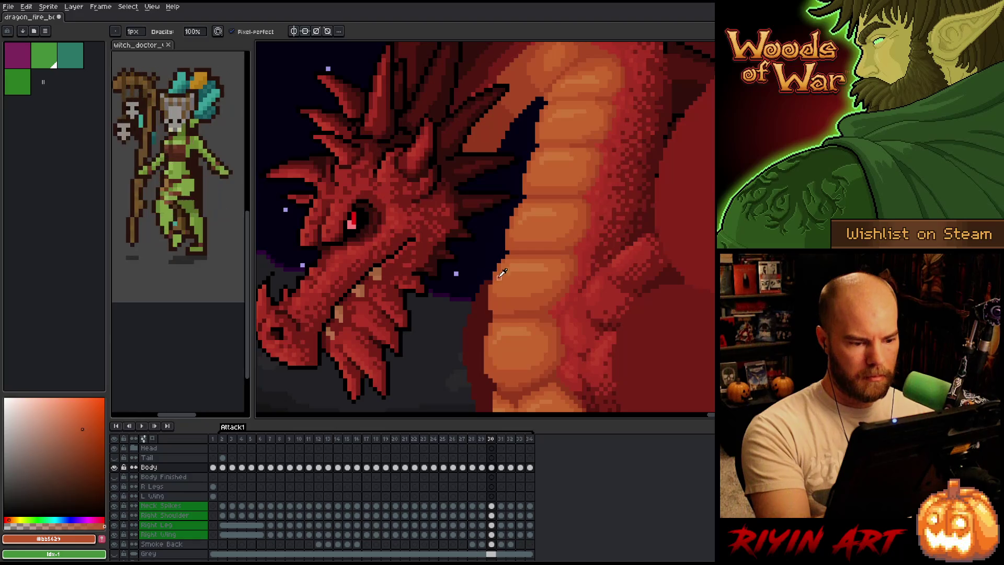
{"action": "key", "text": "e"}
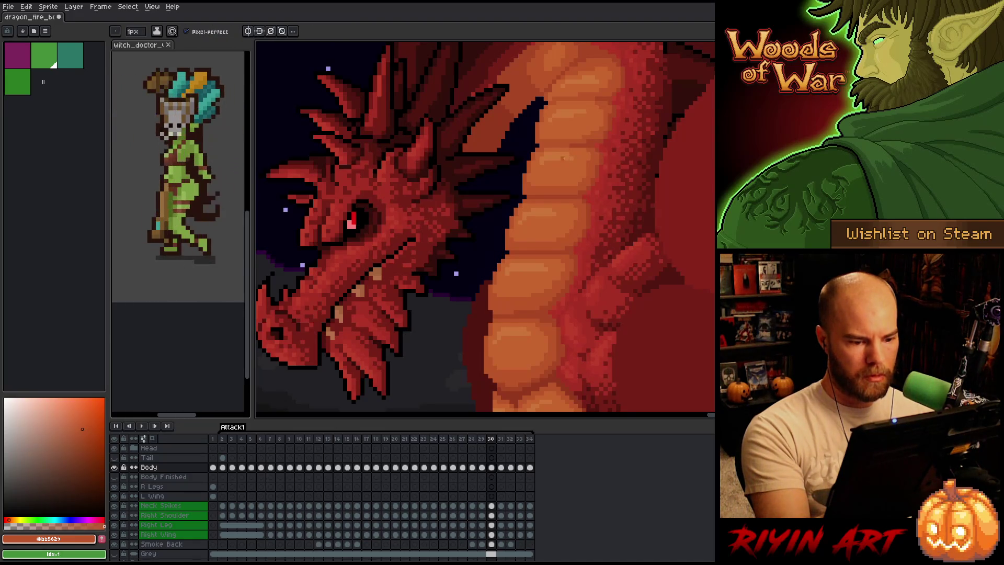
{"action": "key", "text": "b"}
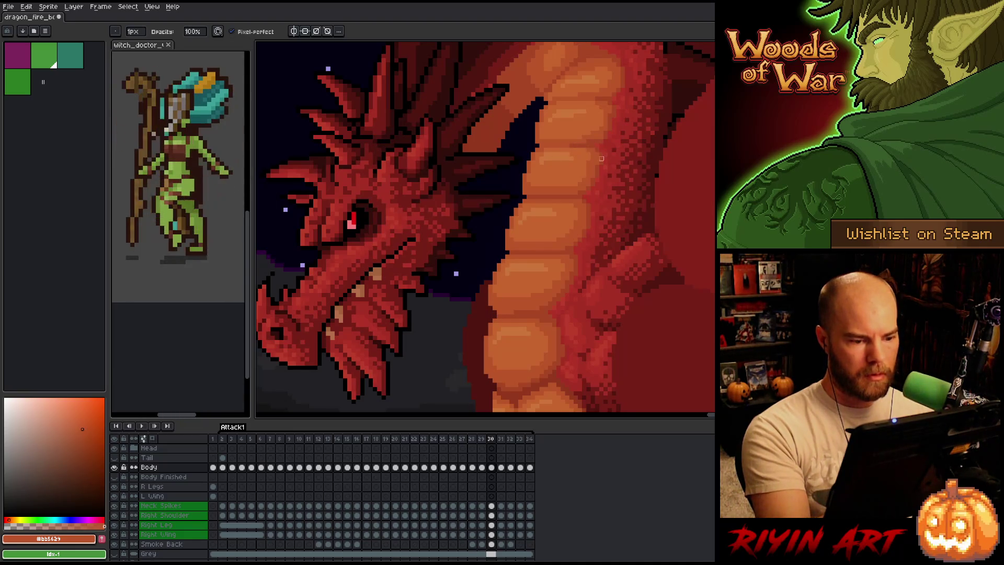
Compare frame 30 against frame 29, then save the dragon file with Ctrl+S
{"action": "key", "text": "Left"}
{"action": "key", "text": "Right"}
{"action": "key", "text": "Left"}
{"action": "key", "text": "Right"}
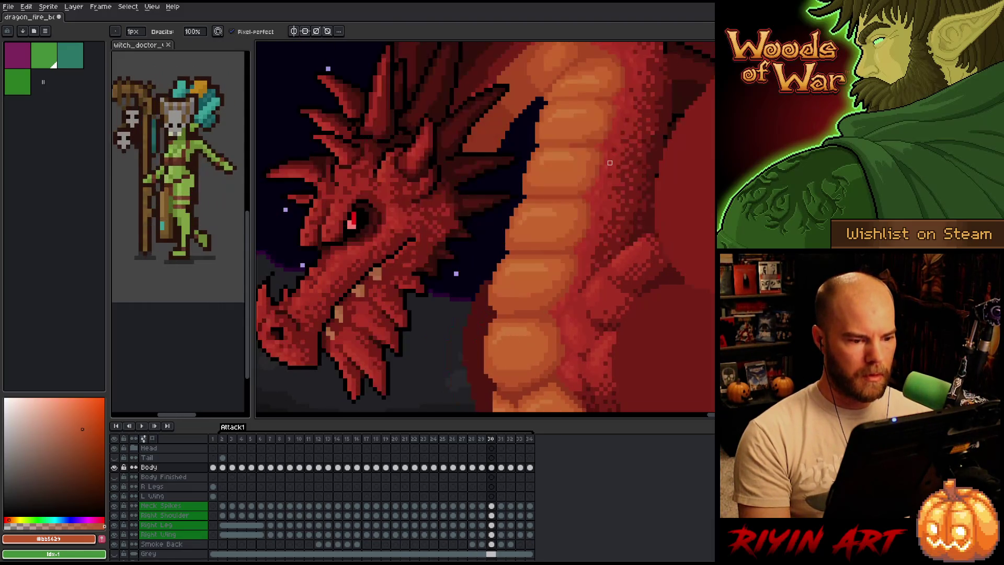
{"action": "key", "text": "Left"}
{"action": "key", "text": "Right"}
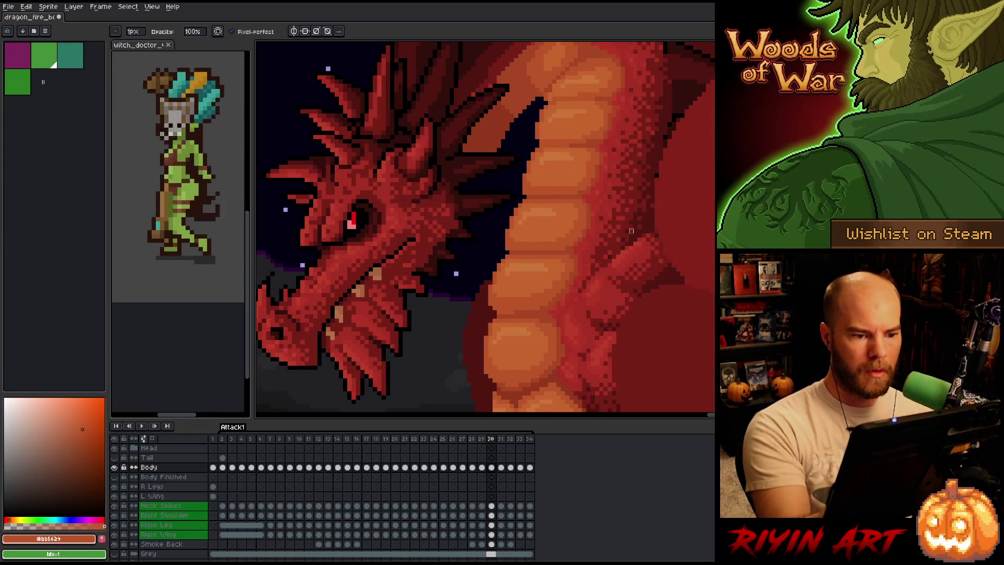
{"action": "key", "text": "e"}
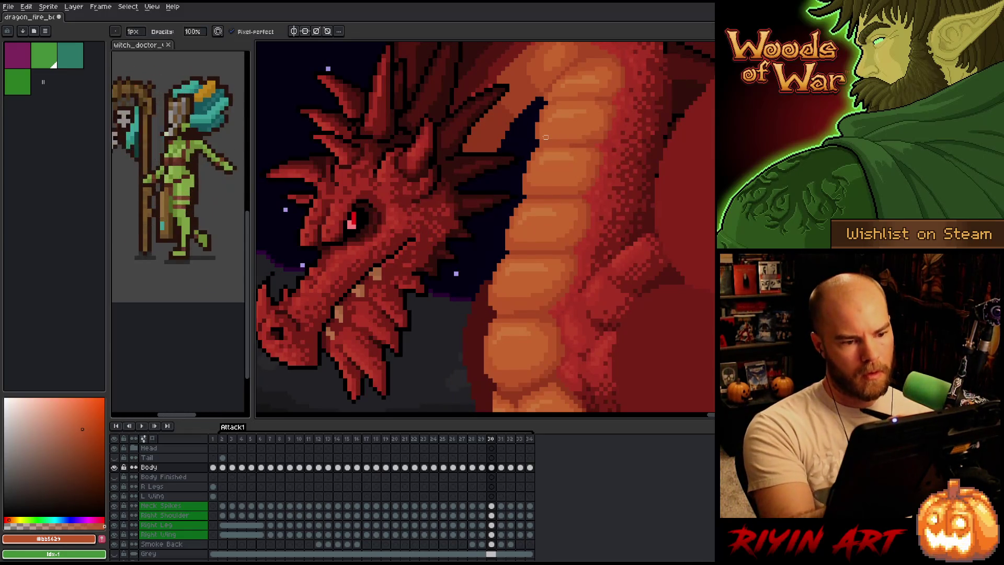
{"action": "key", "text": "ctrl+s"}
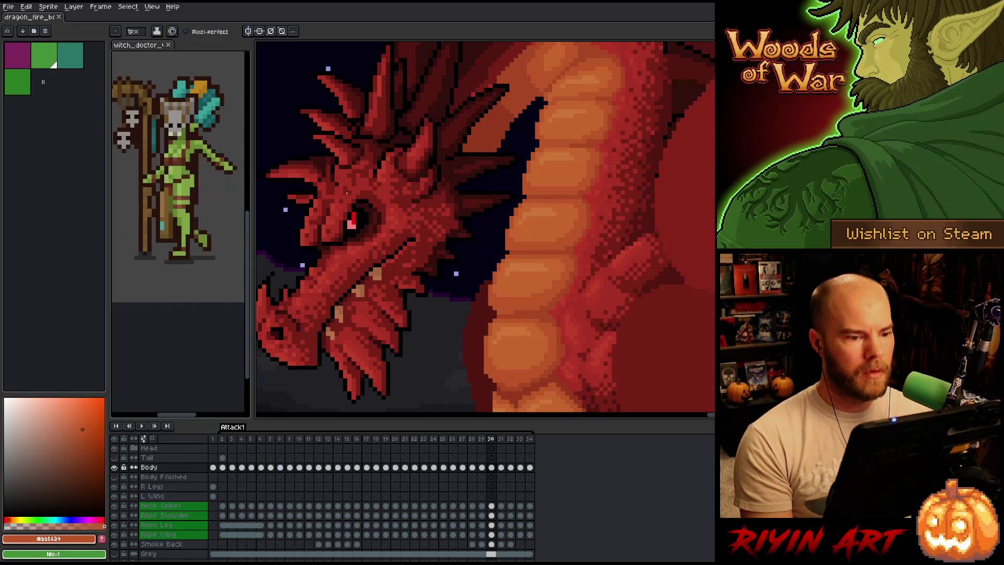
{"action": "scroll", "coordinate": [548, 150], "scroll_direction": "down", "scroll_amount": 4}
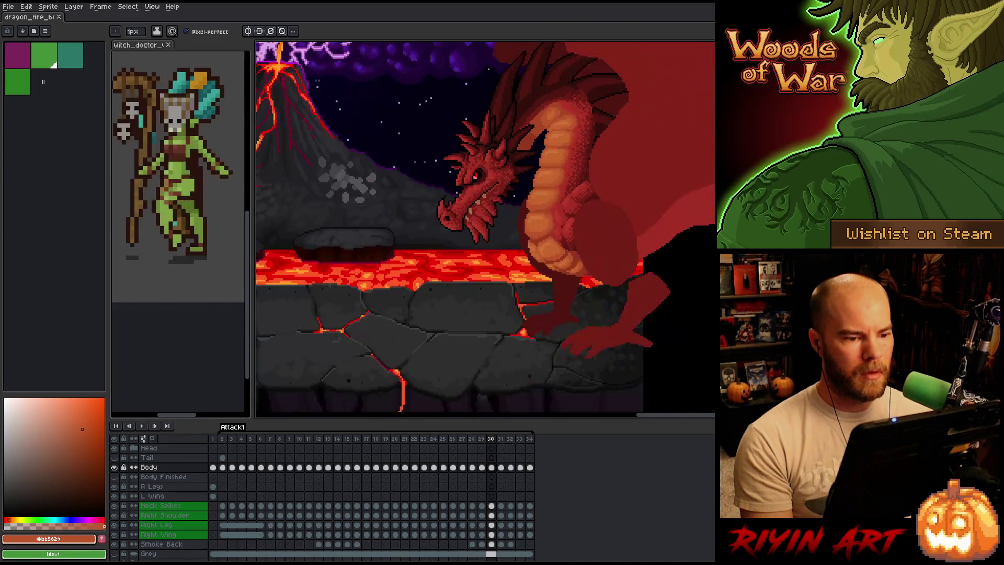
Add a dark pixel to the shadow along the dragon's neck
{"action": "scroll", "coordinate": [546, 149], "scroll_direction": "up", "scroll_amount": 5}
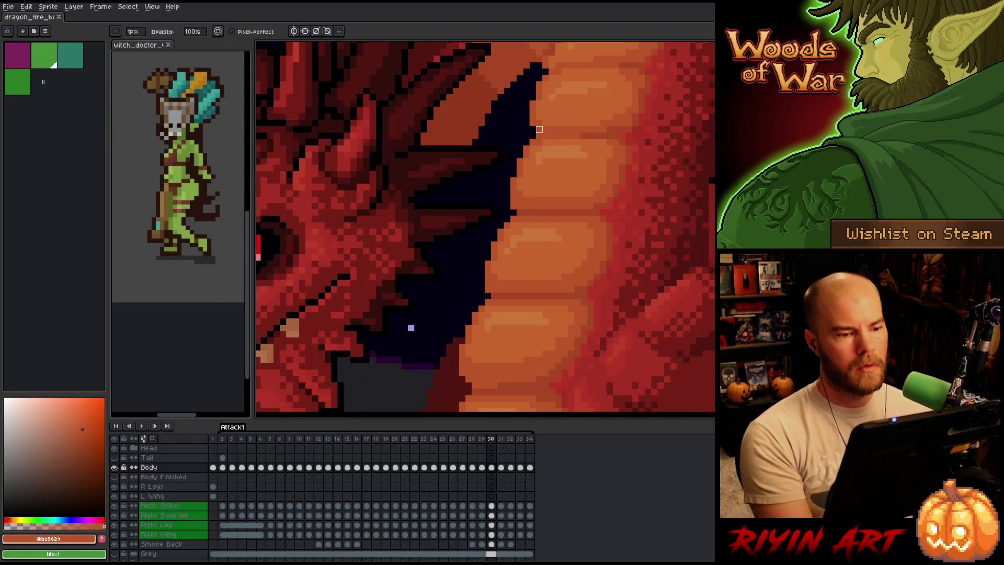
{"action": "key", "text": "b"}
{"action": "left_click", "coordinate": [539, 135]}
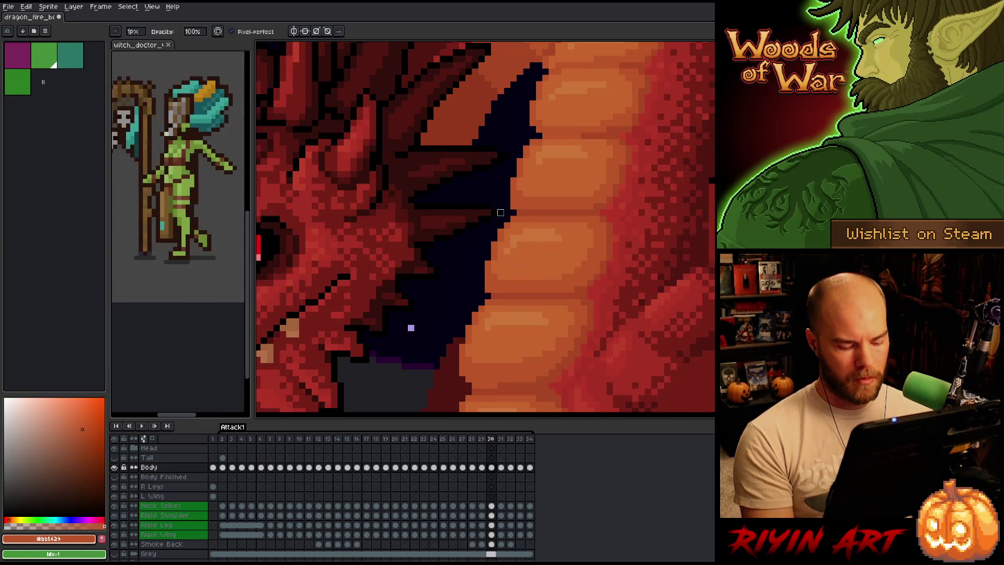
{"action": "scroll", "coordinate": [500, 212], "scroll_direction": "up", "scroll_amount": 2}
{"action": "scroll", "coordinate": [501, 225], "scroll_direction": "down", "scroll_amount": 2}
{"action": "scroll", "coordinate": [500, 225], "scroll_direction": "down", "scroll_amount": 5}
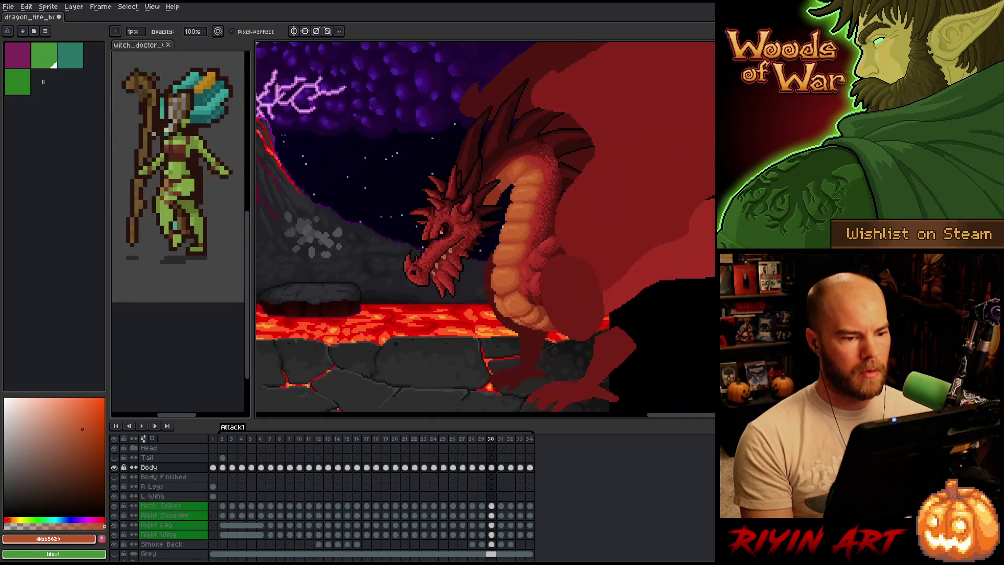
{"action": "scroll", "coordinate": [512, 252], "scroll_direction": "up", "scroll_amount": 5}
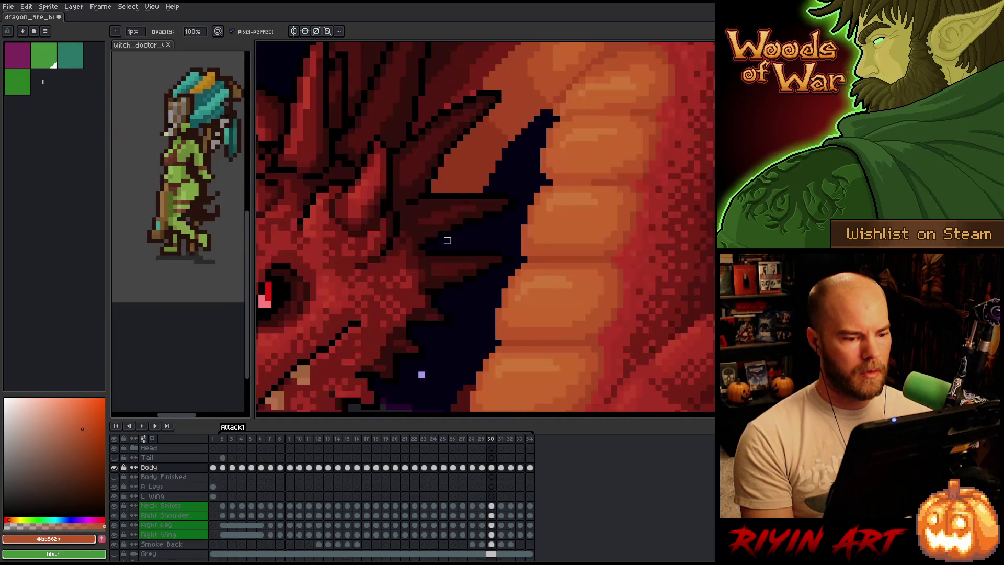
On frame 29, sample the neck red, a redder shade and the belly orange, checking frames 28 and 30
{"action": "key", "text": "comma"}
{"action": "left_click", "coordinate": [517, 226], "text": "alt"}
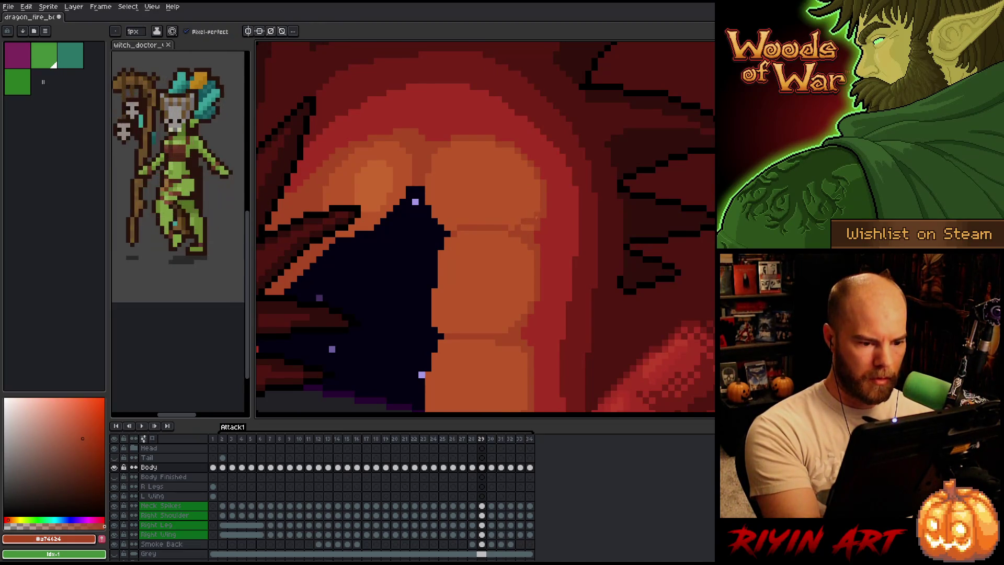
{"action": "left_click", "coordinate": [542, 218], "text": "alt"}
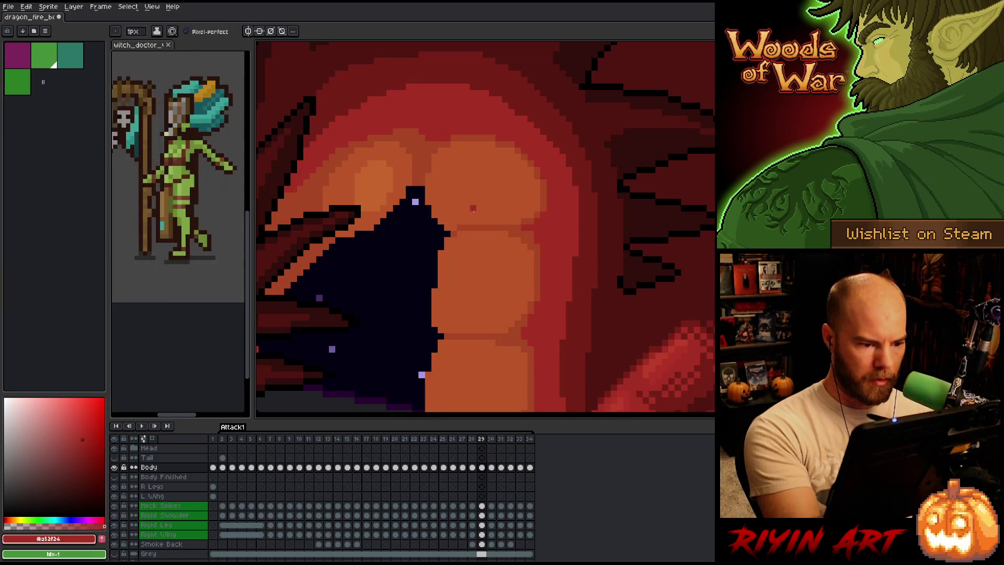
{"action": "left_click", "coordinate": [473, 207], "text": "alt"}
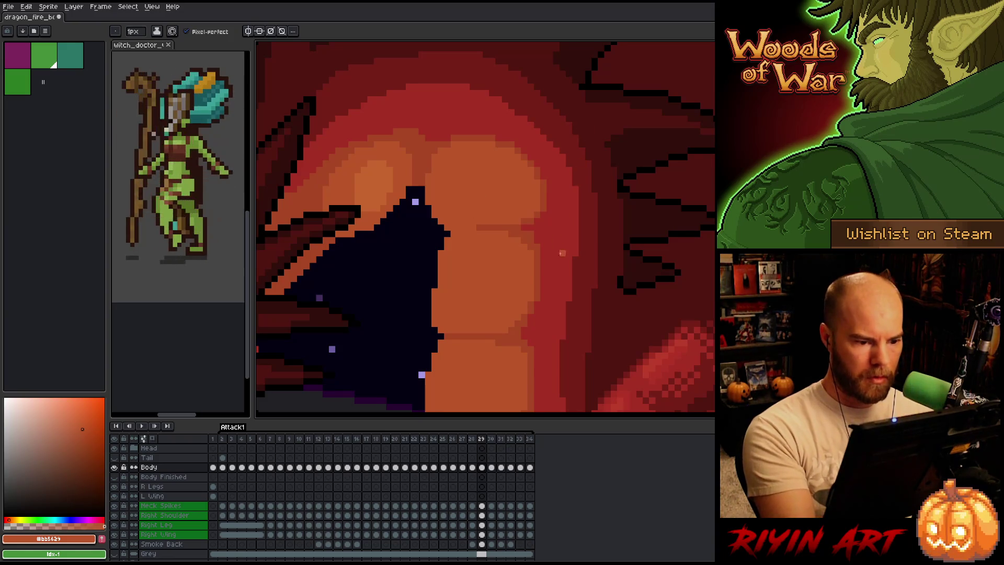
{"action": "key", "text": "Left"}
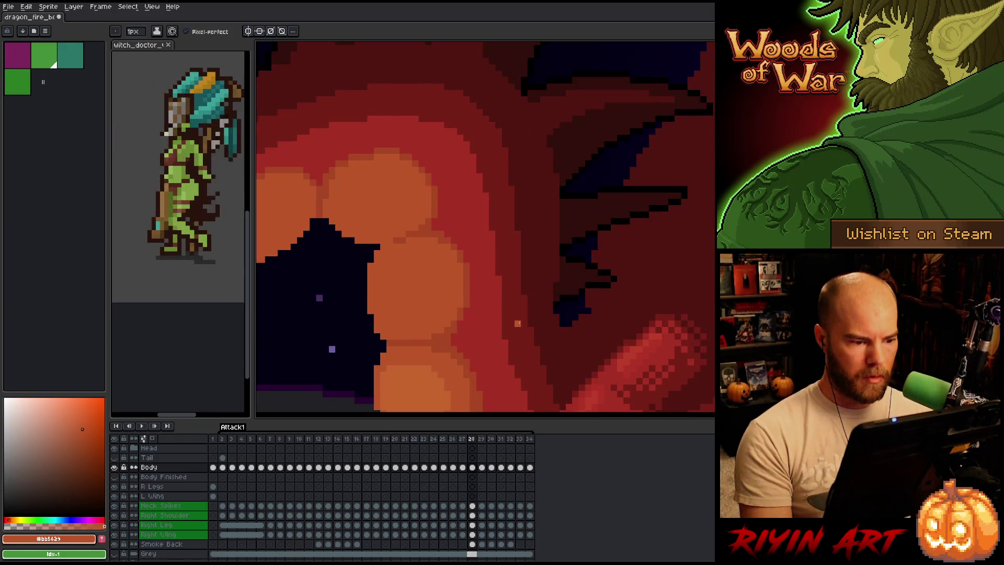
{"action": "key", "text": "Right"}
{"action": "key", "text": "Right"}
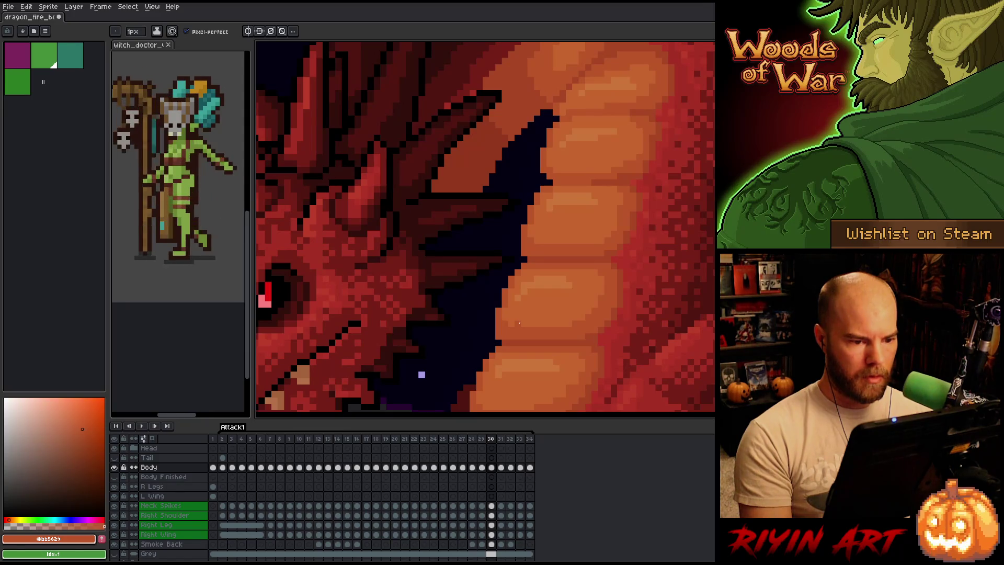
{"action": "key", "text": "Left"}
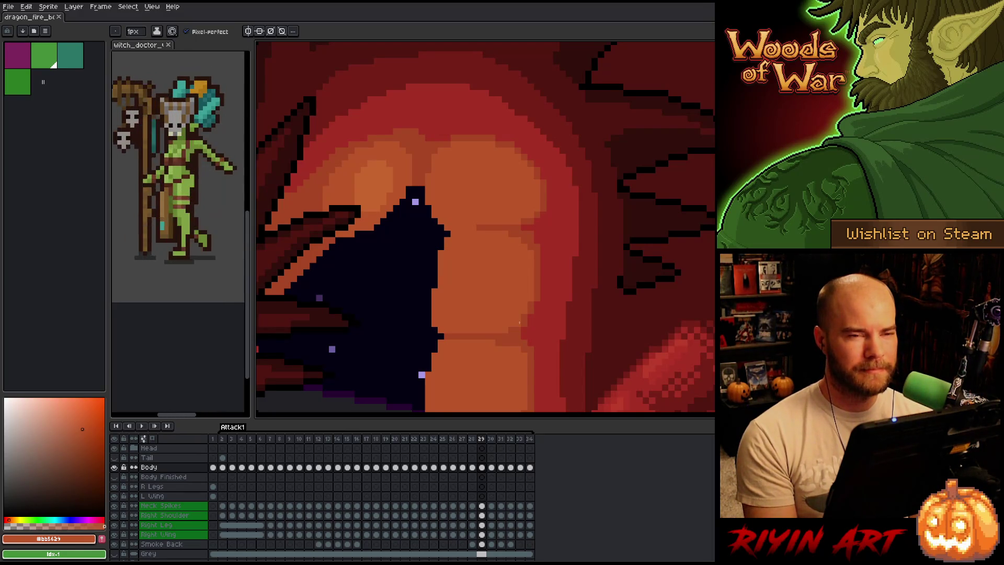
Flip between frame 29 and its neighbours to check the jaw and belly motion
{"action": "key", "text": "Left"}
{"action": "key", "text": "Right"}
{"action": "key", "text": "Left"}
{"action": "key", "text": "Right"}
{"action": "key", "text": "Left"}
{"action": "key", "text": "Right"}
{"action": "key", "text": "Left"}
{"action": "key", "text": "Right"}
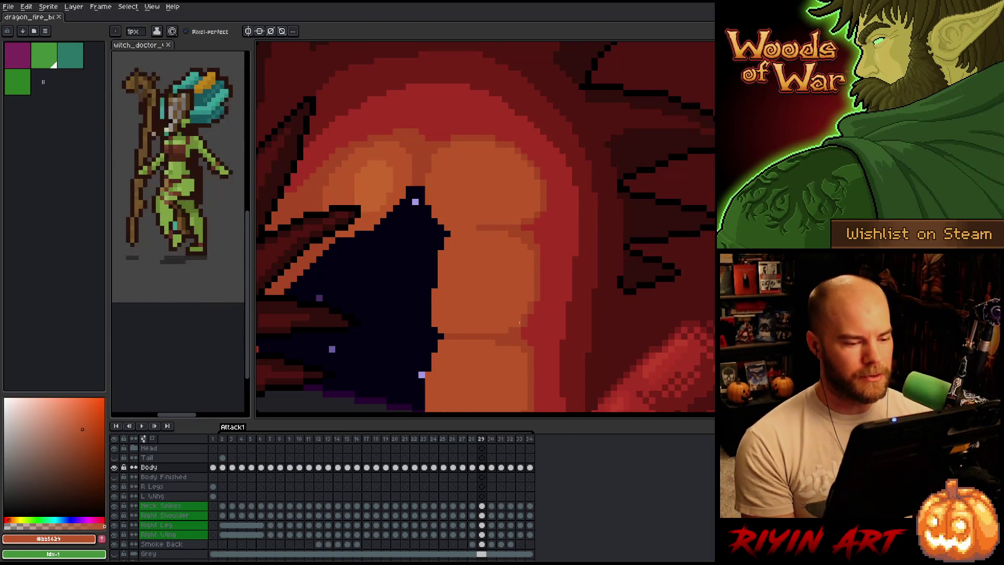
{"action": "scroll", "coordinate": [518, 322], "scroll_direction": "down", "scroll_amount": 5}
Zoom in on frame 29's mouth and belly plates
{"action": "scroll", "coordinate": [465, 267], "scroll_direction": "up", "scroll_amount": 4}
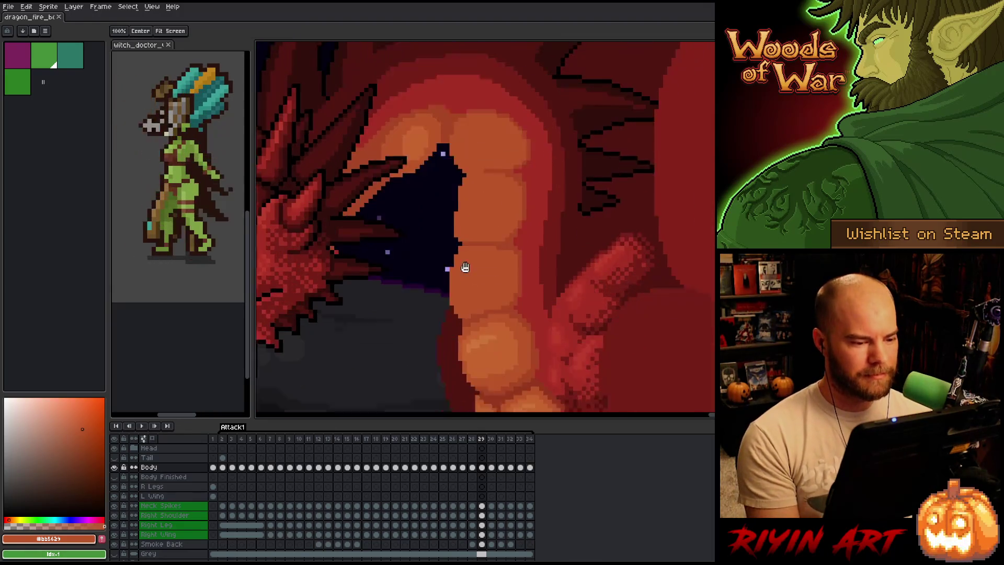
{"action": "scroll", "coordinate": [465, 267], "scroll_direction": "down", "scroll_amount": 2}
{"action": "scroll", "coordinate": [470, 268], "scroll_direction": "down", "scroll_amount": 4}
{"action": "scroll", "coordinate": [477, 269], "scroll_direction": "up", "scroll_amount": 4}
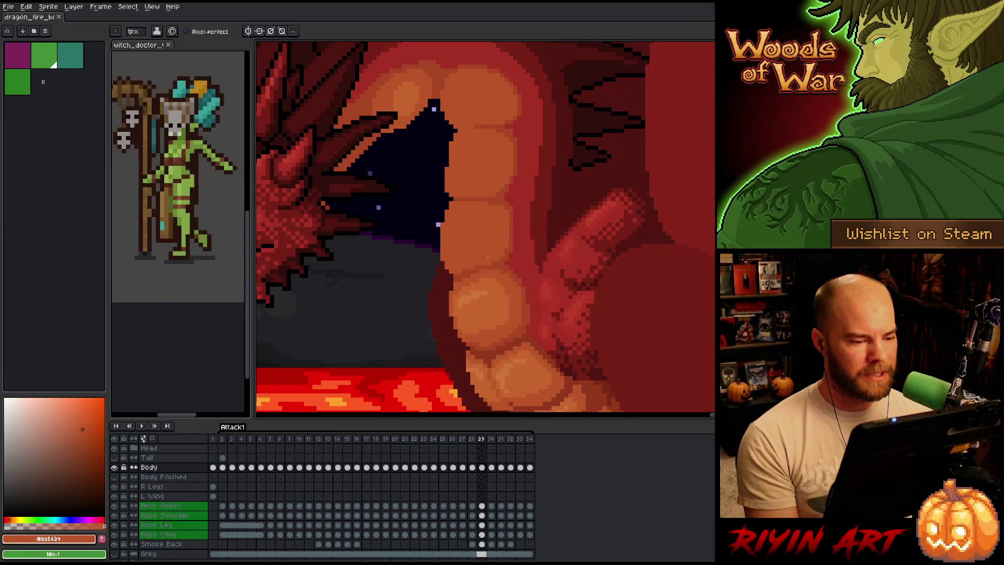
{"action": "scroll", "coordinate": [479, 257], "scroll_direction": "down", "scroll_amount": 3}
{"action": "scroll", "coordinate": [465, 248], "scroll_direction": "up", "scroll_amount": 3}
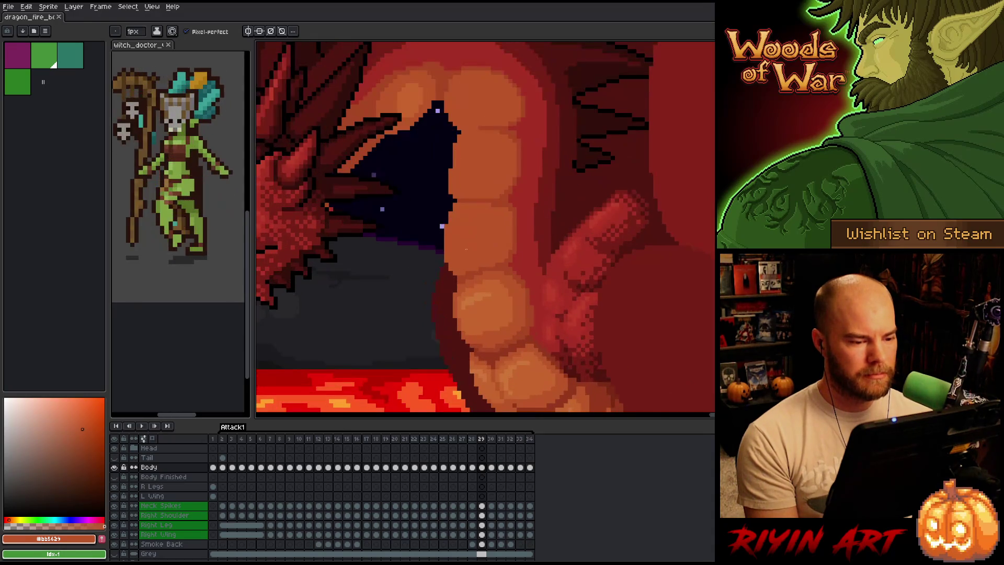
{"action": "scroll", "coordinate": [466, 249], "scroll_direction": "up", "scroll_amount": 2}
{"action": "scroll", "coordinate": [466, 248], "scroll_direction": "down", "scroll_amount": 2}
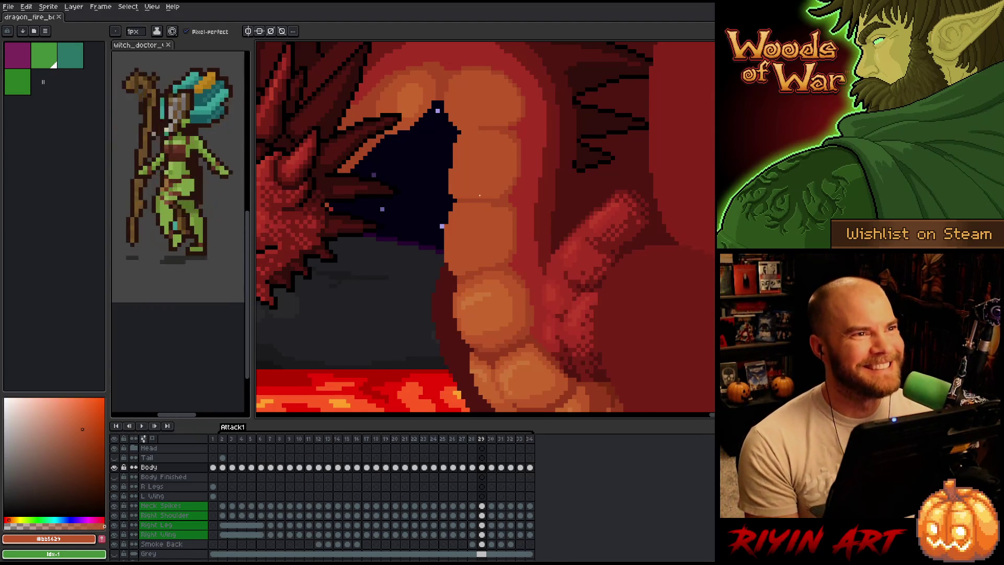
{"action": "scroll", "coordinate": [479, 195], "scroll_direction": "up", "scroll_amount": 2}
{"action": "scroll", "coordinate": [482, 170], "scroll_direction": "down", "scroll_amount": 2}
{"action": "scroll", "coordinate": [482, 169], "scroll_direction": "down", "scroll_amount": 3}
{"action": "scroll", "coordinate": [424, 207], "scroll_direction": "up", "scroll_amount": 3}
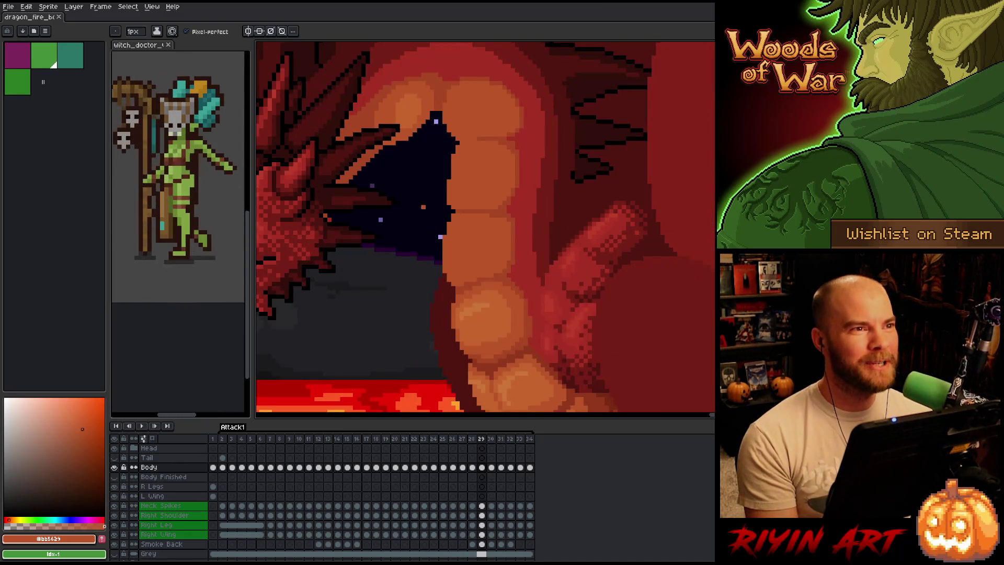
Flip back and forth between frames 28 and 29 to compare the attack poses
{"action": "key", "text": "Left"}
{"action": "key", "text": "Right"}
{"action": "key", "text": "Left"}
{"action": "key", "text": "Right"}
{"action": "key", "text": "Left"}
{"action": "key", "text": "Right"}
{"action": "key", "text": "Left"}
{"action": "key", "text": "Right"}
{"action": "key", "text": "Left"}
{"action": "key", "text": "Right"}
{"action": "key", "text": "Left"}
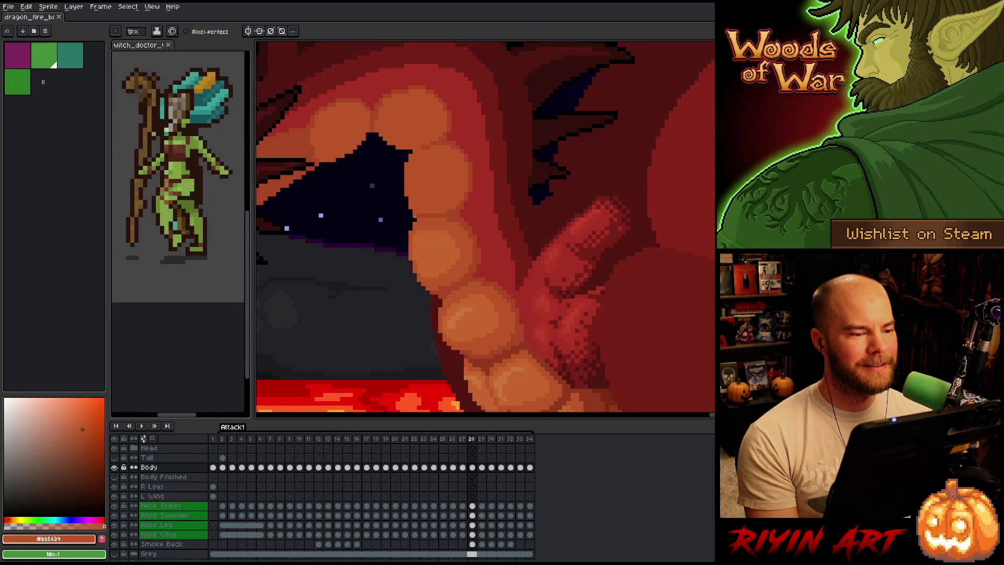
{"action": "key", "text": "Right"}
{"action": "key", "text": "Left"}
{"action": "key", "text": "space"}
Sample the chest red #a52f24, then load the darker belly shade #a74624 as drawing colour
{"action": "key", "text": "Right"}
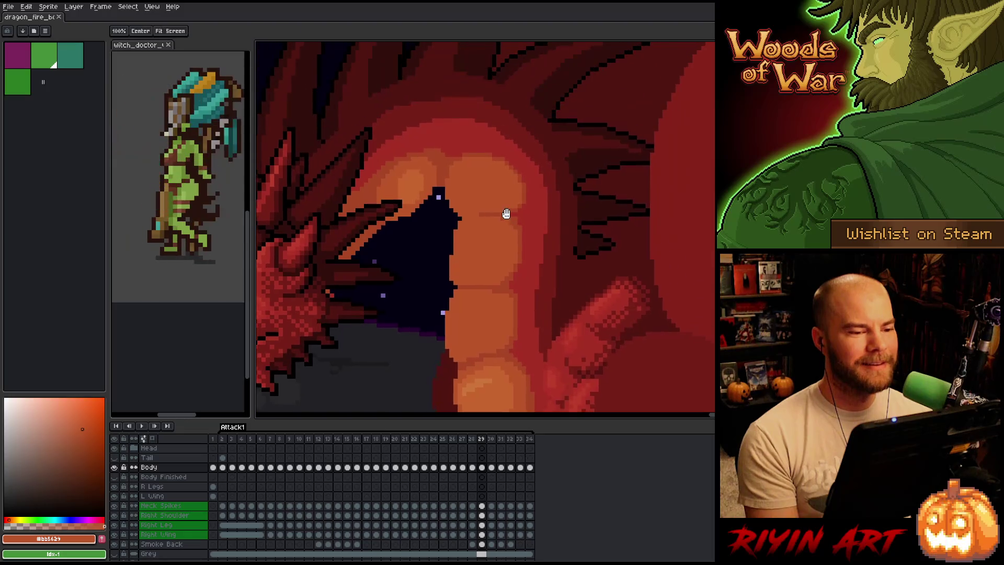
{"action": "scroll", "coordinate": [506, 214], "scroll_direction": "up", "scroll_amount": 1}
{"action": "left_click", "coordinate": [532, 184], "text": "alt"}
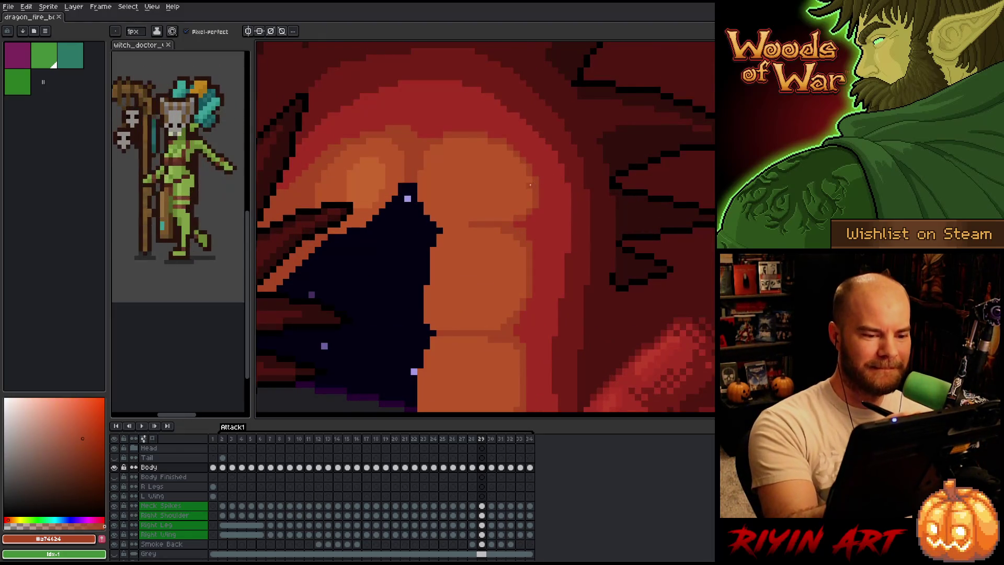
{"action": "left_click_drag", "start_coordinate": [529, 176], "coordinate": [529, 208]}
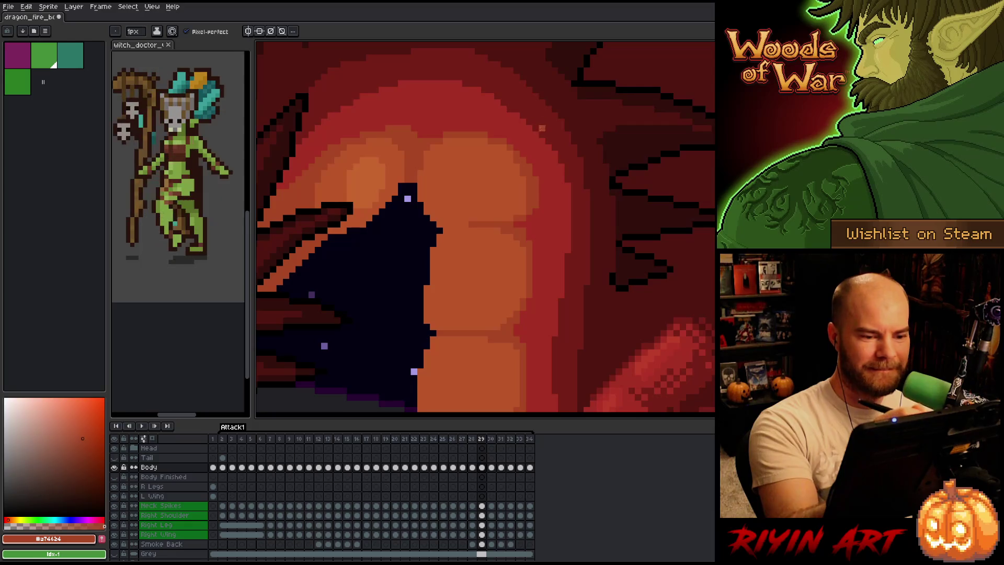
{"action": "left_click", "coordinate": [541, 128], "text": "alt"}
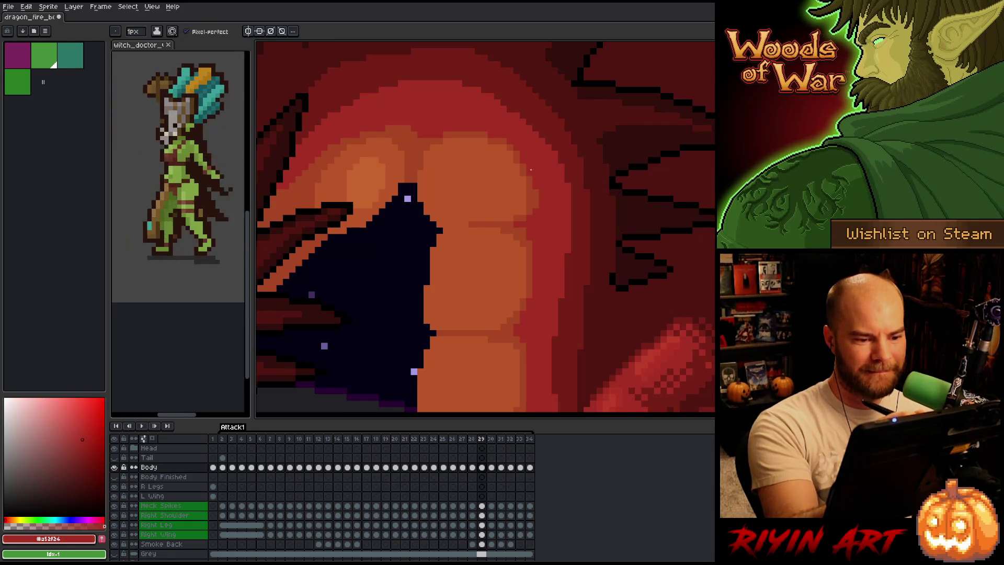
{"action": "left_click", "coordinate": [535, 199], "text": "alt"}
{"action": "left_click", "coordinate": [530, 220], "text": "alt"}
{"action": "left_click", "coordinate": [522, 213], "text": "alt"}
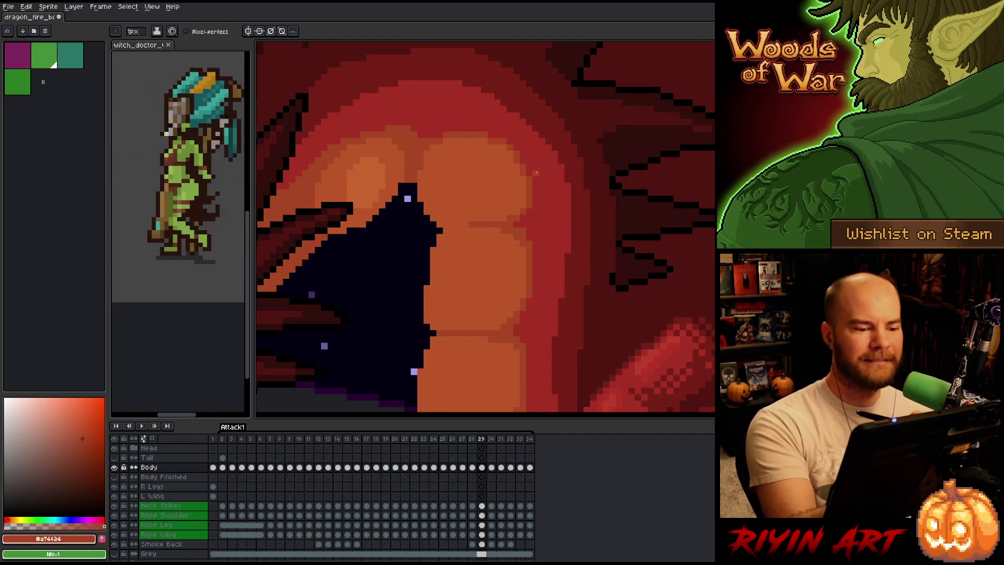
{"action": "key", "text": "e"}
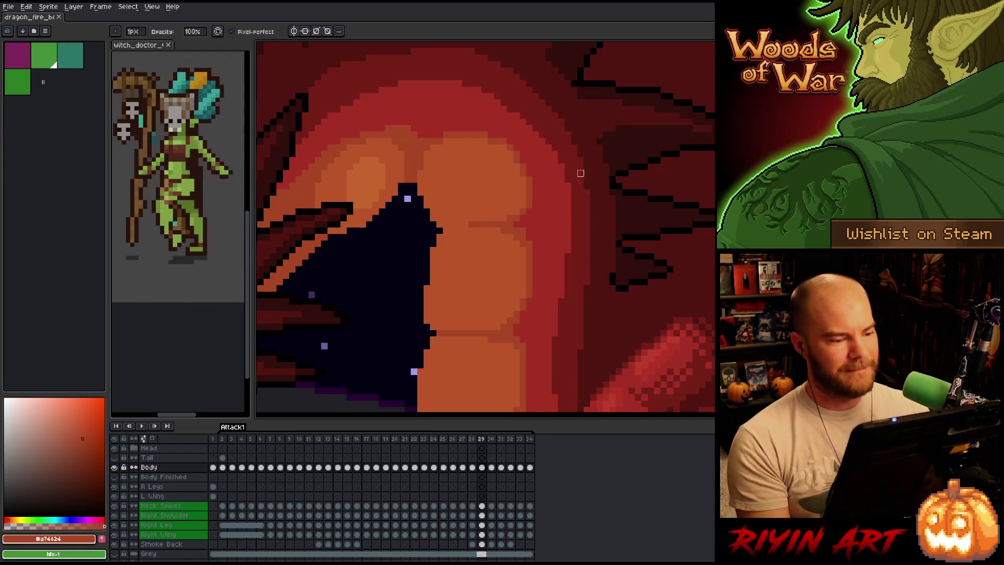
Compare frames 29 and 30, then marquee-select the upper belly plates beside the mouth on frame 29
{"action": "scroll", "coordinate": [581, 173], "scroll_direction": "down", "scroll_amount": 3}
{"action": "scroll", "coordinate": [558, 223], "scroll_direction": "up", "scroll_amount": 3}
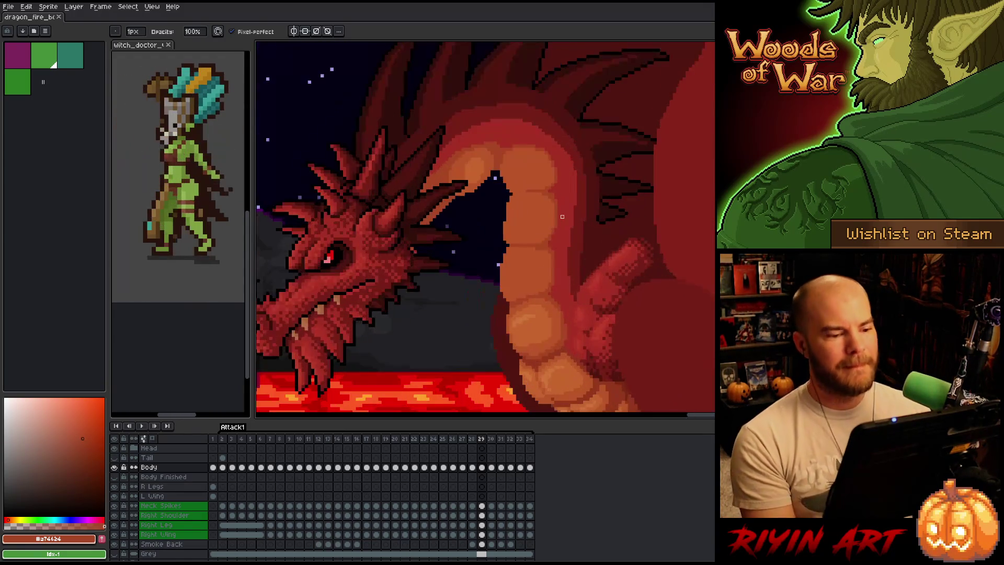
{"action": "scroll", "coordinate": [558, 223], "scroll_direction": "down", "scroll_amount": 3}
{"action": "key", "text": "Right"}
{"action": "scroll", "coordinate": [525, 278], "scroll_direction": "up", "scroll_amount": 2}
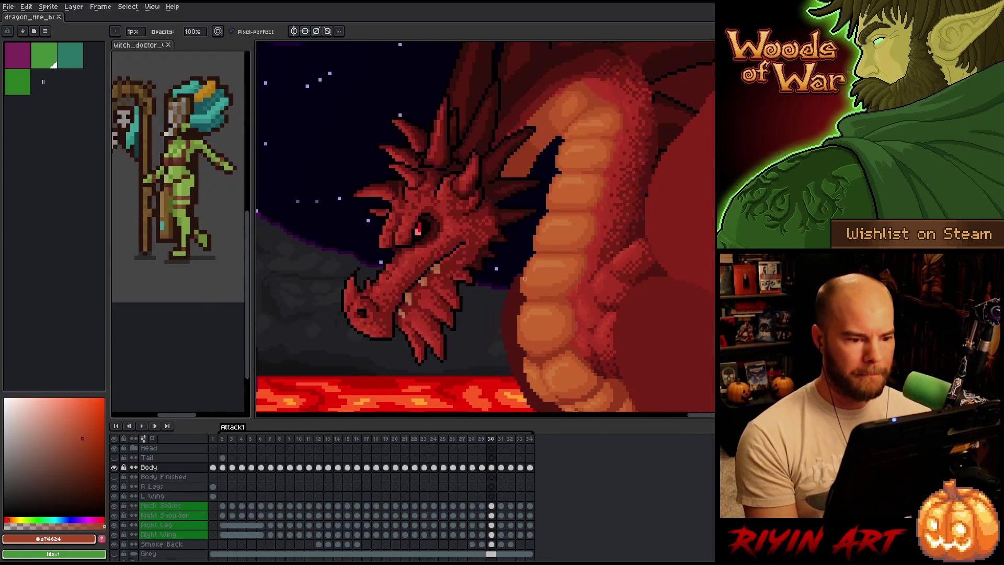
{"action": "key", "text": "Left"}
{"action": "key", "text": "m"}
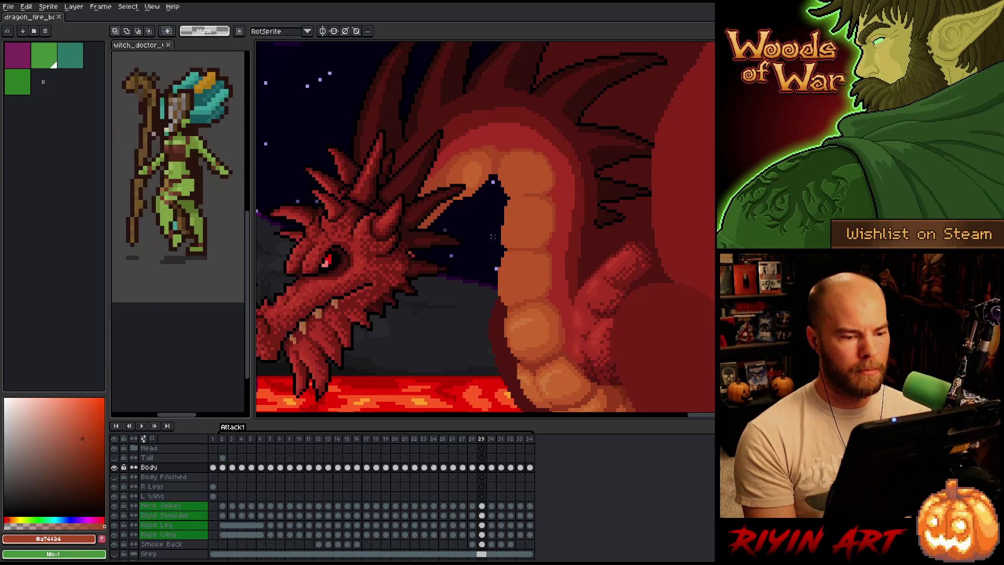
{"action": "left_click_drag", "start_coordinate": [489, 220], "coordinate": [558, 267]}
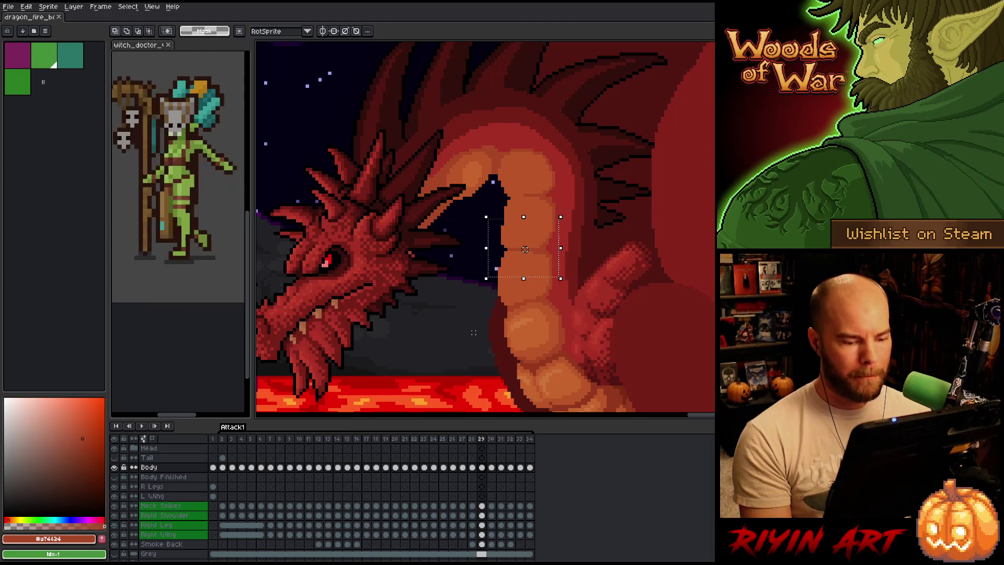
Extend the selection over the plate above and move the belly plates upward, checking against frame 30
{"action": "key", "text": "Right"}
{"action": "key", "text": "Left"}
{"action": "key", "text": "Right"}
{"action": "key", "text": "Left"}
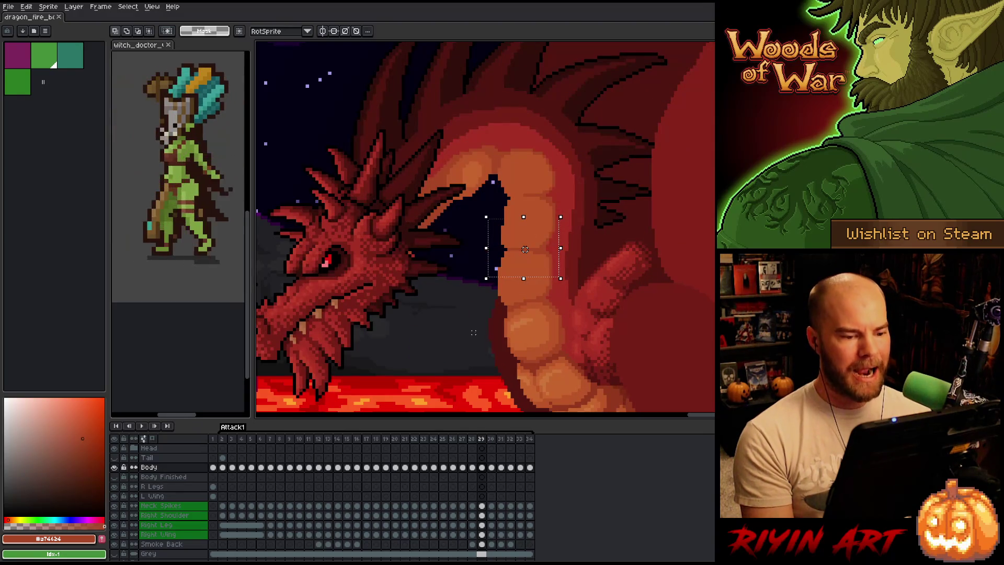
{"action": "key", "text": "Right"}
{"action": "key", "text": "Left"}
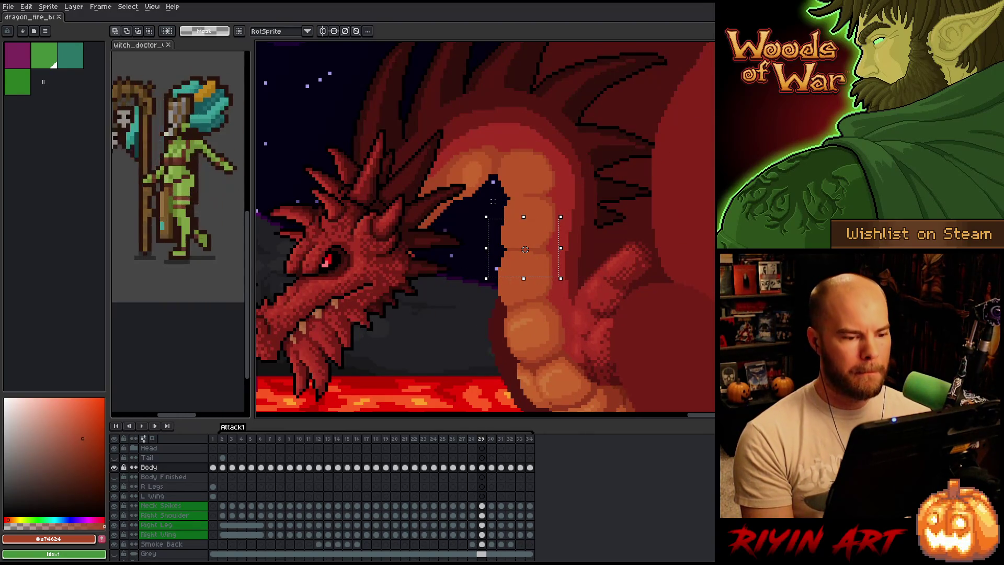
{"action": "mouse_move", "coordinate": [563, 176]}
{"action": "left_mouse_down"}
{"action": "mouse_move", "coordinate": [506, 197]}
{"action": "mouse_move", "coordinate": [489, 219]}
{"action": "left_mouse_up"}
{"action": "left_click", "coordinate": [502, 236]}
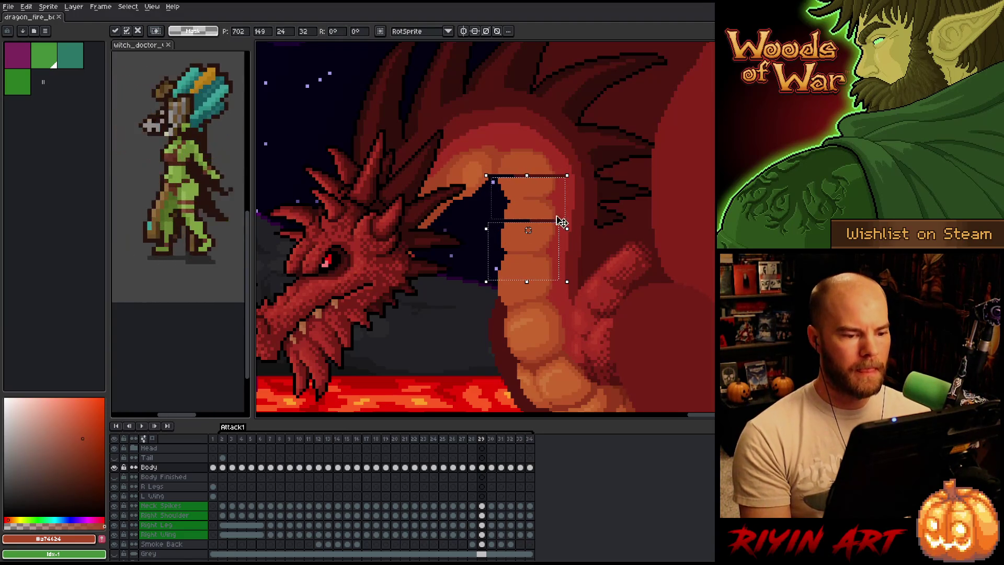
{"action": "left_click", "coordinate": [595, 192]}
{"action": "key", "text": "Right"}
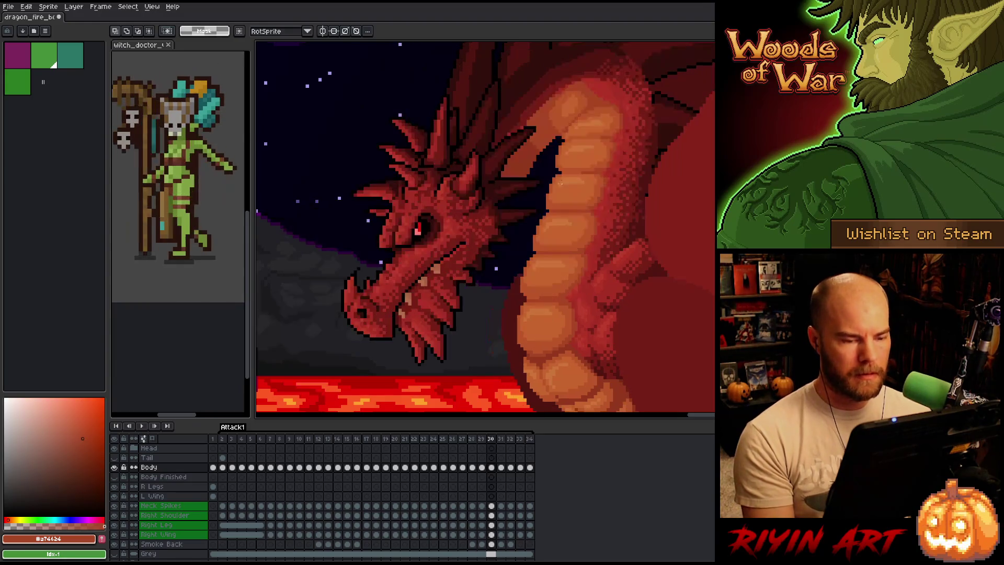
{"action": "key", "text": "Left"}
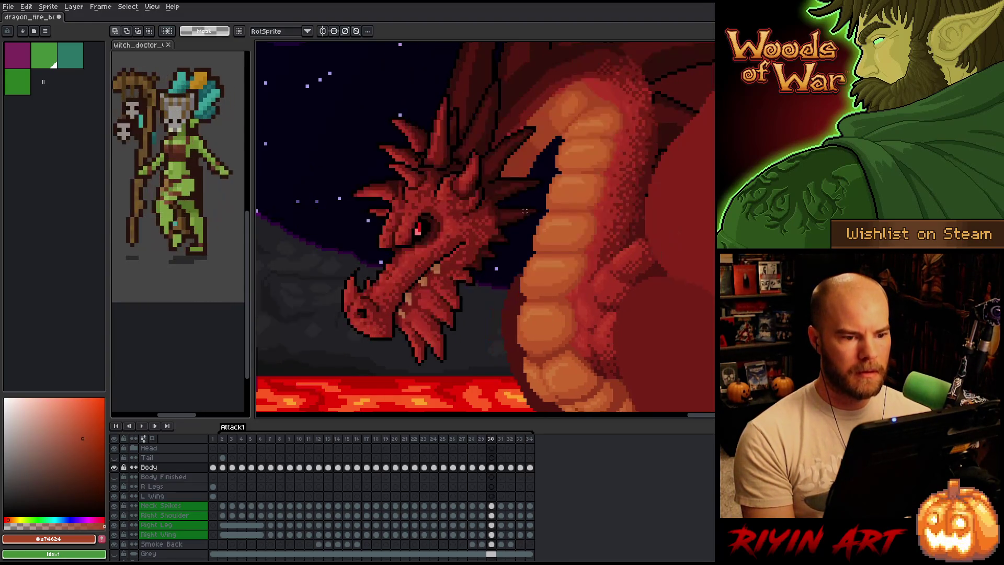
{"action": "key", "text": "Right"}
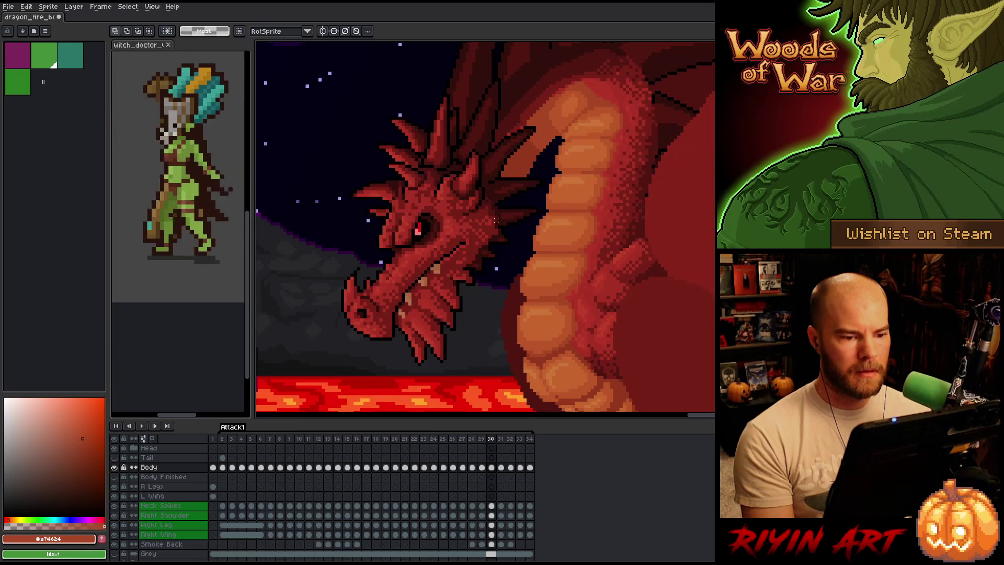
{"action": "key", "text": "Left"}
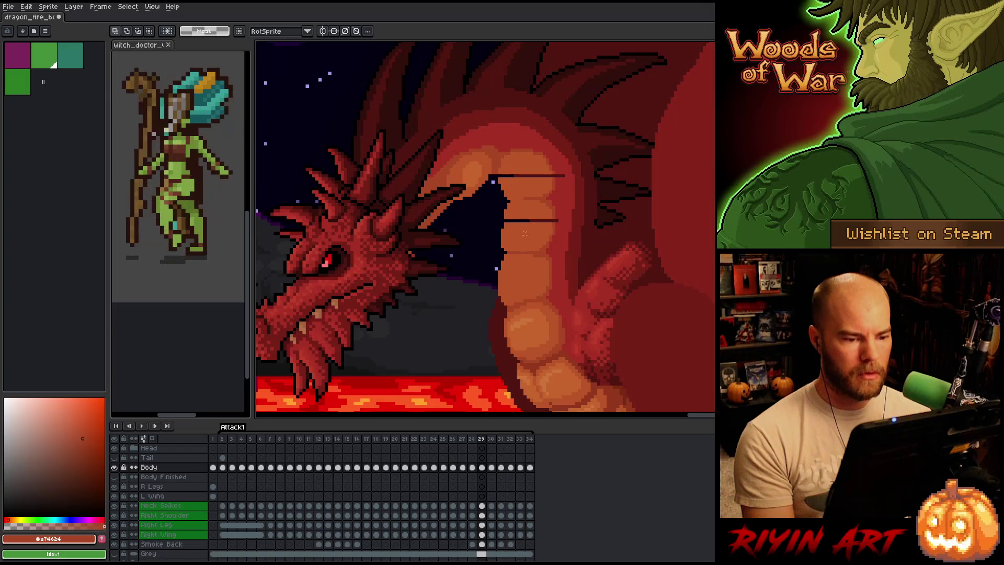
Flip the chest section below the mouth vertically with Shift+V and deselect
{"action": "left_click_drag", "start_coordinate": [557, 222], "coordinate": [524, 269]}
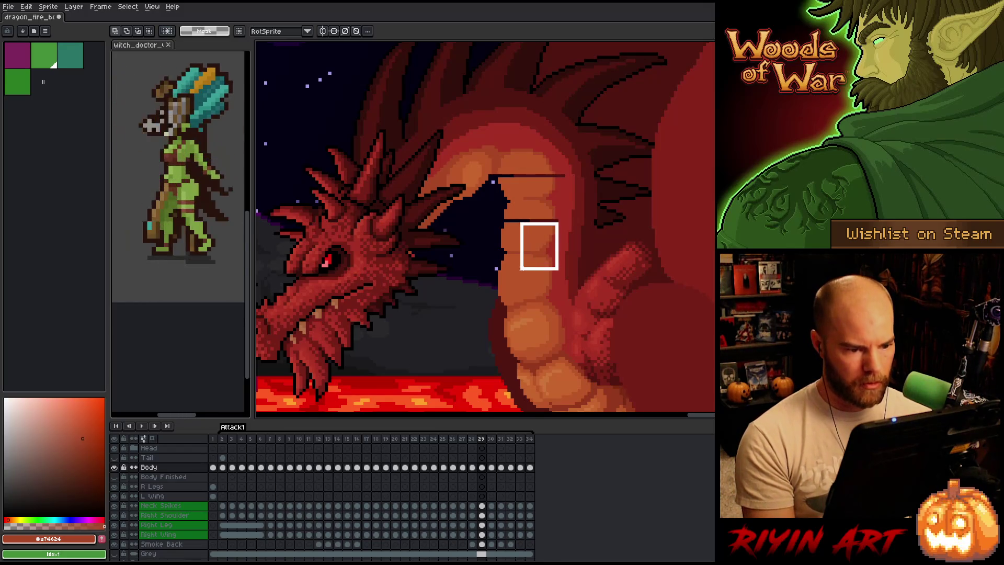
{"action": "key", "text": "shift+v"}
{"action": "key", "text": "ctrl+d"}
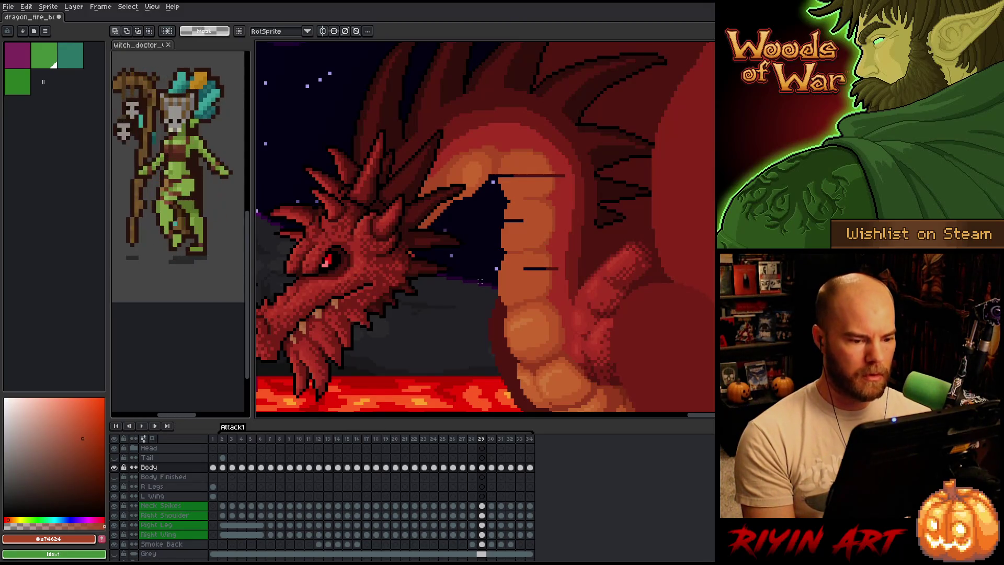
{"action": "scroll", "coordinate": [537, 255], "scroll_direction": "up", "scroll_amount": 2}
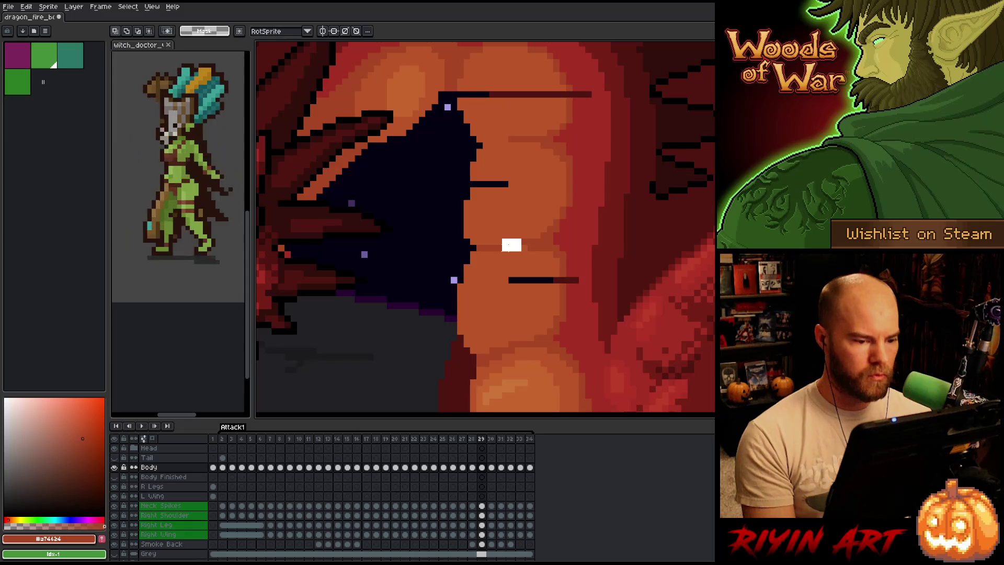
Select and delete the dark line across the chest, then clear the selection
{"action": "left_click_drag", "start_coordinate": [516, 241], "coordinate": [486, 251]}
{"action": "left_click", "coordinate": [416, 259]}
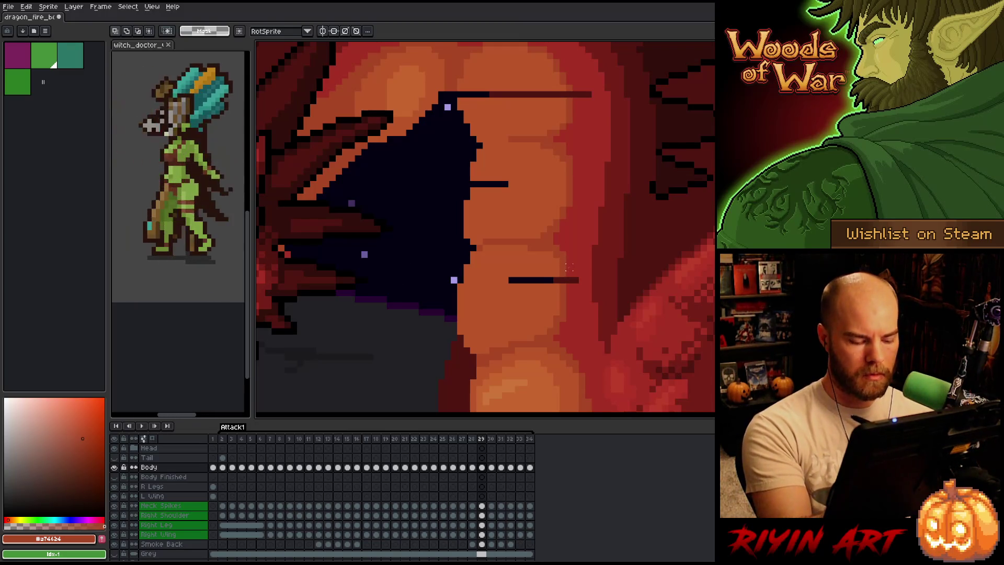
{"action": "left_click_drag", "start_coordinate": [577, 268], "coordinate": [506, 278]}
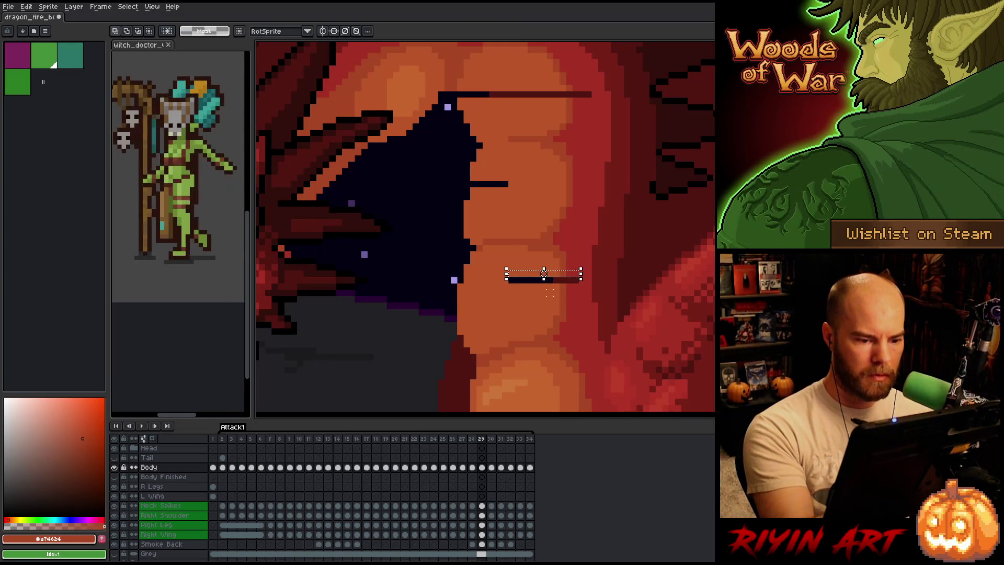
{"action": "key", "text": "Delete"}
{"action": "left_click", "coordinate": [575, 188]}
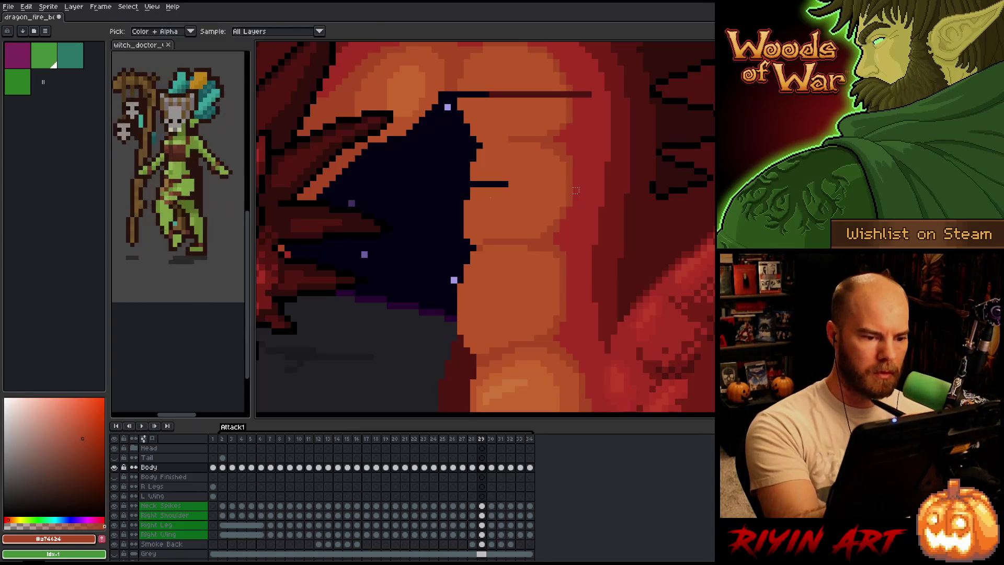
Pencil over the chest line in orange #bb5629, with its right end in red #a52f24
{"action": "key", "text": "b"}
{"action": "left_click", "coordinate": [498, 191], "text": "alt"}
{"action": "mouse_move", "coordinate": [475, 184]}
{"action": "left_mouse_down"}
{"action": "mouse_move", "coordinate": [501, 184]}
{"action": "mouse_move", "coordinate": [469, 184]}
{"action": "left_mouse_up"}
{"action": "left_click", "coordinate": [462, 94]}
{"action": "left_click", "coordinate": [505, 184]}
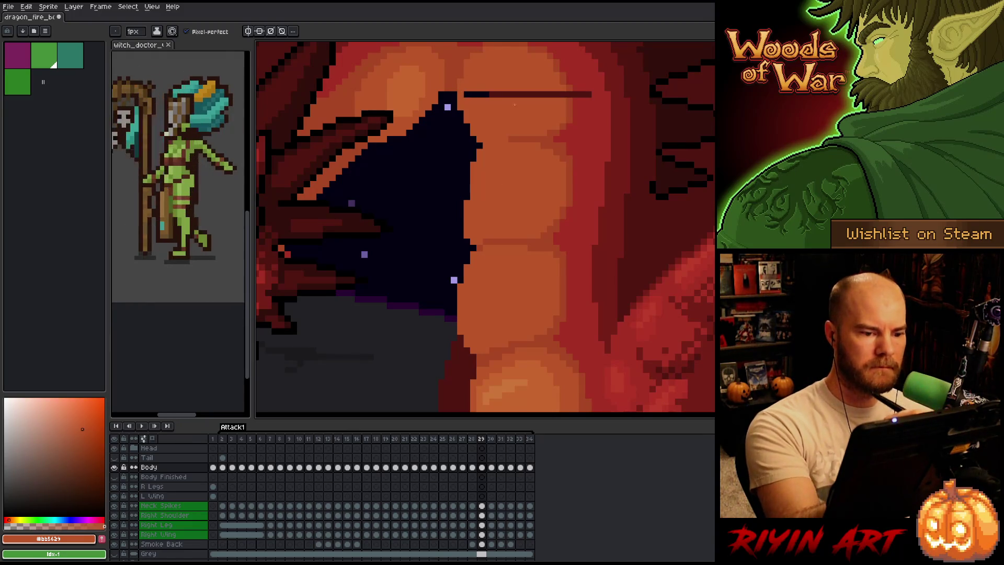
{"action": "left_click", "coordinate": [574, 101], "text": "alt"}
{"action": "left_click", "coordinate": [569, 94]}
{"action": "left_click", "coordinate": [575, 95]}
{"action": "left_click", "coordinate": [588, 95]}
Paint-bucket the remaining dark chest line with the chest's orange
{"action": "left_click", "coordinate": [564, 85], "text": "alt"}
{"action": "key", "text": "g"}
{"action": "left_click", "coordinate": [531, 95]}
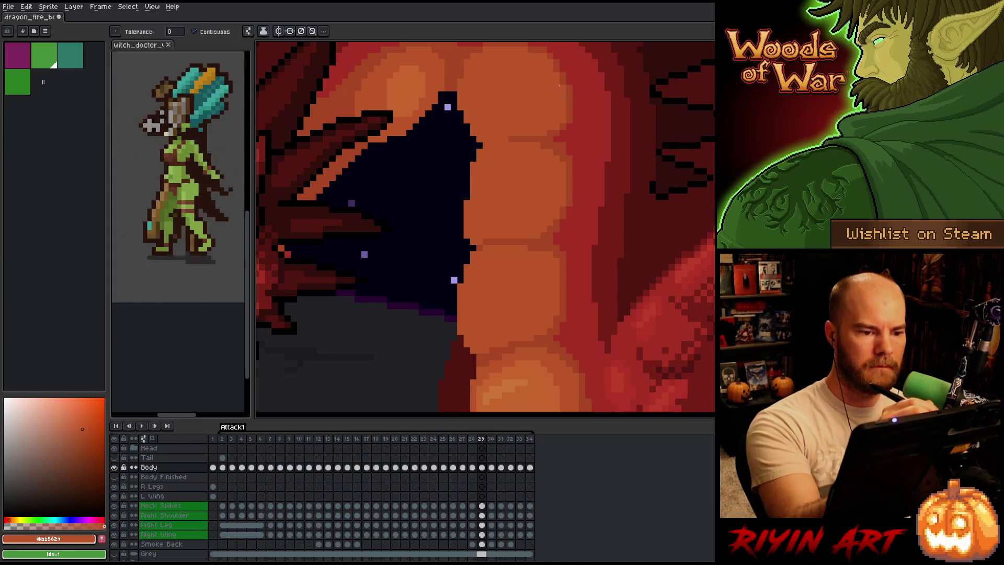
{"action": "scroll", "coordinate": [583, 215], "scroll_direction": "down", "scroll_amount": 3}
Switch to the pencil and save the dragon animation with Ctrl+S
{"action": "scroll", "coordinate": [550, 251], "scroll_direction": "up", "scroll_amount": 3}
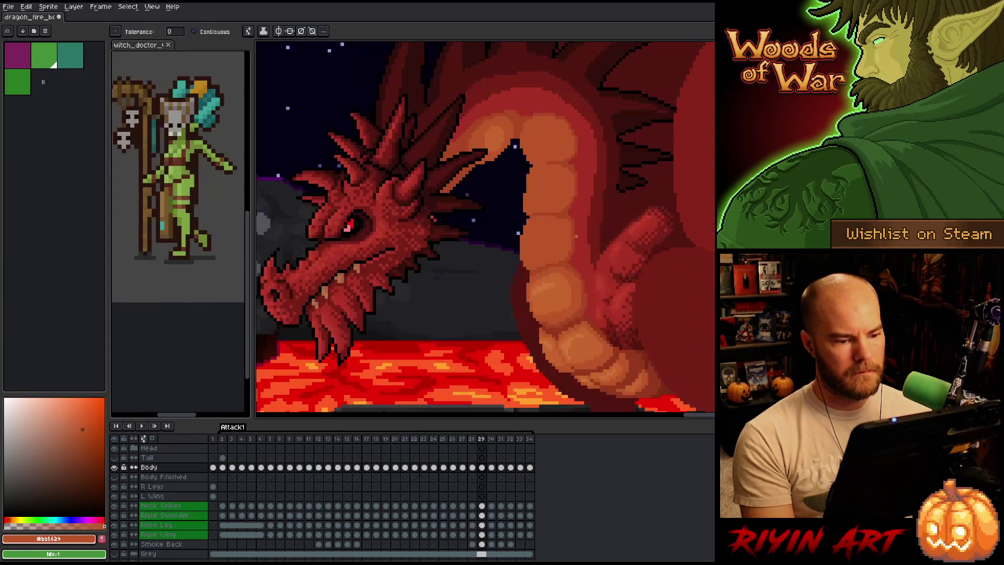
{"action": "scroll", "coordinate": [517, 291], "scroll_direction": "up", "scroll_amount": 1}
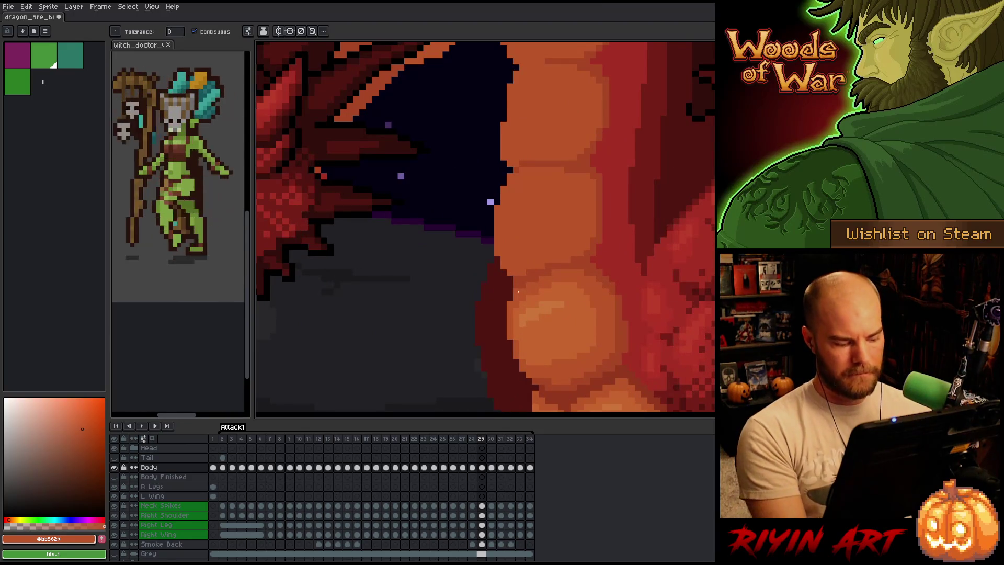
{"action": "key", "text": "b"}
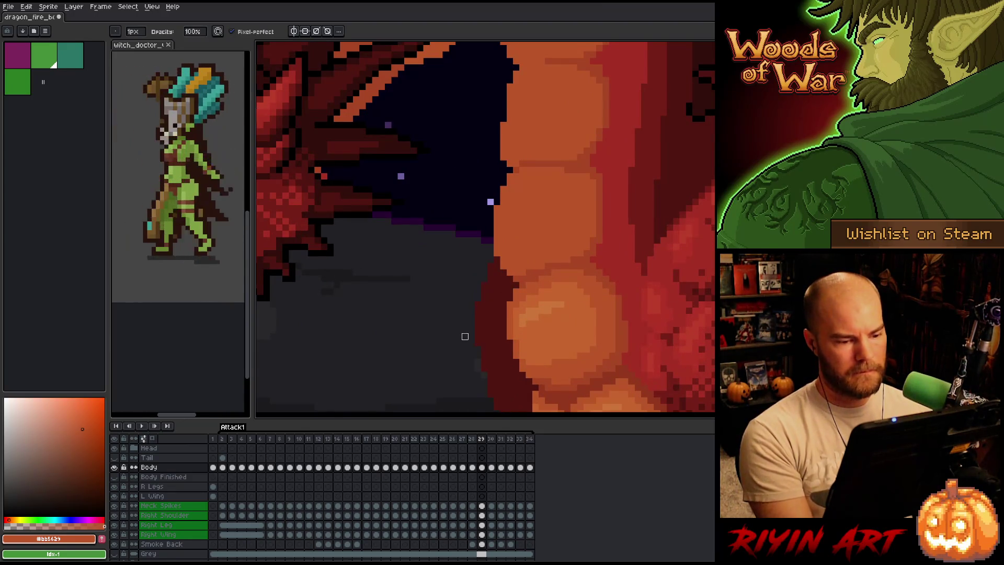
{"action": "scroll", "coordinate": [464, 336], "scroll_direction": "down", "scroll_amount": 3}
{"action": "scroll", "coordinate": [542, 305], "scroll_direction": "up", "scroll_amount": 2}
{"action": "key", "text": "ctrl+s"}
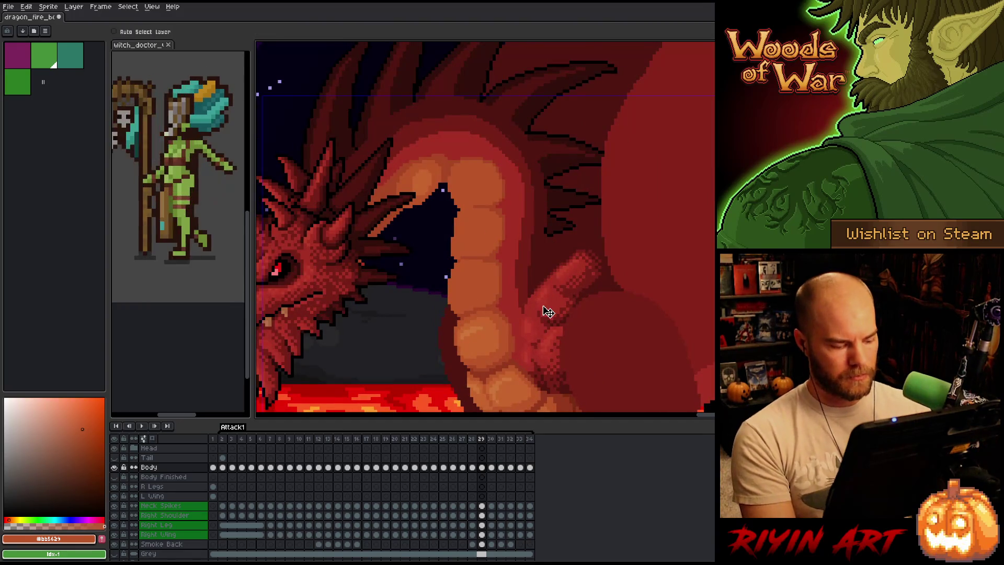
Step through the neighbouring frames and settle on frame 28
{"action": "scroll", "coordinate": [510, 273], "scroll_direction": "down", "scroll_amount": 1}
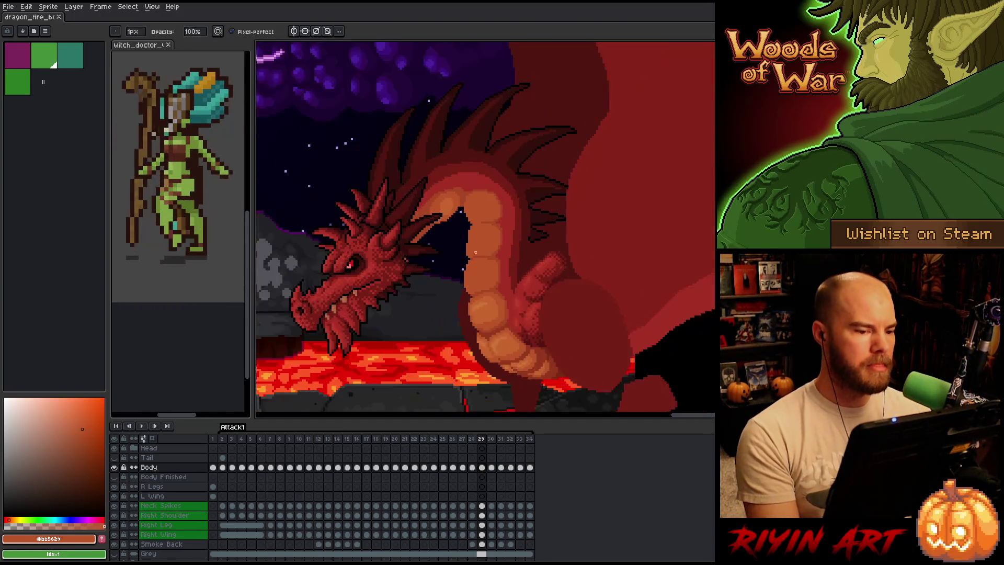
{"action": "scroll", "coordinate": [480, 224], "scroll_direction": "up", "scroll_amount": 1}
{"action": "scroll", "coordinate": [480, 230], "scroll_direction": "down", "scroll_amount": 1}
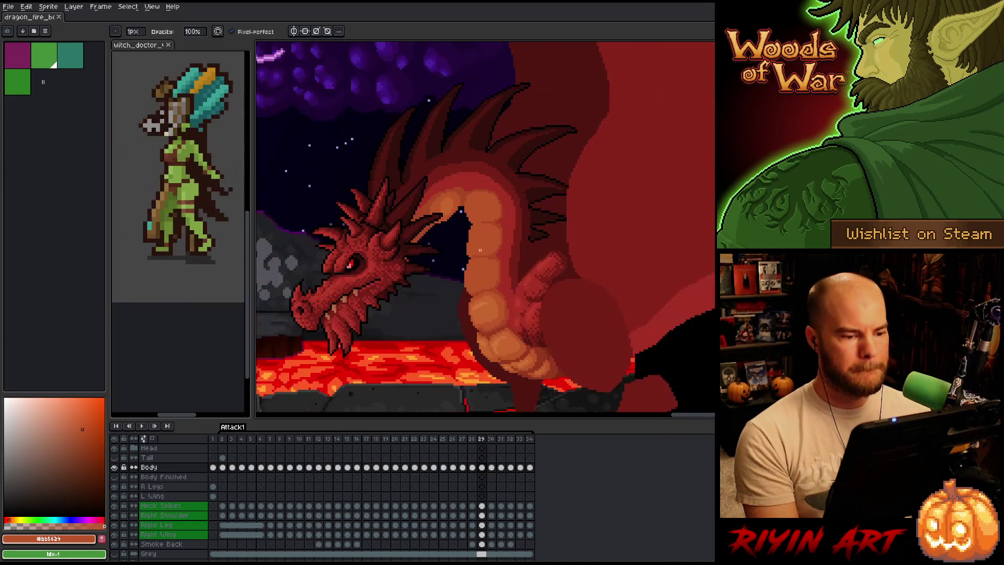
{"action": "key", "text": "Right"}
{"action": "key", "text": "Left"}
{"action": "key", "text": "Left"}
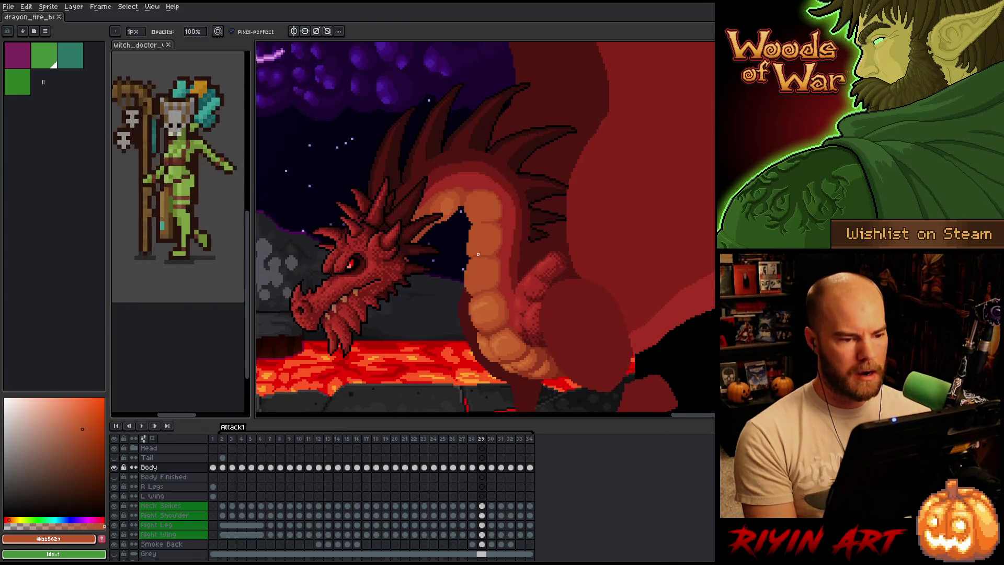
{"action": "key", "text": "Left"}
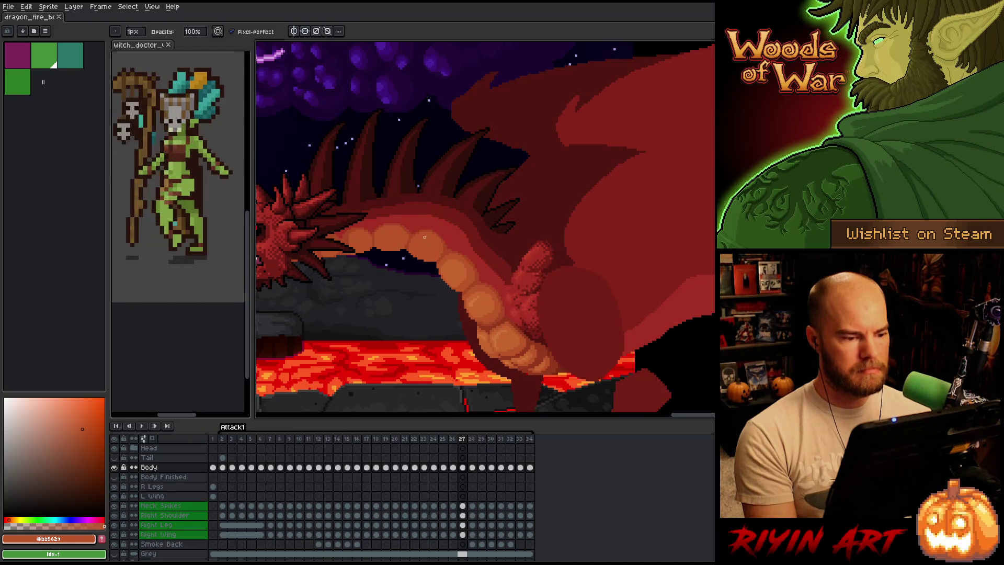
{"action": "key", "text": "Right"}
{"action": "scroll", "coordinate": [413, 234], "scroll_direction": "up", "scroll_amount": 2}
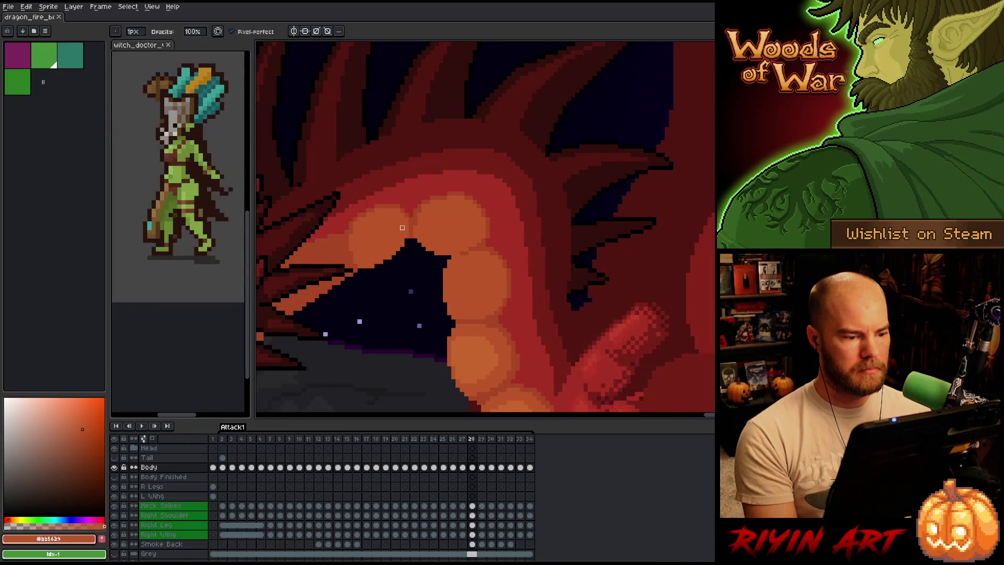
{"action": "scroll", "coordinate": [402, 228], "scroll_direction": "up", "scroll_amount": 2}
On frame 29, darken a row of pixels along the belly plate seam in a redder shade
{"action": "left_click", "coordinate": [418, 199], "text": "alt"}
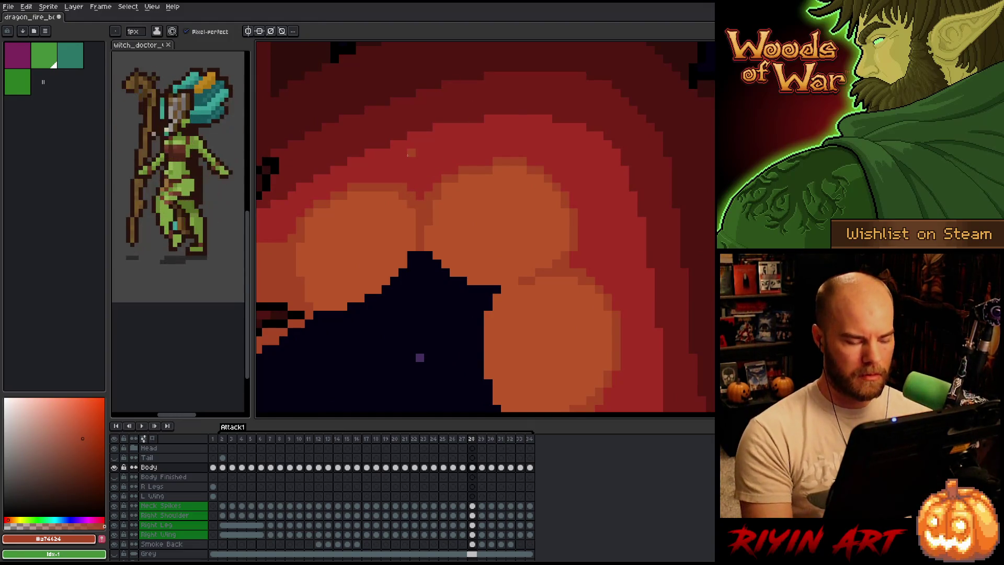
{"action": "key", "text": "Right"}
{"action": "key", "text": "period"}
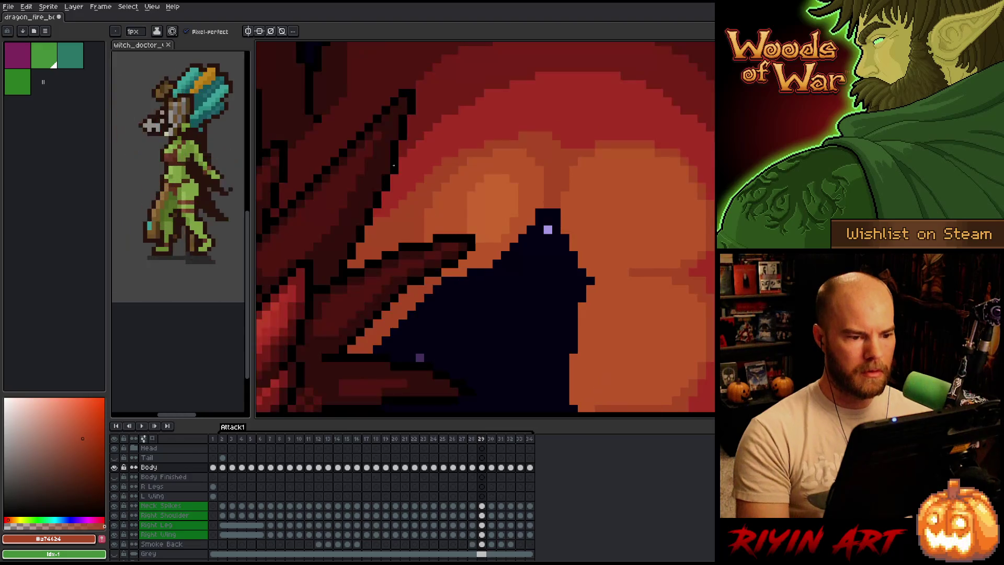
{"action": "left_click", "coordinate": [575, 115], "text": "alt"}
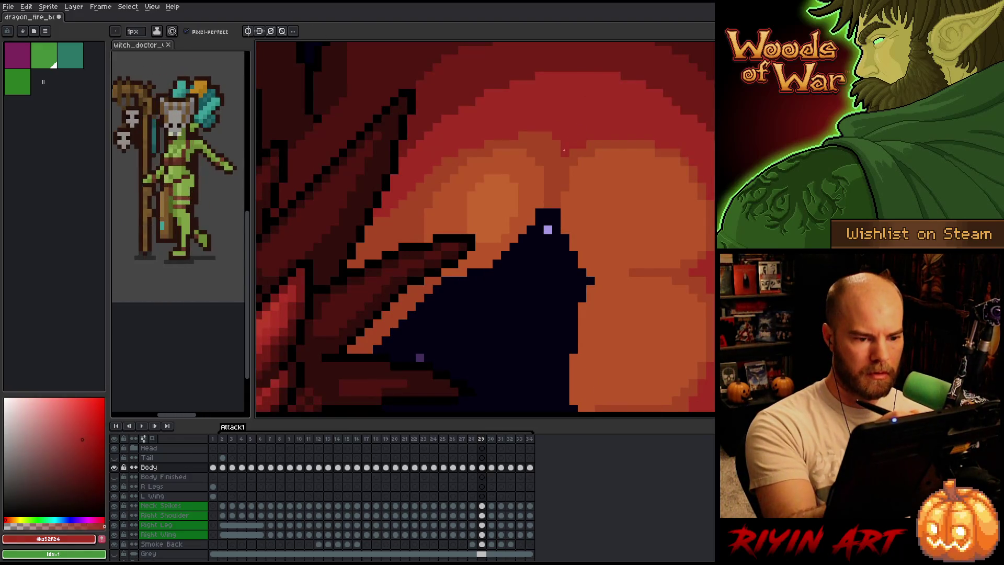
{"action": "left_click_drag", "start_coordinate": [522, 136], "coordinate": [548, 135]}
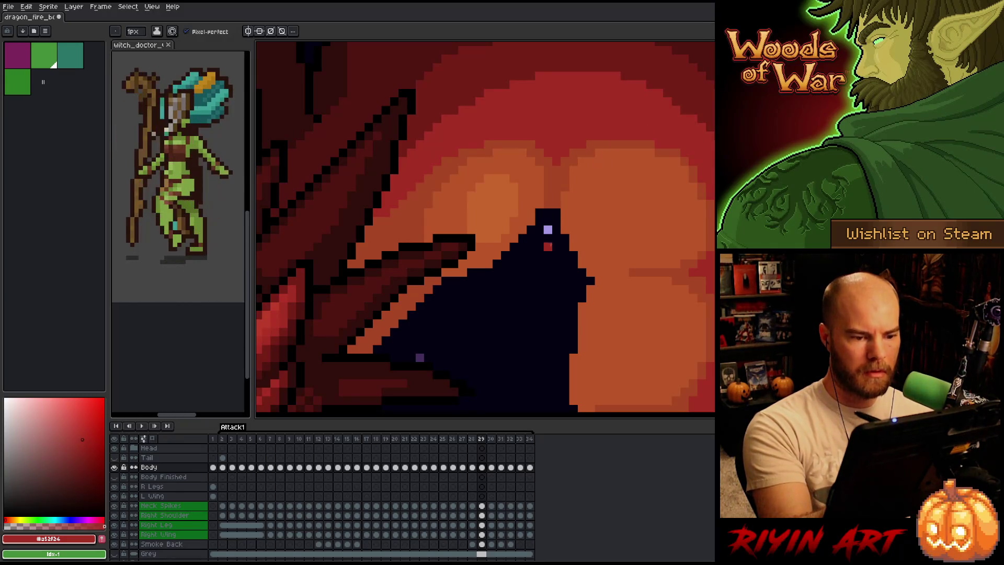
Add dark pixels at the peak of the mouth shadow
{"action": "left_click", "coordinate": [547, 204]}
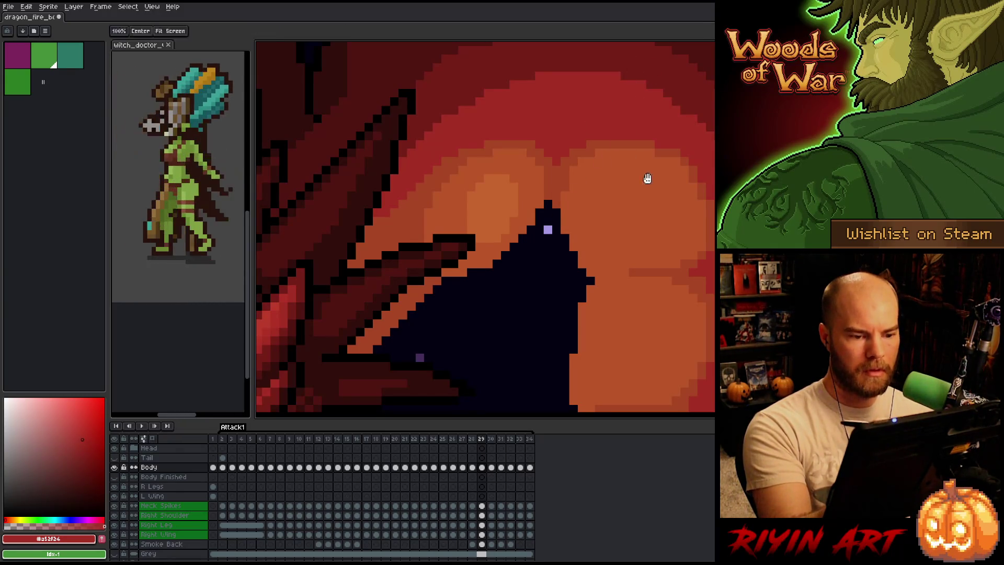
{"action": "left_click_drag", "start_coordinate": [647, 179], "coordinate": [643, 139]}
{"action": "left_click", "coordinate": [534, 133]}
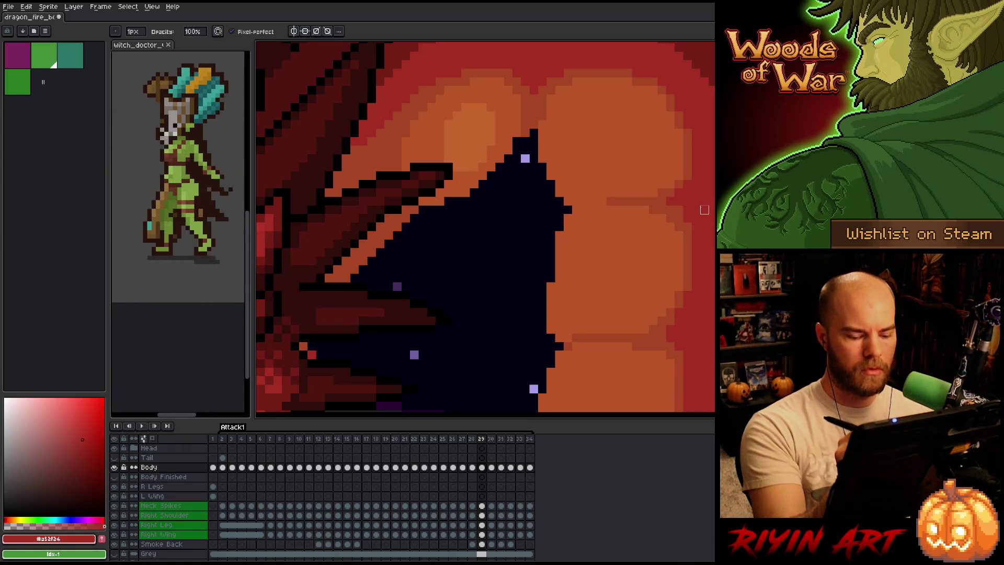
On frame 30, darken the top edge of the belly plates with a deep red
{"action": "key", "text": "Right"}
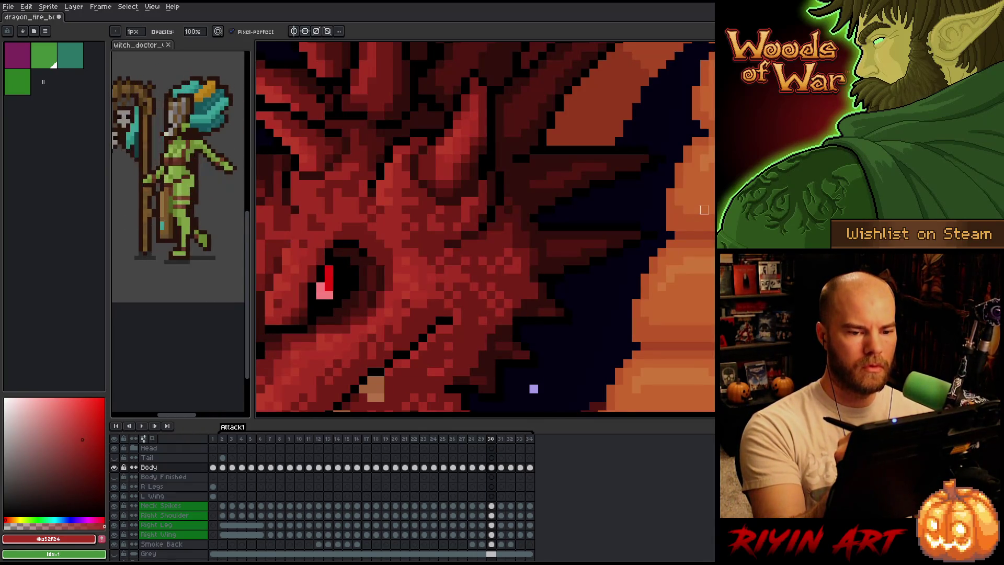
{"action": "scroll", "coordinate": [704, 210], "scroll_direction": "down", "scroll_amount": 2}
{"action": "scroll", "coordinate": [599, 303], "scroll_direction": "up", "scroll_amount": 2}
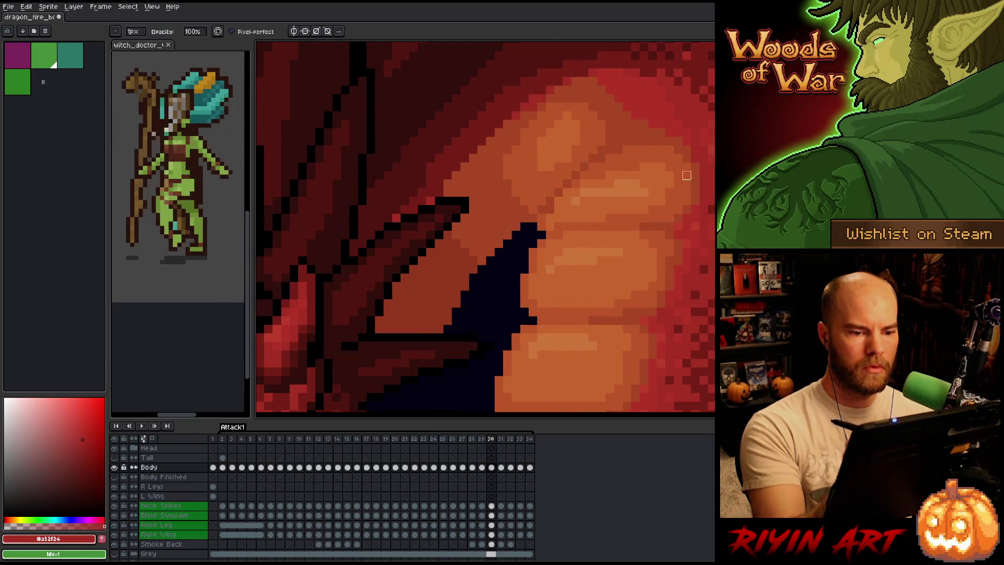
{"action": "left_click", "coordinate": [624, 90], "text": "alt"}
{"action": "left_click", "coordinate": [576, 82]}
{"action": "left_click_drag", "start_coordinate": [580, 81], "coordinate": [605, 90]}
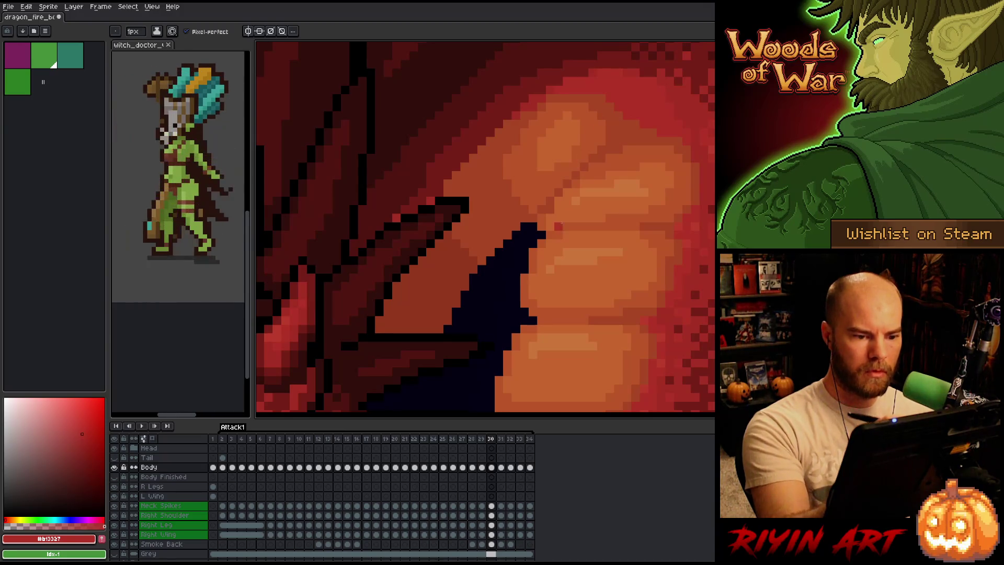
Paint a darker diagonal seam across the plates and add lighter orange highlights
{"action": "left_click", "coordinate": [543, 209], "text": "alt"}
{"action": "left_click", "coordinate": [546, 205], "text": "alt"}
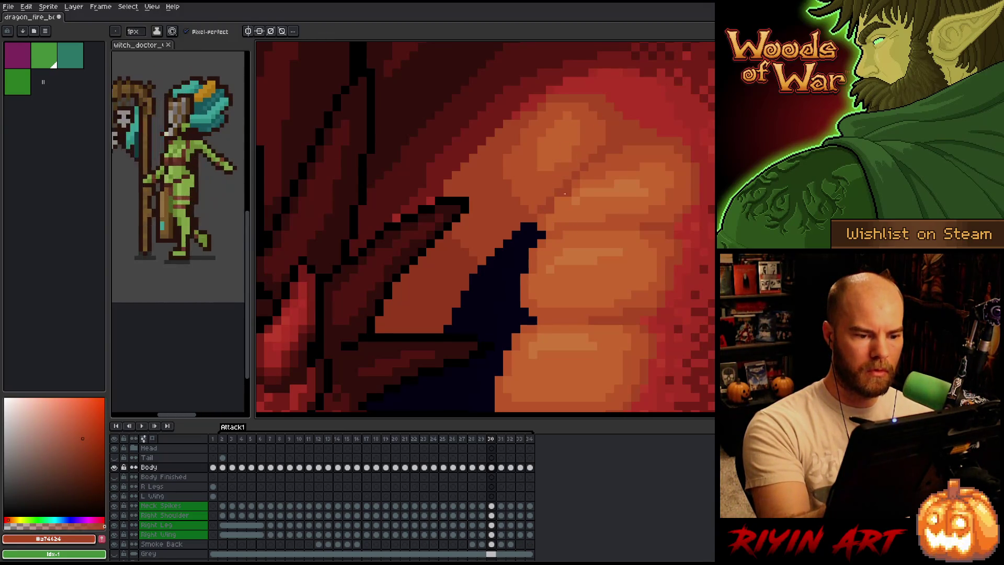
{"action": "mouse_move", "coordinate": [544, 217]}
{"action": "left_mouse_down"}
{"action": "mouse_move", "coordinate": [578, 189]}
{"action": "mouse_move", "coordinate": [606, 143]}
{"action": "left_mouse_up"}
{"action": "left_click", "coordinate": [598, 134], "text": "alt"}
{"action": "left_click_drag", "start_coordinate": [555, 195], "coordinate": [584, 170]}
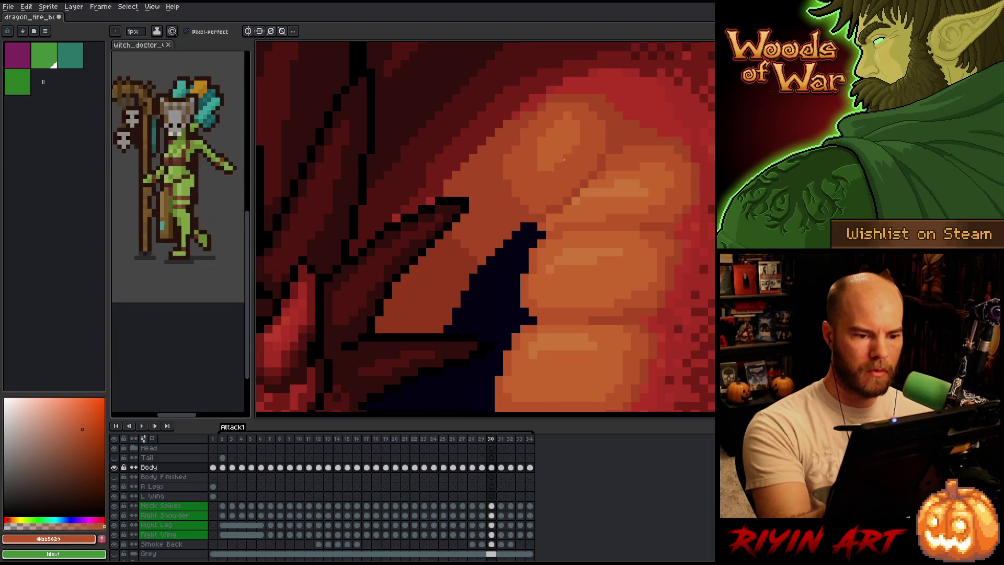
{"action": "left_click", "coordinate": [567, 139], "text": "alt"}
{"action": "mouse_move", "coordinate": [578, 146]}
{"action": "left_mouse_down"}
{"action": "mouse_move", "coordinate": [569, 178]}
{"action": "mouse_move", "coordinate": [564, 164]}
{"action": "left_mouse_up"}
{"action": "left_click", "coordinate": [590, 125], "text": "alt"}
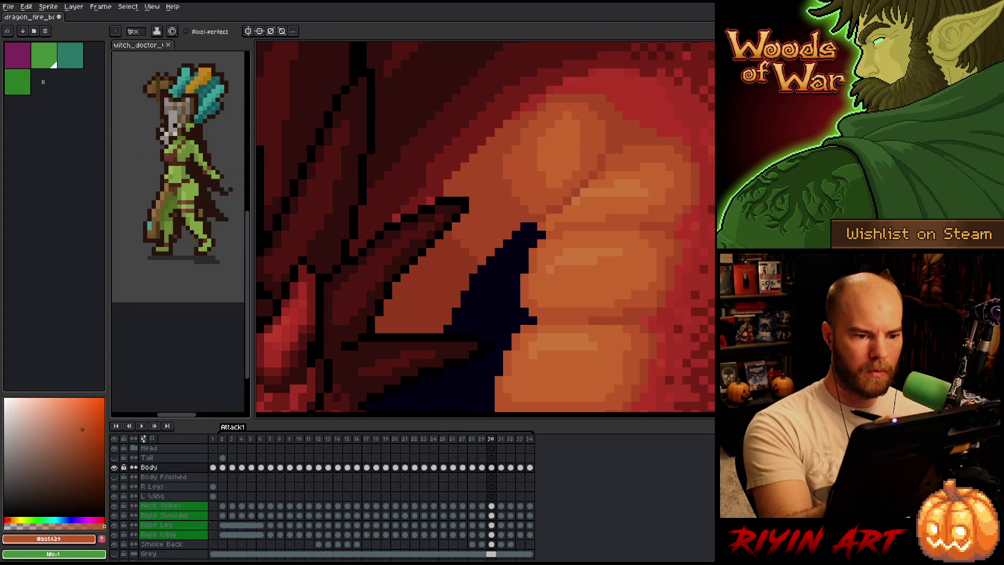
{"action": "left_click", "coordinate": [570, 208], "text": "alt"}
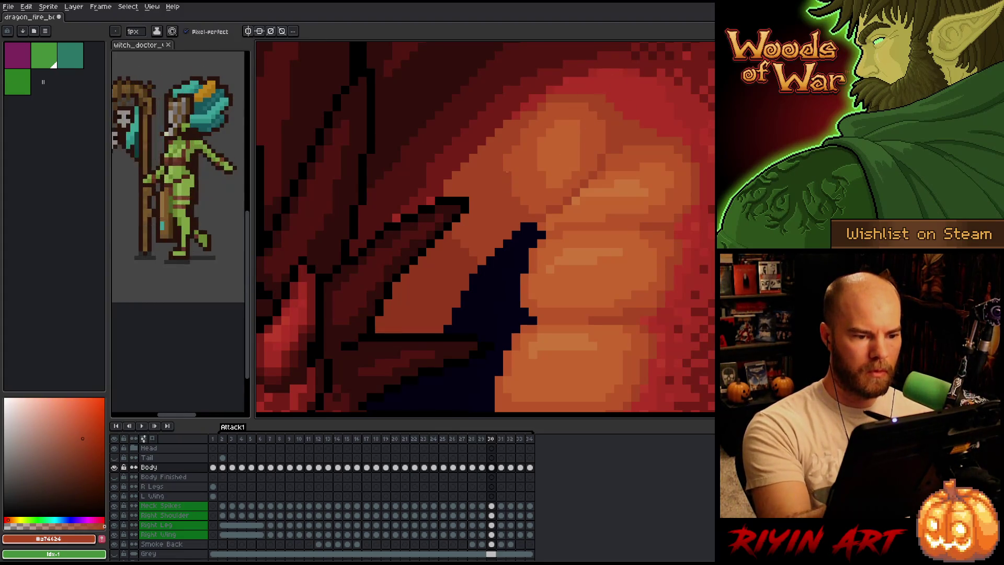
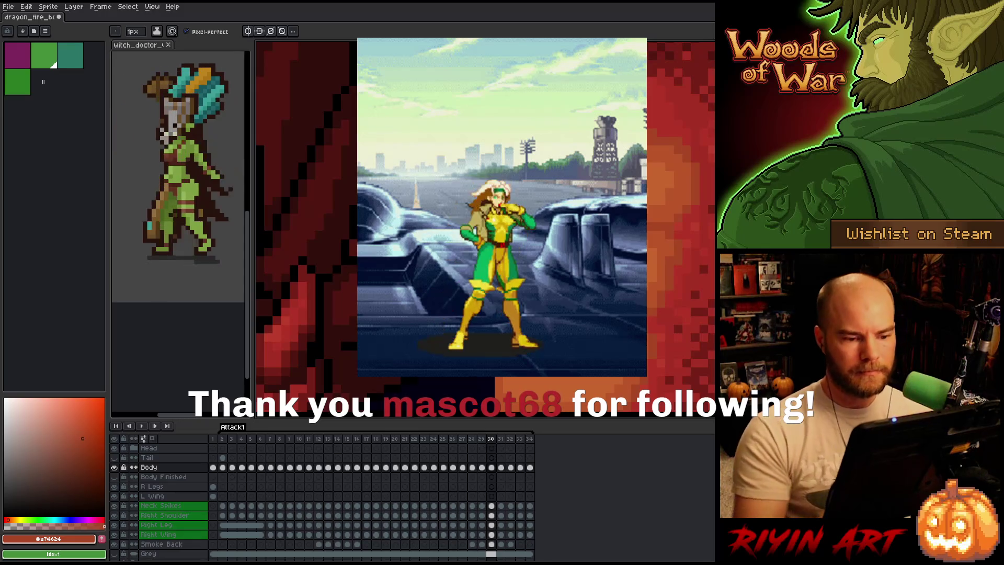
With the pencil active, sample belly oranges, then the dragon's red skin and a darker red
{"action": "key", "text": "b"}
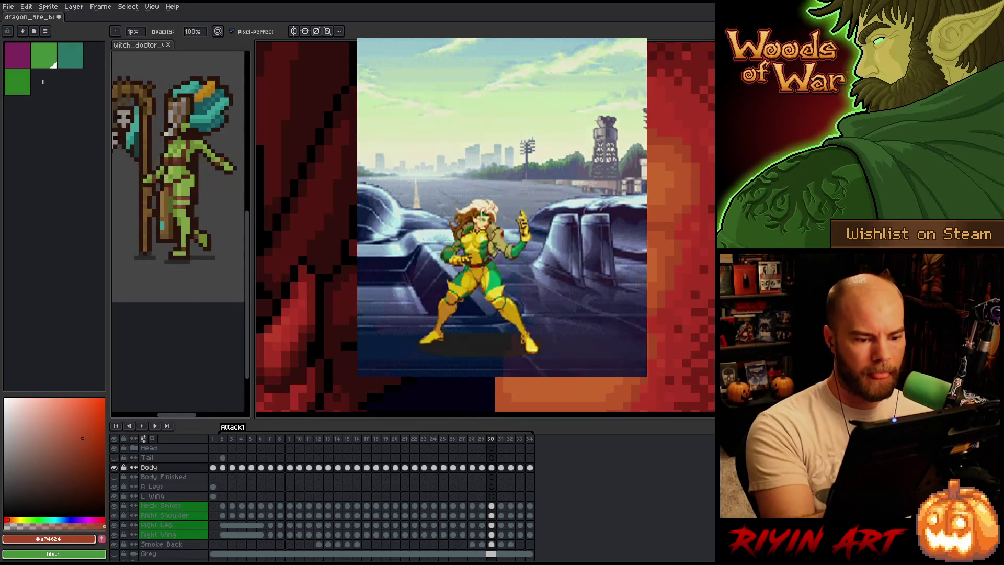
{"action": "left_click", "coordinate": [559, 227], "text": "alt"}
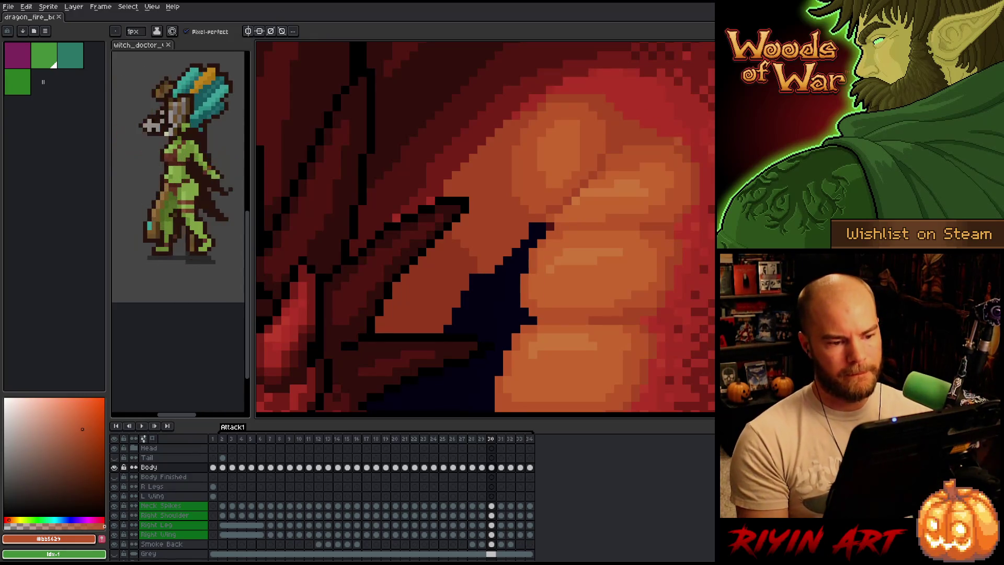
{"action": "left_click", "coordinate": [574, 209], "text": "alt"}
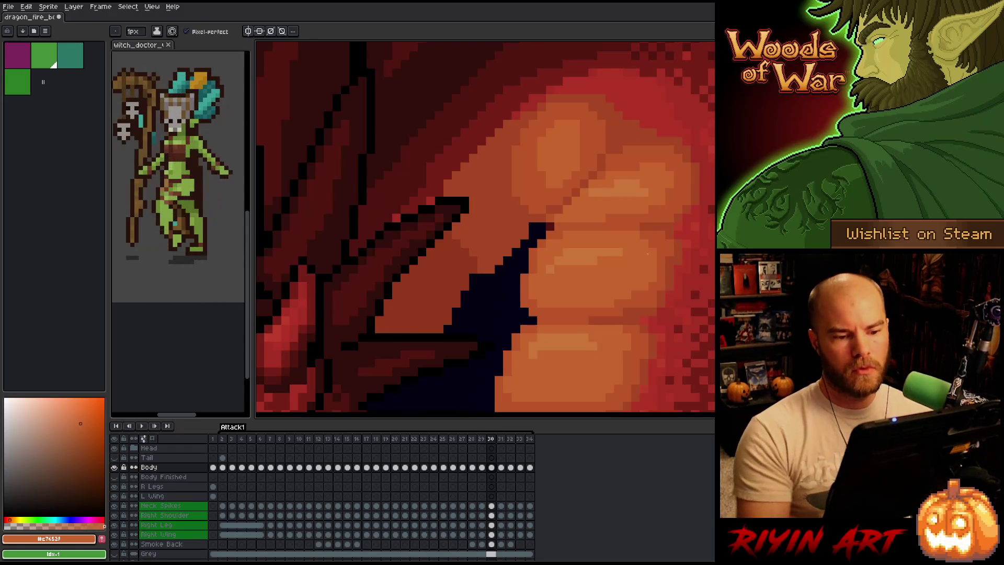
{"action": "scroll", "coordinate": [649, 254], "scroll_direction": "down", "scroll_amount": 3}
{"action": "scroll", "coordinate": [624, 321], "scroll_direction": "up", "scroll_amount": 3}
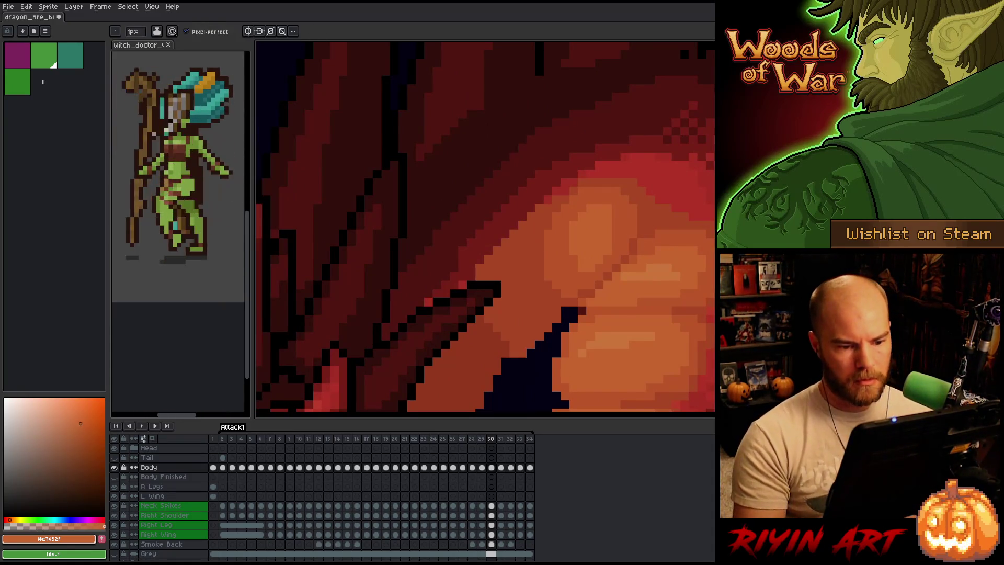
{"action": "scroll", "coordinate": [625, 321], "scroll_direction": "down", "scroll_amount": 2}
{"action": "scroll", "coordinate": [700, 293], "scroll_direction": "up", "scroll_amount": 2}
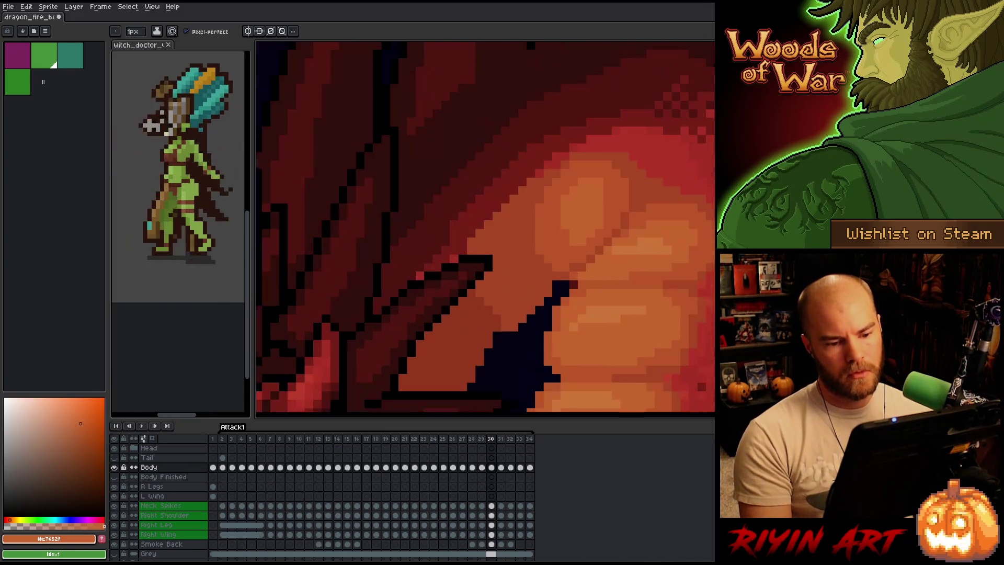
{"action": "left_click", "coordinate": [703, 198], "text": "alt"}
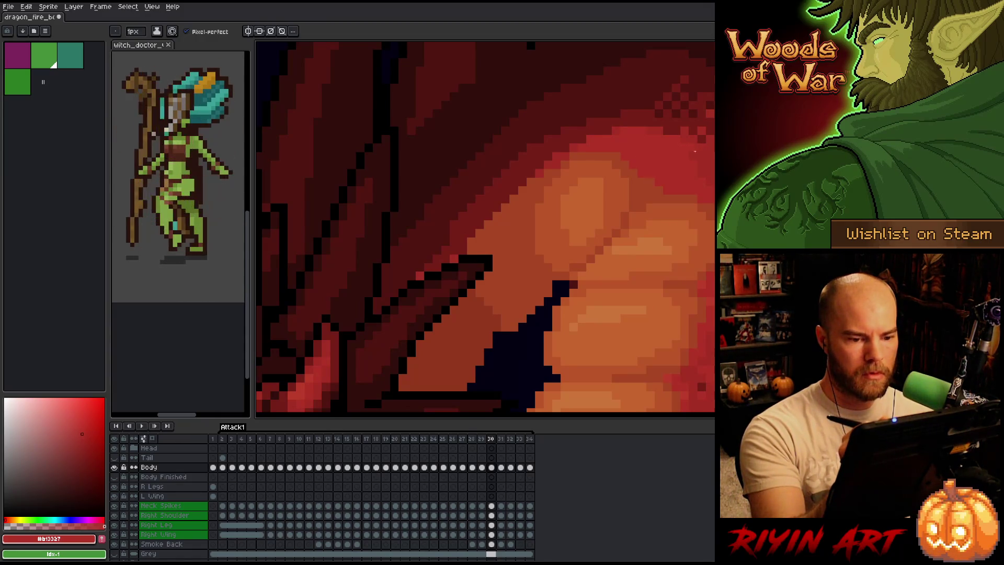
{"action": "key", "text": "alt"}
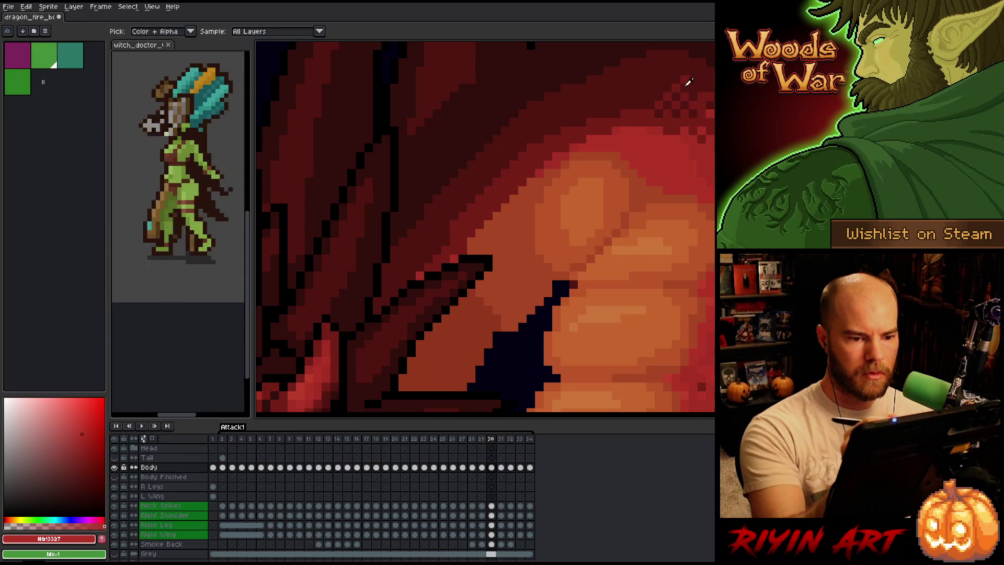
{"action": "left_click", "coordinate": [688, 83], "text": "alt"}
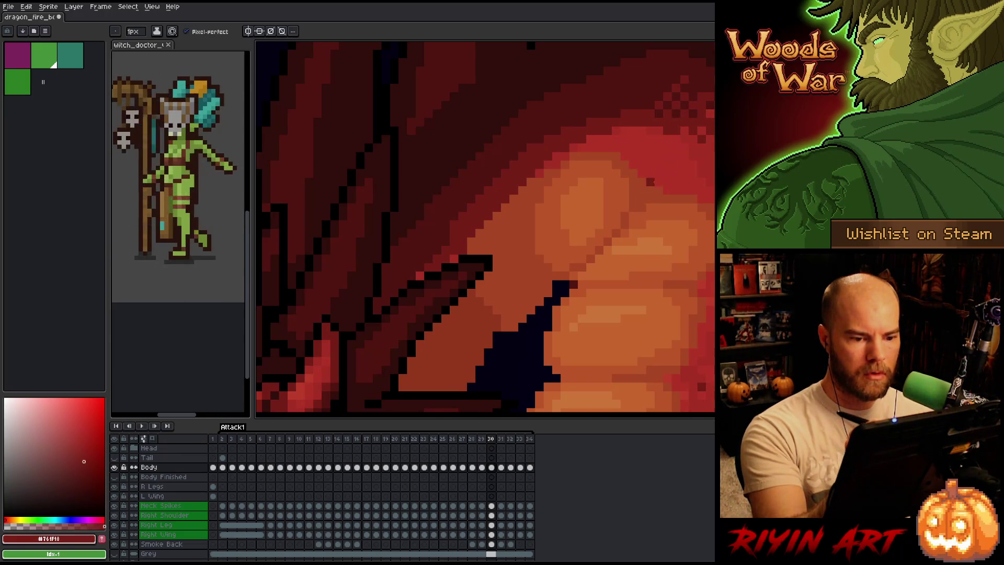
Paint a dark red-brown diagonal line up across the belly scales and touch up its pixels
{"action": "left_click_drag", "start_coordinate": [654, 182], "coordinate": [667, 148]}
{"action": "left_click", "coordinate": [538, 301], "text": "alt"}
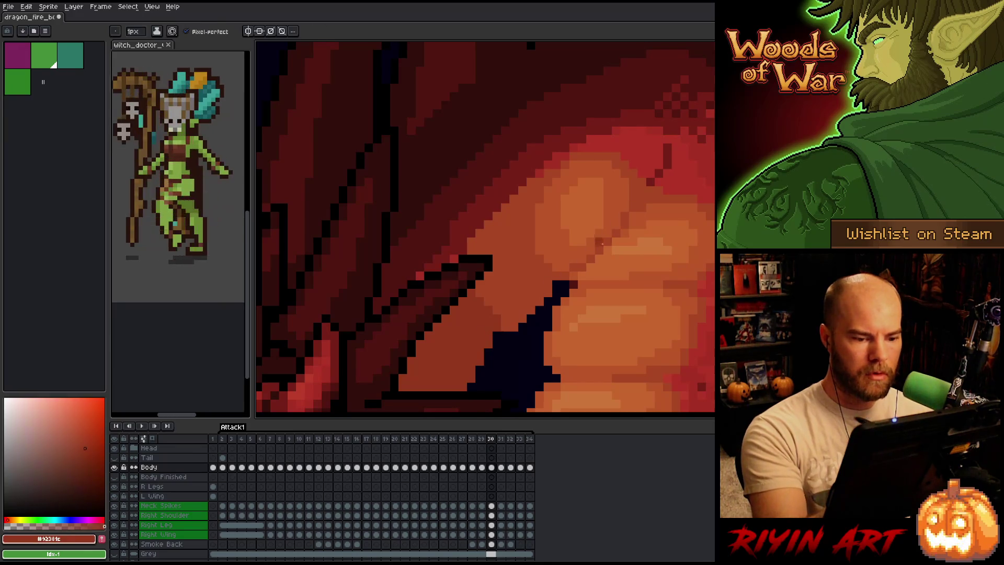
{"action": "left_click_drag", "start_coordinate": [581, 268], "coordinate": [658, 176]}
{"action": "left_click", "coordinate": [650, 173], "text": "alt"}
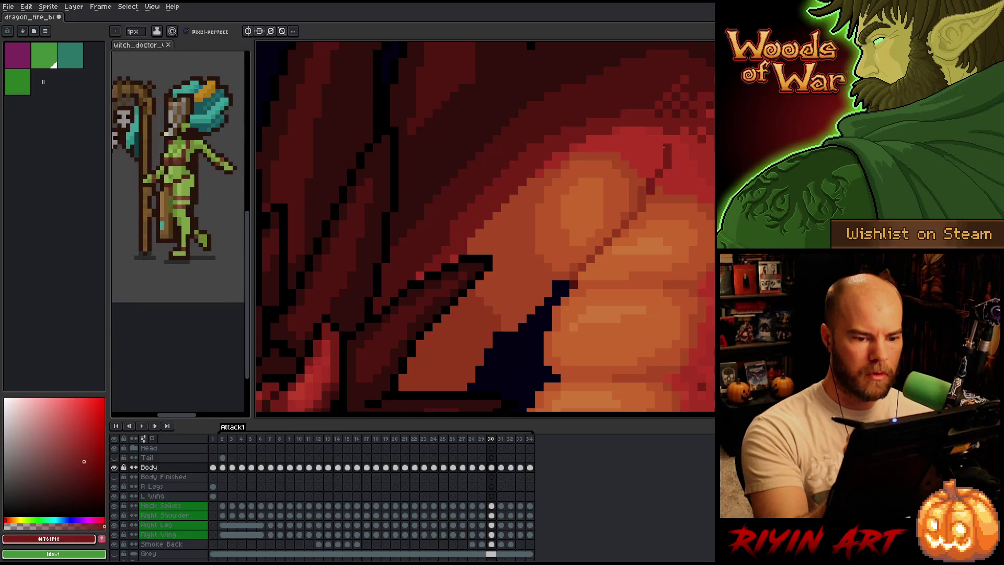
{"action": "left_click", "coordinate": [667, 167], "text": "alt"}
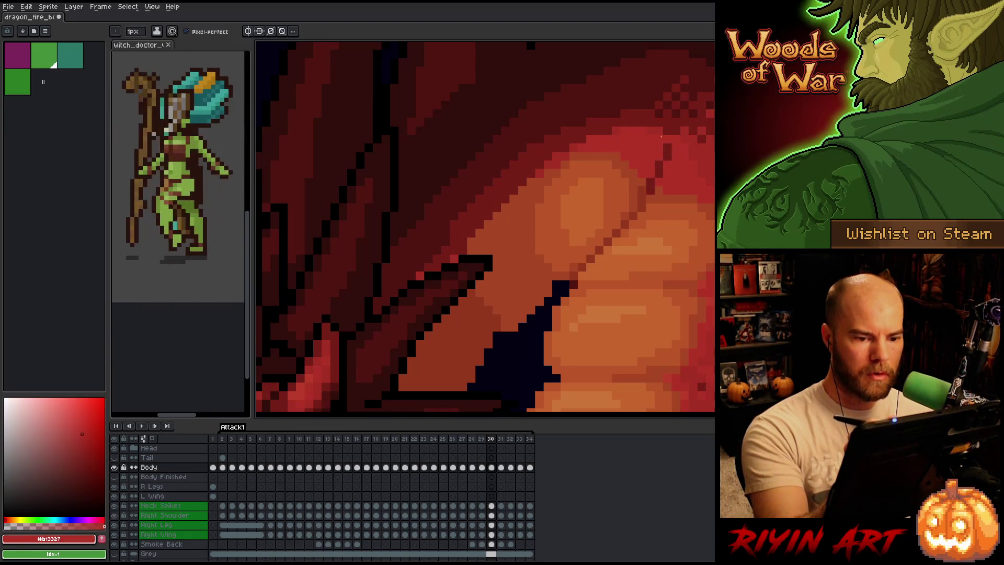
{"action": "left_click", "coordinate": [643, 186], "text": "alt"}
Sample the dragon's red from the neck and an orange from the neck's top
{"action": "scroll", "coordinate": [684, 171], "scroll_direction": "down", "scroll_amount": 4}
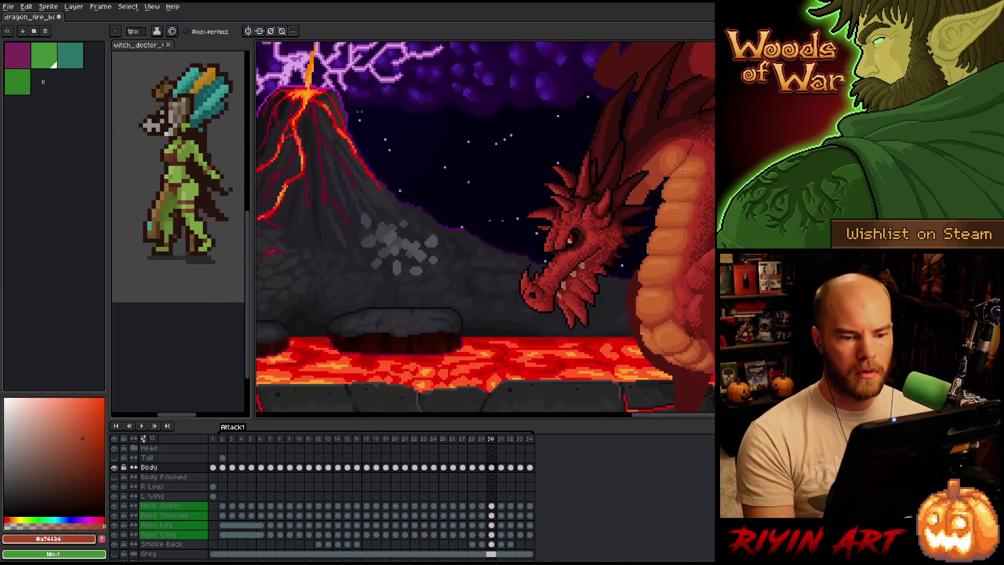
{"action": "scroll", "coordinate": [710, 222], "scroll_direction": "down", "scroll_amount": 1}
{"action": "scroll", "coordinate": [555, 206], "scroll_direction": "up", "scroll_amount": 2}
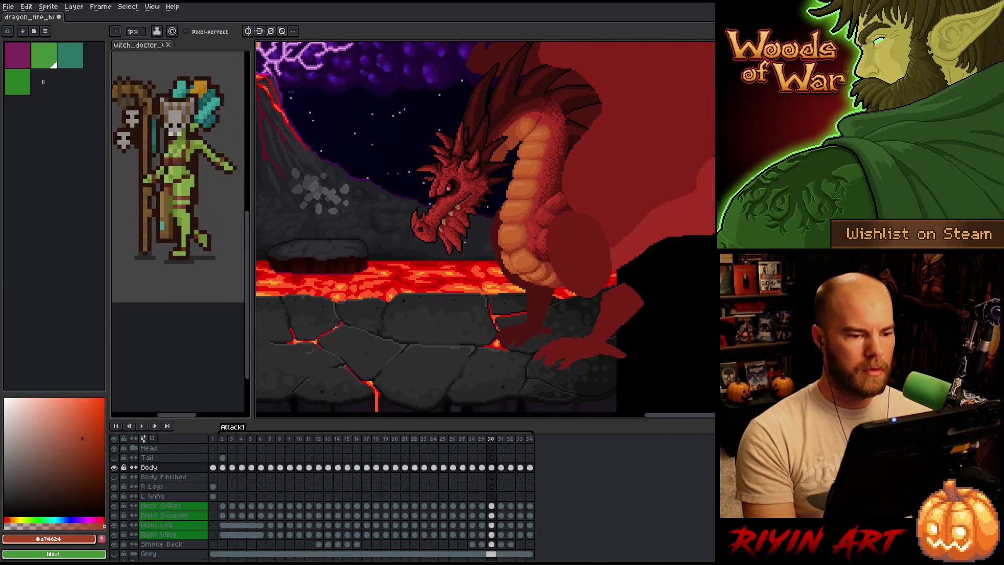
{"action": "scroll", "coordinate": [530, 236], "scroll_direction": "down", "scroll_amount": 1}
{"action": "scroll", "coordinate": [525, 226], "scroll_direction": "up", "scroll_amount": 1}
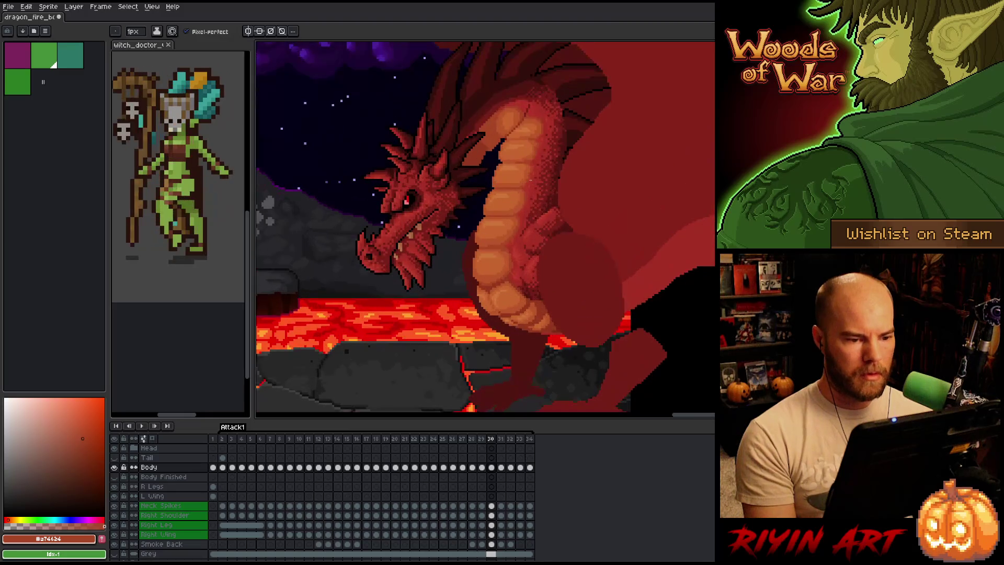
{"action": "scroll", "coordinate": [503, 152], "scroll_direction": "up", "scroll_amount": 2}
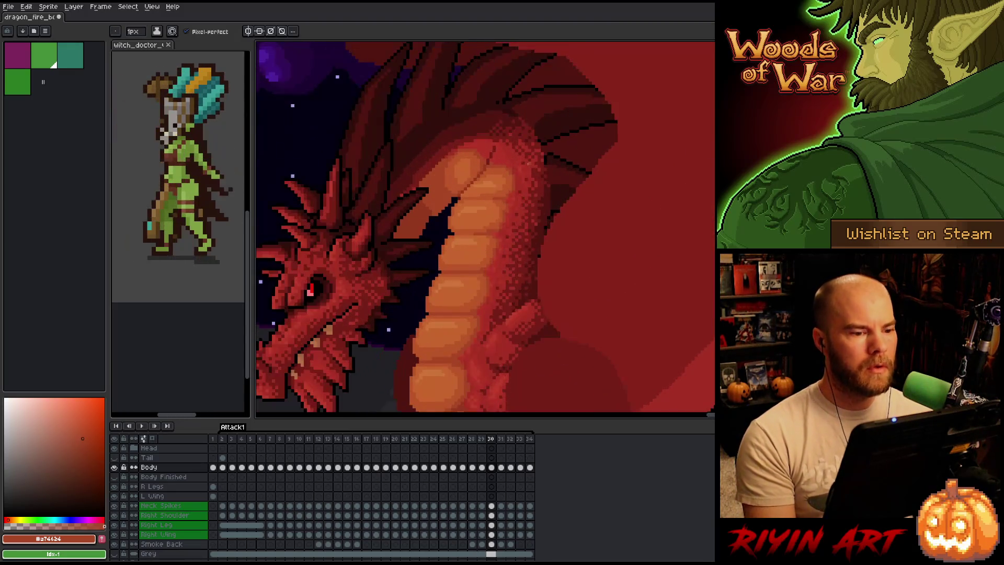
{"action": "left_click", "coordinate": [503, 153], "text": "alt"}
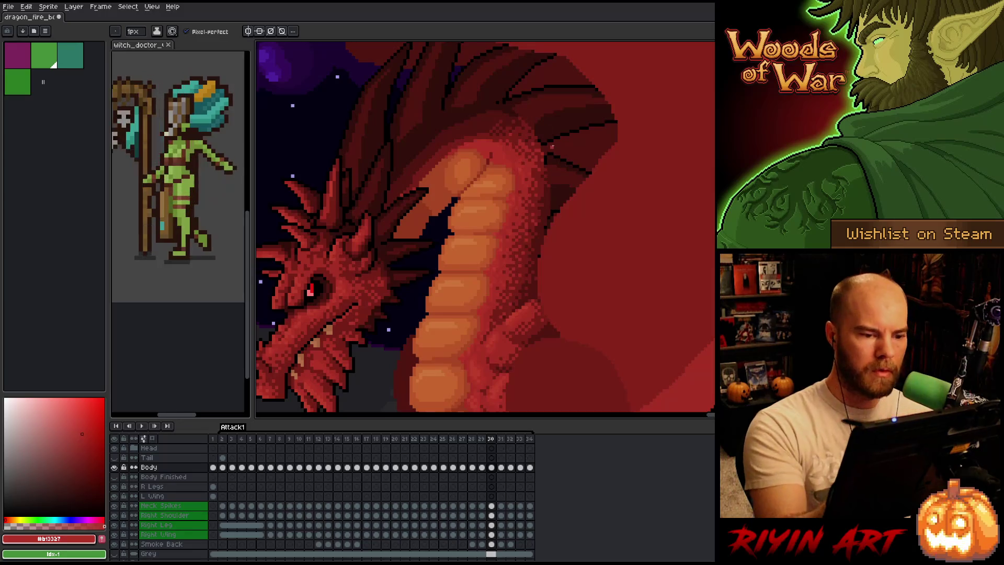
{"action": "scroll", "coordinate": [554, 148], "scroll_direction": "down", "scroll_amount": 1}
{"action": "scroll", "coordinate": [554, 149], "scroll_direction": "down", "scroll_amount": 1}
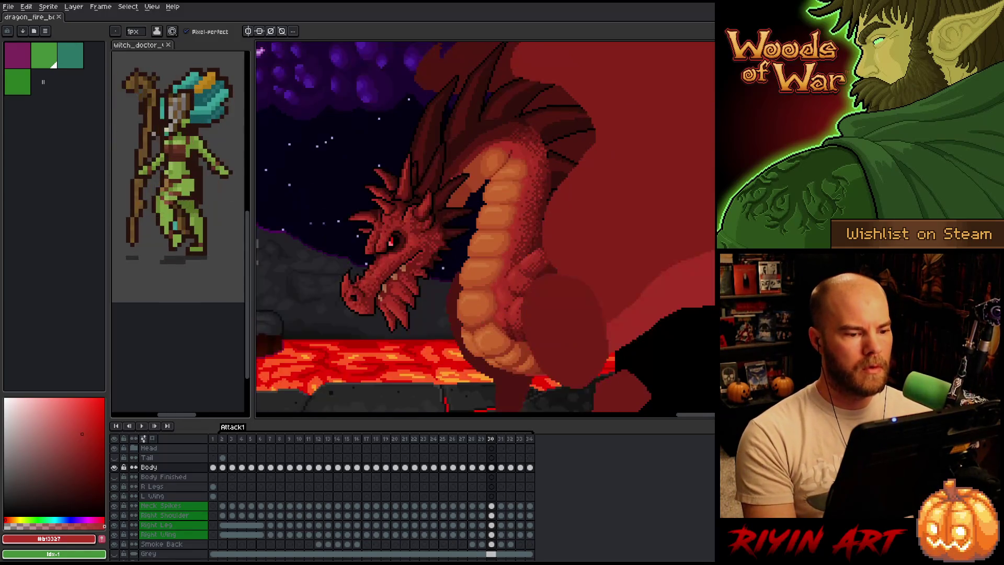
{"action": "scroll", "coordinate": [505, 188], "scroll_direction": "up", "scroll_amount": 4}
{"action": "left_click", "coordinate": [507, 92], "text": "alt"}
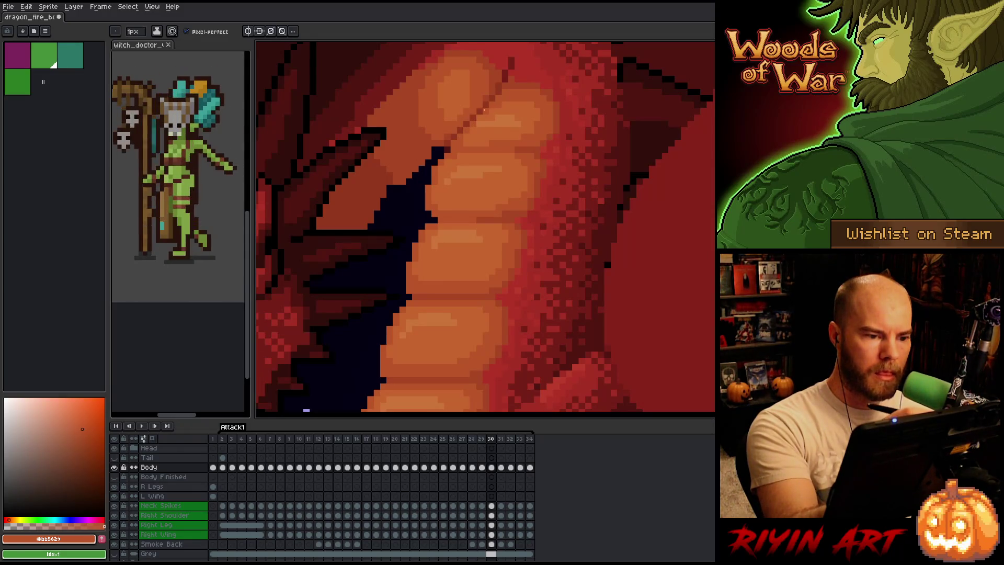
Save the dragon animation file, then sample a lighter belly orange
{"action": "scroll", "coordinate": [529, 158], "scroll_direction": "down", "scroll_amount": 2}
{"action": "key", "text": "ctrl+s"}
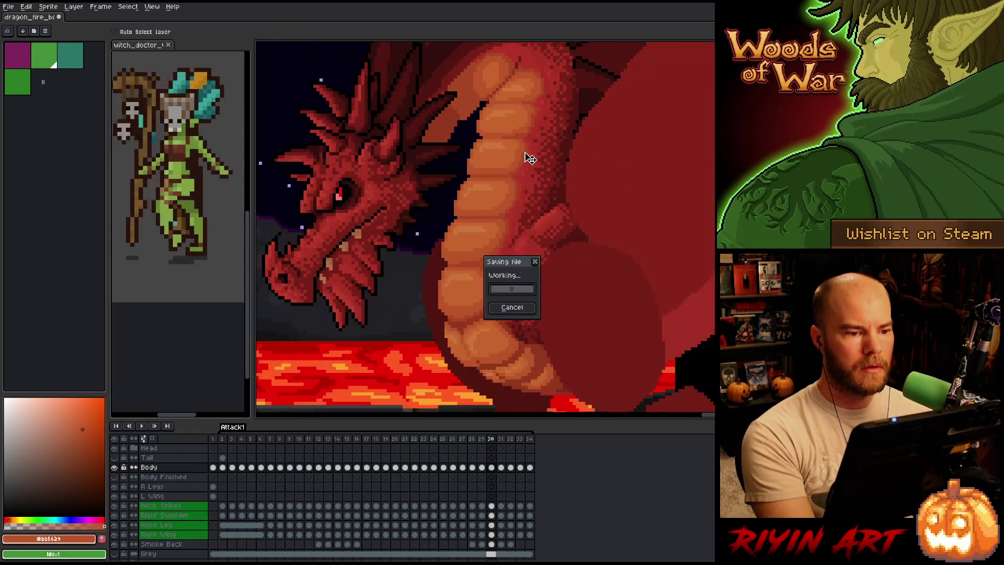
{"action": "scroll", "coordinate": [530, 158], "scroll_direction": "down", "scroll_amount": 1}
{"action": "scroll", "coordinate": [531, 118], "scroll_direction": "up", "scroll_amount": 3}
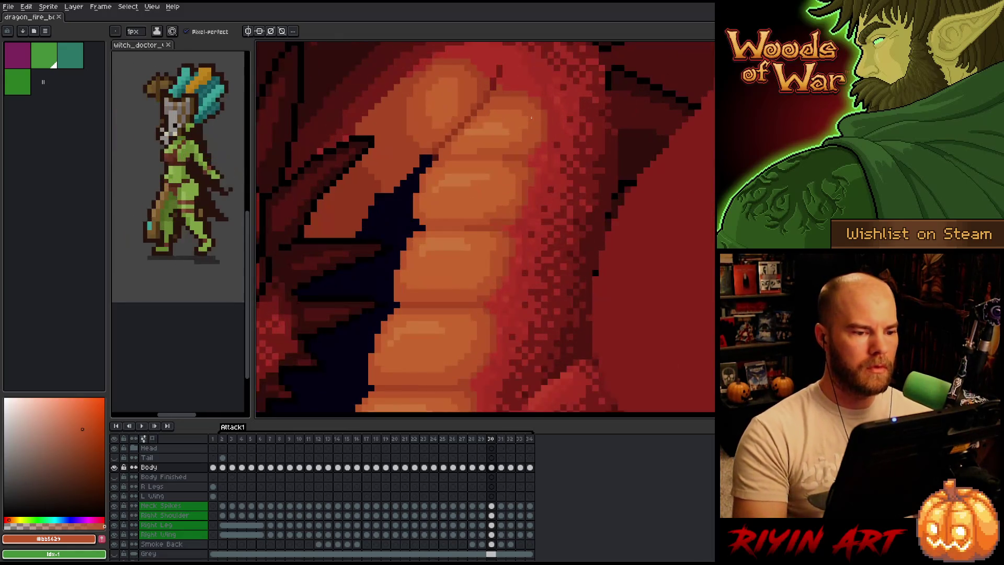
{"action": "left_click", "coordinate": [494, 110], "text": "alt"}
{"action": "scroll", "coordinate": [512, 74], "scroll_direction": "down", "scroll_amount": 2}
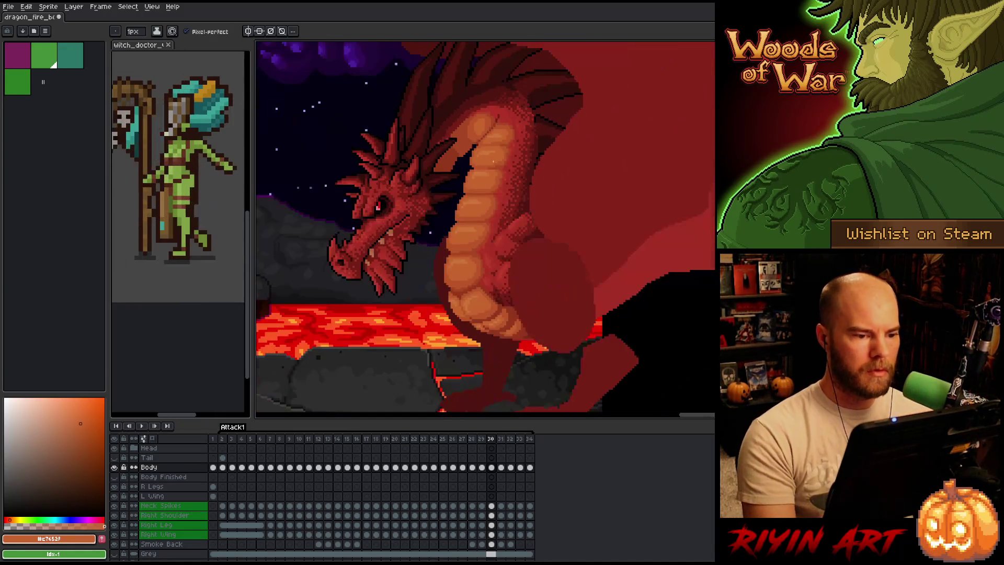
{"action": "scroll", "coordinate": [490, 181], "scroll_direction": "up", "scroll_amount": 2}
{"action": "scroll", "coordinate": [491, 181], "scroll_direction": "down", "scroll_amount": 2}
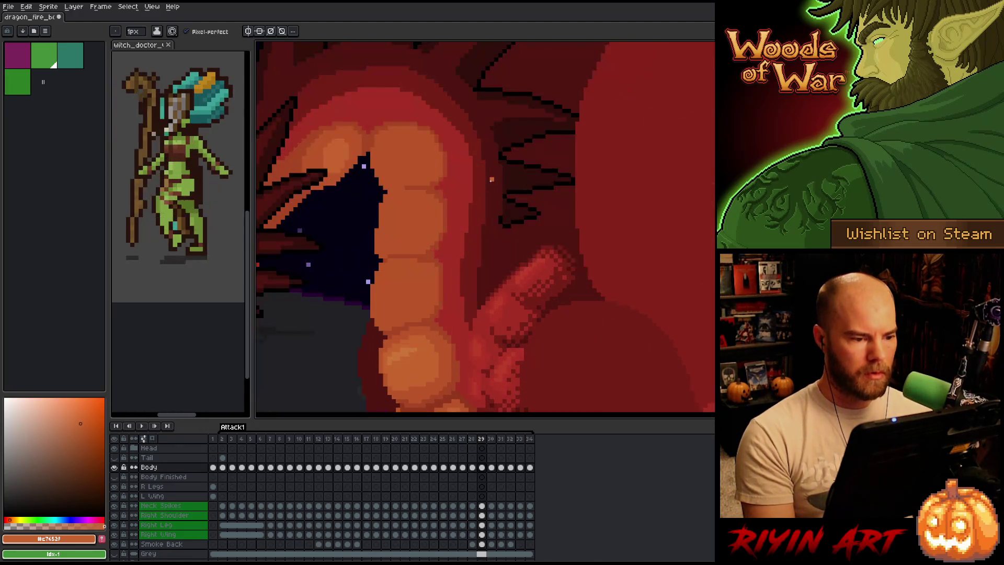
Flip through attack frames 28–30 and play the animation to compare the neck belly scales
{"action": "key", "text": "comma"}
{"action": "key", "text": "comma"}
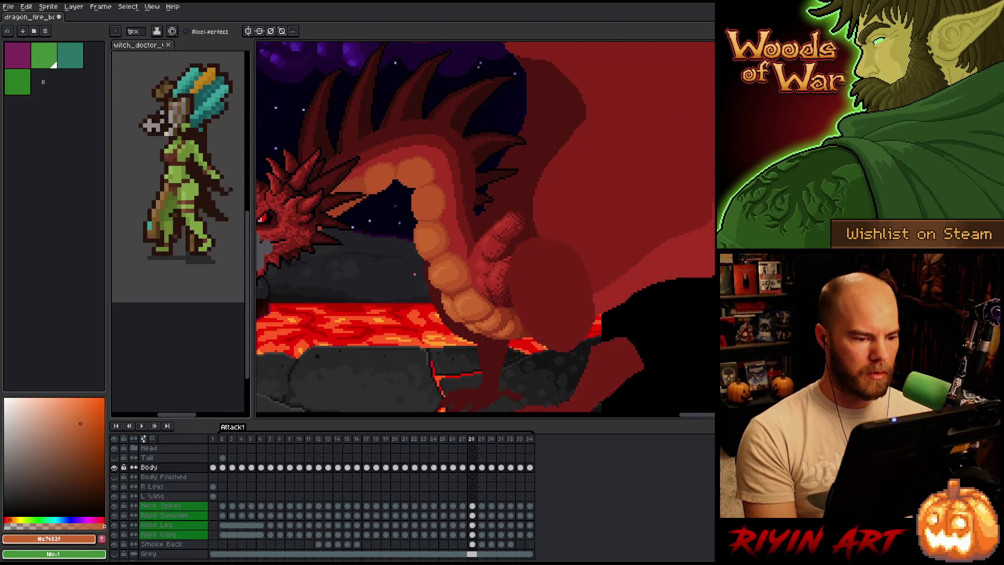
{"action": "scroll", "coordinate": [410, 266], "scroll_direction": "up", "scroll_amount": 2}
{"action": "scroll", "coordinate": [403, 256], "scroll_direction": "up", "scroll_amount": 1}
{"action": "key", "text": "comma"}
{"action": "key", "text": "period"}
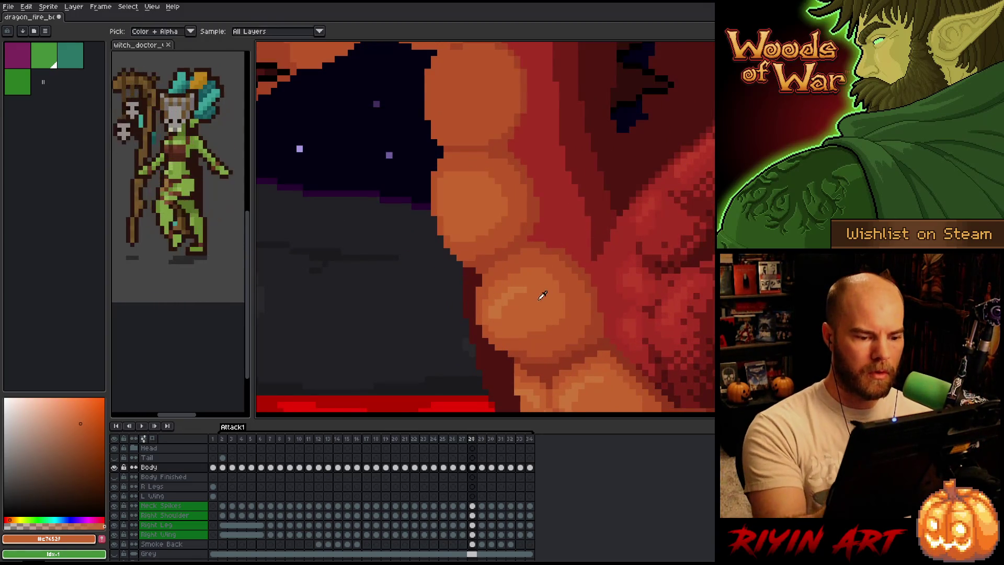
{"action": "key", "text": "period"}
{"action": "key", "text": "period"}
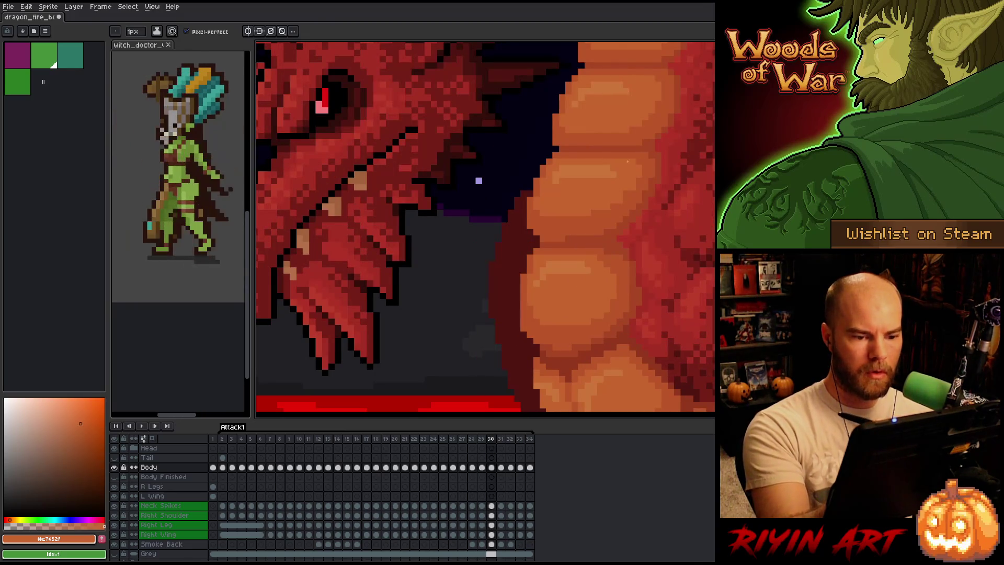
{"action": "key", "text": "comma"}
{"action": "key", "text": "period"}
{"action": "key", "text": "comma"}
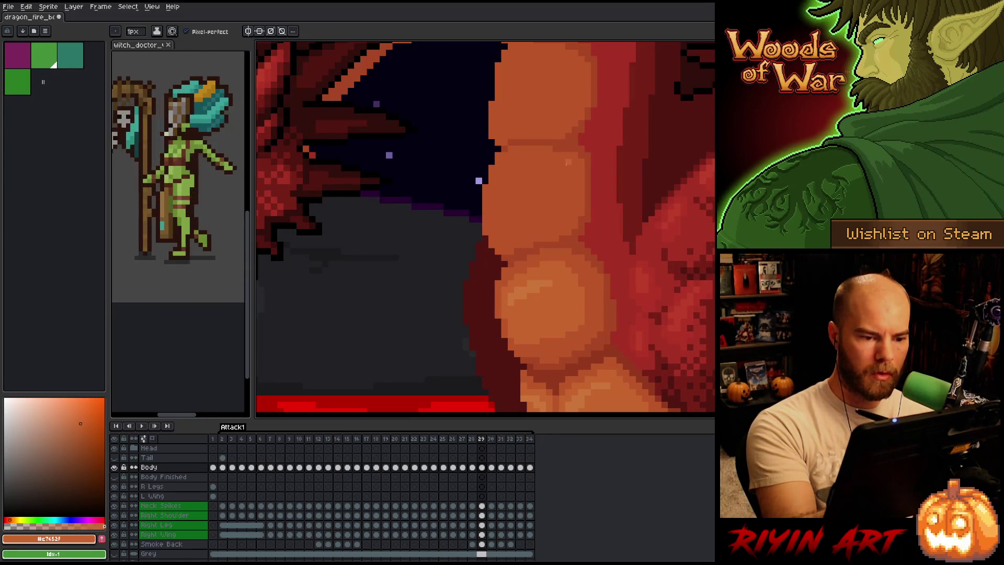
{"action": "key", "text": "period"}
{"action": "key", "text": "comma"}
{"action": "key", "text": "period"}
{"action": "key", "text": "comma"}
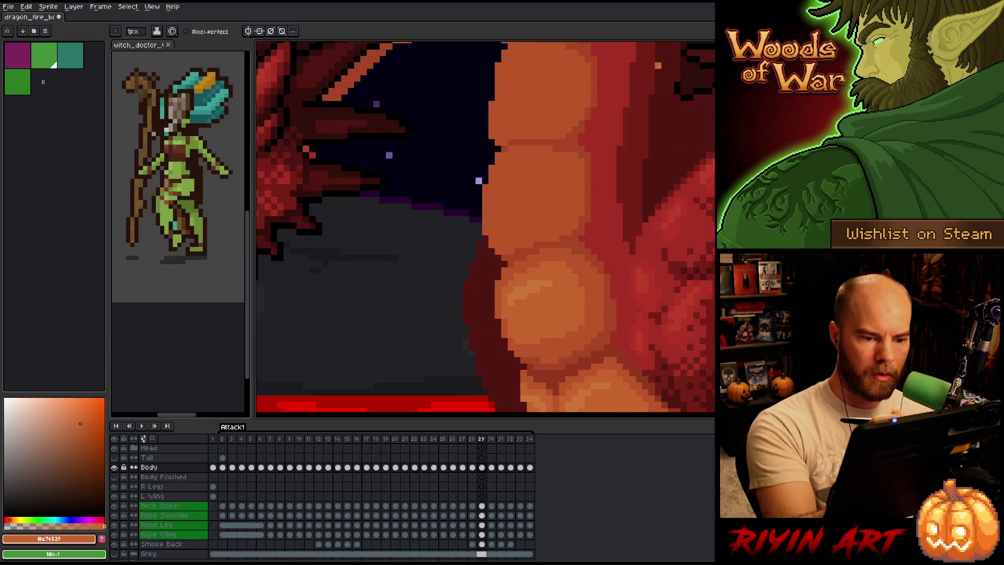
{"action": "key", "text": "period"}
{"action": "key", "text": "comma"}
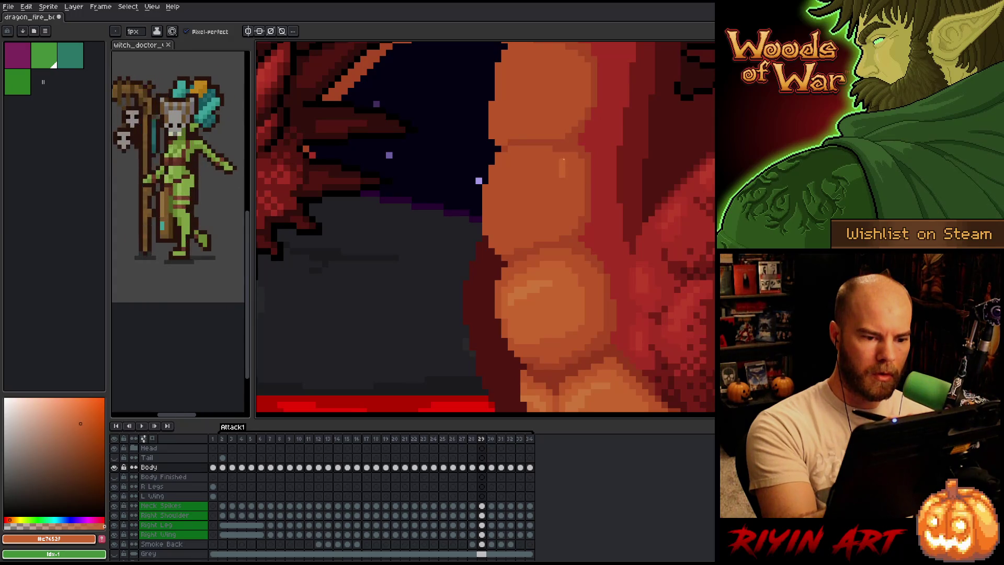
{"action": "key", "text": "period"}
{"action": "key", "text": "comma"}
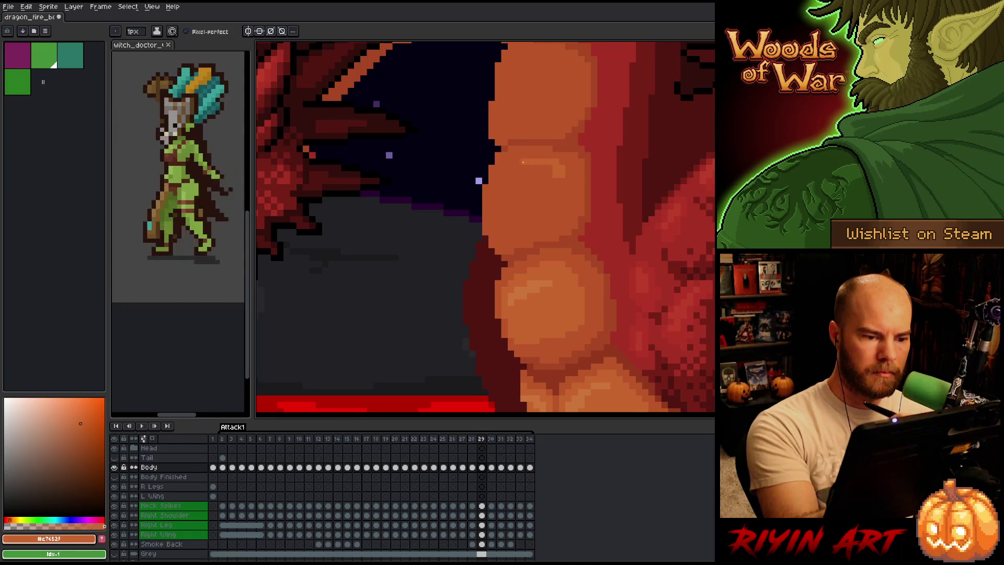
{"action": "key", "text": "comma"}
{"action": "key", "text": "period"}
{"action": "key", "text": "period"}
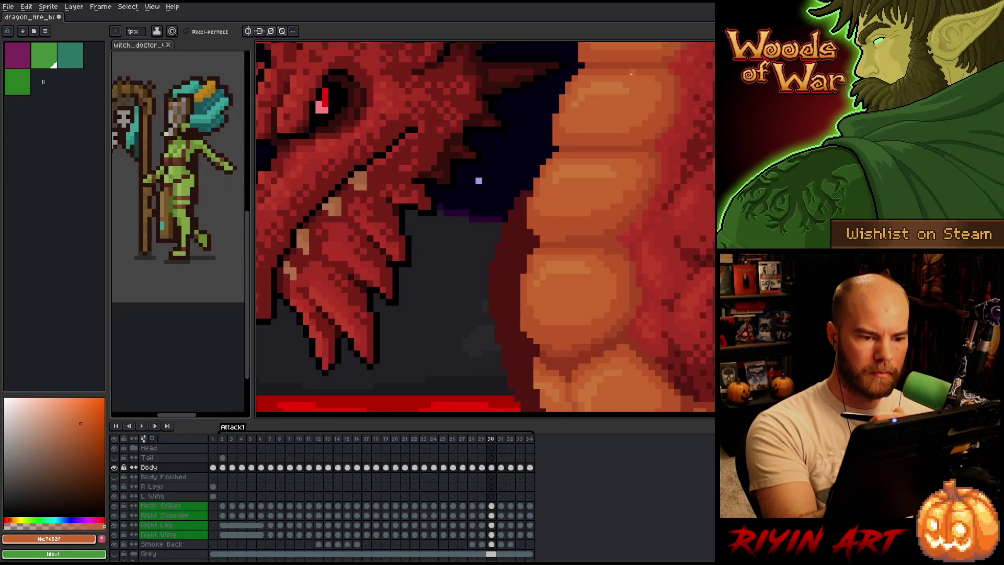
{"action": "key", "text": "comma"}
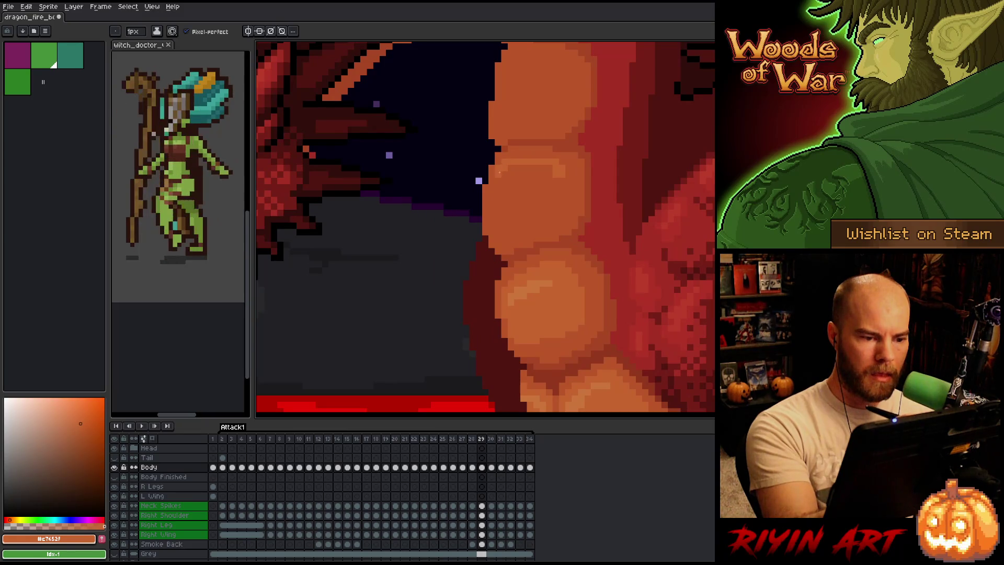
{"action": "key", "text": "Return"}
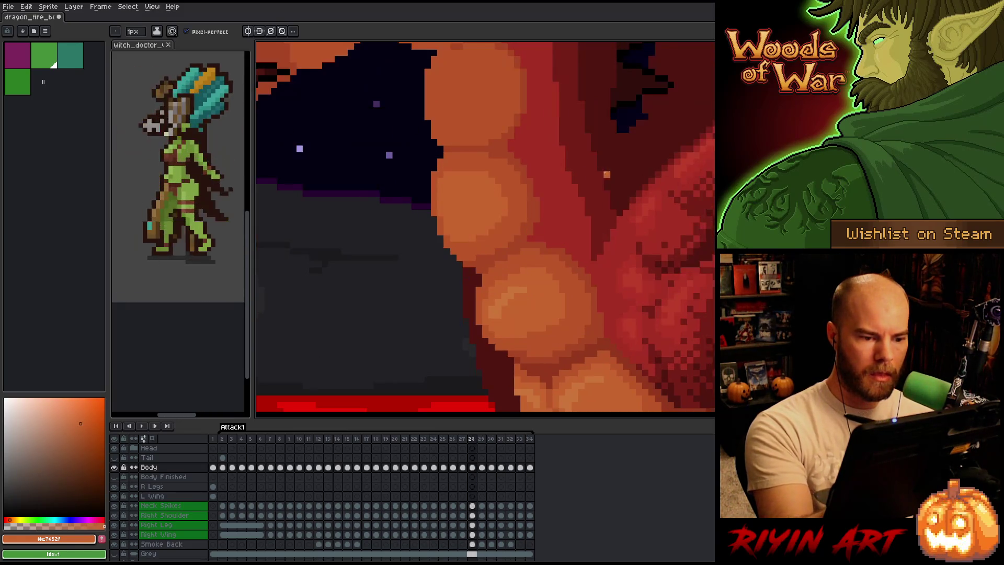
{"action": "key", "text": "Return"}
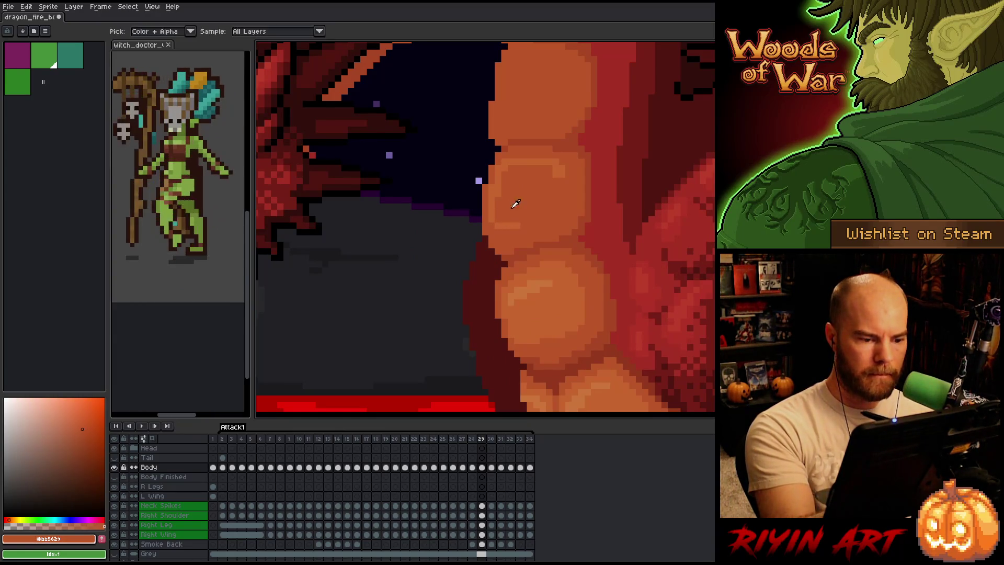
Toggle back and forth between frames 29 and 30 to compare the belly scales
{"action": "key", "text": "Left"}
{"action": "key", "text": "Right"}
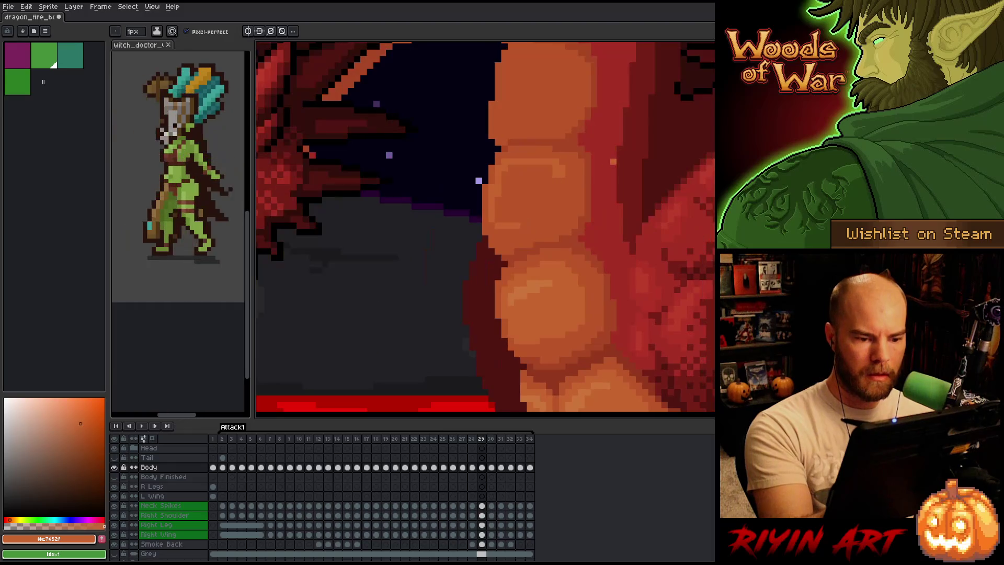
{"action": "key", "text": "Left"}
{"action": "key", "text": "Left"}
{"action": "key", "text": "Right"}
{"action": "key", "text": "Right"}
{"action": "key", "text": "Right"}
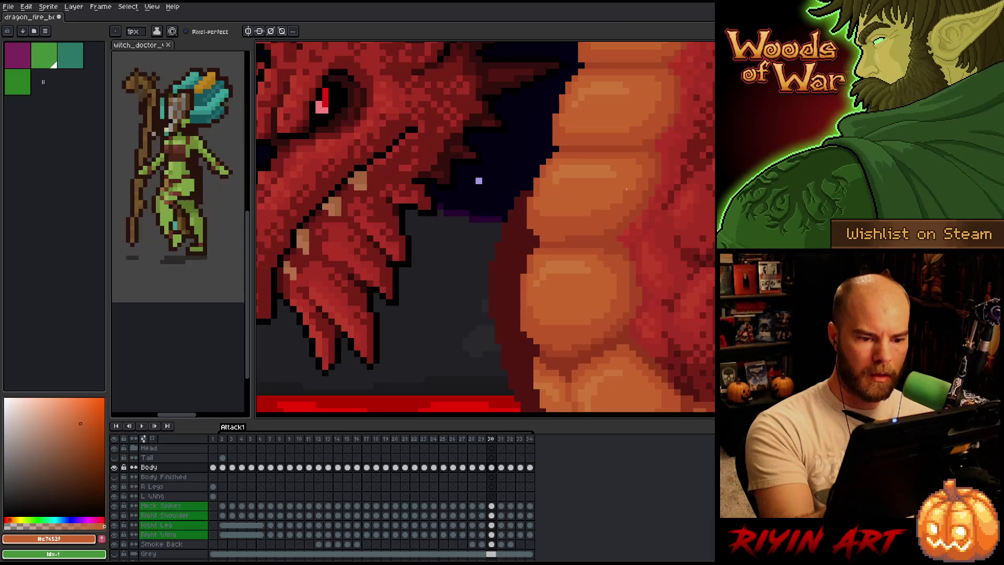
{"action": "key", "text": "Left"}
{"action": "key", "text": "Right"}
{"action": "key", "text": "Left"}
{"action": "key", "text": "Right"}
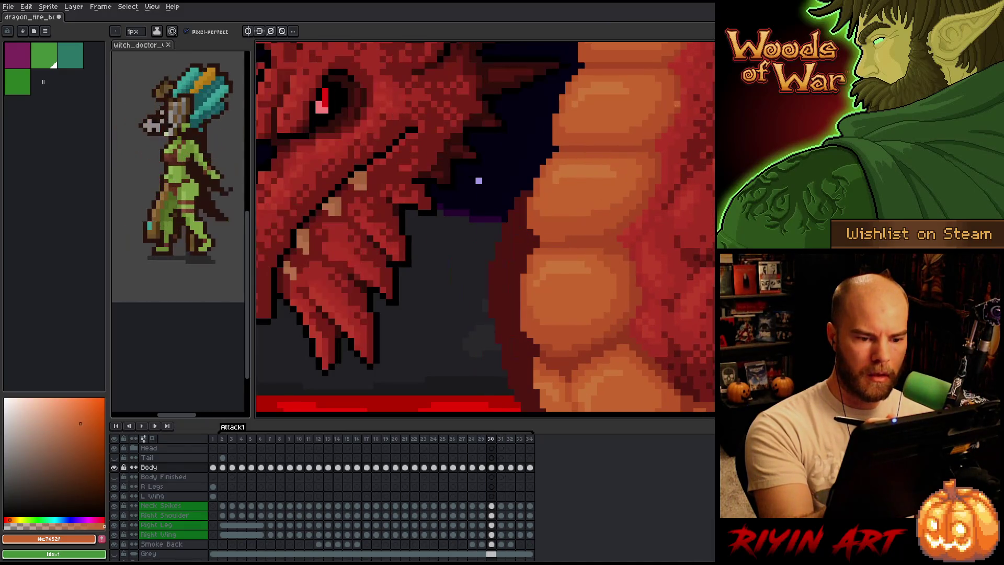
{"action": "key", "text": "Left"}
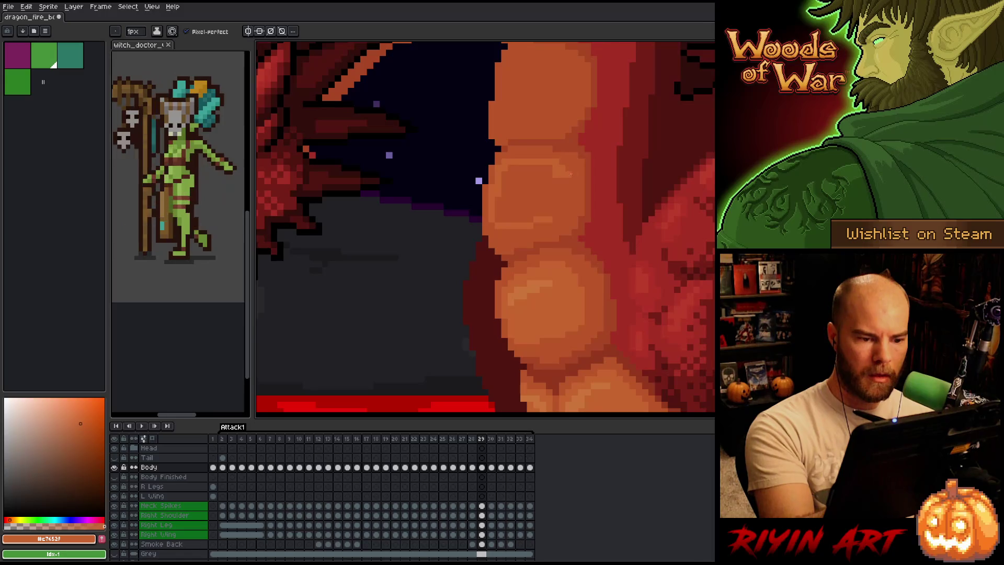
{"action": "key", "text": "Right"}
{"action": "key", "text": "Left"}
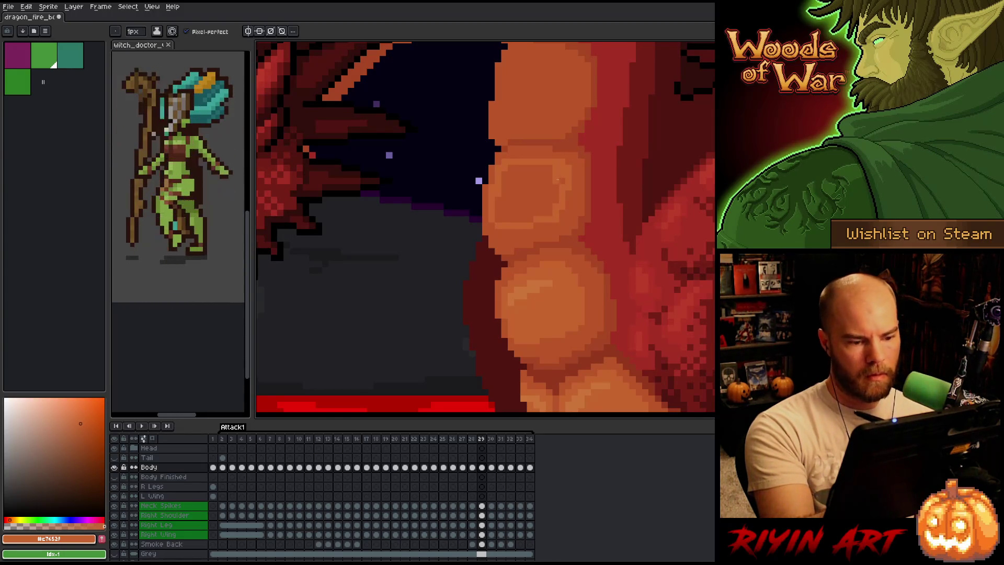
Switch to the fill bucket, compare frames 29 and 30, then return to the pencil
{"action": "key", "text": "g"}
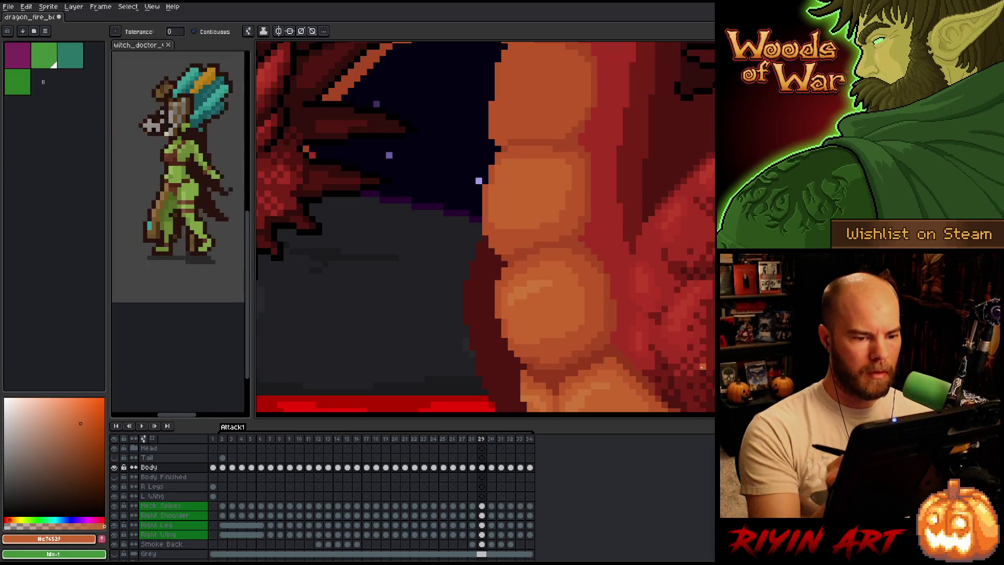
{"action": "key", "text": "Right"}
{"action": "key", "text": "Left"}
{"action": "key", "text": "Right"}
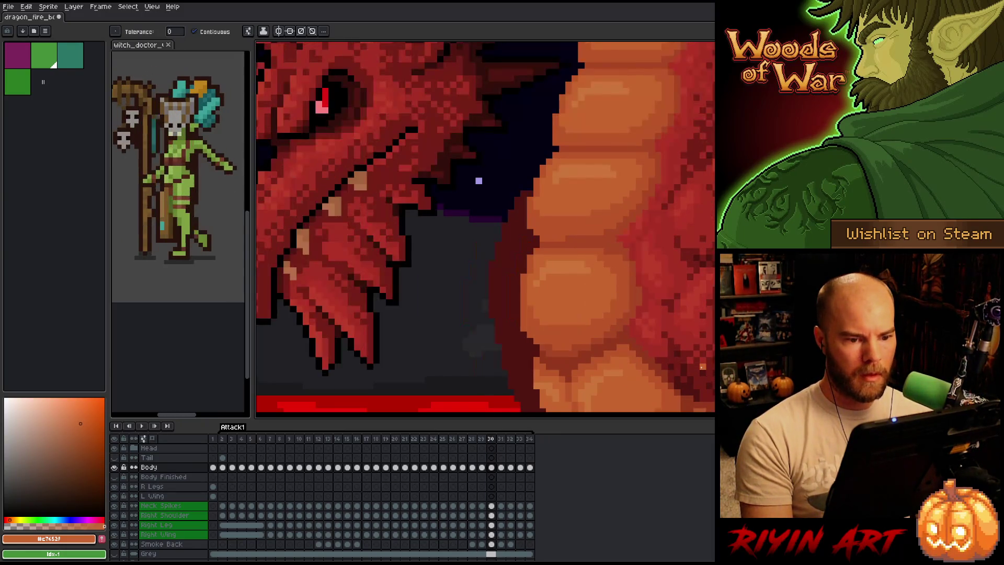
{"action": "key", "text": "Left"}
{"action": "key", "text": "Right"}
{"action": "key", "text": "Left"}
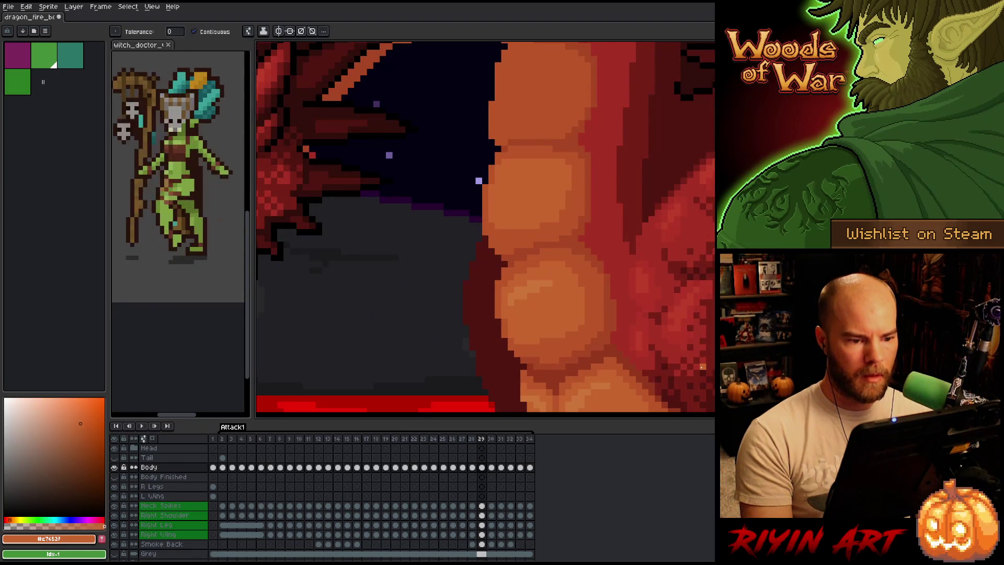
{"action": "key", "text": "Right"}
{"action": "key", "text": "Left"}
{"action": "key", "text": "Right"}
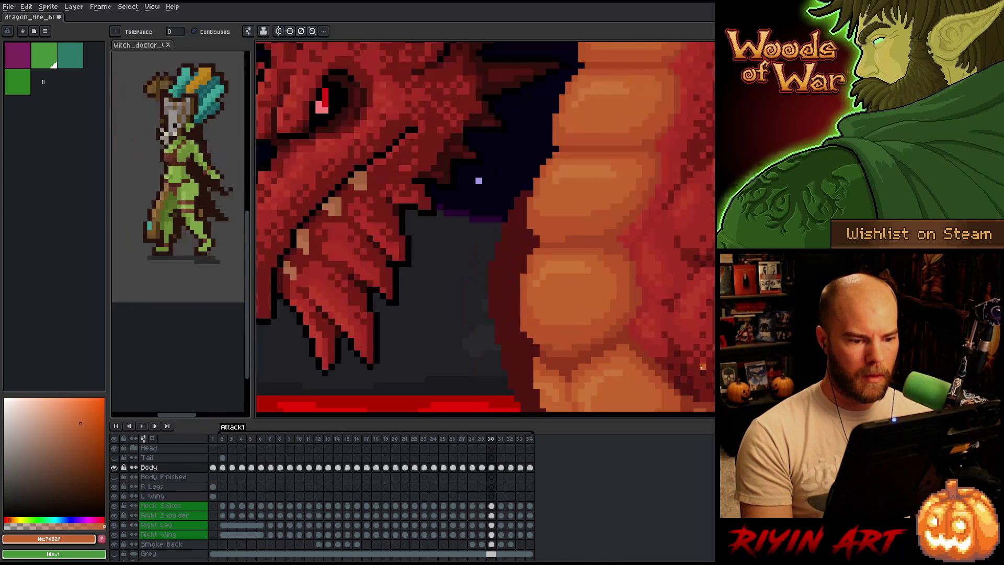
{"action": "key", "text": "Right"}
{"action": "key", "text": "Right"}
{"action": "key", "text": "Right"}
{"action": "key", "text": "b"}
Jump to the last frame, 34, and step back through the frames to frame 28
{"action": "left_click", "coordinate": [595, 187], "text": "alt"}
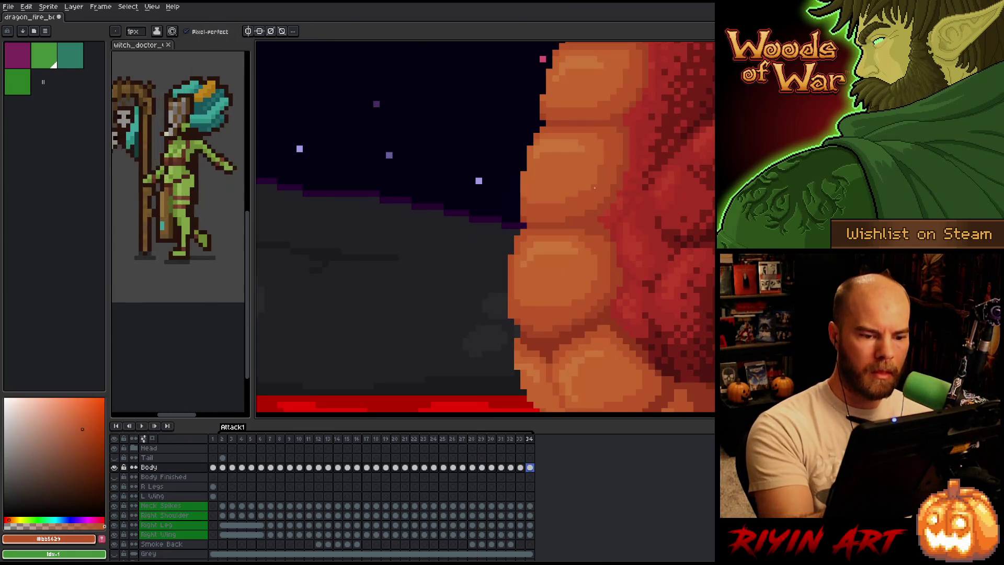
{"action": "key", "text": "Left"}
{"action": "key", "text": "Left"}
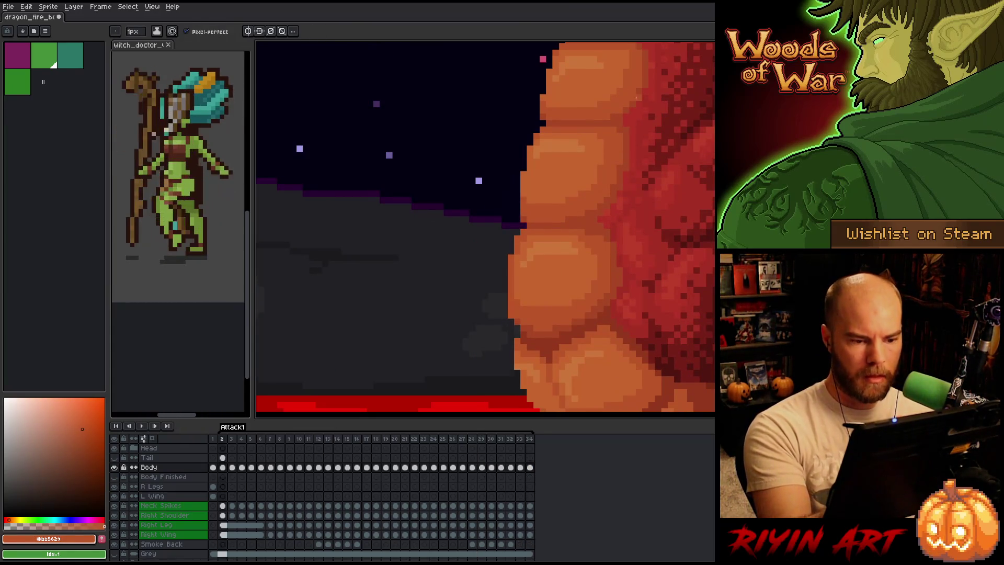
{"action": "key", "text": "Left"}
{"action": "key", "text": "Left"}
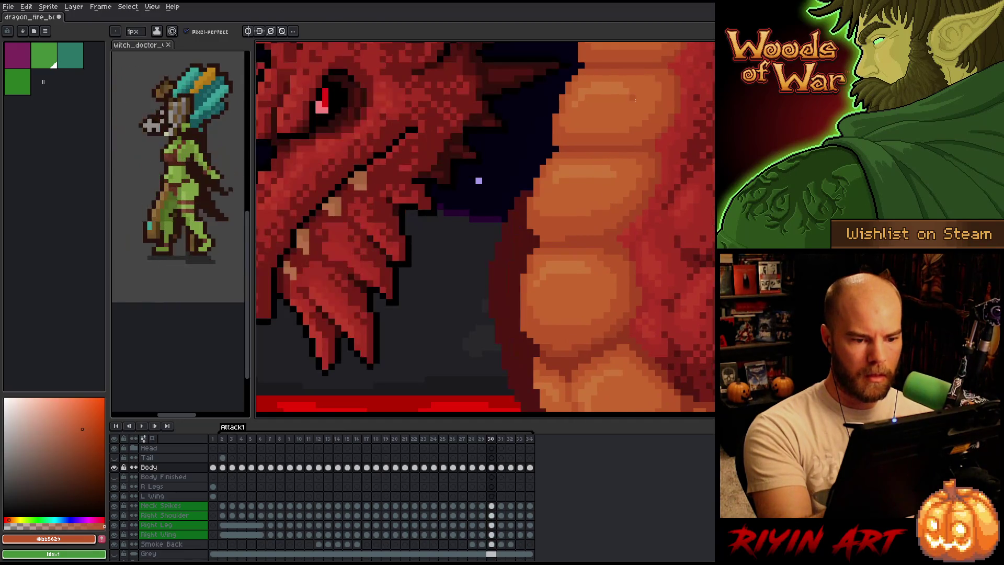
{"action": "key", "text": "Left"}
{"action": "key", "text": "Left"}
{"action": "key", "text": "Right"}
{"action": "key", "text": "Right"}
{"action": "key", "text": "Left"}
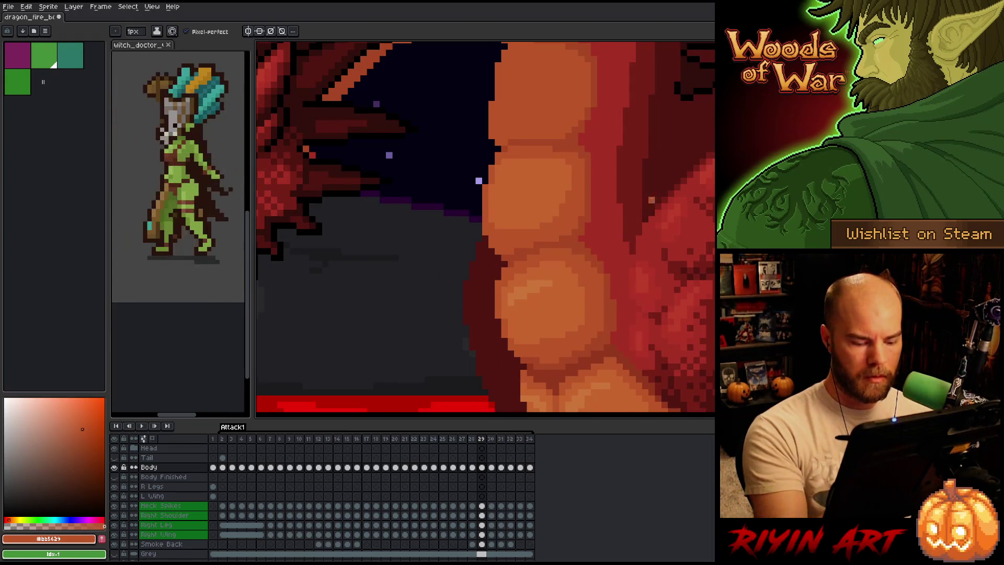
{"action": "key", "text": "Right"}
{"action": "key", "text": "Left"}
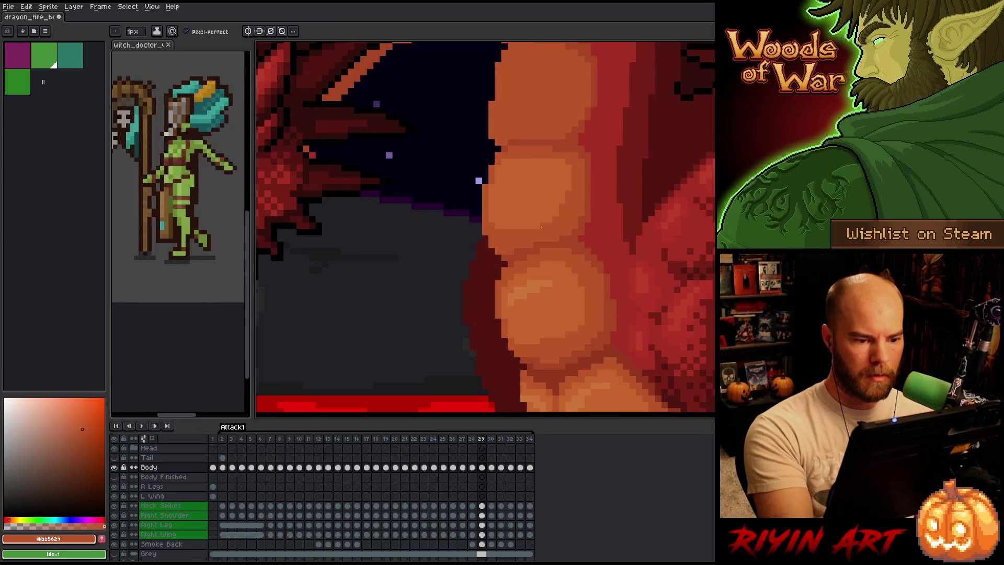
{"action": "key", "text": "Right"}
{"action": "key", "text": "Left"}
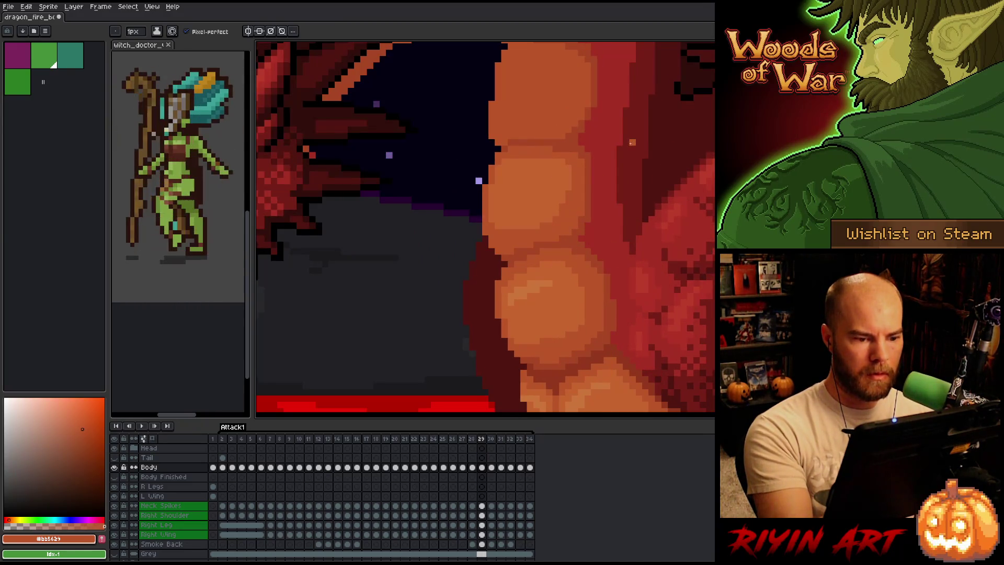
{"action": "key", "text": "Left"}
Pick belly orange #c7652f on frame 28, then compare frames 28–30 with playback
{"action": "left_click", "coordinate": [491, 233], "text": "alt"}
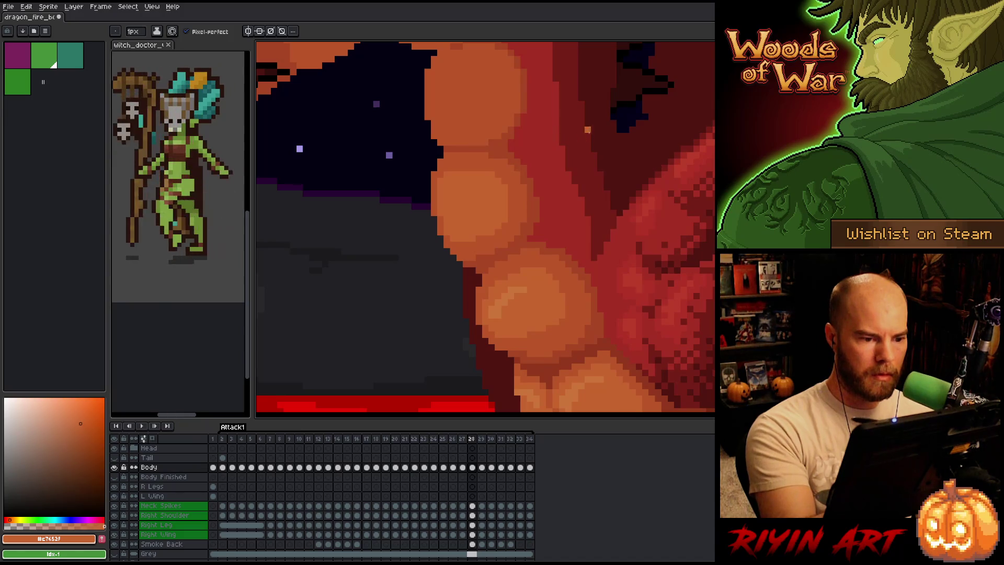
{"action": "key", "text": "Right"}
{"action": "key", "text": "Left"}
{"action": "key", "text": "Right"}
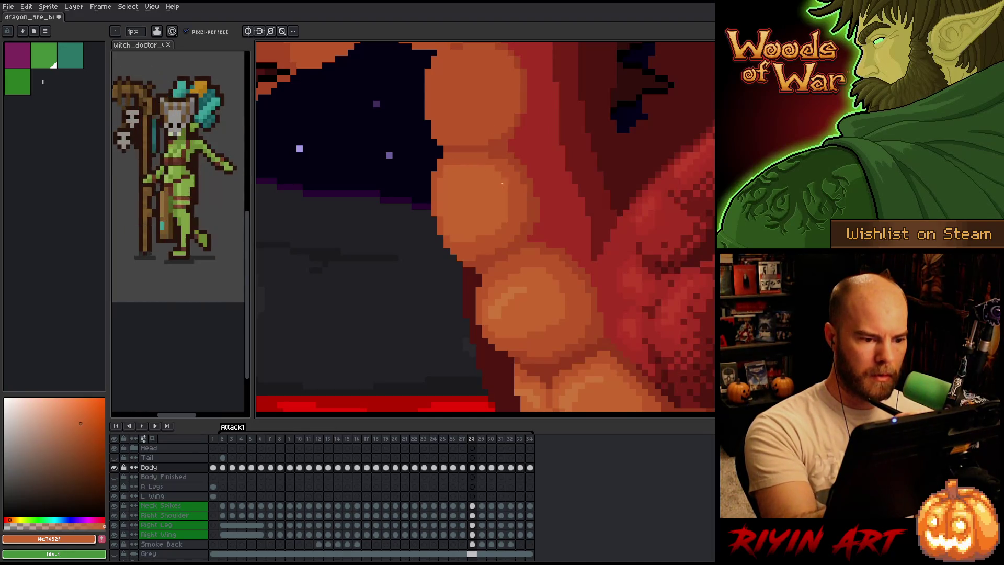
{"action": "key", "text": "Right"}
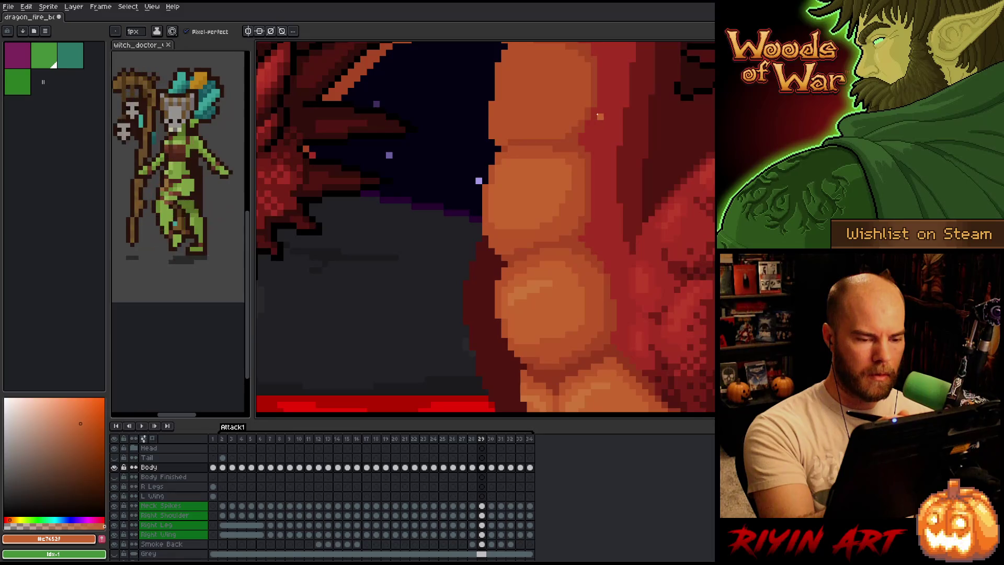
{"action": "key", "text": "Right"}
{"action": "key", "text": "Left"}
{"action": "key", "text": "Right"}
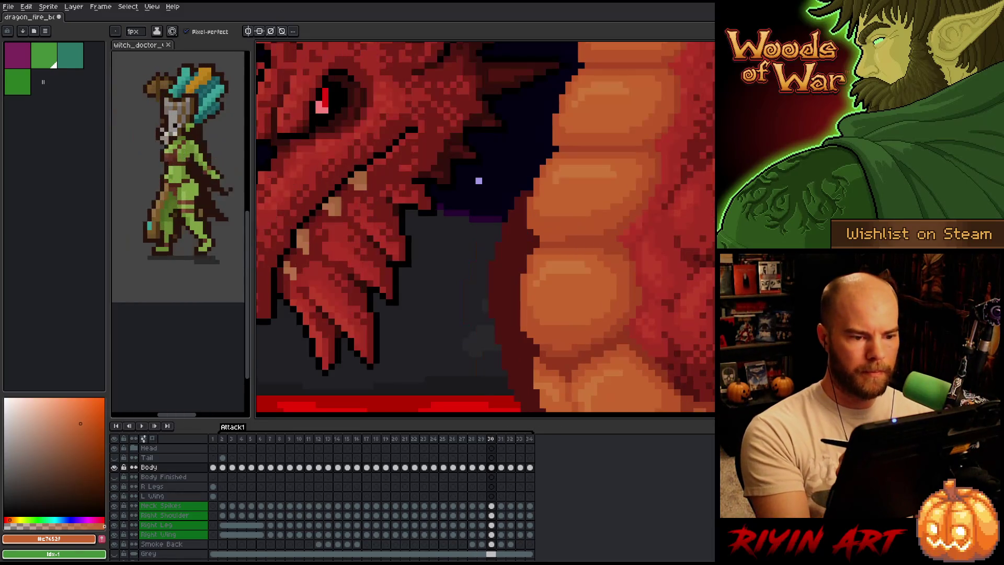
{"action": "key", "text": "Left"}
{"action": "key", "text": "Return"}
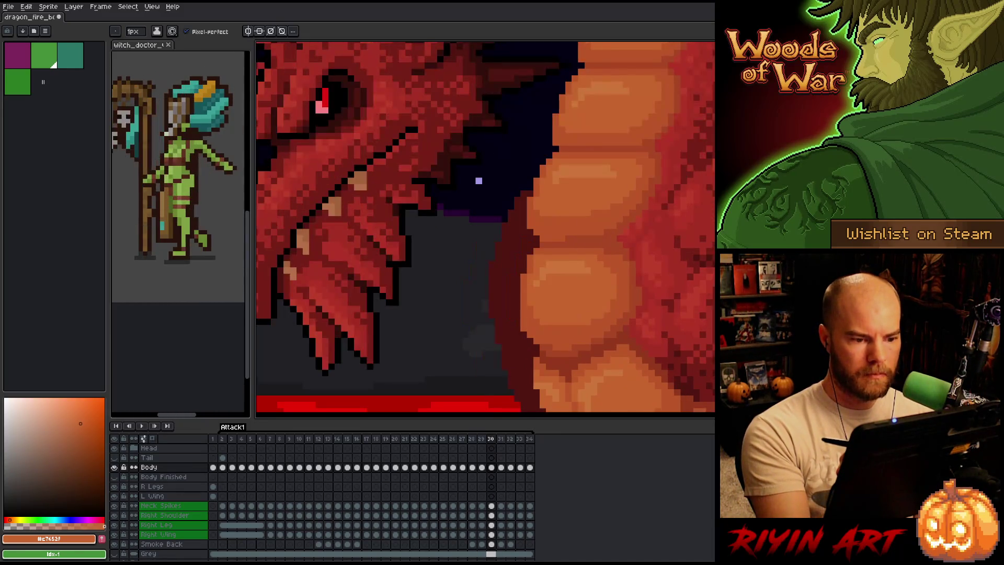
{"action": "key", "text": "Return"}
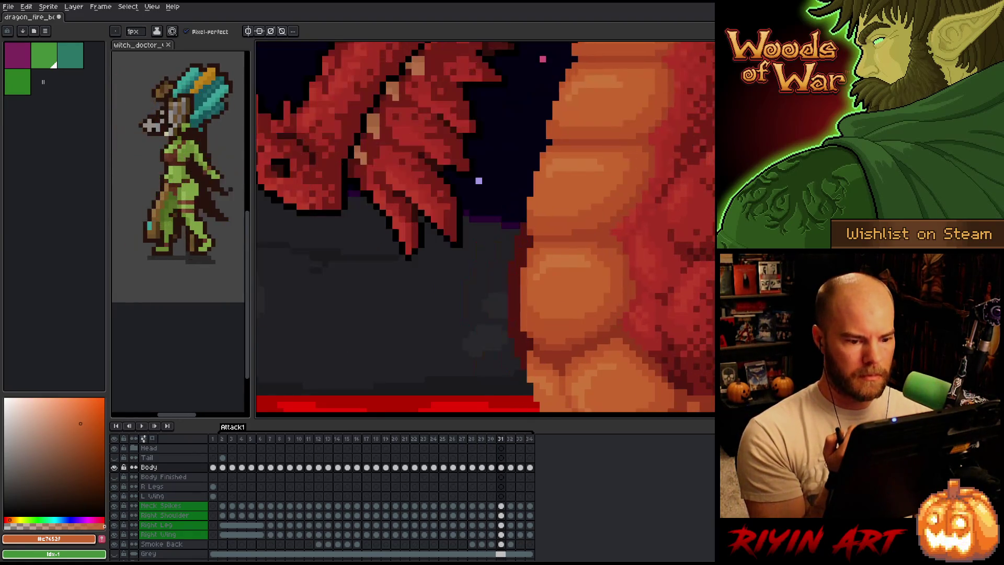
{"action": "key", "text": "Left"}
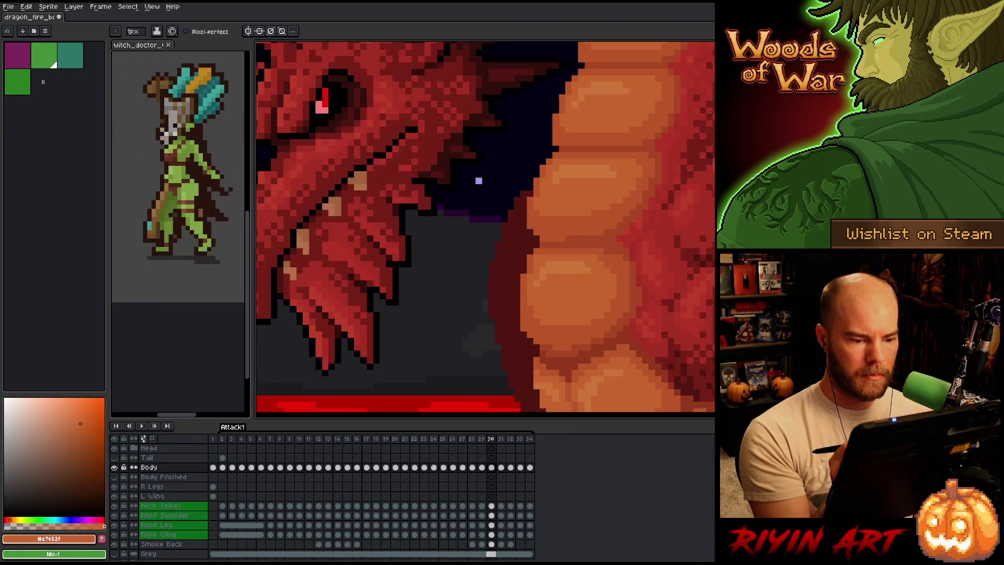
Pick the darker belly orange #bb5629 and compare frames 28 to 30
{"action": "left_click", "coordinate": [548, 337], "text": "alt"}
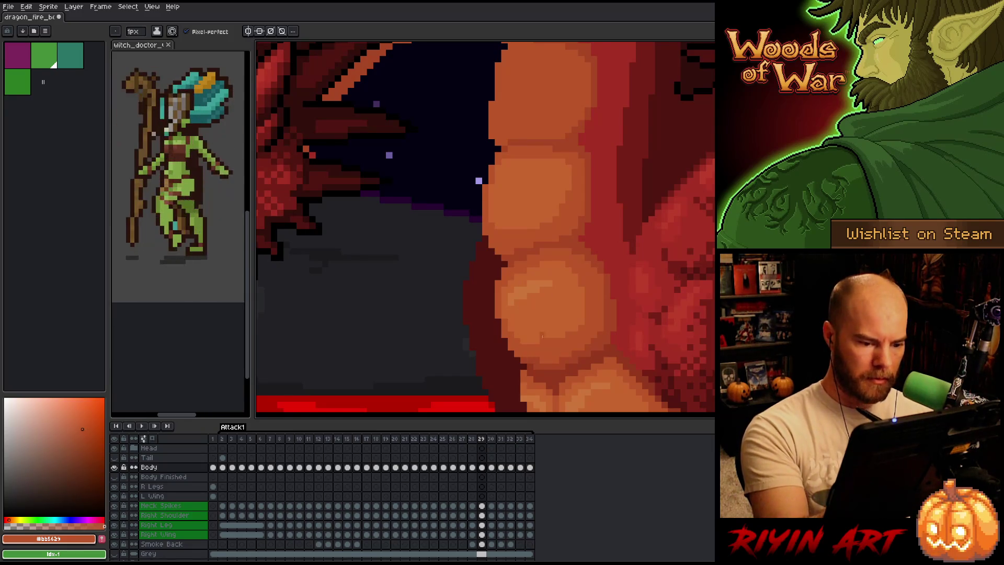
{"action": "key", "text": "Right"}
{"action": "key", "text": "Left"}
{"action": "key", "text": "Right"}
{"action": "key", "text": "Left"}
{"action": "key", "text": "Left"}
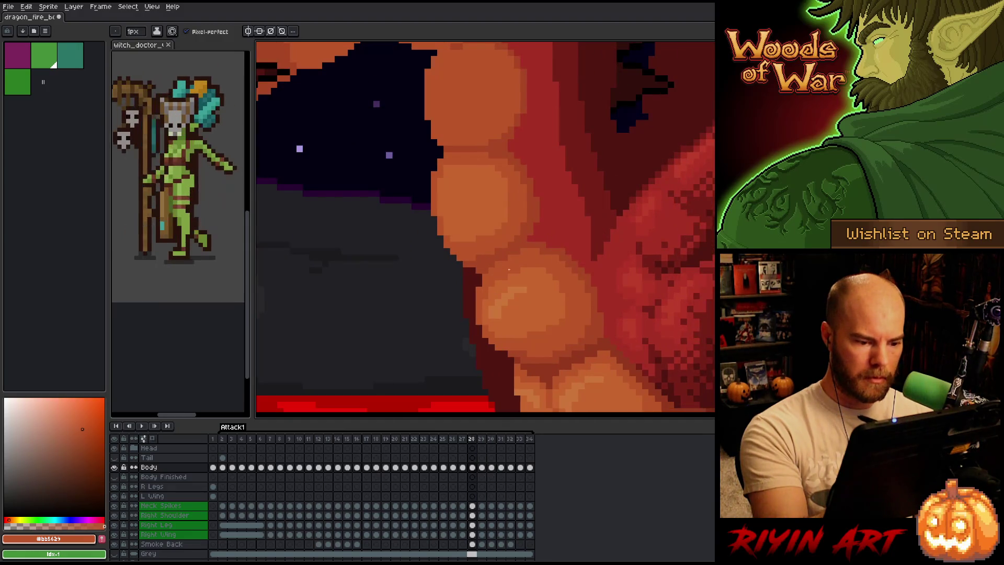
{"action": "key", "text": "Right"}
{"action": "key", "text": "Left"}
Sample the lighter belly orange and step through earlier attack frames back to frame 30
{"action": "left_click", "coordinate": [554, 309], "text": "alt"}
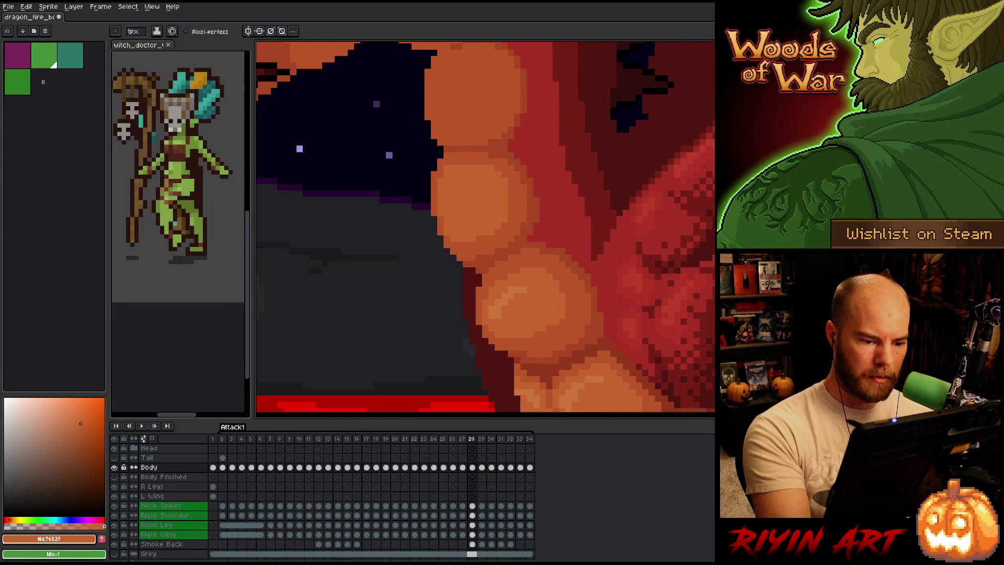
{"action": "key", "text": "Left"}
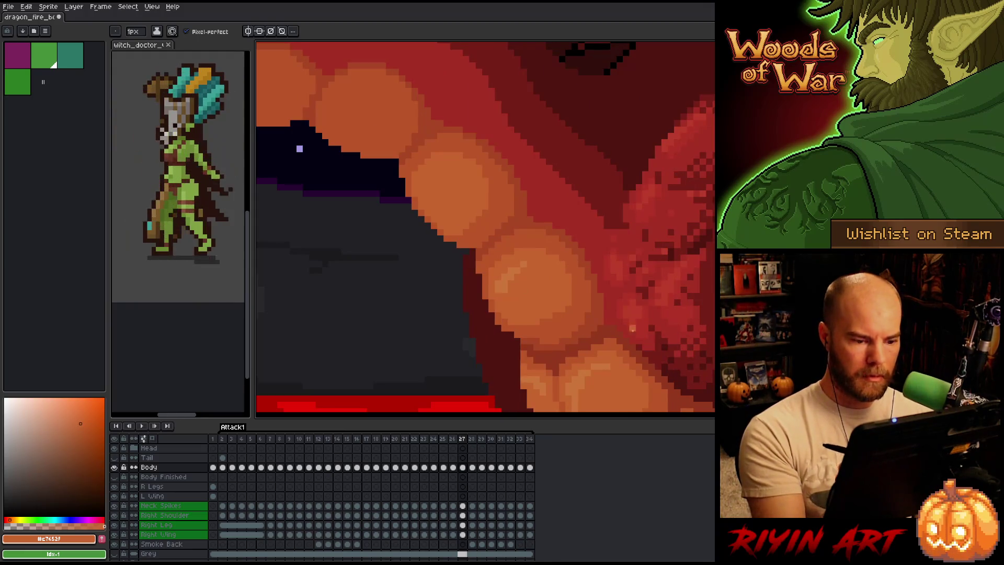
{"action": "key", "text": "Left"}
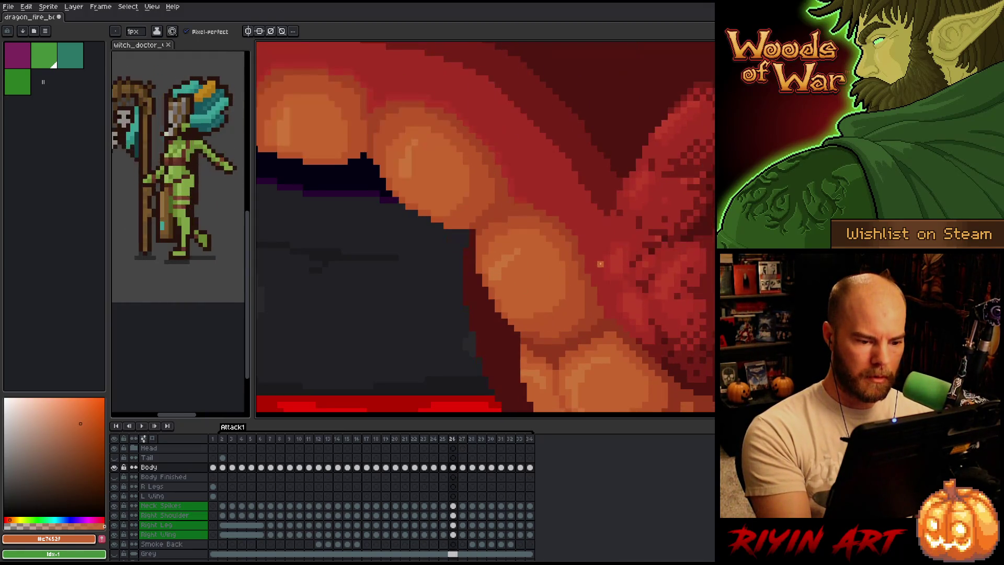
{"action": "key", "text": "Left"}
{"action": "key", "text": "Right"}
{"action": "key", "text": "Right"}
{"action": "key", "text": "Right"}
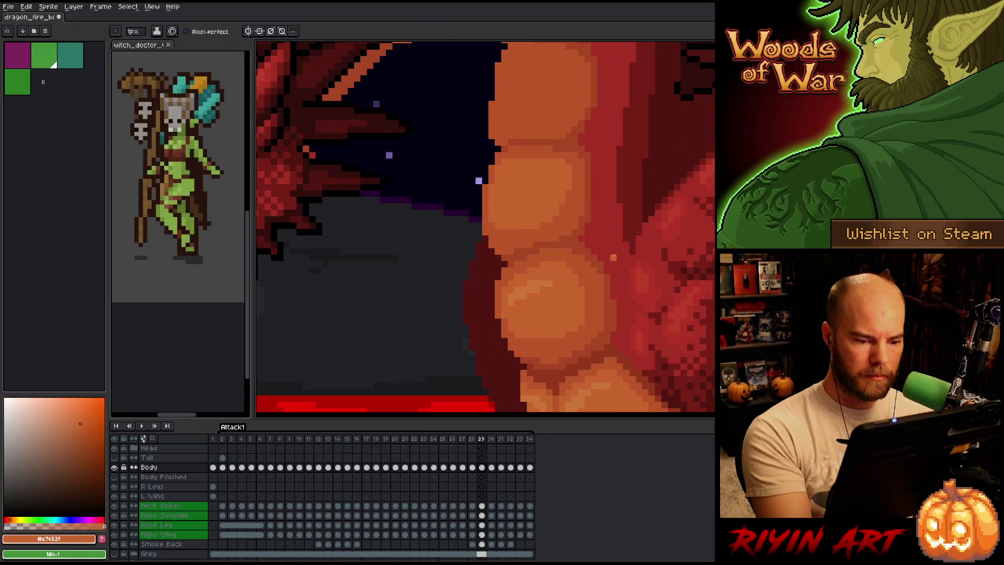
{"action": "key", "text": "Right"}
{"action": "key", "text": "Left"}
{"action": "key", "text": "Left"}
{"action": "key", "text": "Right"}
{"action": "key", "text": "Left"}
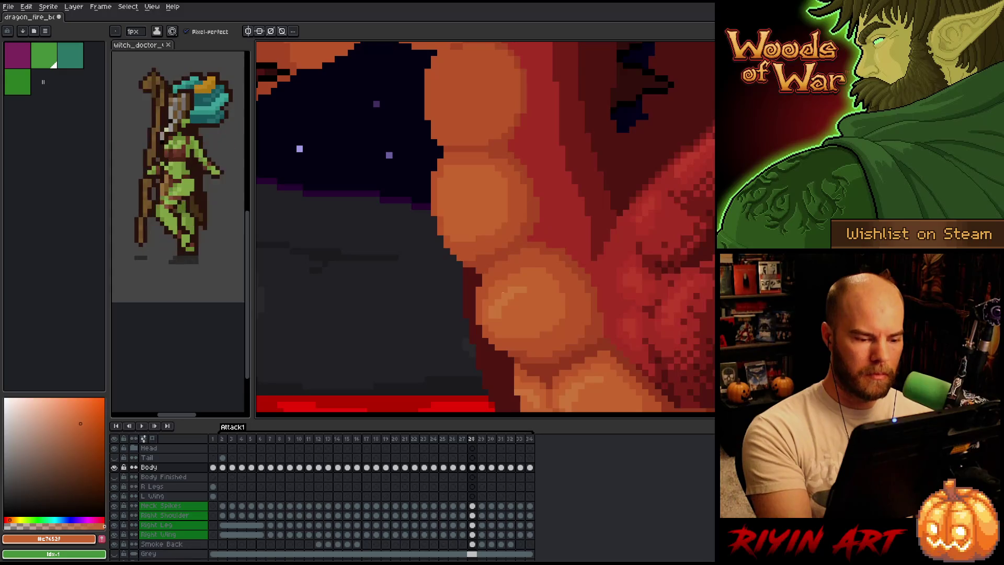
{"action": "key", "text": "Right"}
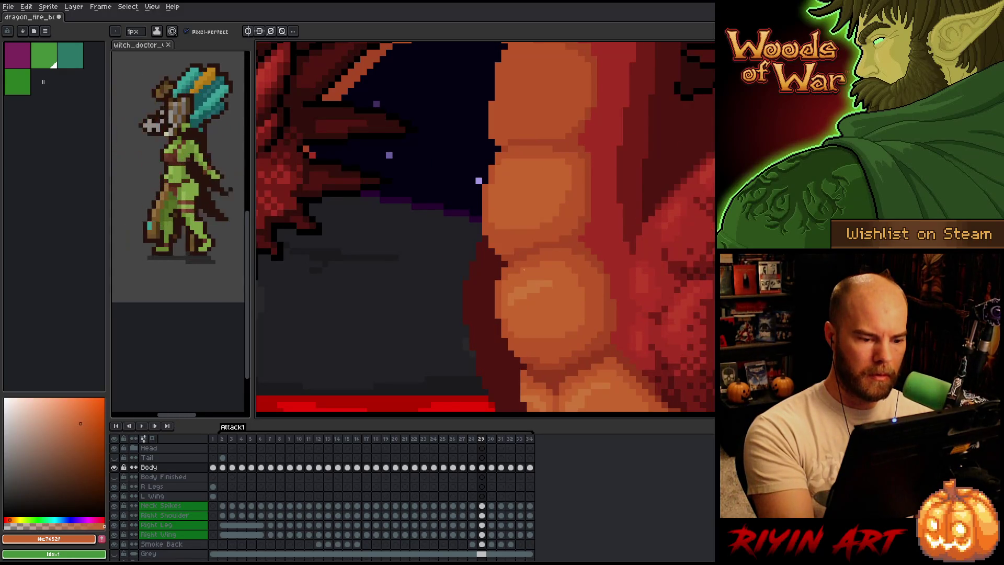
{"action": "key", "text": "Right"}
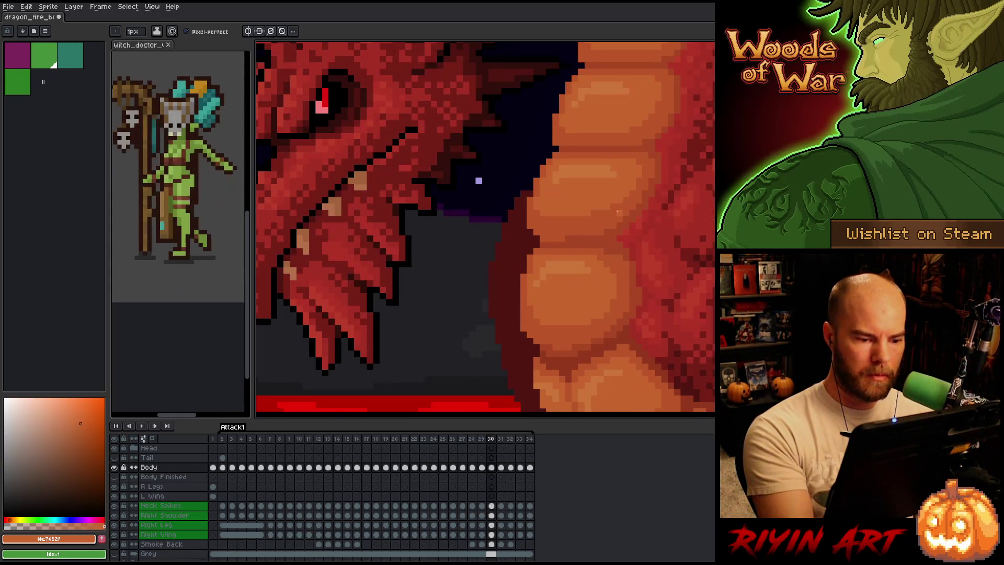
Sample the darker belly orange and play the animation to check neck scale alignment
{"action": "left_click", "coordinate": [621, 257], "text": "alt"}
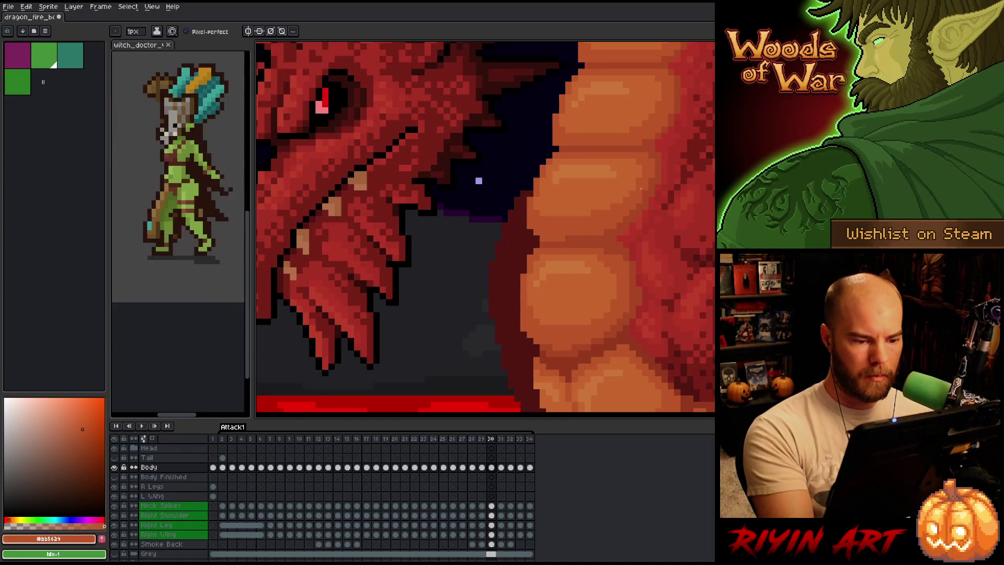
{"action": "key", "text": "Right"}
{"action": "key", "text": "Left"}
{"action": "key", "text": "Left"}
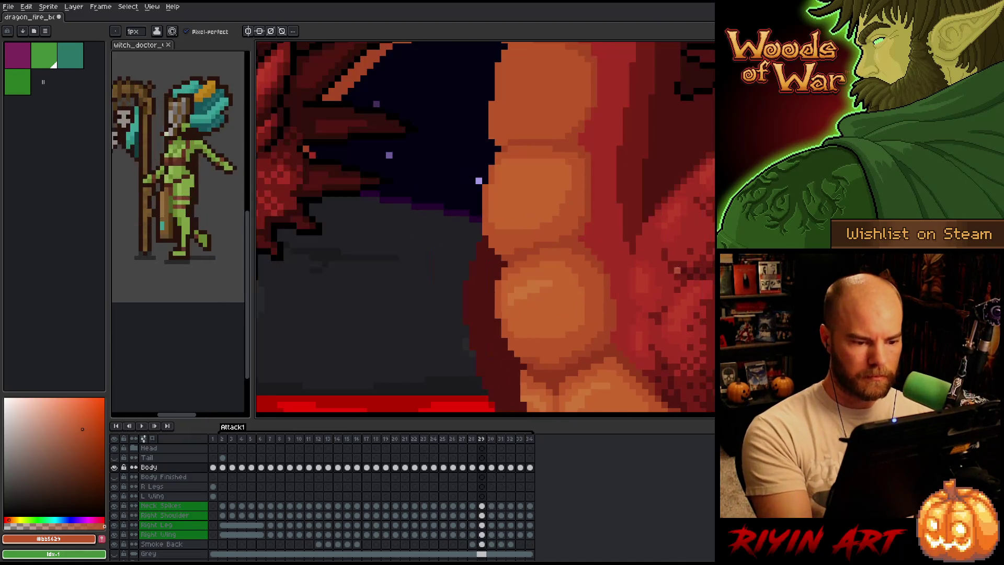
{"action": "key", "text": "Return"}
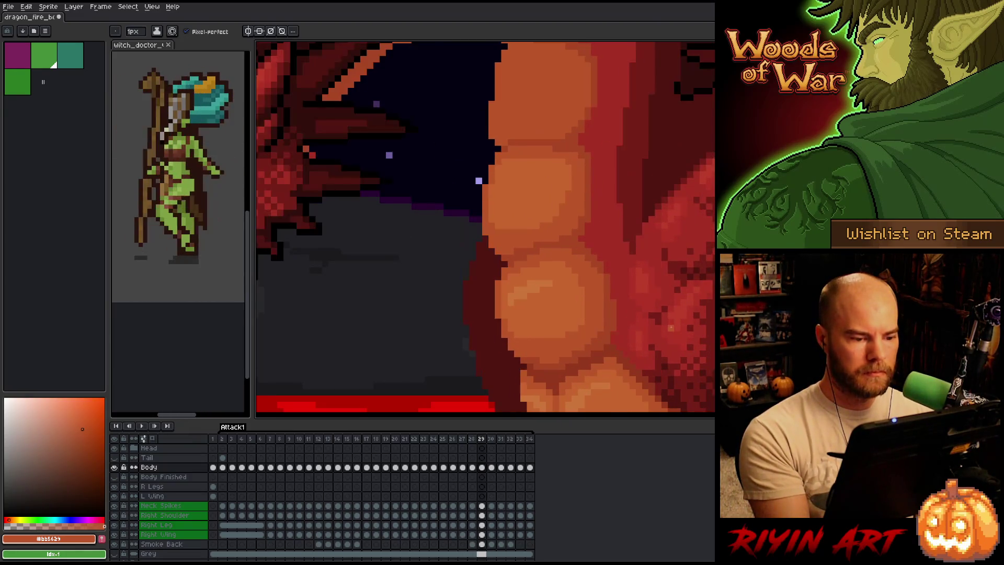
{"action": "key", "text": "Return"}
Flip repeatedly between attack frames 30 and 31 to compare the neck poses, ending on 31
{"action": "key", "text": "Right"}
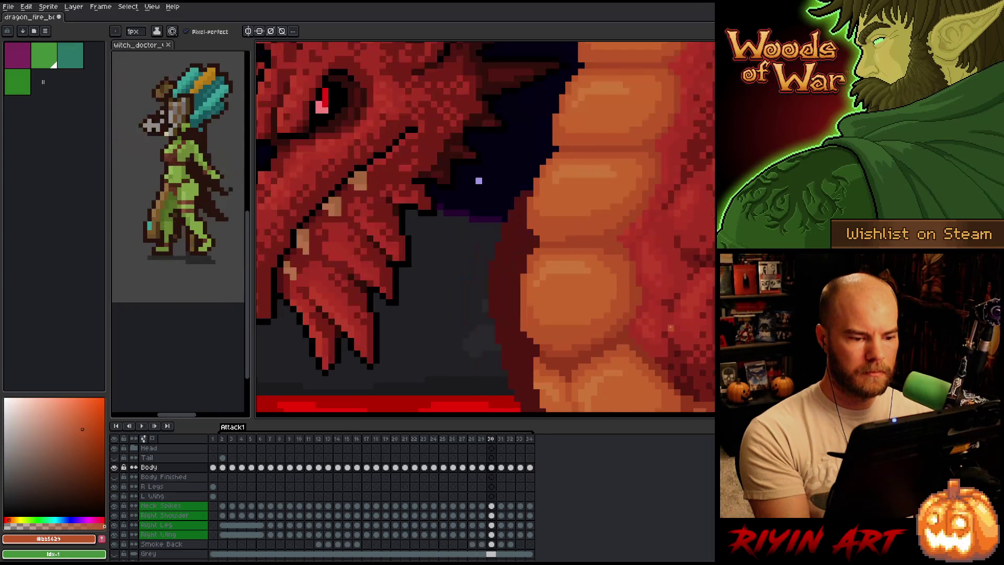
{"action": "key", "text": "Right"}
{"action": "key", "text": "Left"}
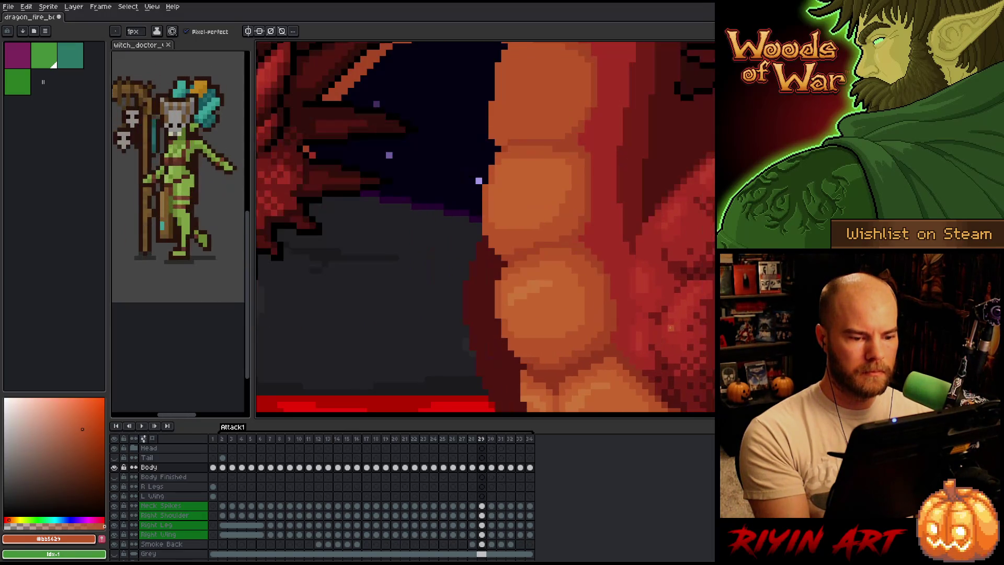
{"action": "key", "text": "Right"}
{"action": "key", "text": "Left"}
{"action": "key", "text": "Right"}
{"action": "key", "text": "Left"}
{"action": "key", "text": "Left"}
{"action": "key", "text": "Right"}
{"action": "key", "text": "Right"}
{"action": "key", "text": "Left"}
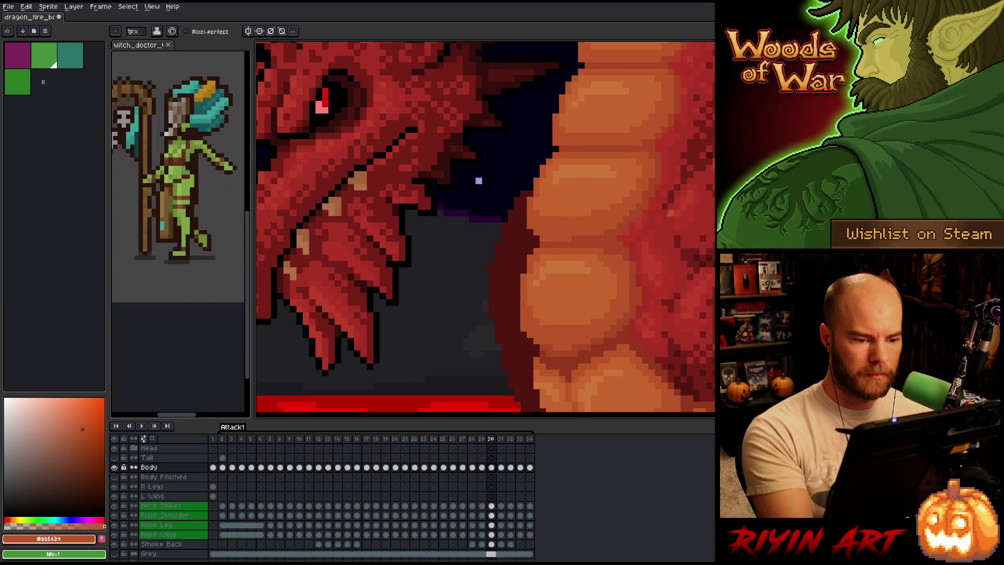
{"action": "key", "text": "Right"}
{"action": "key", "text": "Left"}
{"action": "key", "text": "Right"}
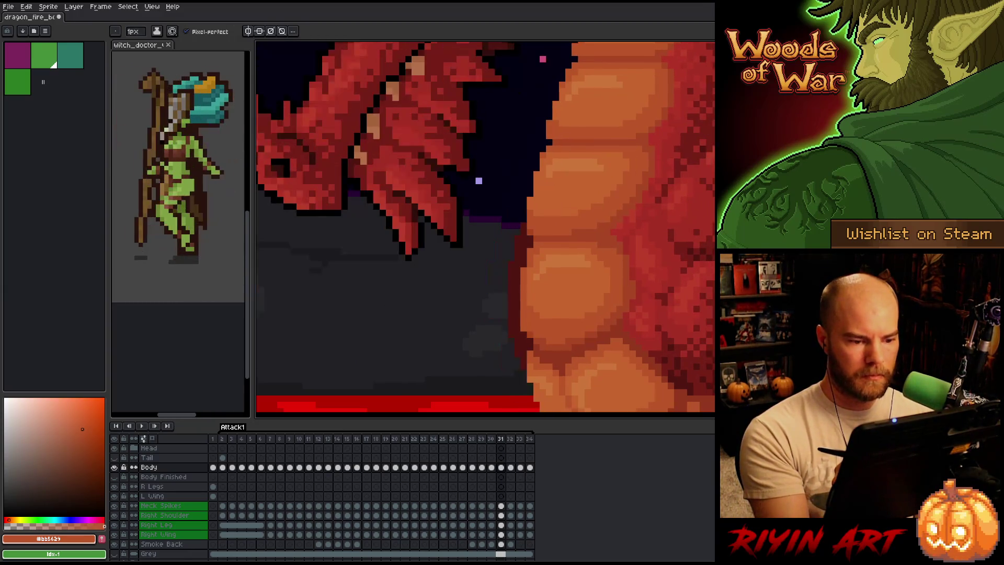
{"action": "key", "text": "Left"}
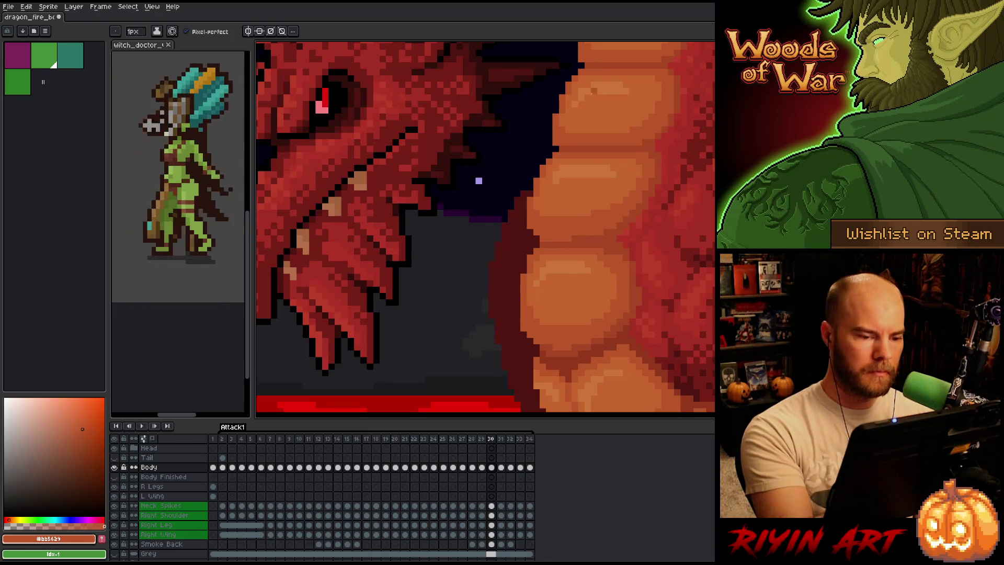
{"action": "key", "text": "Right"}
{"action": "key", "text": "Left"}
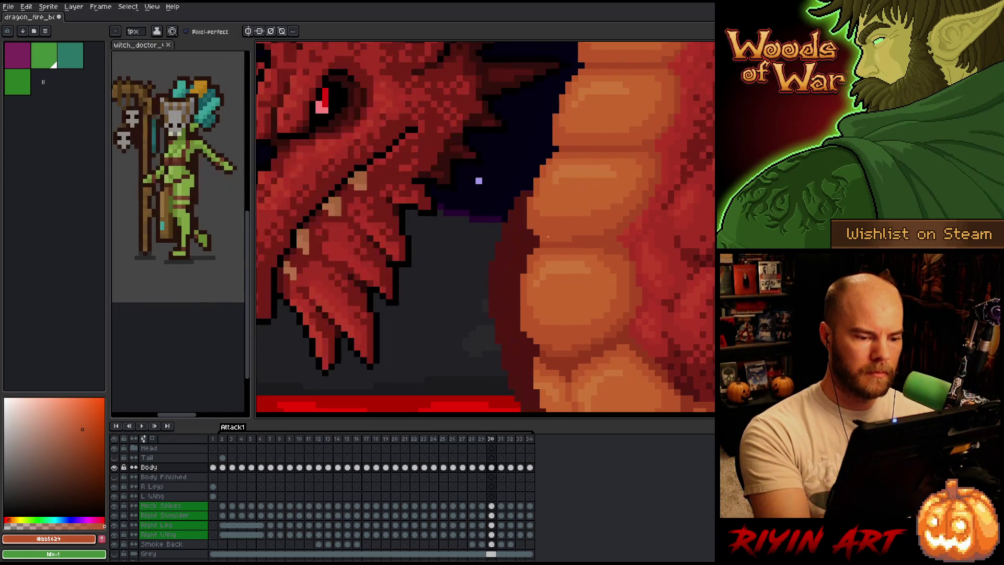
{"action": "key", "text": "Right"}
{"action": "key", "text": "Left"}
{"action": "key", "text": "Right"}
{"action": "key", "text": "Left"}
{"action": "key", "text": "Right"}
{"action": "key", "text": "Left"}
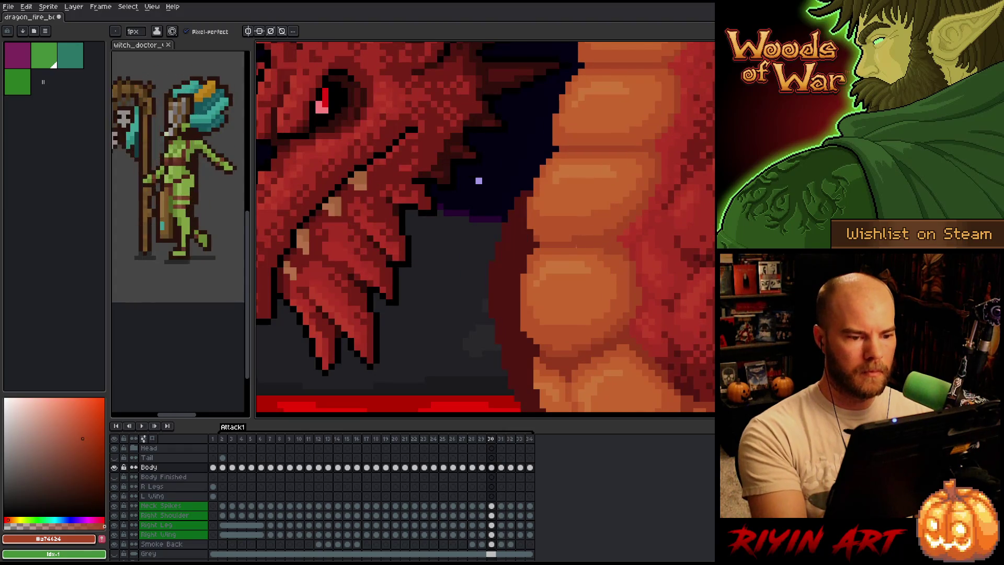
{"action": "key", "text": "Right"}
Bring the head and neck into view and sample the darker and lighter belly oranges
{"action": "mouse_move", "coordinate": [616, 231]}
{"action": "left_mouse_down"}
{"action": "mouse_move", "coordinate": [623, 341]}
{"action": "mouse_move", "coordinate": [617, 314]}
{"action": "left_mouse_up"}
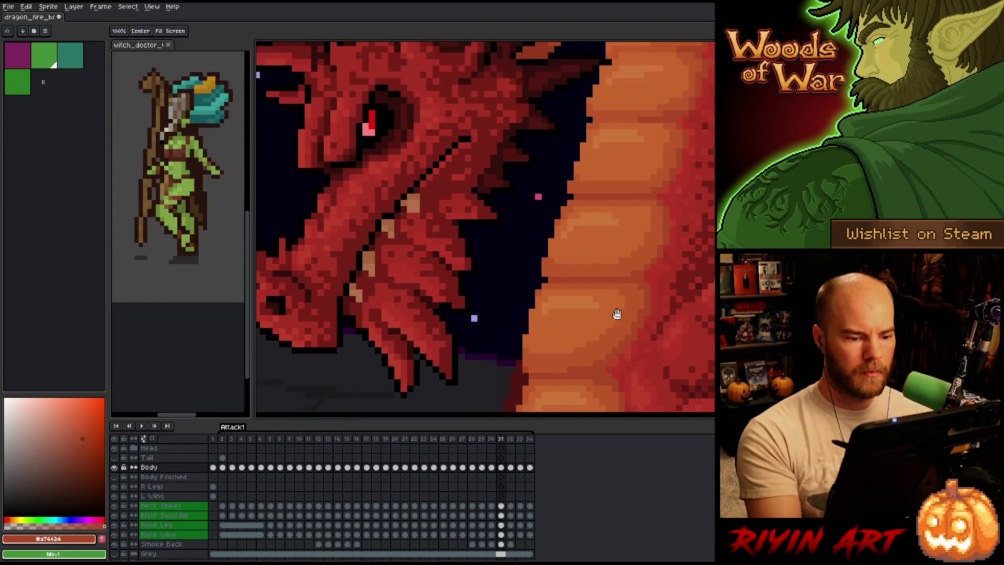
{"action": "left_click", "coordinate": [552, 338], "text": "alt"}
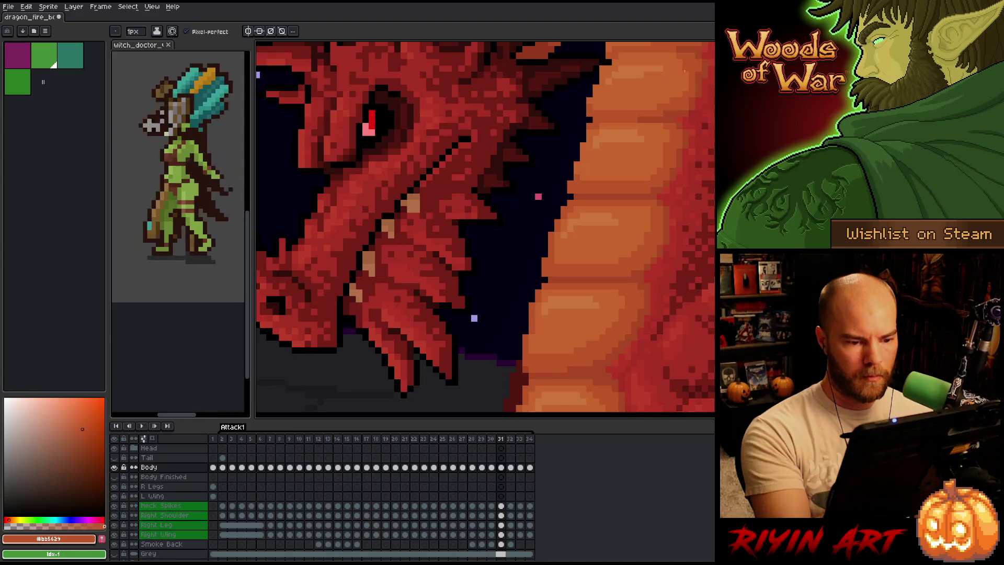
{"action": "scroll", "coordinate": [615, 142], "scroll_direction": "up", "scroll_amount": 3}
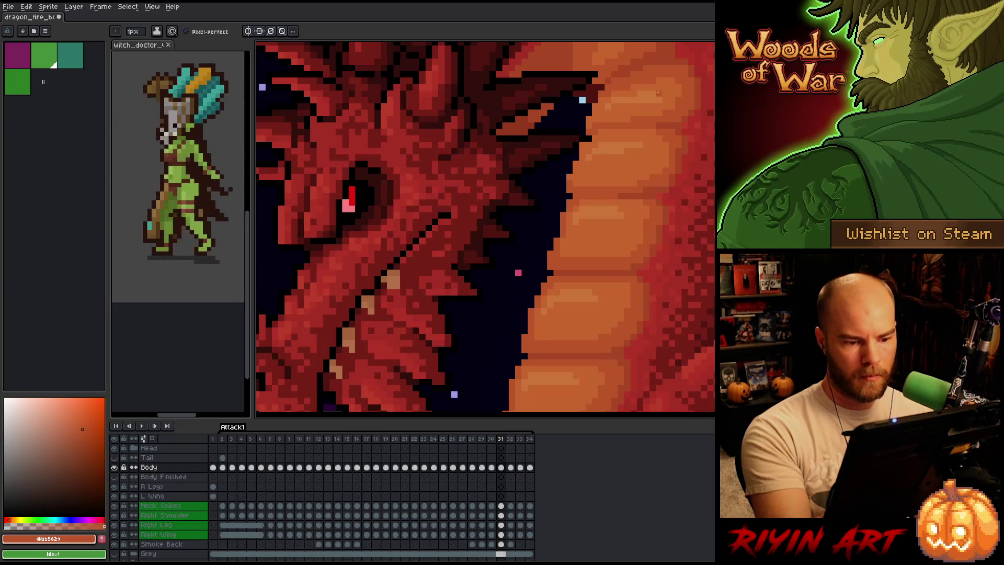
{"action": "left_click", "coordinate": [573, 238], "text": "alt"}
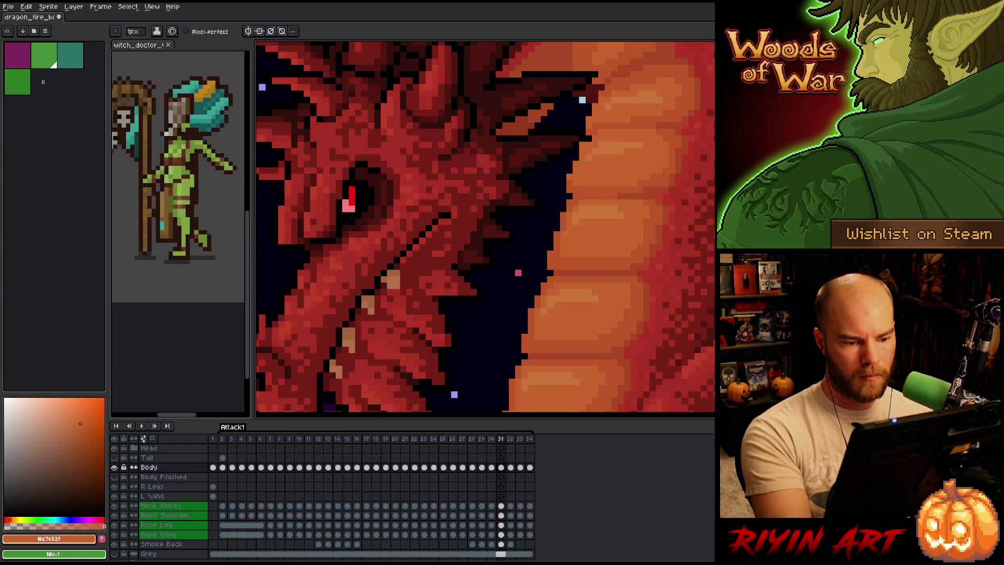
{"action": "left_click", "coordinate": [582, 190], "text": "alt"}
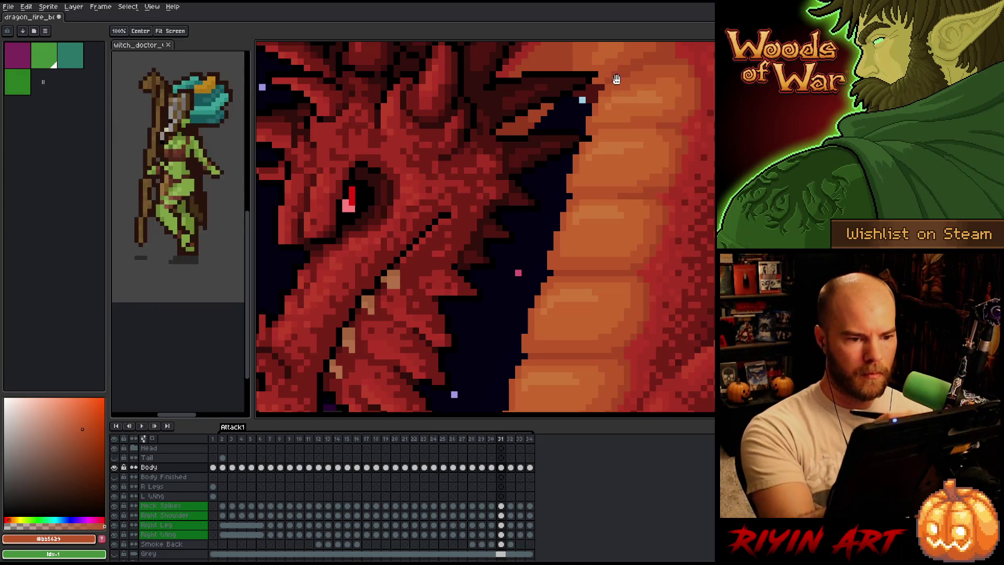
Pan from above the dragon's head down to the lower neck and belly scales
{"action": "left_click_drag", "start_coordinate": [603, 80], "coordinate": [590, 208]}
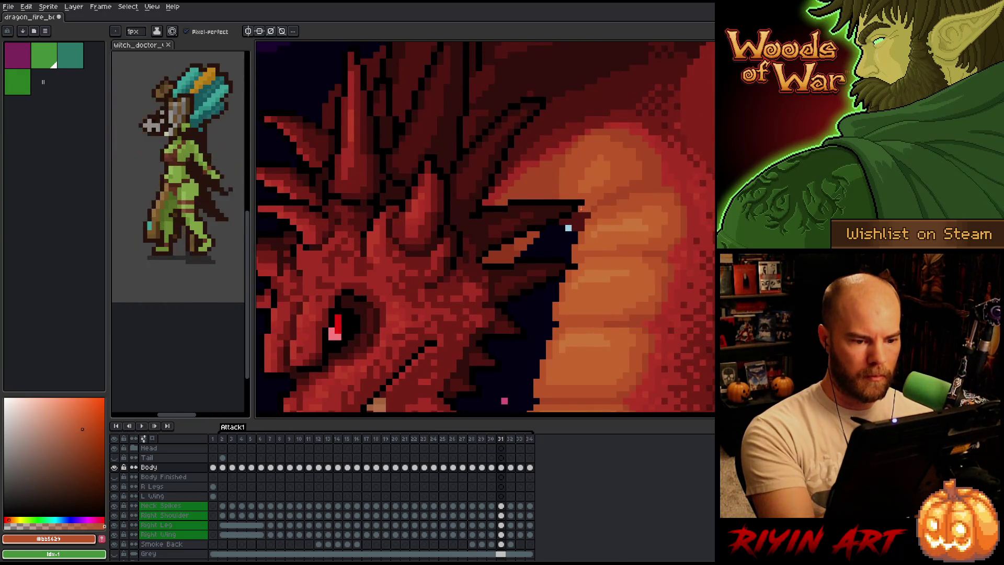
{"action": "mouse_move", "coordinate": [644, 317]}
{"action": "left_mouse_down"}
{"action": "mouse_move", "coordinate": [626, 229]}
{"action": "mouse_move", "coordinate": [637, 189]}
{"action": "left_mouse_up"}
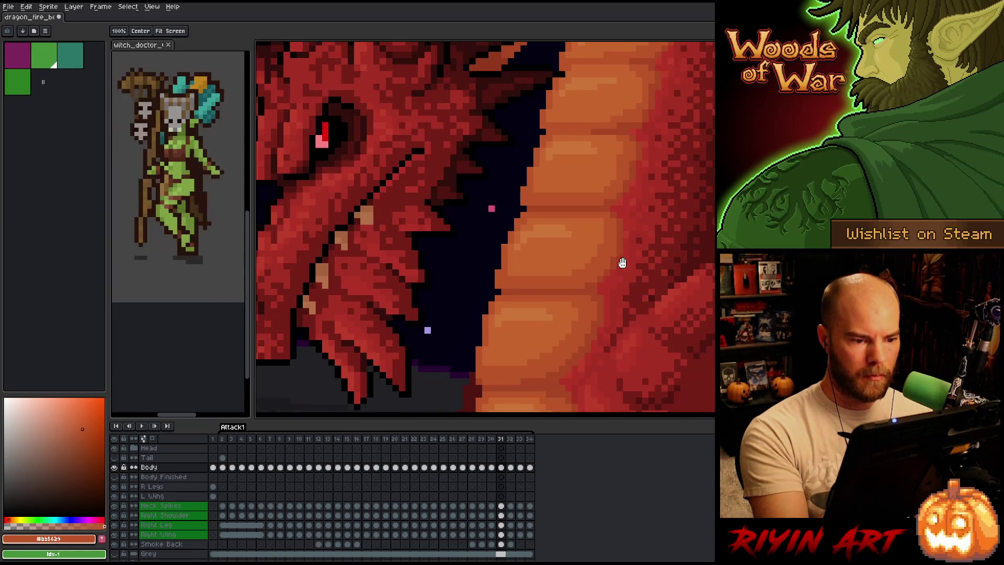
{"action": "left_click_drag", "start_coordinate": [616, 284], "coordinate": [646, 170]}
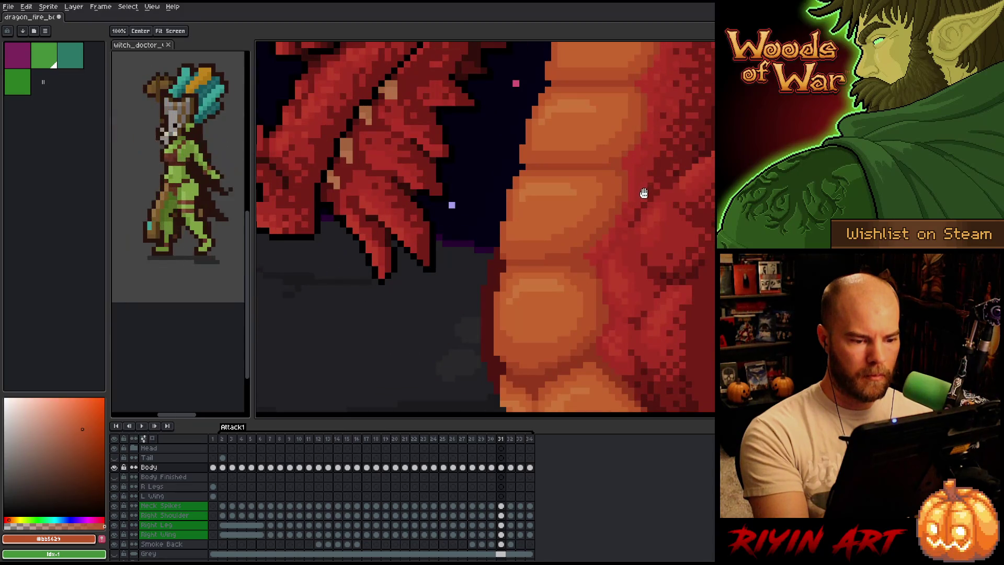
{"action": "scroll", "coordinate": [643, 192], "scroll_direction": "down", "scroll_amount": 3}
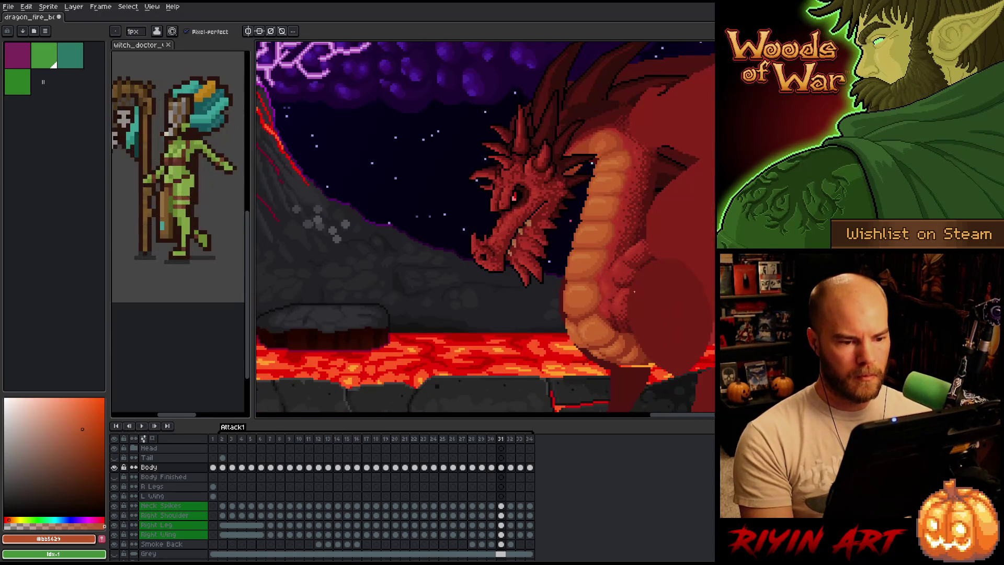
Flip between attack frames 30 and 31 to compare the dragon's poses
{"action": "scroll", "coordinate": [593, 177], "scroll_direction": "up", "scroll_amount": 3}
{"action": "scroll", "coordinate": [593, 177], "scroll_direction": "down", "scroll_amount": 4}
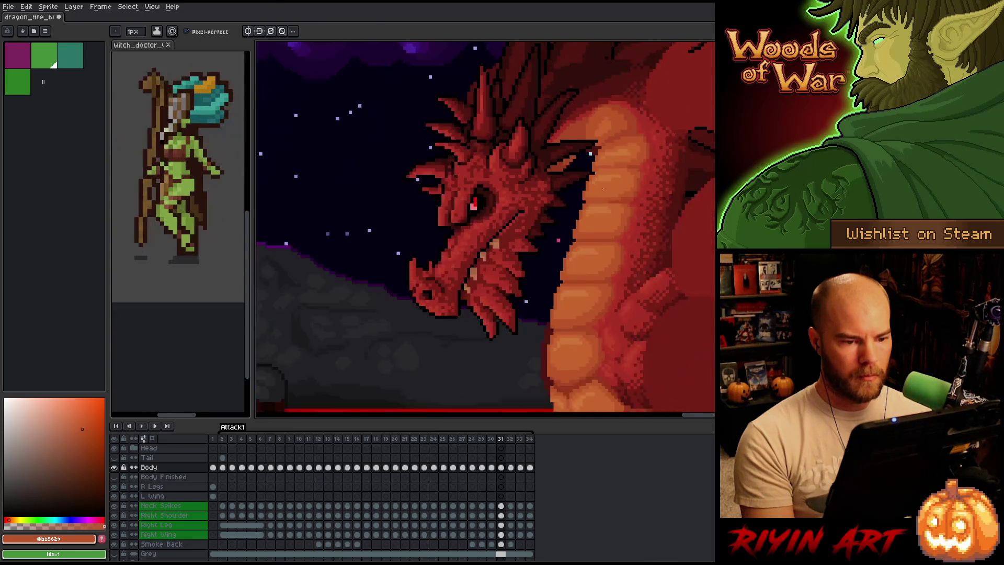
{"action": "key", "text": "comma"}
{"action": "key", "text": "period"}
{"action": "key", "text": "comma"}
{"action": "key", "text": "period"}
{"action": "key", "text": "comma"}
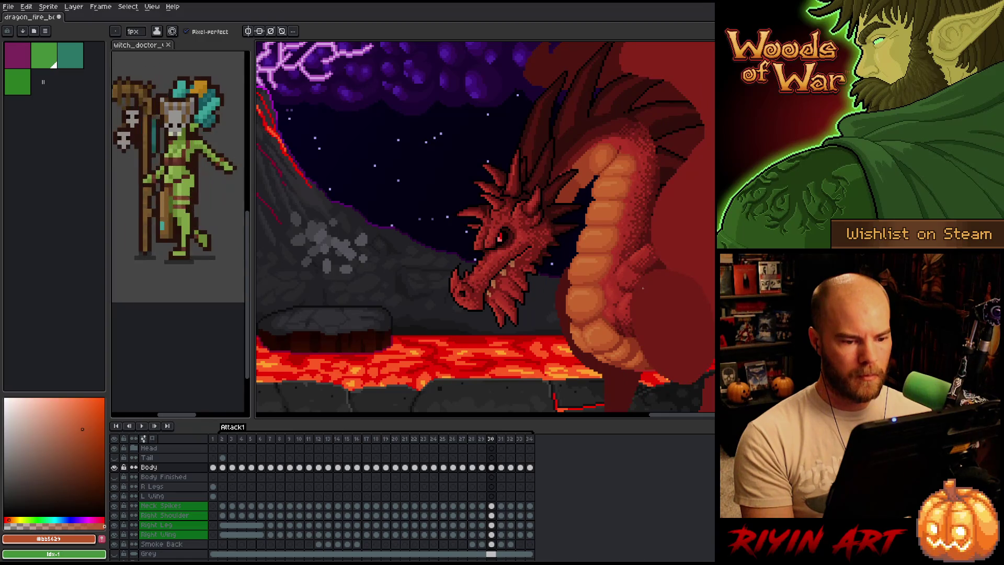
Advance to attack frame 32, glancing at the neighbouring frame's head pose
{"action": "scroll", "coordinate": [650, 279], "scroll_direction": "up", "scroll_amount": 3}
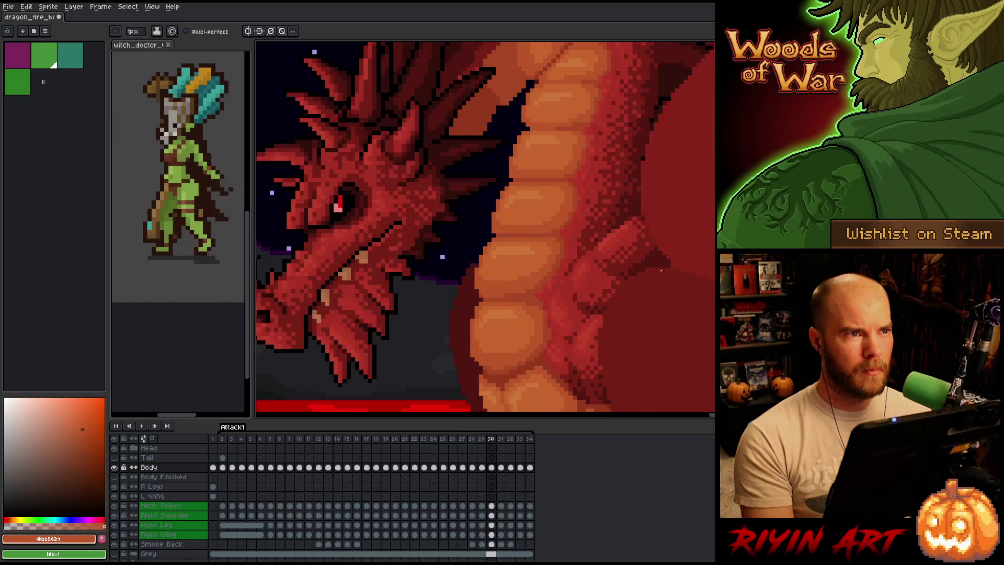
{"action": "key", "text": "Right"}
{"action": "key", "text": "Right"}
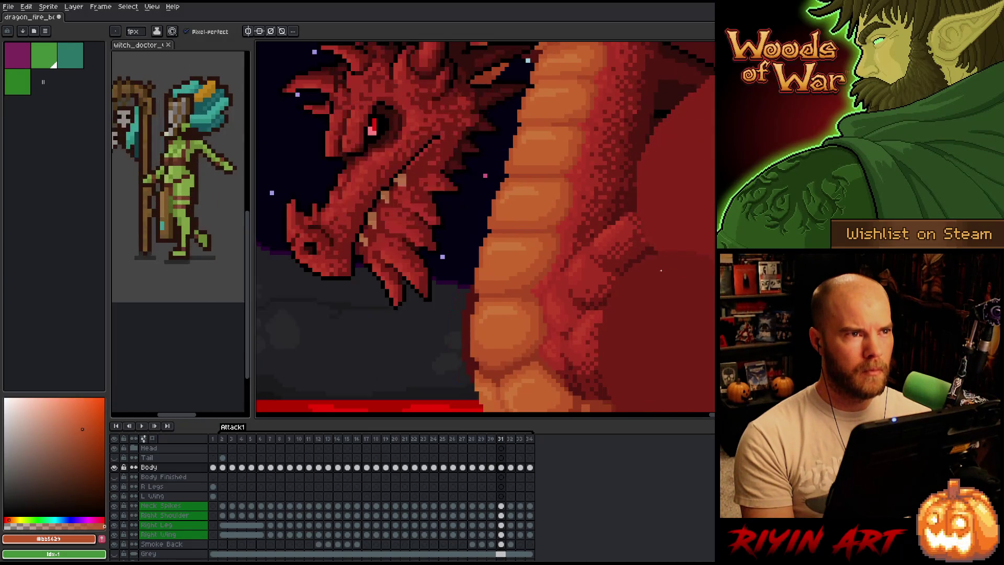
{"action": "key", "text": "Left"}
{"action": "key", "text": "Right"}
{"action": "scroll", "coordinate": [510, 180], "scroll_direction": "up", "scroll_amount": 2}
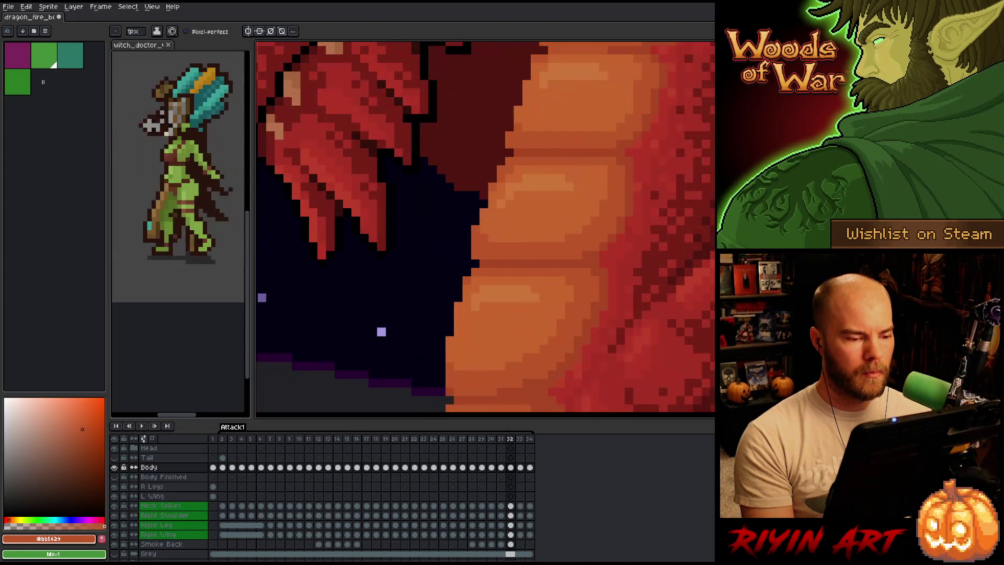
{"action": "key", "text": "Left"}
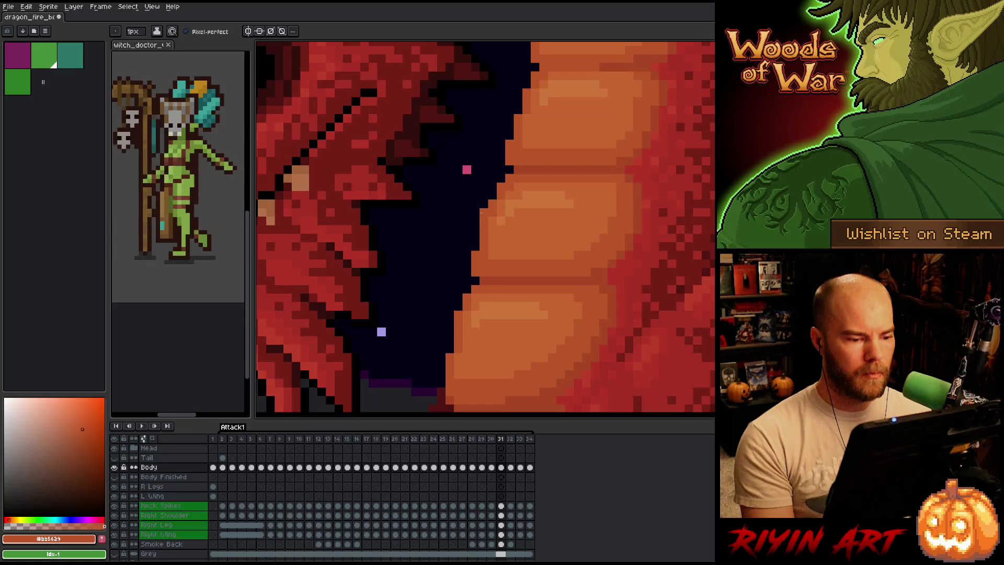
{"action": "key", "text": "Right"}
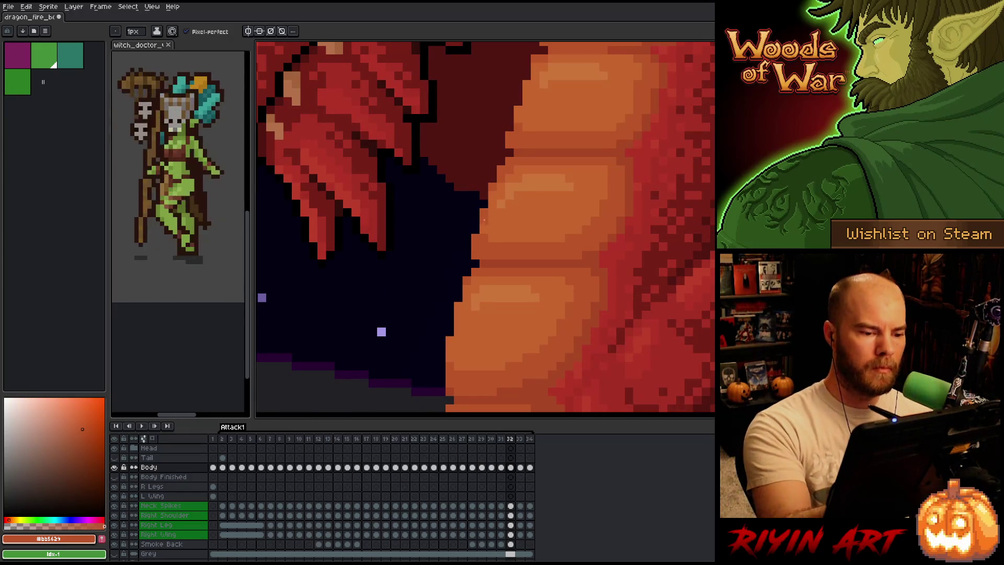
{"action": "key", "text": "Right"}
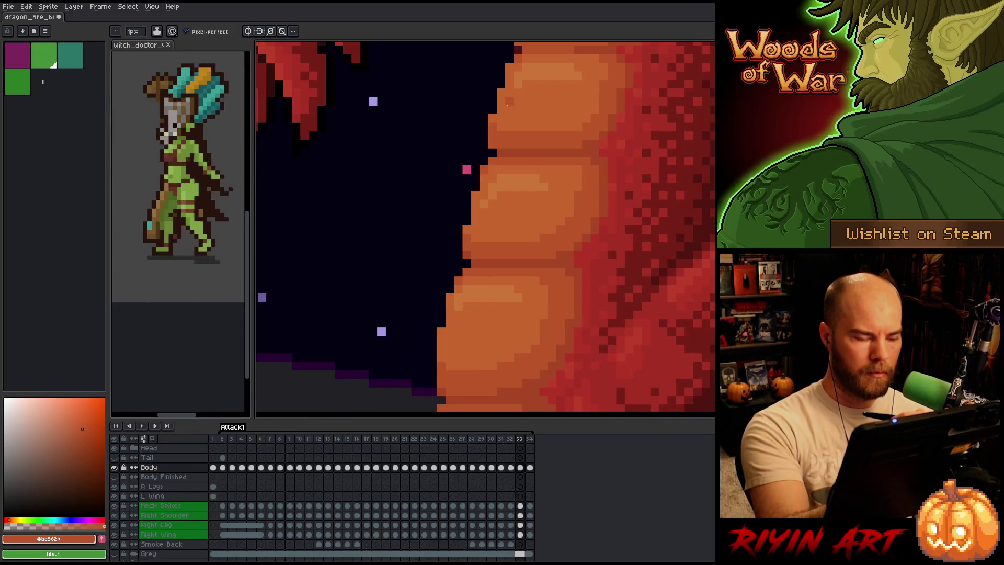
{"action": "key", "text": "Left"}
{"action": "key", "text": "Right"}
{"action": "key", "text": "Left"}
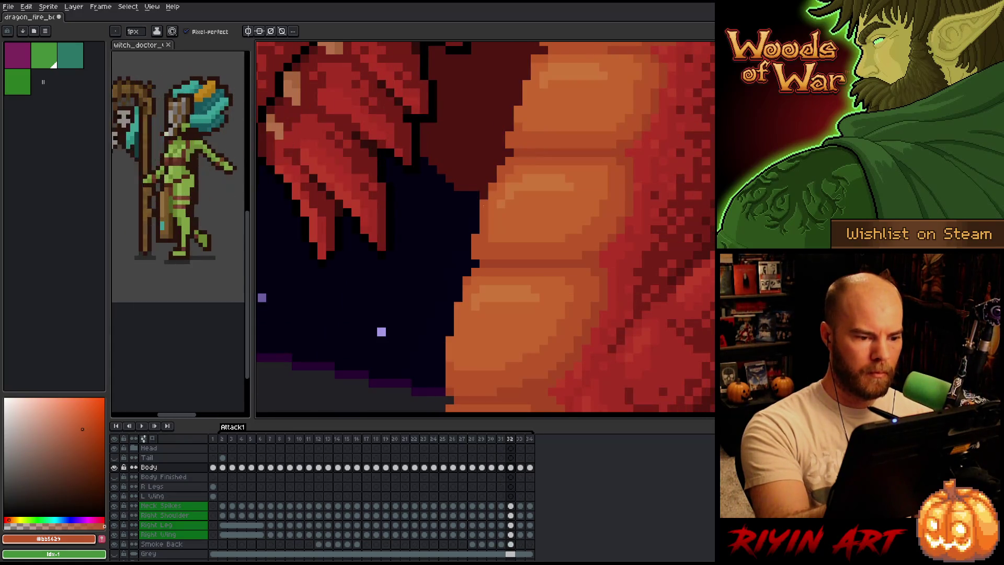
{"action": "key", "text": "Left"}
{"action": "key", "text": "Right"}
{"action": "key", "text": "Left"}
{"action": "key", "text": "Right"}
{"action": "key", "text": "Left"}
{"action": "key", "text": "Right"}
{"action": "key", "text": "Left"}
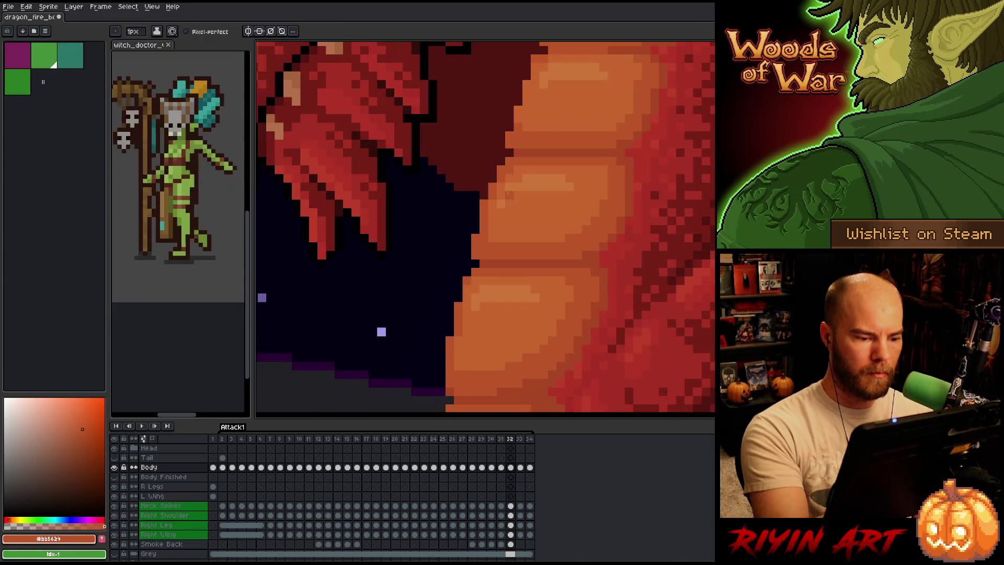
{"action": "key", "text": "Right"}
{"action": "key", "text": "Left"}
{"action": "key", "text": "Right"}
{"action": "key", "text": "Left"}
{"action": "key", "text": "Right"}
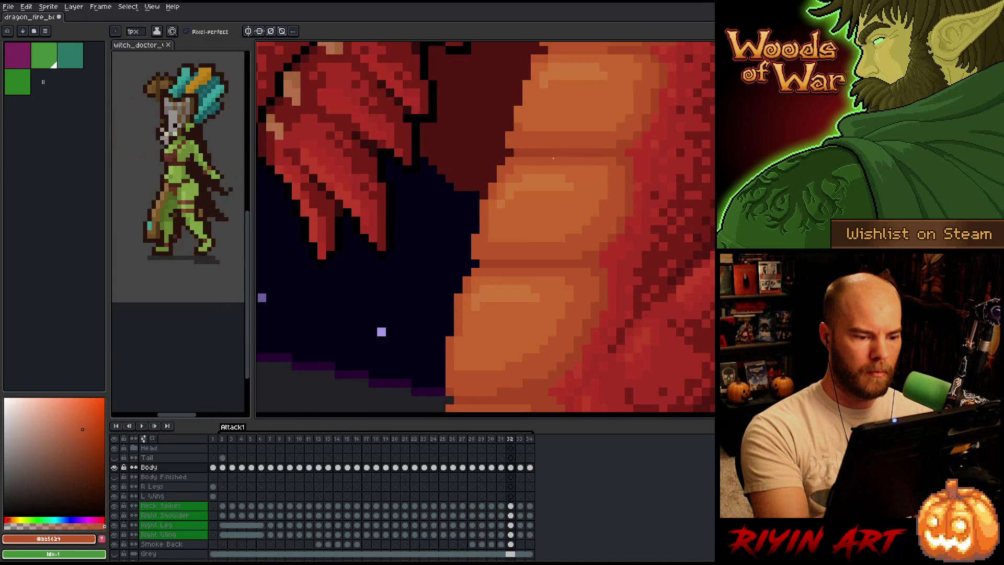
{"action": "key", "text": "Right"}
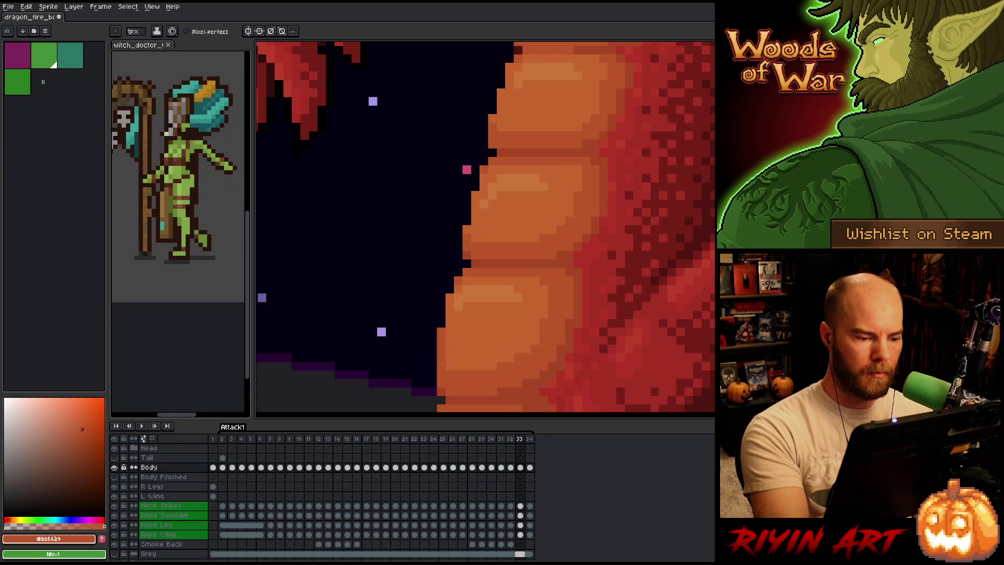
{"action": "key", "text": "Left"}
{"action": "key", "text": "Right"}
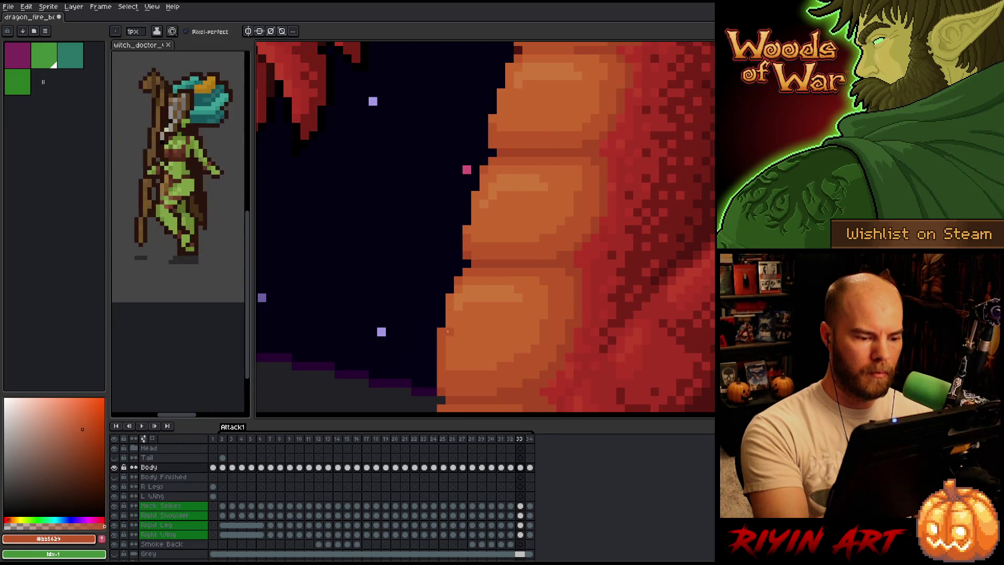
{"action": "key", "text": "Left"}
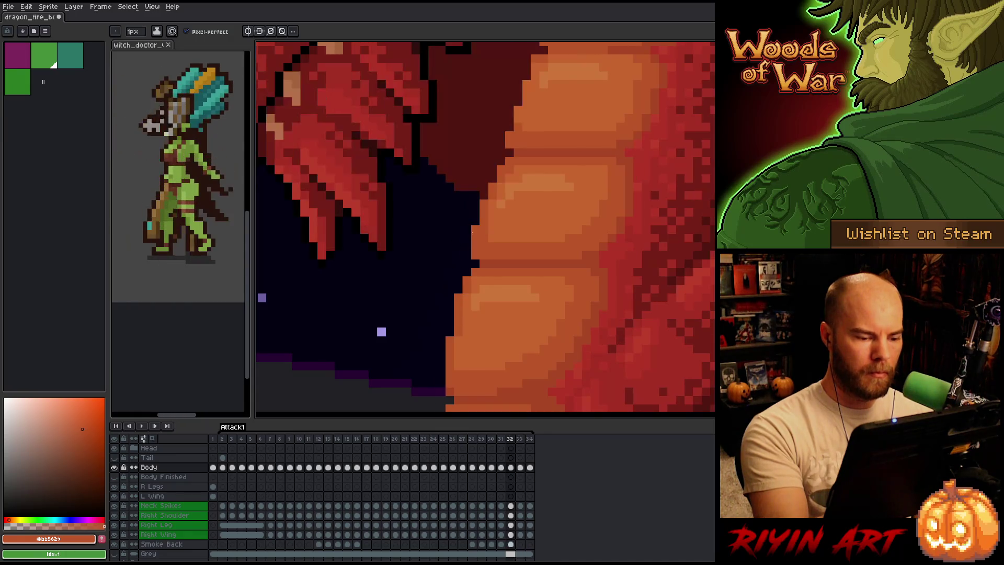
{"action": "key", "text": "Right"}
{"action": "key", "text": "Left"}
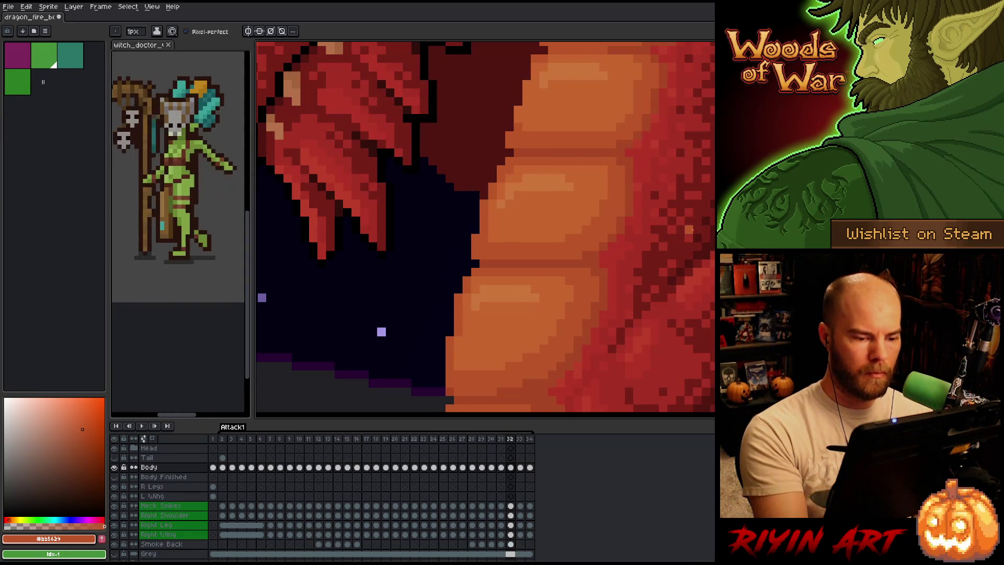
{"action": "key", "text": "Right"}
{"action": "key", "text": "Left"}
{"action": "key", "text": "Right"}
{"action": "key", "text": "Left"}
{"action": "key", "text": "Right"}
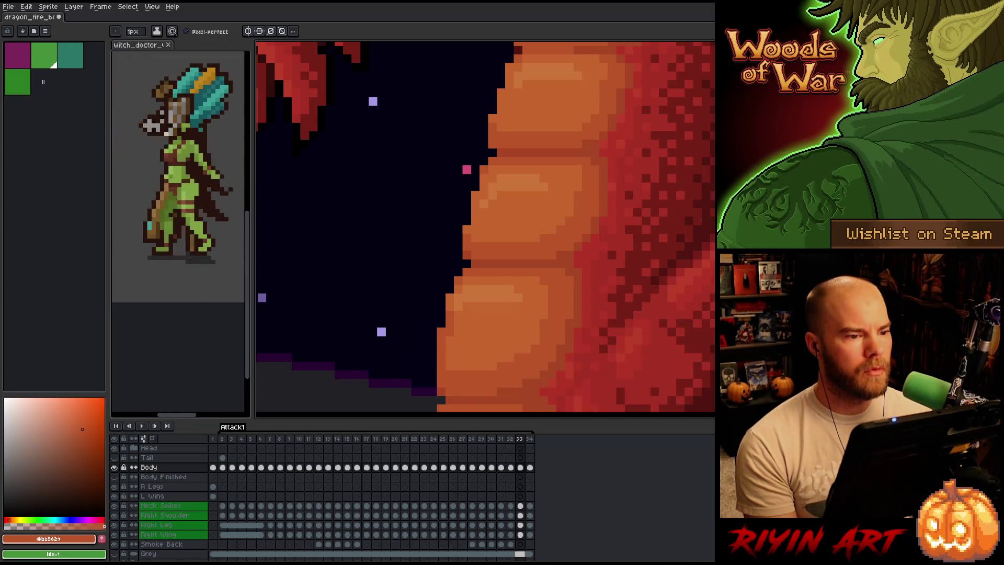
Flip between frames 32 and 33 to compare the neck's belly scales
{"action": "scroll", "coordinate": [485, 229], "scroll_direction": "down", "scroll_amount": 5}
{"action": "scroll", "coordinate": [478, 222], "scroll_direction": "up", "scroll_amount": 3}
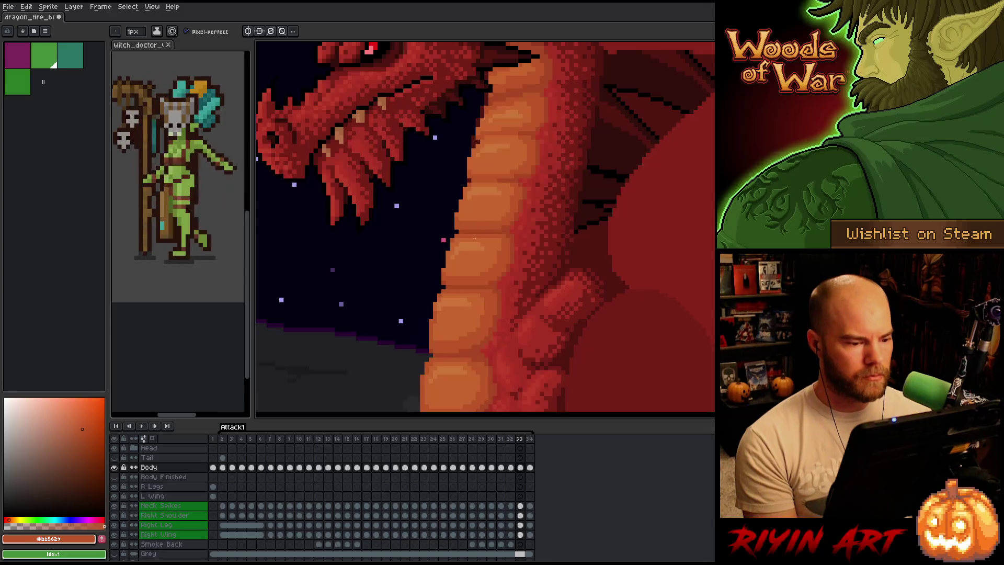
{"action": "scroll", "coordinate": [430, 287], "scroll_direction": "up", "scroll_amount": 3}
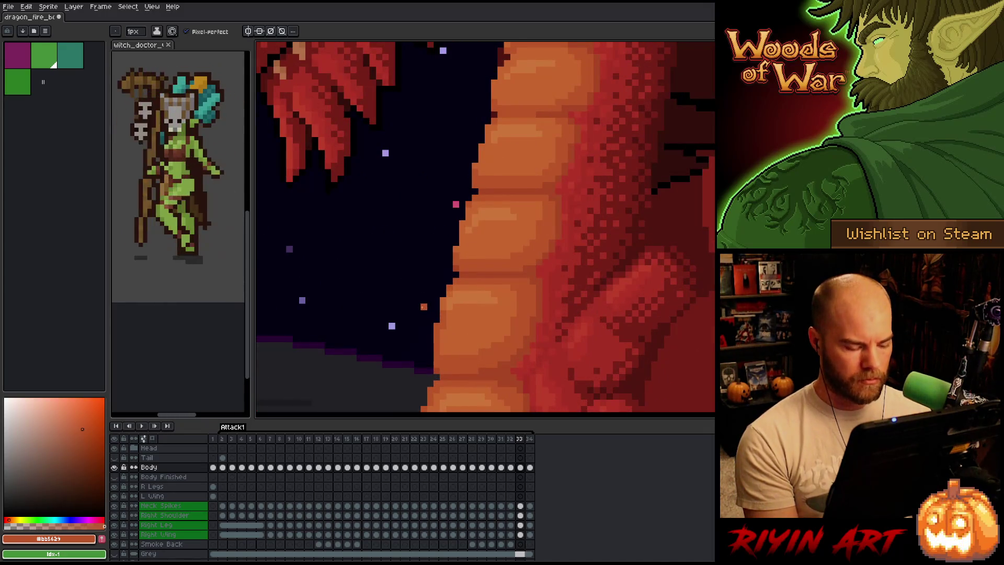
{"action": "key", "text": "comma"}
{"action": "key", "text": "period"}
{"action": "key", "text": "comma"}
{"action": "key", "text": "period"}
{"action": "key", "text": "comma"}
{"action": "key", "text": "period"}
{"action": "key", "text": "comma"}
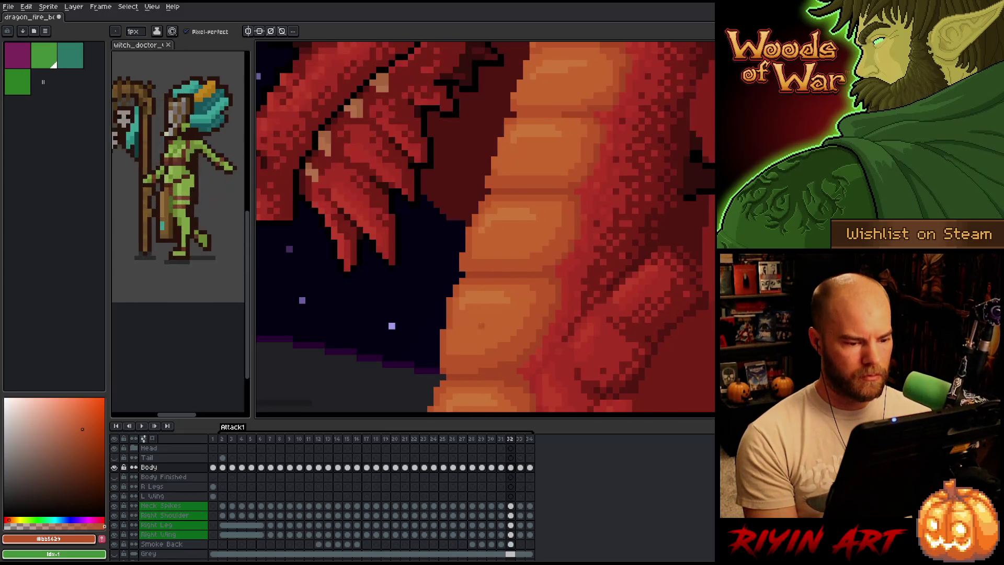
{"action": "key", "text": "period"}
Marquee-select the left belly edge on frame 33 and compare it with frame 32
{"action": "key", "text": "m"}
{"action": "left_click_drag", "start_coordinate": [447, 290], "coordinate": [459, 291]}
{"action": "key", "text": "comma"}
{"action": "key", "text": "period"}
{"action": "key", "text": "comma"}
{"action": "key", "text": "period"}
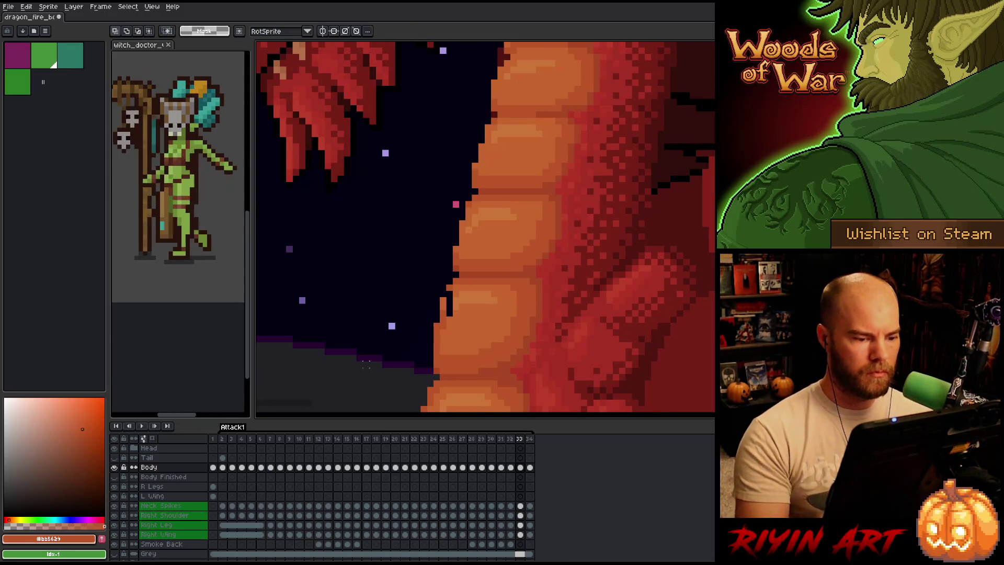
Notch the belly edge with dark pencil pixels, checking it against the neighbouring frame
{"action": "key", "text": "b"}
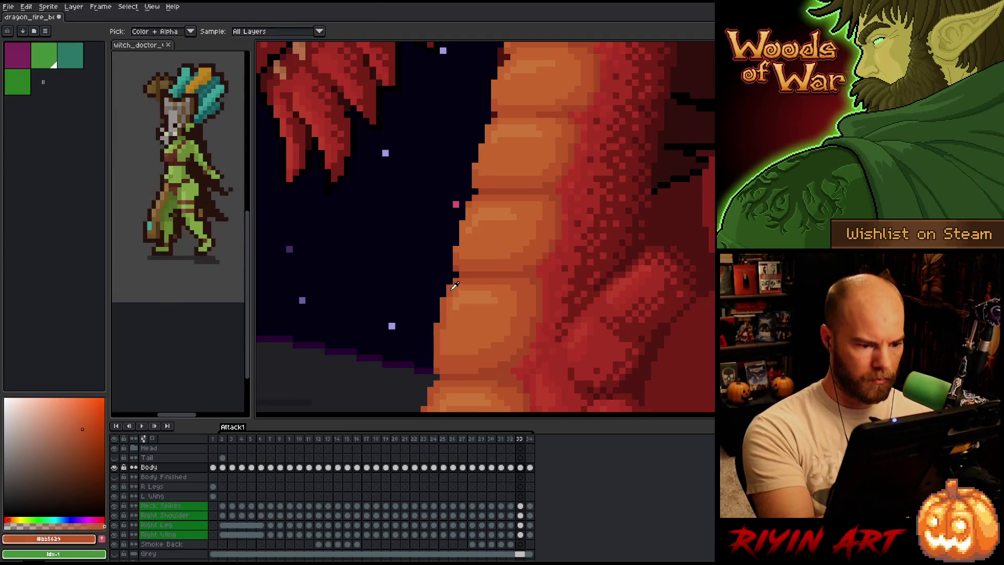
{"action": "key", "text": "comma"}
{"action": "key", "text": "period"}
{"action": "key", "text": "comma"}
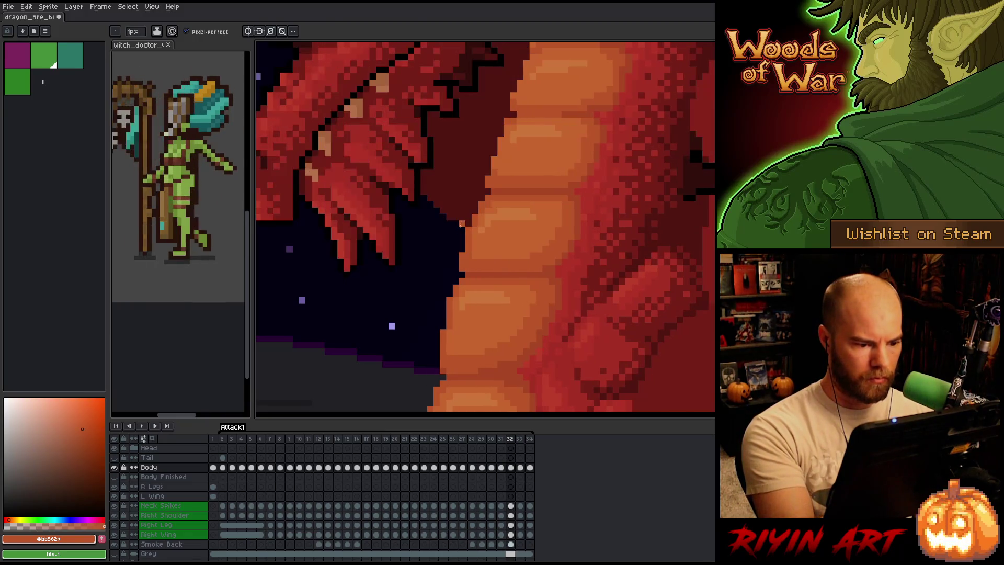
{"action": "key", "text": "period"}
{"action": "key", "text": "comma"}
{"action": "key", "text": "period"}
{"action": "key", "text": "comma"}
{"action": "key", "text": "period"}
{"action": "key", "text": "comma"}
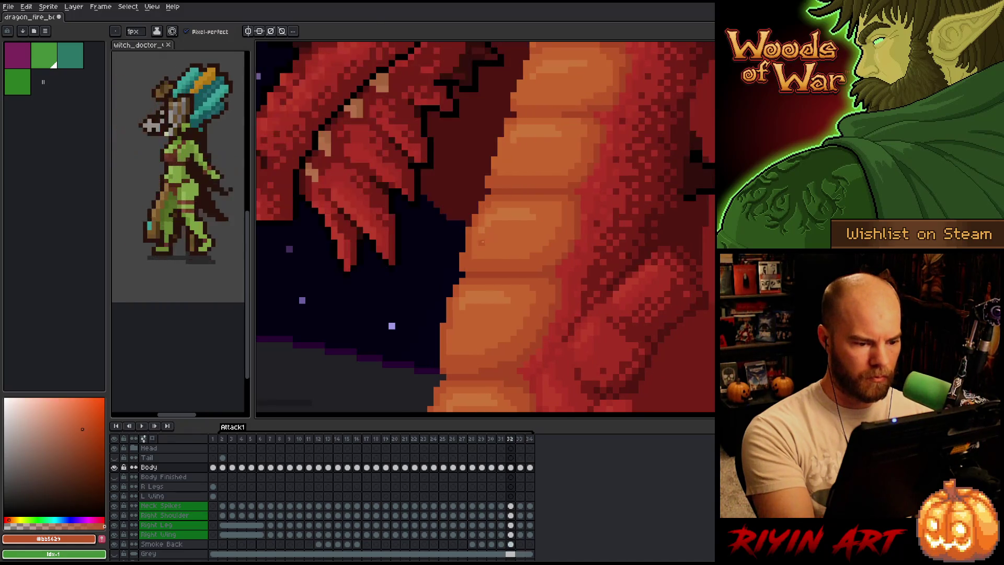
{"action": "key", "text": "period"}
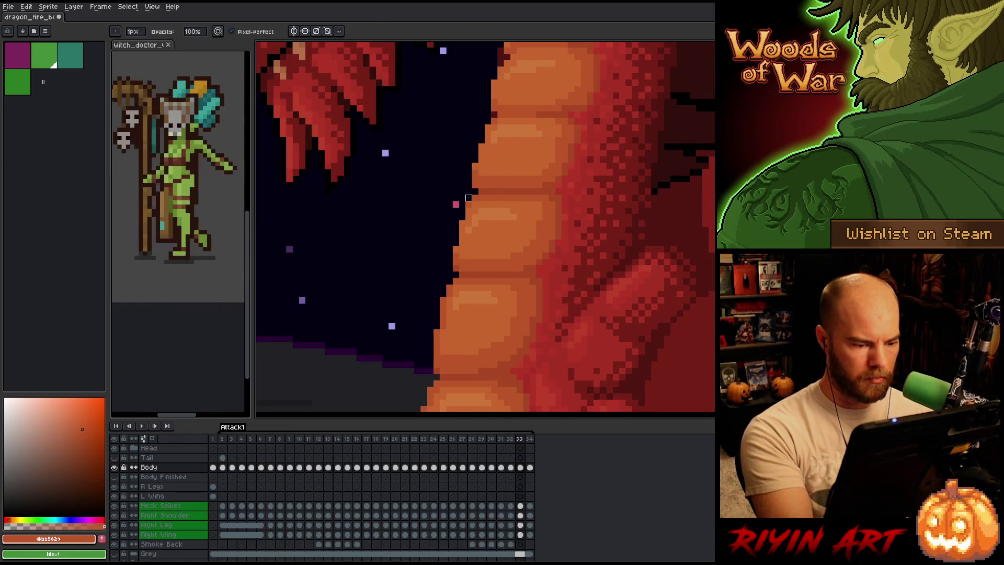
Step through frames 31, 32 and 33 to check the neck edge alignment
{"action": "key", "text": "comma"}
{"action": "key", "text": "comma"}
{"action": "key", "text": "period"}
{"action": "key", "text": "comma"}
{"action": "key", "text": "period"}
{"action": "key", "text": "comma"}
{"action": "key", "text": "period"}
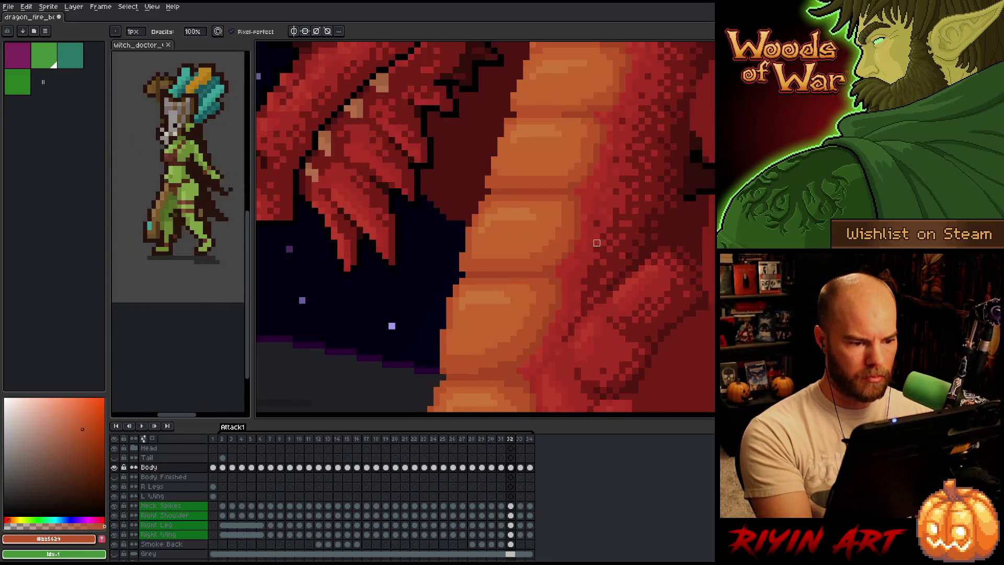
{"action": "key", "text": "period"}
{"action": "key", "text": "comma"}
{"action": "key", "text": "period"}
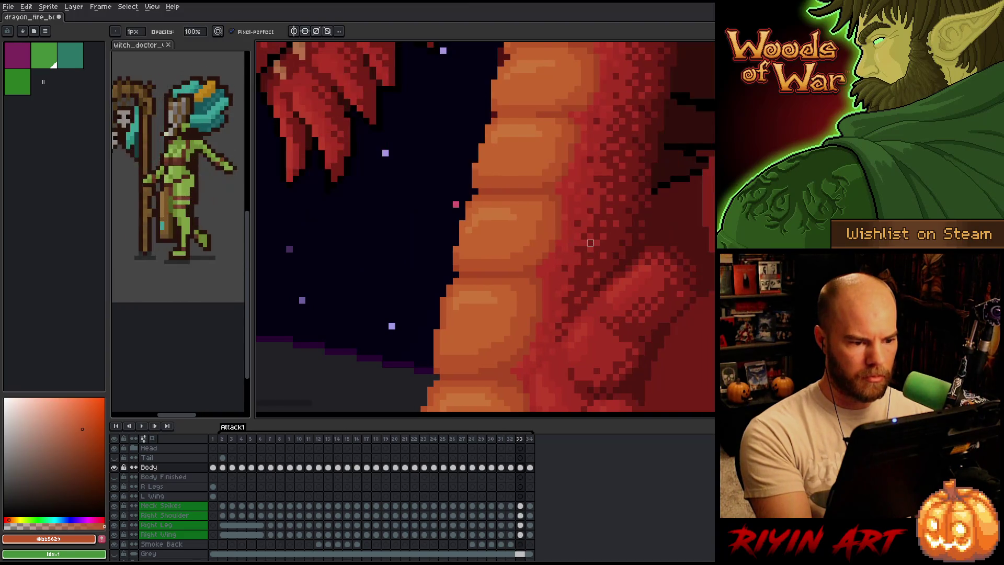
{"action": "key", "text": "comma"}
{"action": "key", "text": "period"}
{"action": "key", "text": "comma"}
{"action": "key", "text": "period"}
Erase stray pixels, cycle the neck animation, and return to frame 31
{"action": "key", "text": "e"}
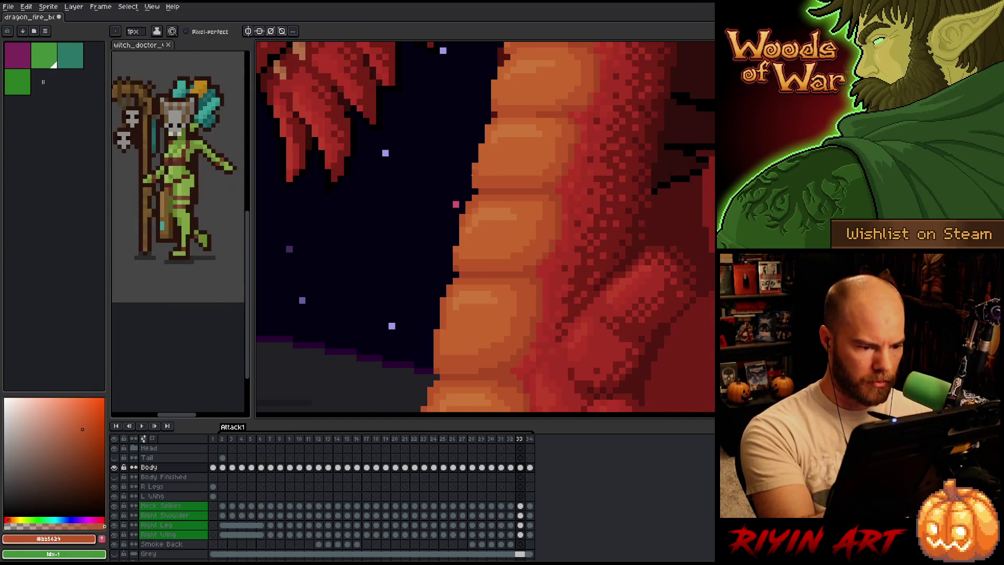
{"action": "key", "text": "Return"}
{"action": "key", "text": "Return"}
{"action": "key", "text": "comma"}
{"action": "key", "text": "period"}
{"action": "key", "text": "comma"}
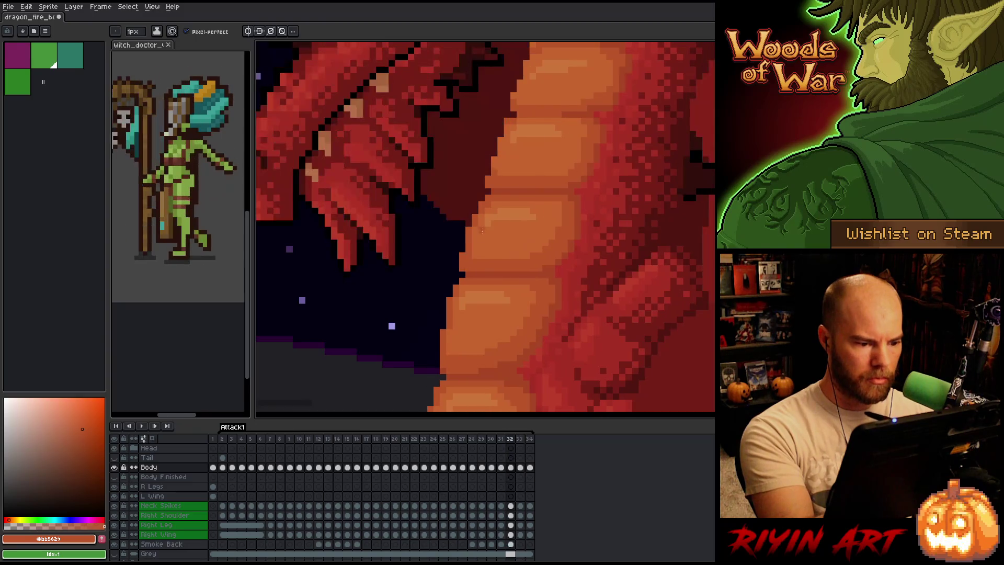
{"action": "key", "text": "period"}
{"action": "key", "text": "comma"}
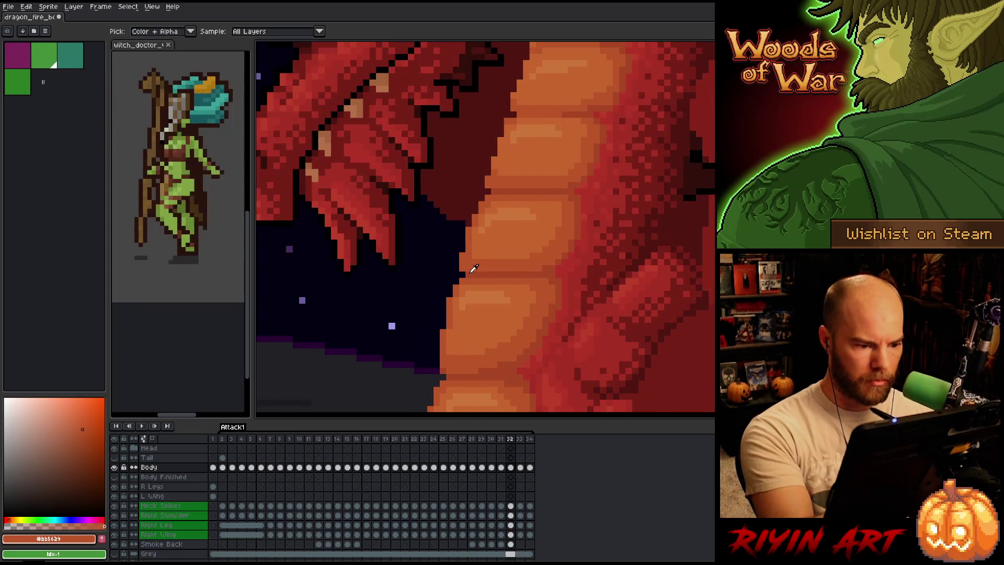
{"action": "key", "text": "comma"}
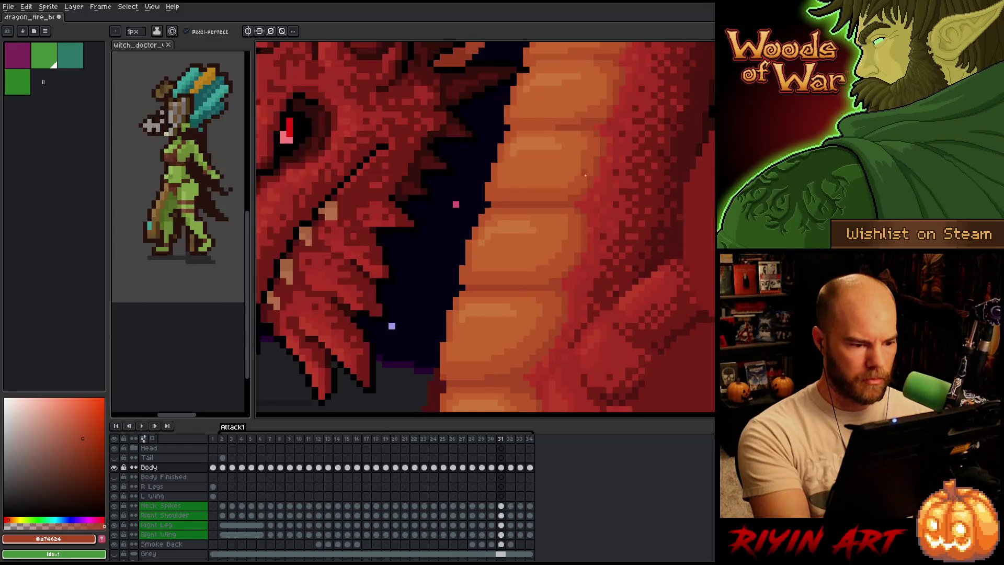
{"action": "key", "text": "comma"}
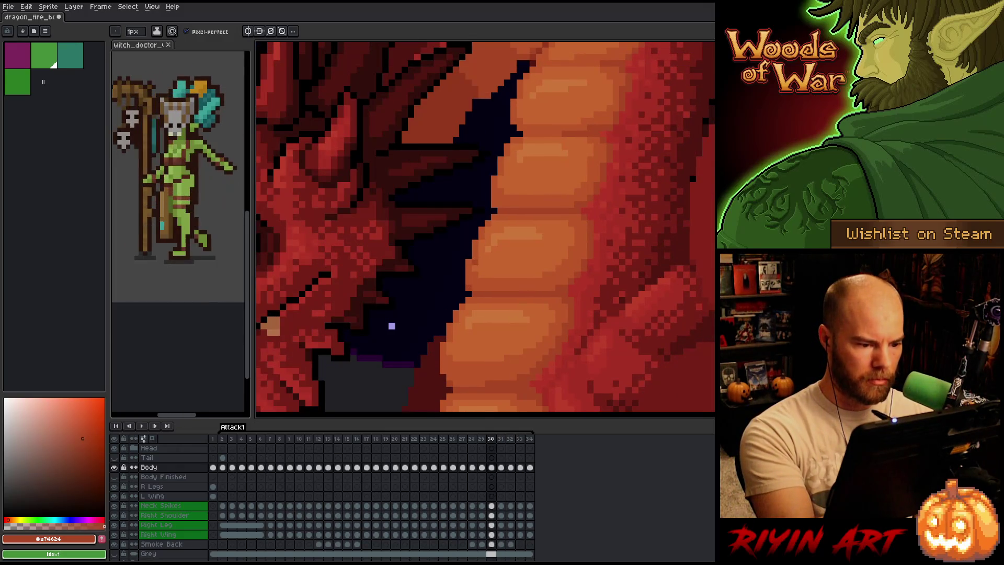
{"action": "key", "text": "comma"}
{"action": "key", "text": "period"}
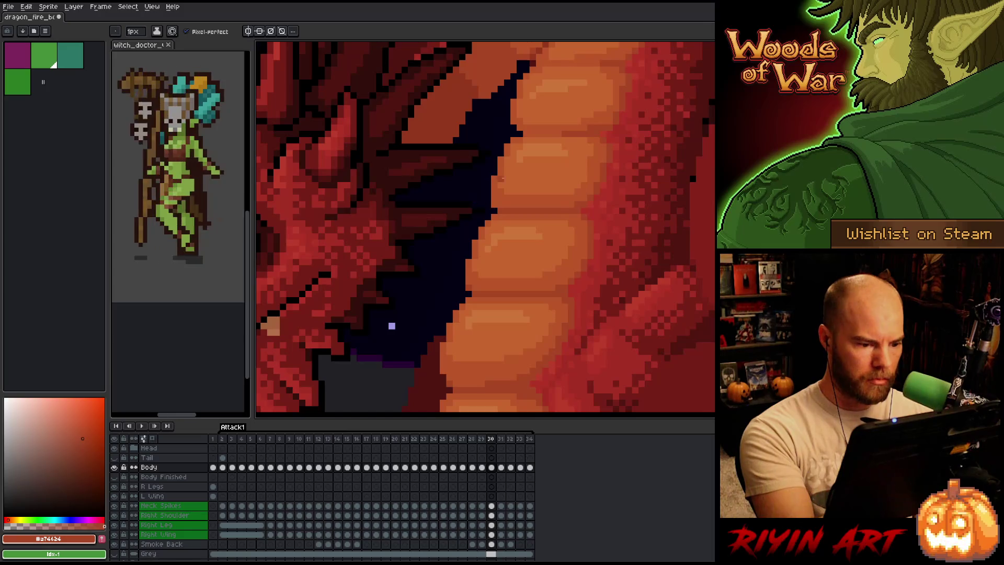
{"action": "key", "text": "period"}
{"action": "key", "text": "comma"}
{"action": "key", "text": "period"}
{"action": "key", "text": "comma"}
{"action": "key", "text": "period"}
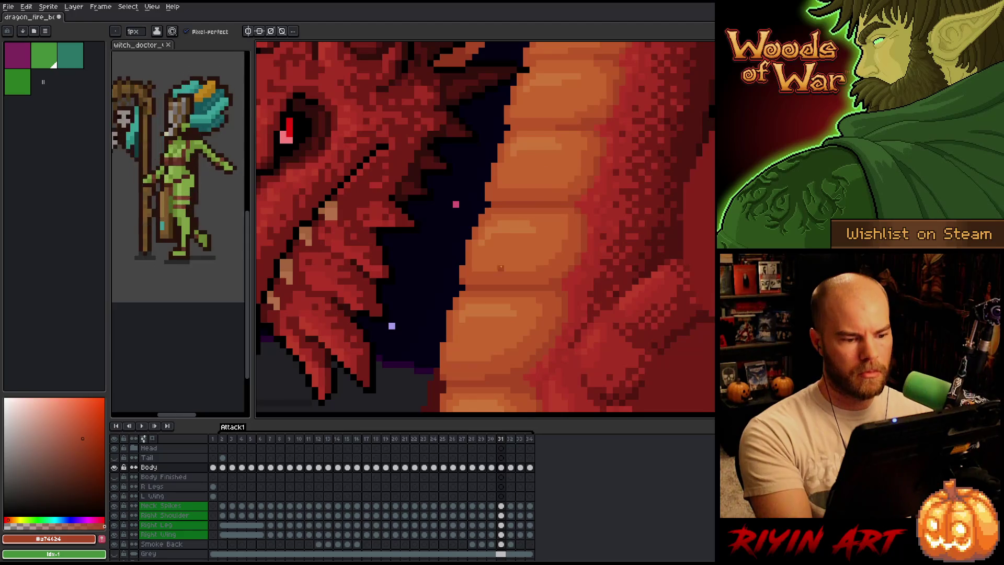
{"action": "key", "text": "comma"}
{"action": "left_click", "coordinate": [495, 256], "text": "alt"}
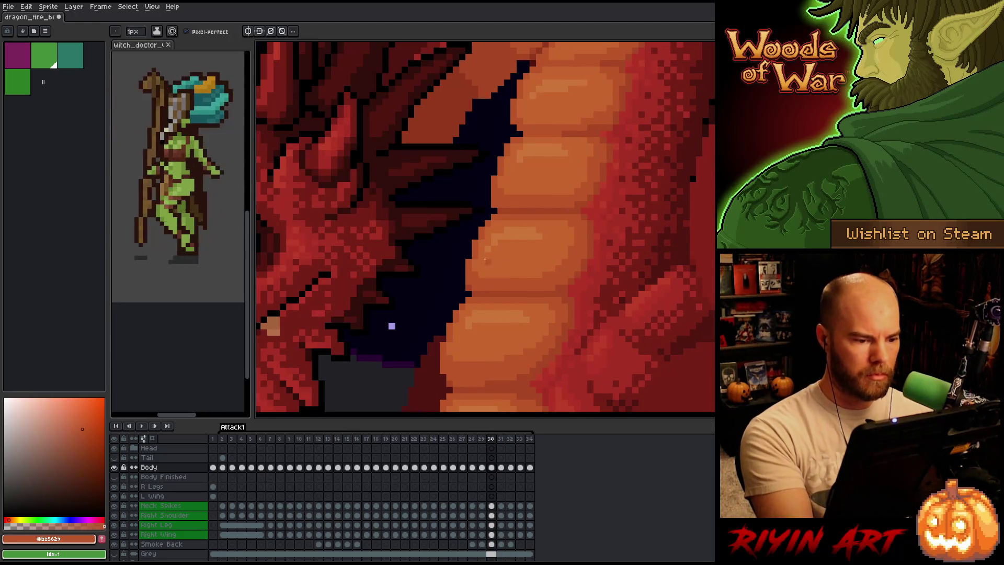
{"action": "key", "text": "period"}
{"action": "key", "text": "comma"}
{"action": "key", "text": "period"}
{"action": "key", "text": "comma"}
{"action": "key", "text": "period"}
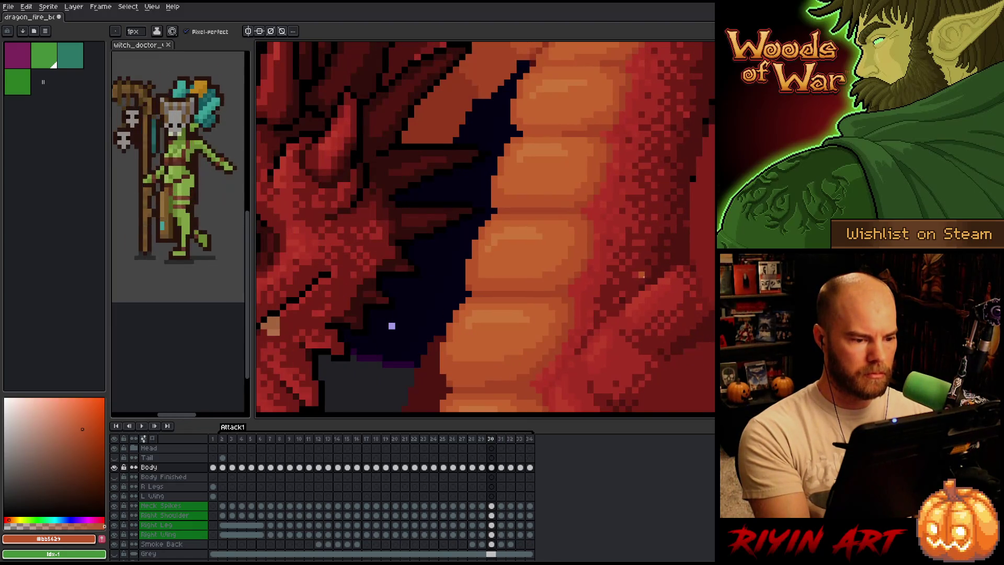
{"action": "key", "text": "comma"}
{"action": "key", "text": "period"}
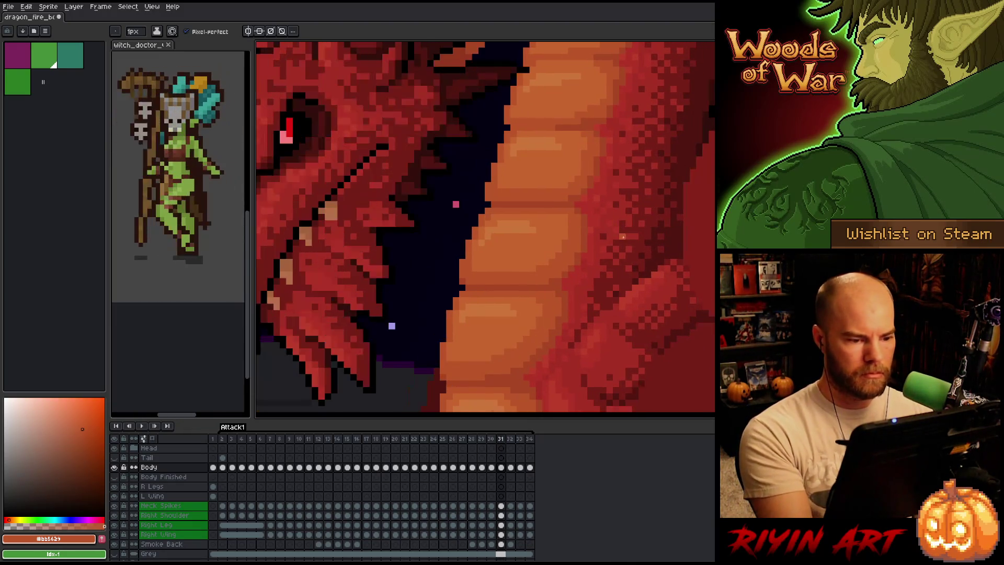
{"action": "key", "text": "comma"}
{"action": "key", "text": "period"}
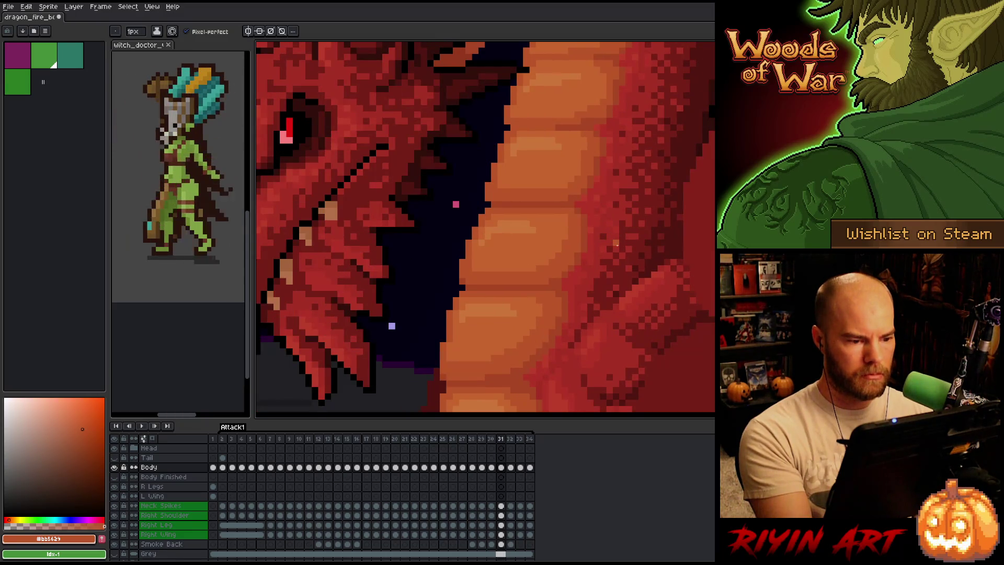
{"action": "key", "text": "comma"}
{"action": "key", "text": "comma"}
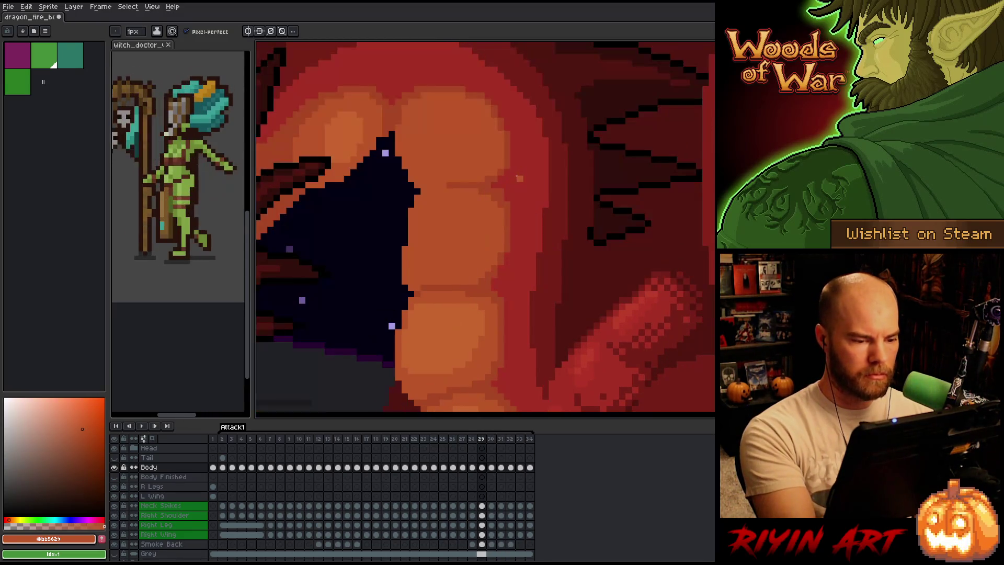
{"action": "key", "text": "period"}
{"action": "key", "text": "period"}
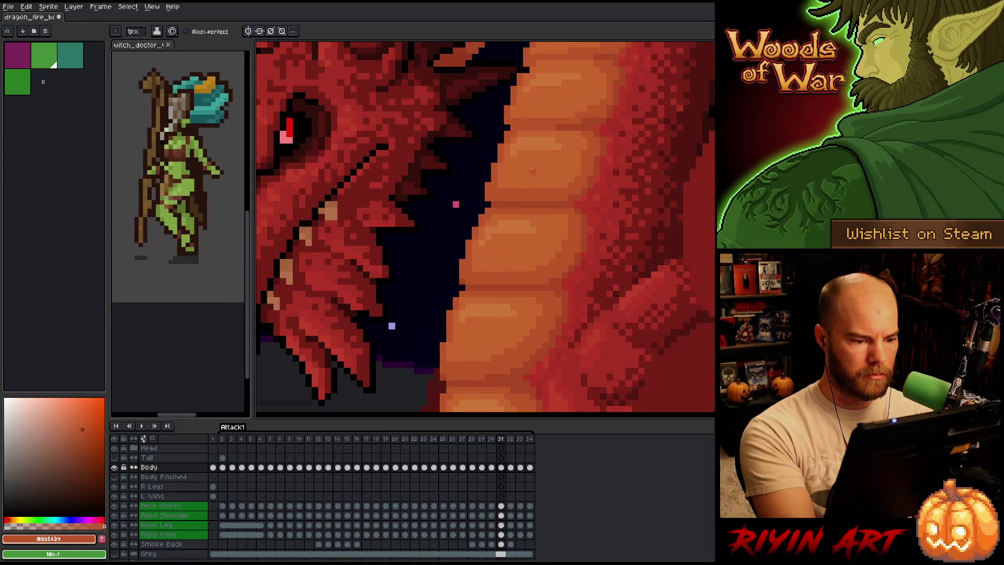
{"action": "key", "text": "comma"}
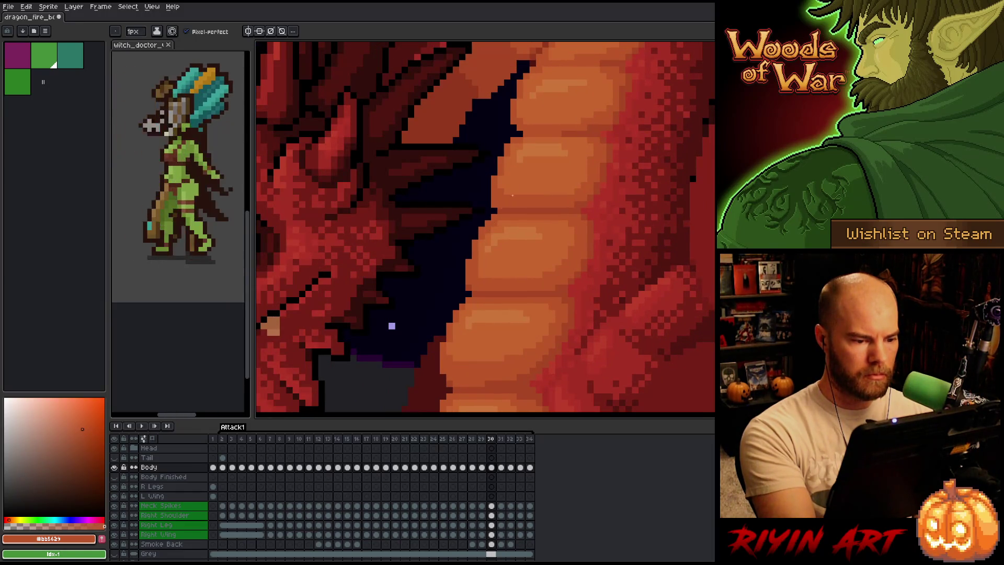
{"action": "key", "text": "period"}
{"action": "key", "text": "comma"}
{"action": "key", "text": "comma"}
{"action": "key", "text": "period"}
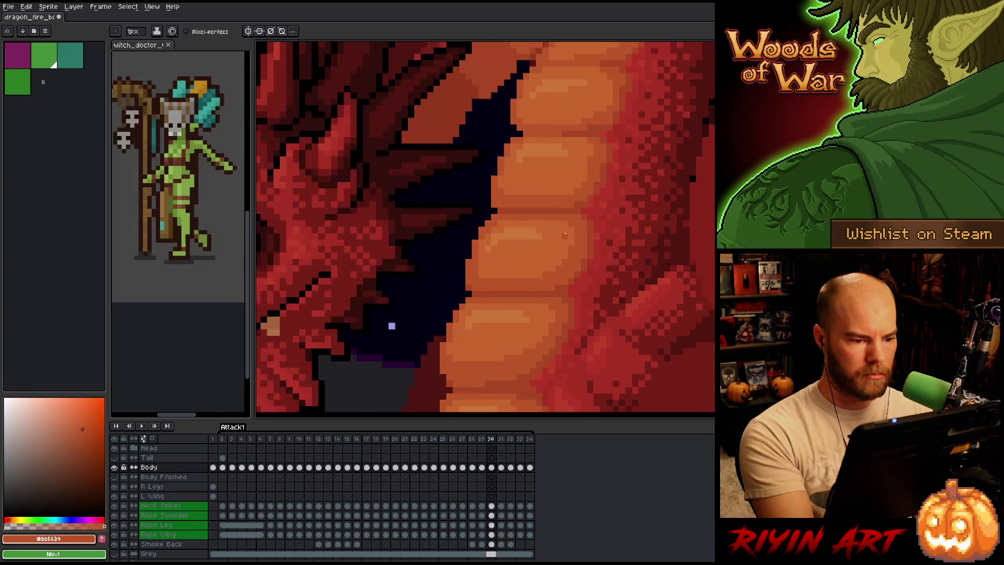
{"action": "key", "text": "period"}
{"action": "key", "text": "period"}
{"action": "key", "text": "comma"}
{"action": "key", "text": "comma"}
{"action": "key", "text": "period"}
{"action": "key", "text": "comma"}
{"action": "key", "text": "period"}
{"action": "key", "text": "comma"}
{"action": "key", "text": "period"}
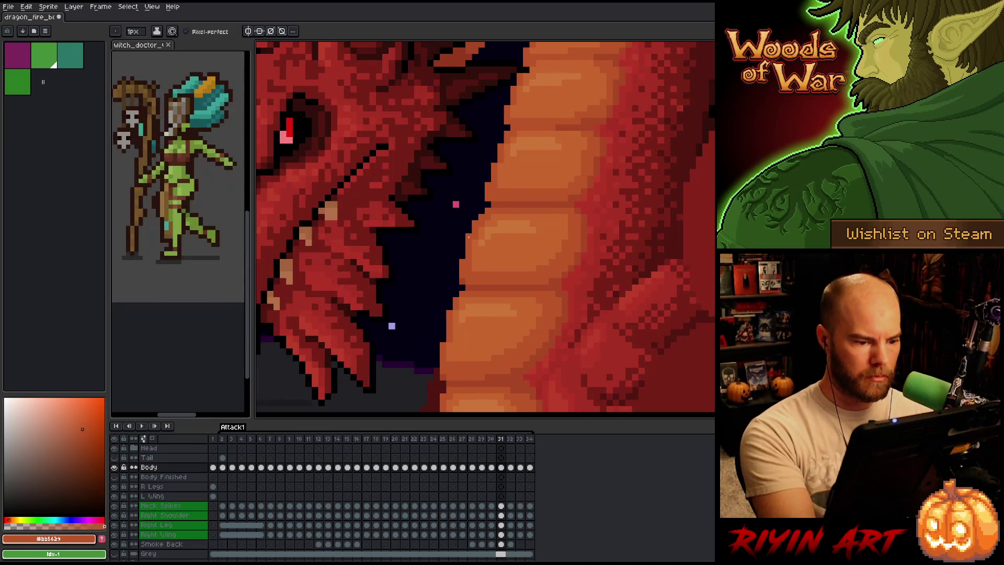
{"action": "key", "text": "comma"}
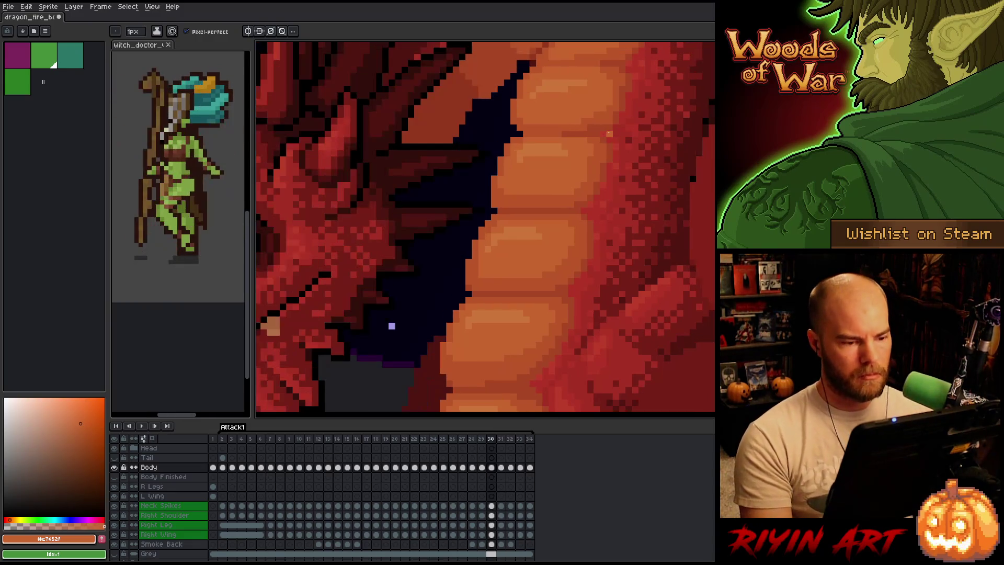
Zoom out and back in, flipping between frames 30 and 31 before settling on frame 30
{"action": "scroll", "coordinate": [609, 134], "scroll_direction": "down", "scroll_amount": 3}
{"action": "key", "text": "period"}
{"action": "key", "text": "comma"}
{"action": "key", "text": "period"}
{"action": "key", "text": "comma"}
{"action": "key", "text": "period"}
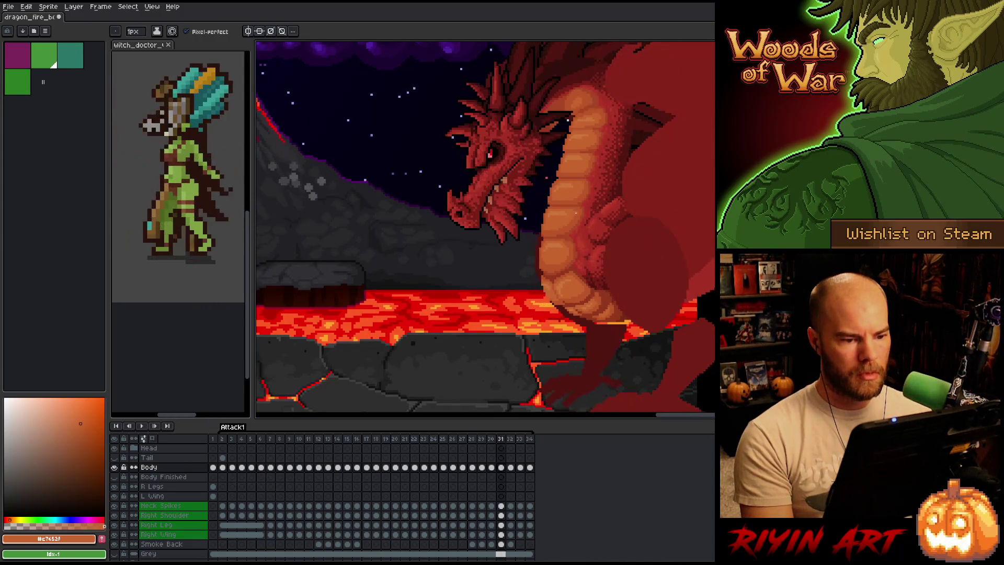
{"action": "scroll", "coordinate": [576, 213], "scroll_direction": "up", "scroll_amount": 3}
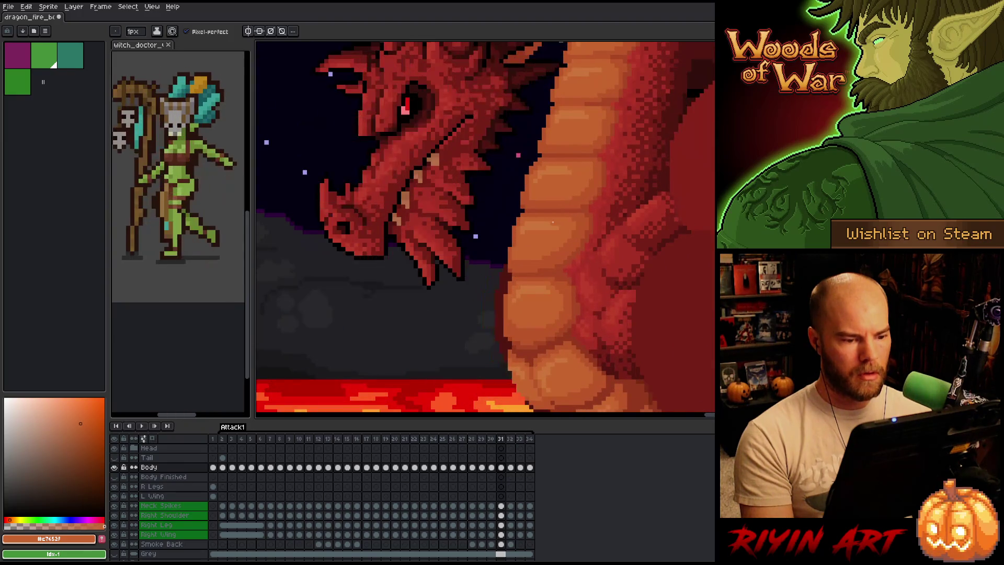
{"action": "key", "text": "comma"}
{"action": "key", "text": "period"}
{"action": "key", "text": "comma"}
{"action": "key", "text": "period"}
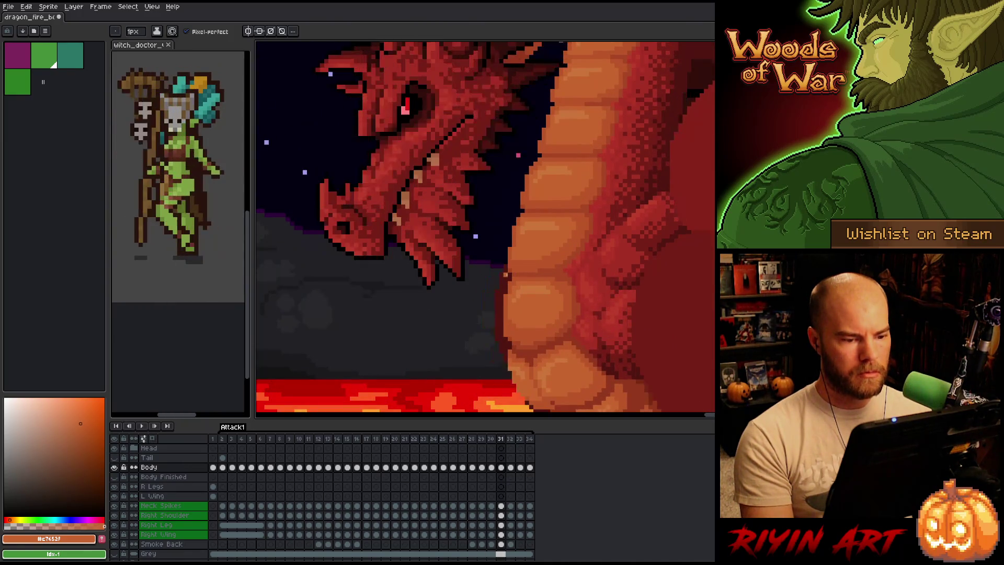
{"action": "key", "text": "comma"}
{"action": "key", "text": "period"}
{"action": "key", "text": "comma"}
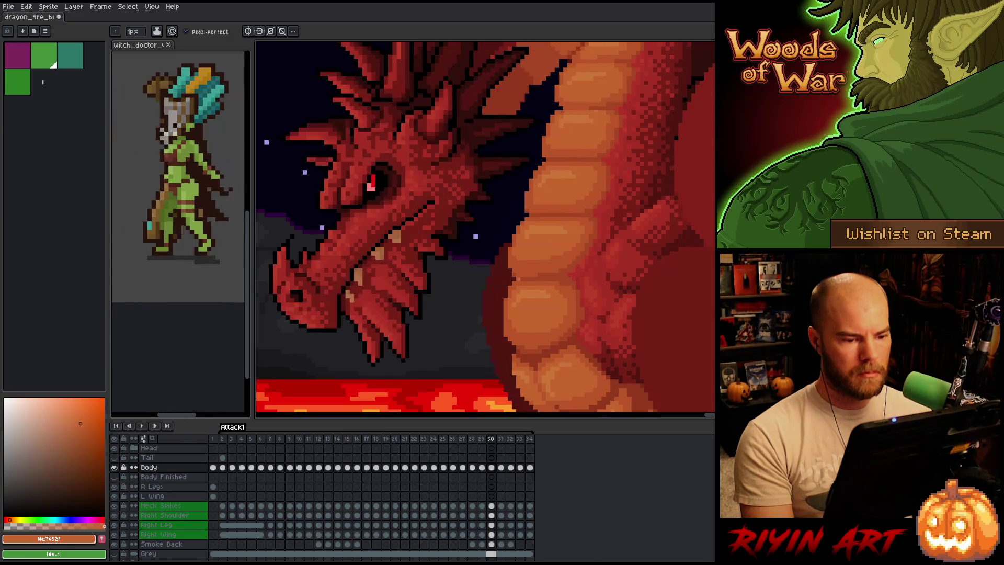
On frame 31, marquee the belly scale block and move it up-left one pixel
{"action": "key", "text": "m"}
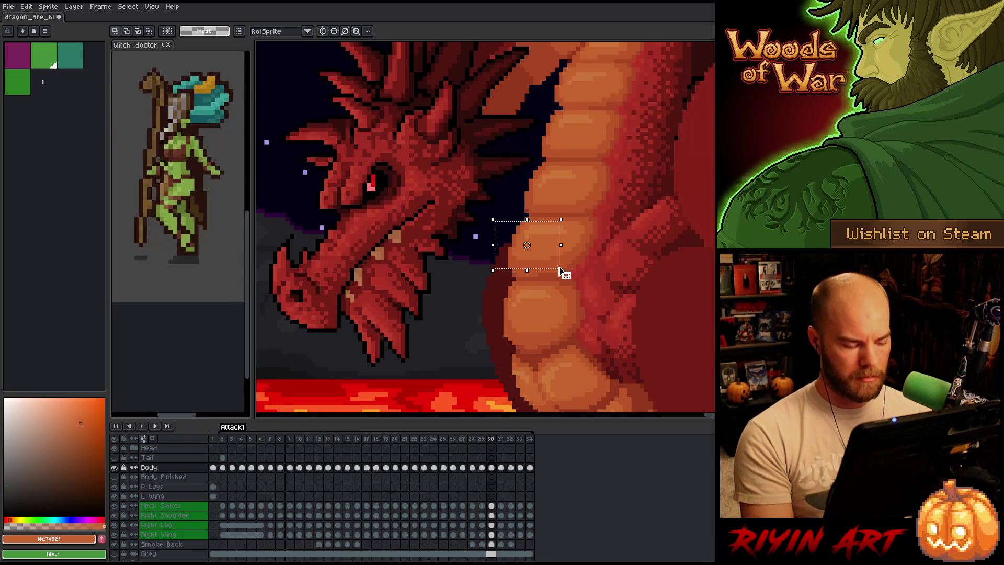
{"action": "key", "text": "period"}
{"action": "left_click_drag", "start_coordinate": [560, 271], "coordinate": [558, 266]}
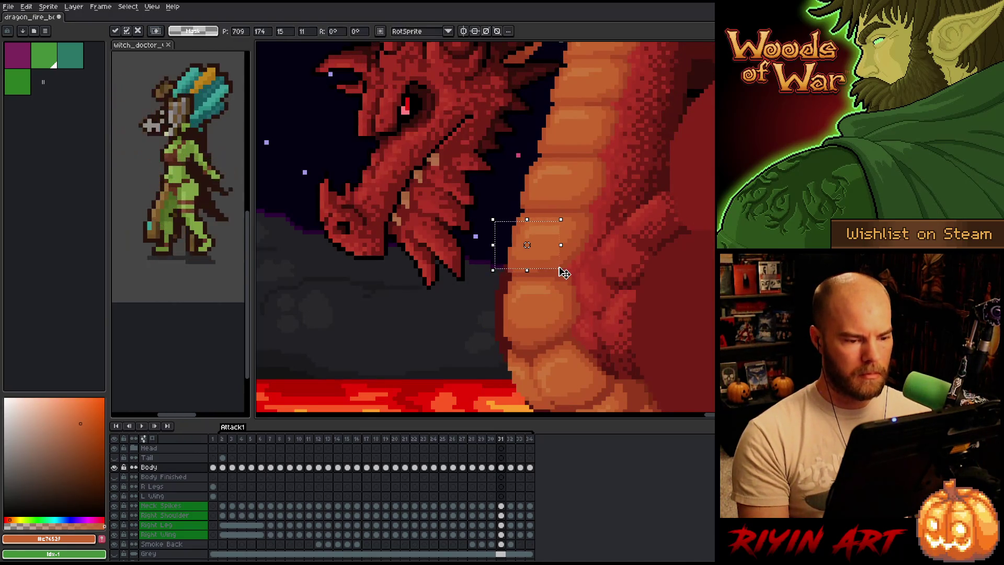
{"action": "key", "text": "comma"}
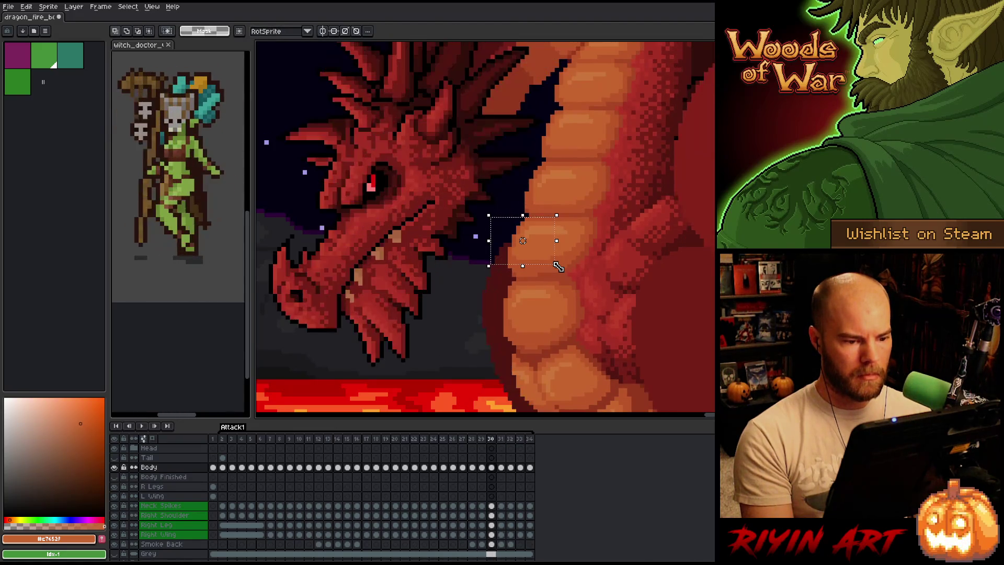
{"action": "key", "text": "period"}
Flip between frames 30 and 31 to verify the alignment, then sample the darker belly orange
{"action": "key", "text": "comma"}
{"action": "key", "text": "period"}
{"action": "key", "text": "comma"}
{"action": "key", "text": "period"}
{"action": "key", "text": "comma"}
{"action": "key", "text": "period"}
{"action": "key", "text": "comma"}
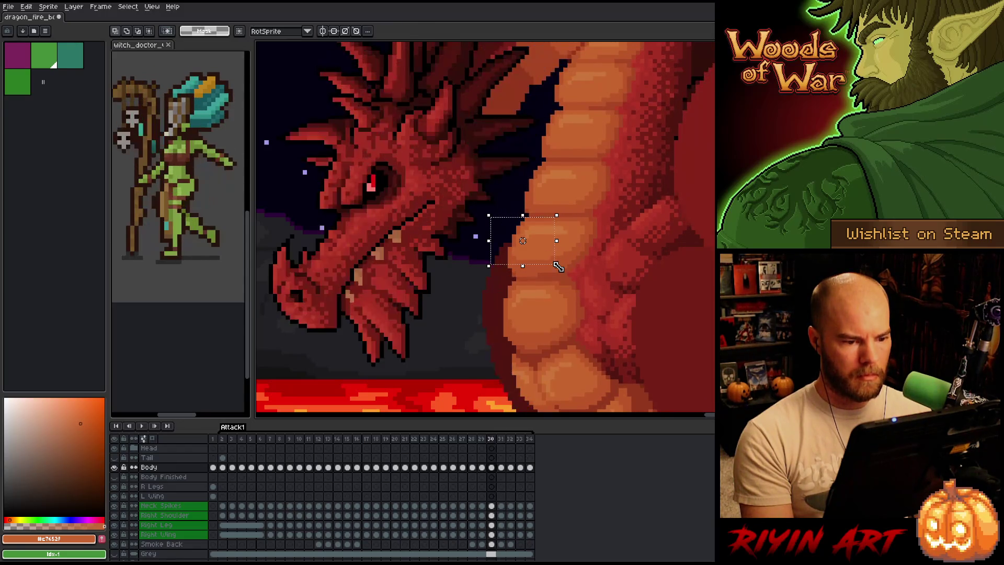
{"action": "key", "text": "period"}
{"action": "key", "text": "comma"}
{"action": "key", "text": "period"}
{"action": "key", "text": "period"}
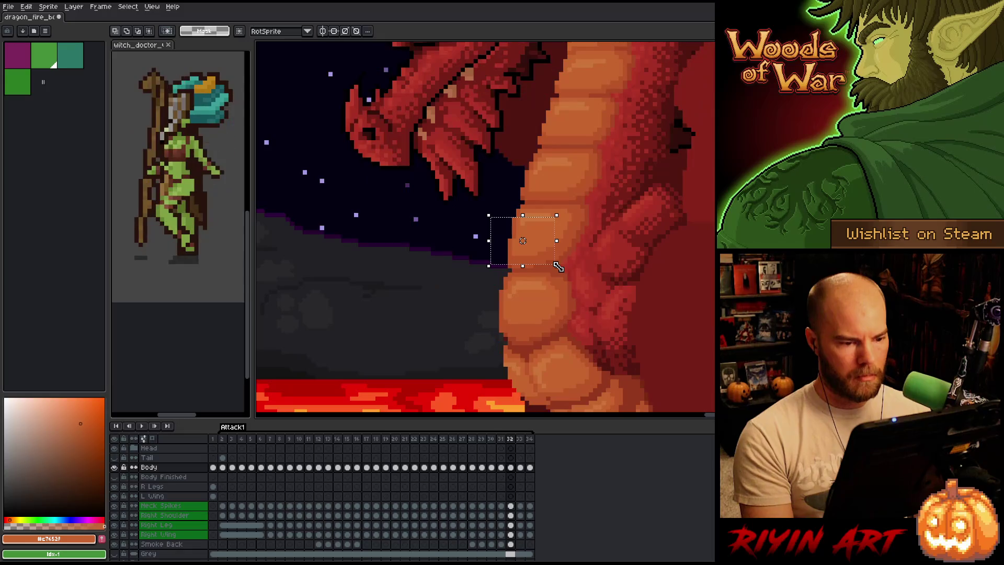
{"action": "key", "text": "comma"}
{"action": "key", "text": "period"}
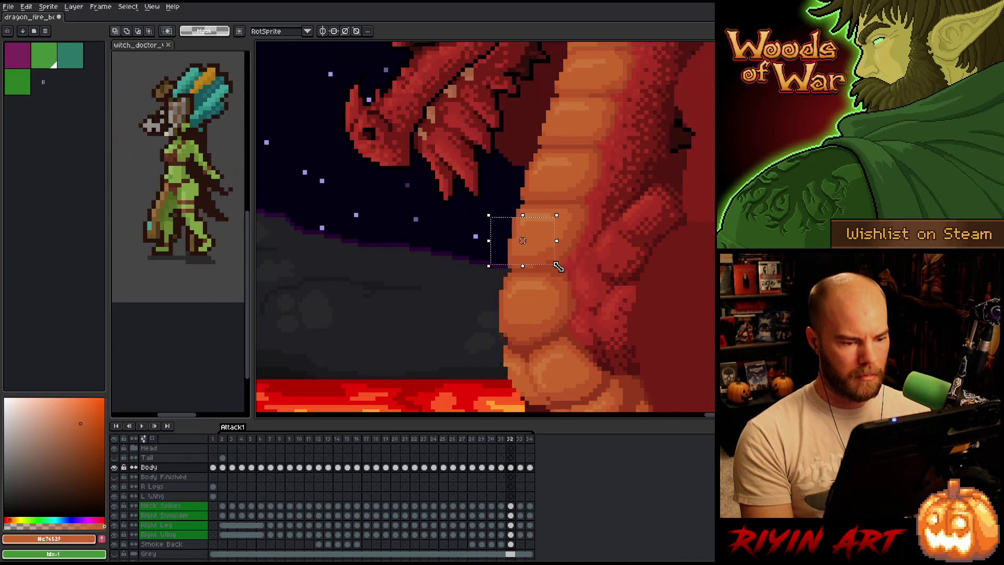
{"action": "left_click", "coordinate": [527, 200], "text": "alt"}
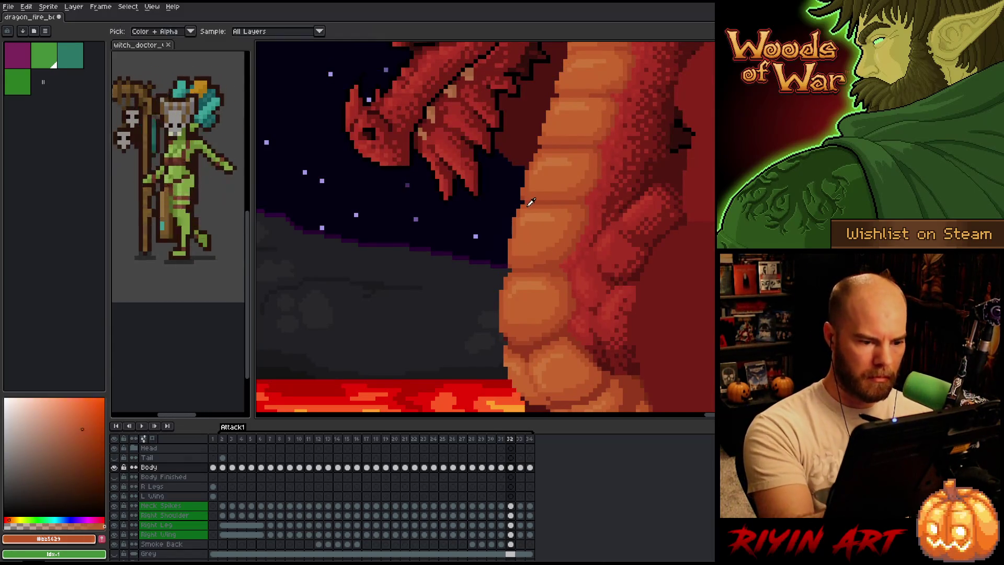
Sample the lighter and darker belly oranges with the pencil and save the sprite
{"action": "key", "text": "b"}
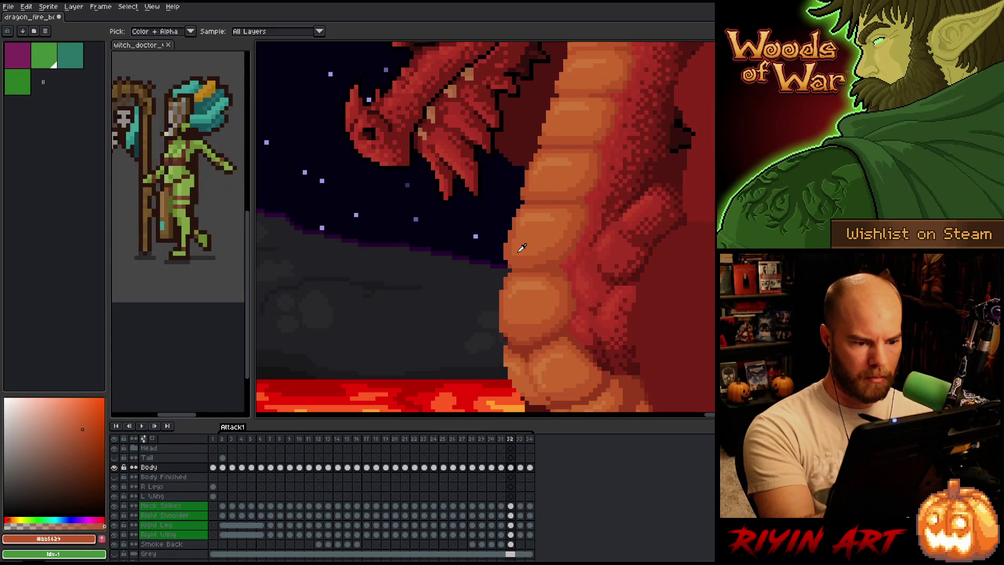
{"action": "left_click", "coordinate": [526, 225], "text": "alt"}
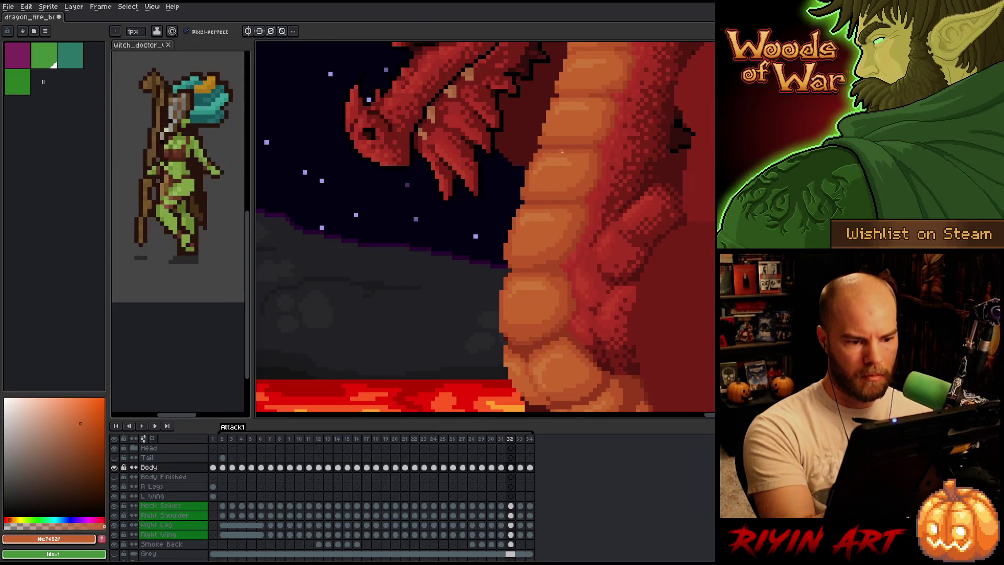
{"action": "left_click", "coordinate": [530, 204], "text": "alt"}
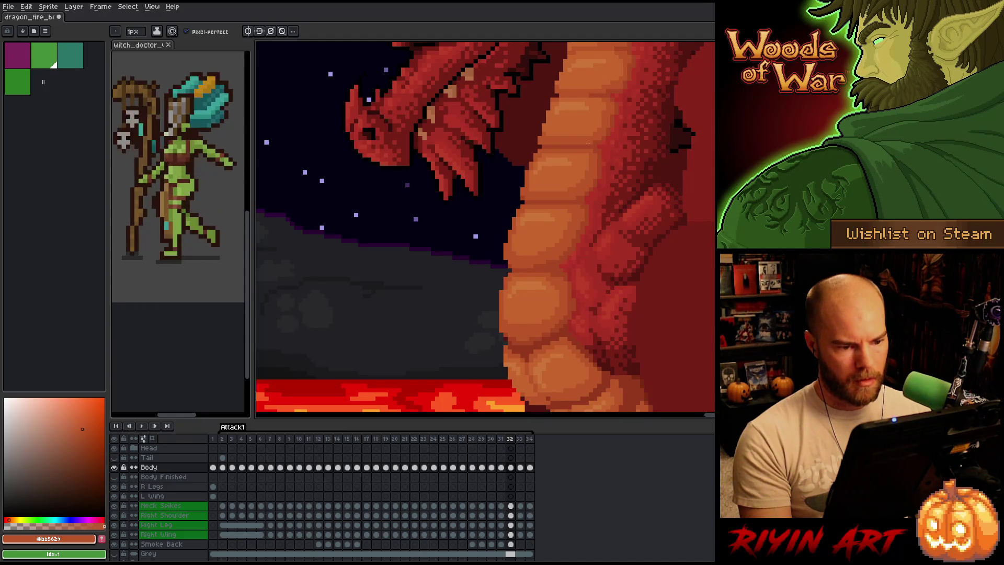
{"action": "key", "text": "ctrl+s"}
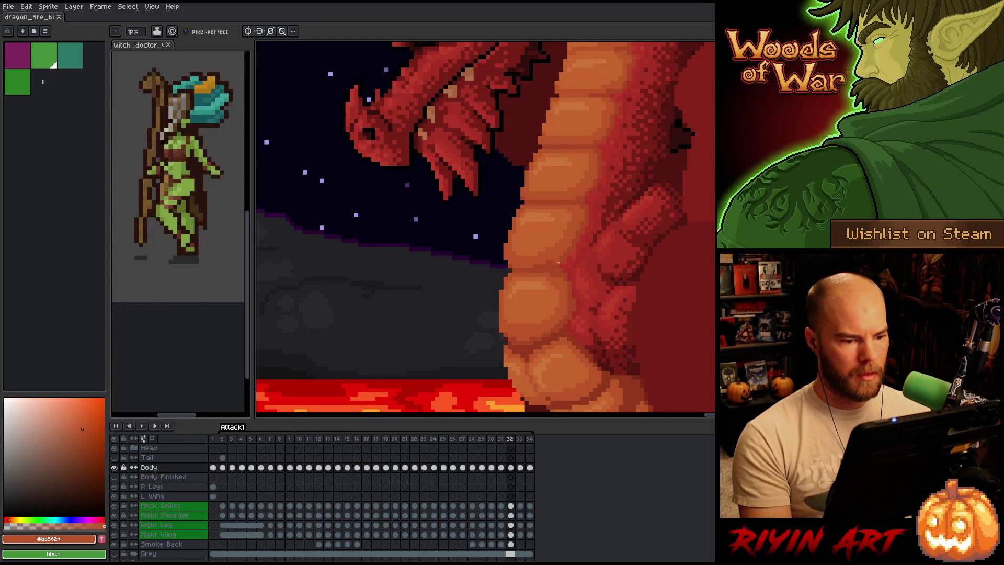
{"action": "key", "text": "alt"}
{"action": "left_click", "coordinate": [519, 244], "text": "alt"}
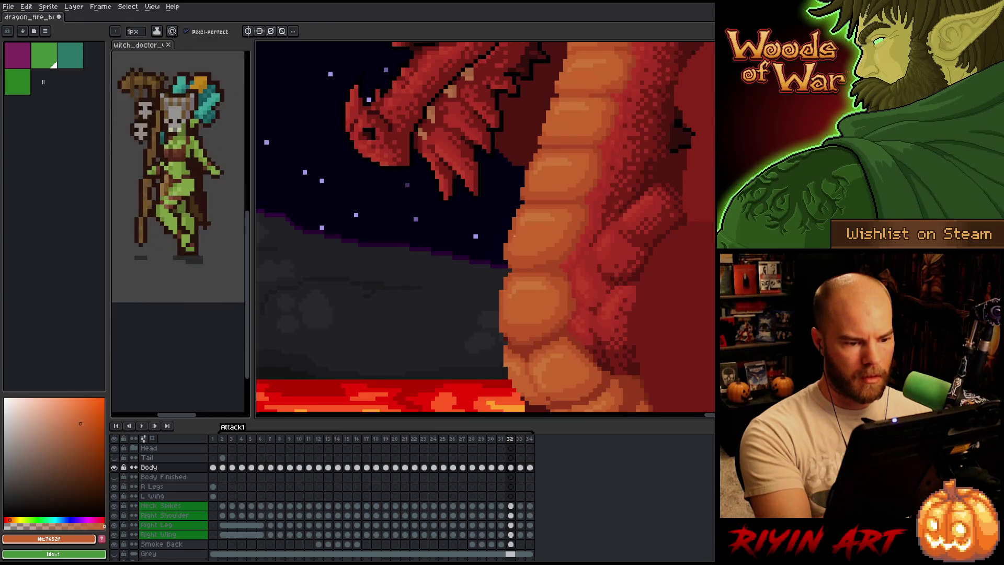
Compare the head pose across frames 31 and 32, sample the darker orange, and end on frame 31
{"action": "key", "text": "Right"}
{"action": "key", "text": "Left"}
{"action": "key", "text": "Left"}
{"action": "key", "text": "Right"}
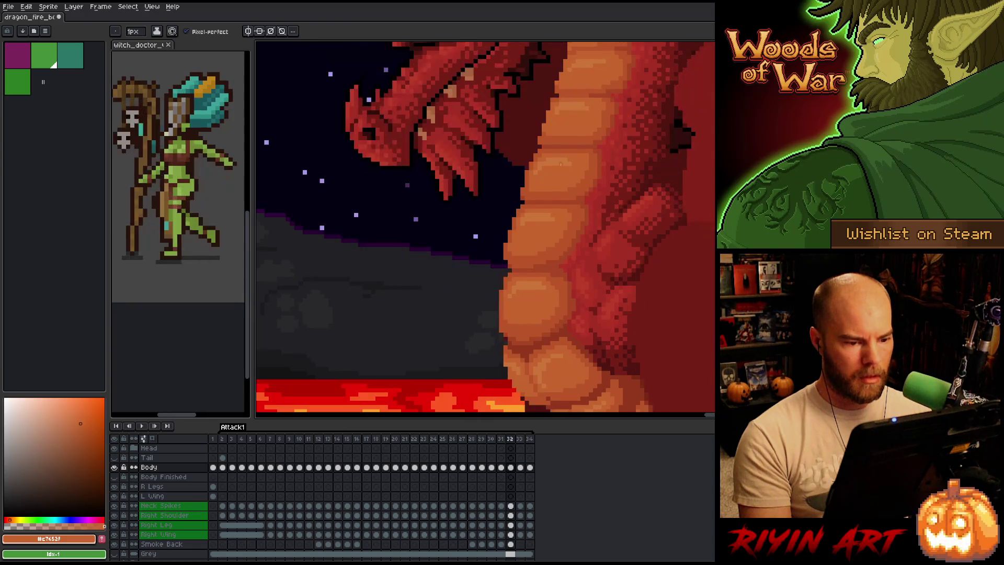
{"action": "key", "text": "Left"}
{"action": "key", "text": "Right"}
{"action": "key", "text": "Left"}
{"action": "key", "text": "Left"}
{"action": "key", "text": "Right"}
{"action": "key", "text": "Right"}
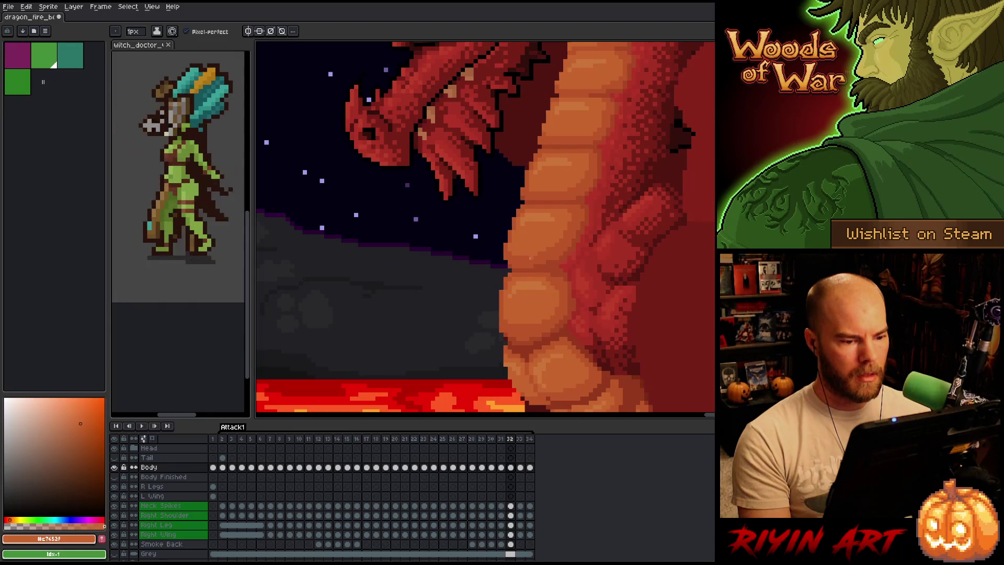
{"action": "left_click", "coordinate": [543, 255], "text": "alt"}
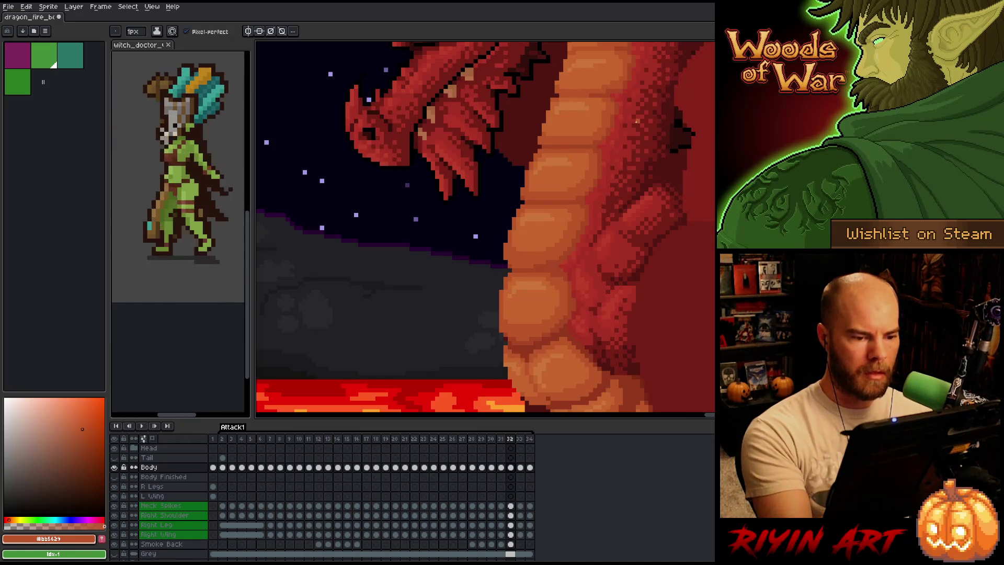
{"action": "key", "text": "comma"}
{"action": "key", "text": "period"}
{"action": "key", "text": "comma"}
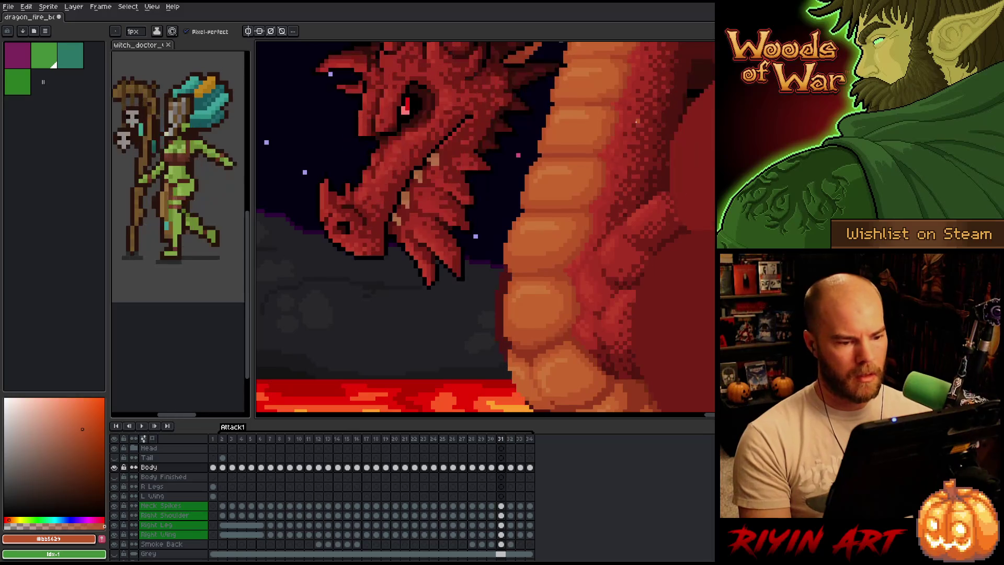
{"action": "scroll", "coordinate": [505, 241], "scroll_direction": "down", "scroll_amount": 2}
{"action": "key", "text": "period"}
{"action": "key", "text": "comma"}
{"action": "key", "text": "period"}
{"action": "key", "text": "comma"}
{"action": "key", "text": "period"}
{"action": "key", "text": "comma"}
{"action": "key", "text": "period"}
{"action": "key", "text": "comma"}
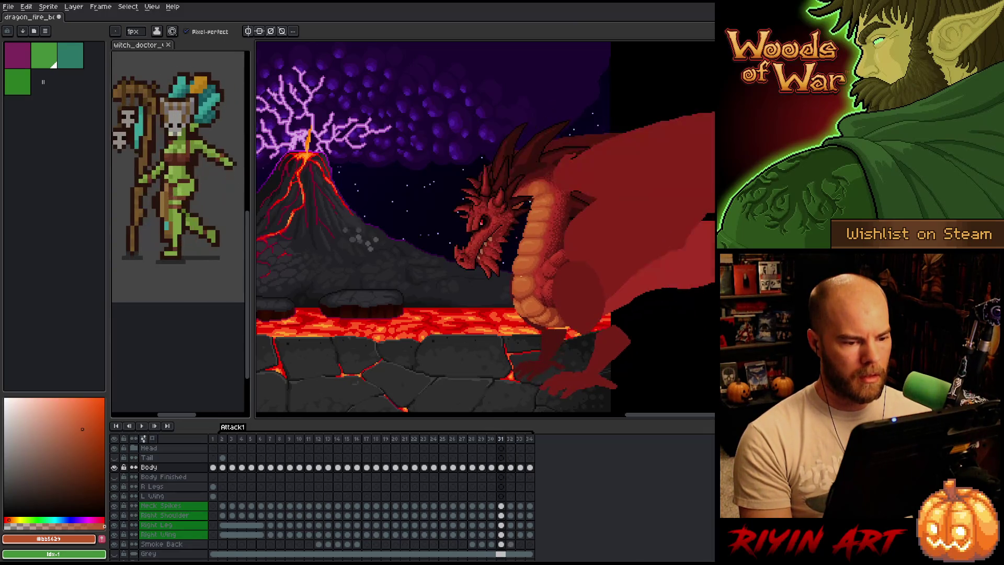
{"action": "key", "text": "period"}
{"action": "key", "text": "comma"}
{"action": "key", "text": "period"}
{"action": "key", "text": "Left"}
{"action": "key", "text": "Right"}
{"action": "key", "text": "Left"}
{"action": "key", "text": "Right"}
{"action": "key", "text": "Left"}
{"action": "key", "text": "Right"}
{"action": "key", "text": "Left"}
{"action": "key", "text": "Right"}
{"action": "key", "text": "Left"}
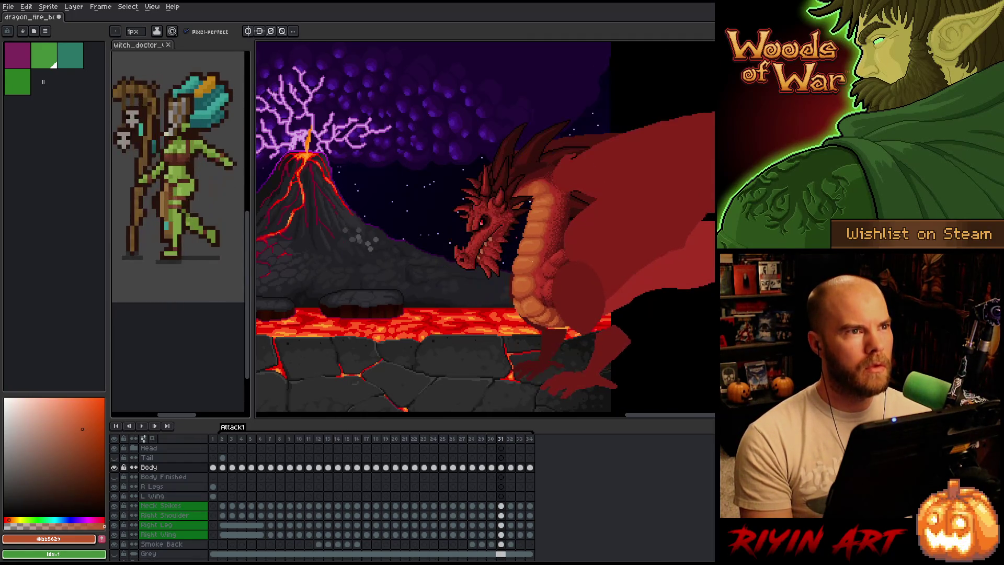
{"action": "scroll", "coordinate": [533, 272], "scroll_direction": "up", "scroll_amount": 5}
{"action": "scroll", "coordinate": [533, 272], "scroll_direction": "down", "scroll_amount": 5}
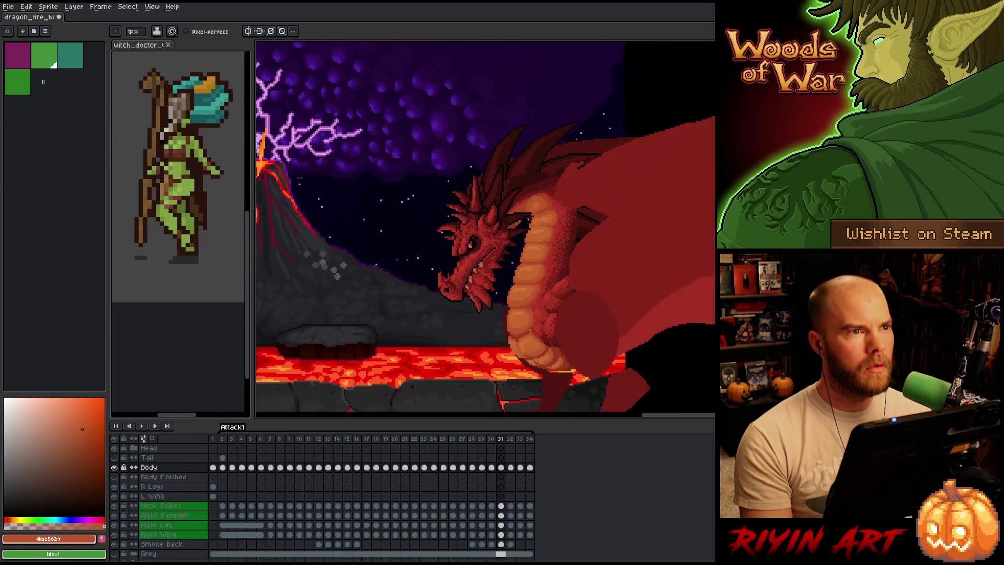
{"action": "scroll", "coordinate": [501, 326], "scroll_direction": "up", "scroll_amount": 6}
{"action": "key", "text": "Left"}
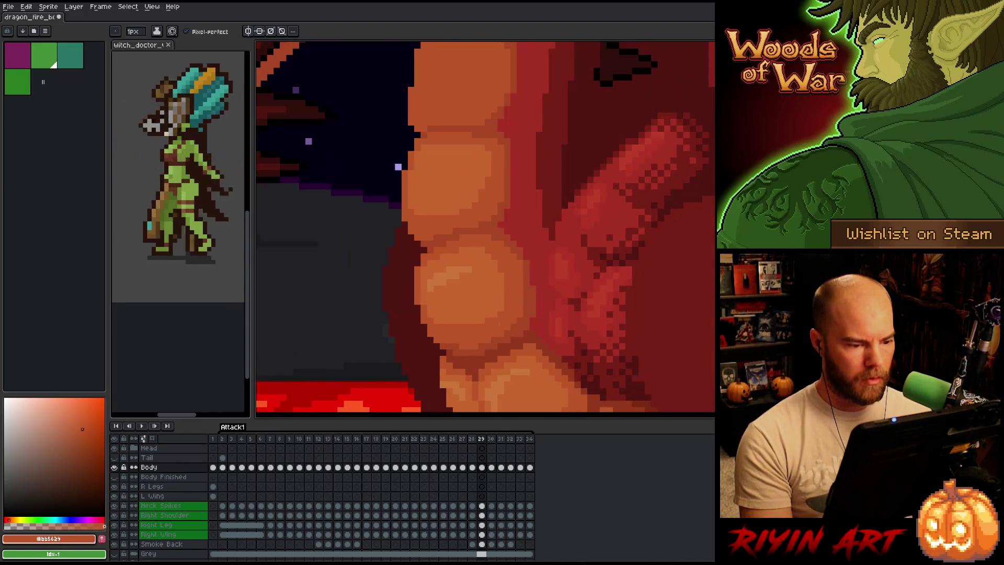
{"action": "key", "text": "Right"}
{"action": "scroll", "coordinate": [499, 325], "scroll_direction": "down", "scroll_amount": 5}
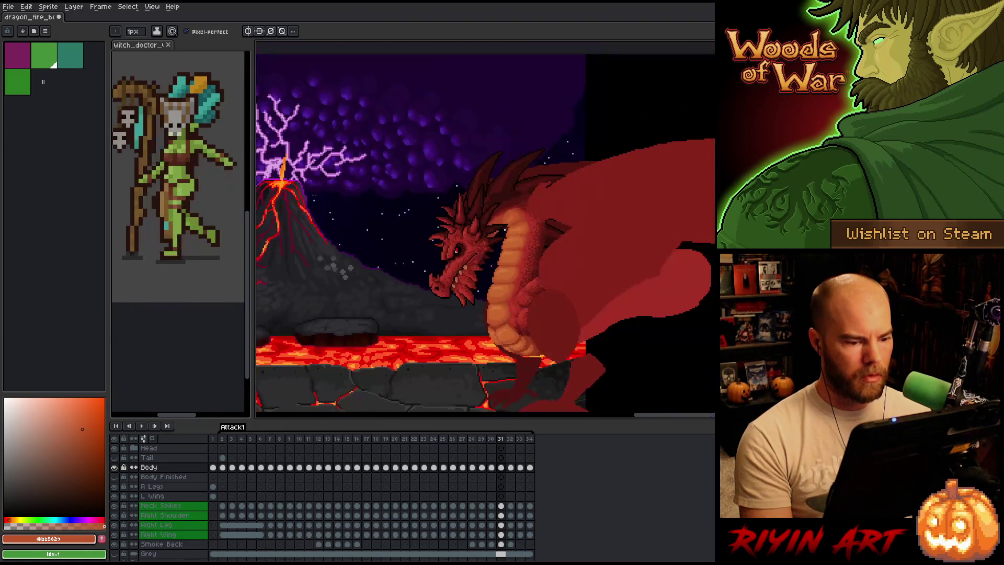
{"action": "scroll", "coordinate": [489, 317], "scroll_direction": "up", "scroll_amount": 5}
{"action": "key", "text": "m"}
Select the lower neck belly scale, move it one pixel up-left on frame 31, deselect, and return to frame 30
{"action": "mouse_move", "coordinate": [397, 258]}
{"action": "left_mouse_down"}
{"action": "mouse_move", "coordinate": [471, 357]}
{"action": "mouse_move", "coordinate": [497, 358]}
{"action": "mouse_move", "coordinate": [477, 358]}
{"action": "mouse_move", "coordinate": [480, 366]}
{"action": "left_mouse_up"}
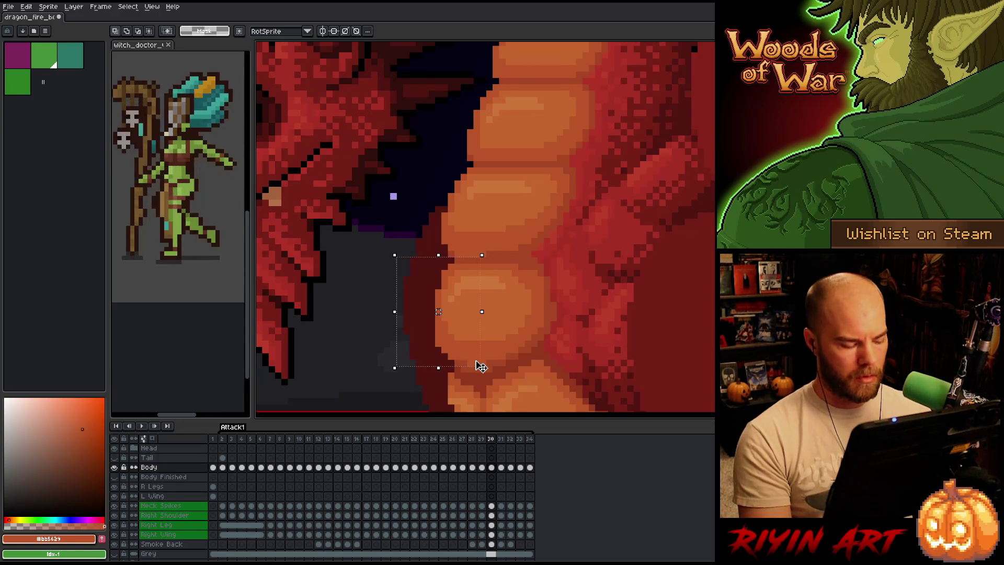
{"action": "key", "text": "period"}
{"action": "key", "text": "Up"}
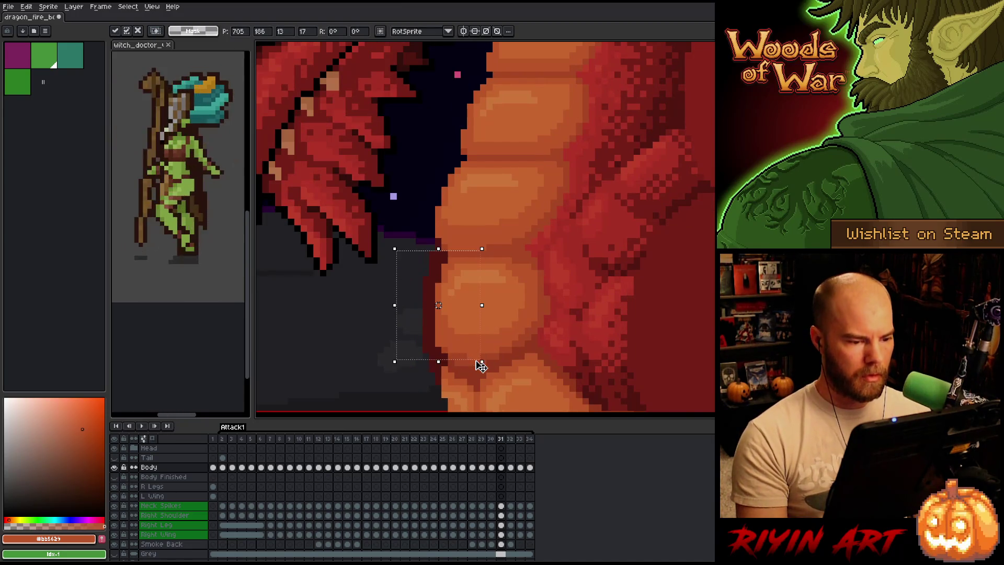
{"action": "key", "text": "Return"}
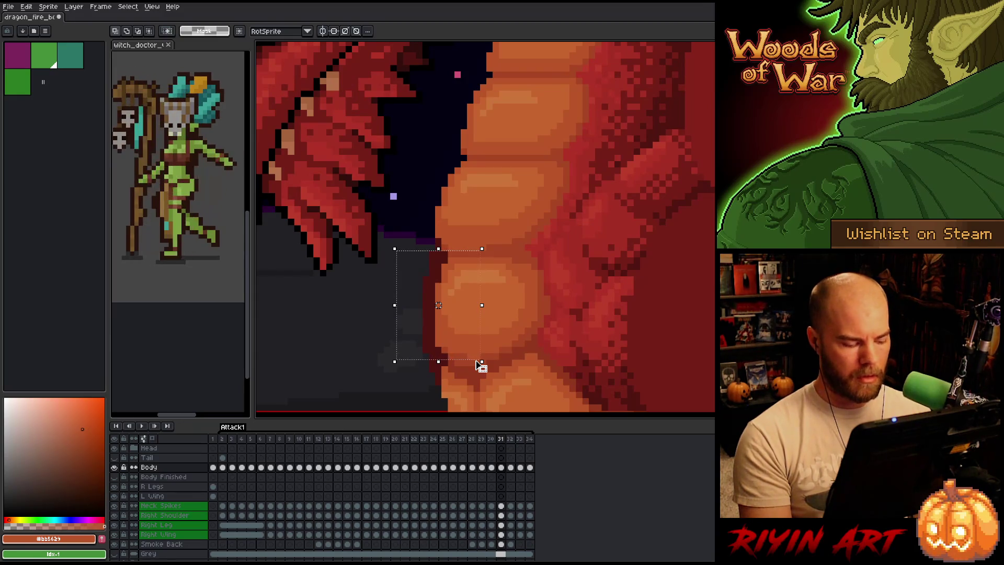
{"action": "key", "text": "Down"}
{"action": "left_click_drag", "start_coordinate": [481, 366], "coordinate": [474, 361]}
{"action": "key", "text": "Left"}
{"action": "key", "text": "Left"}
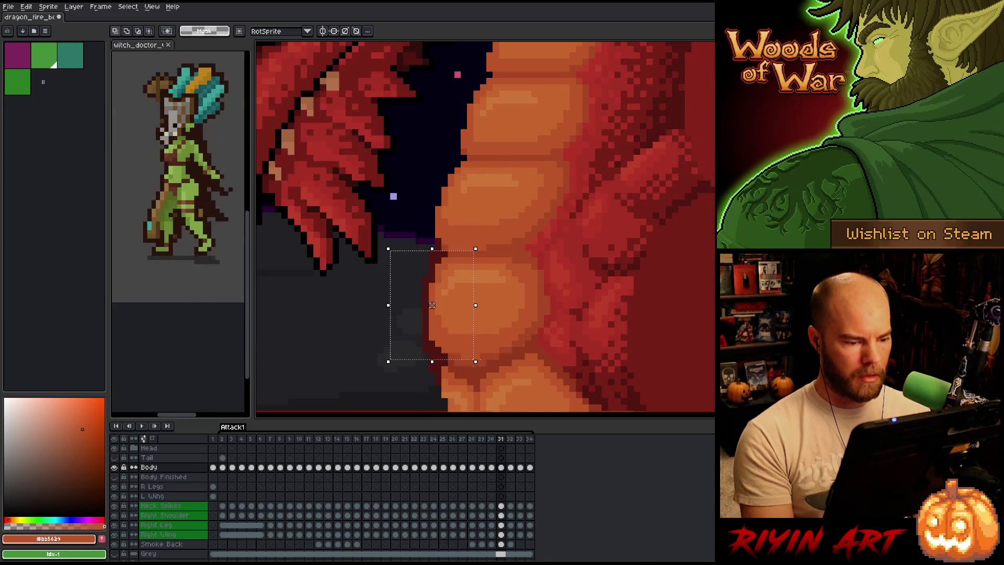
{"action": "key", "text": "Right"}
{"action": "key", "text": "Right"}
{"action": "key", "text": "ctrl+d"}
{"action": "key", "text": "Left"}
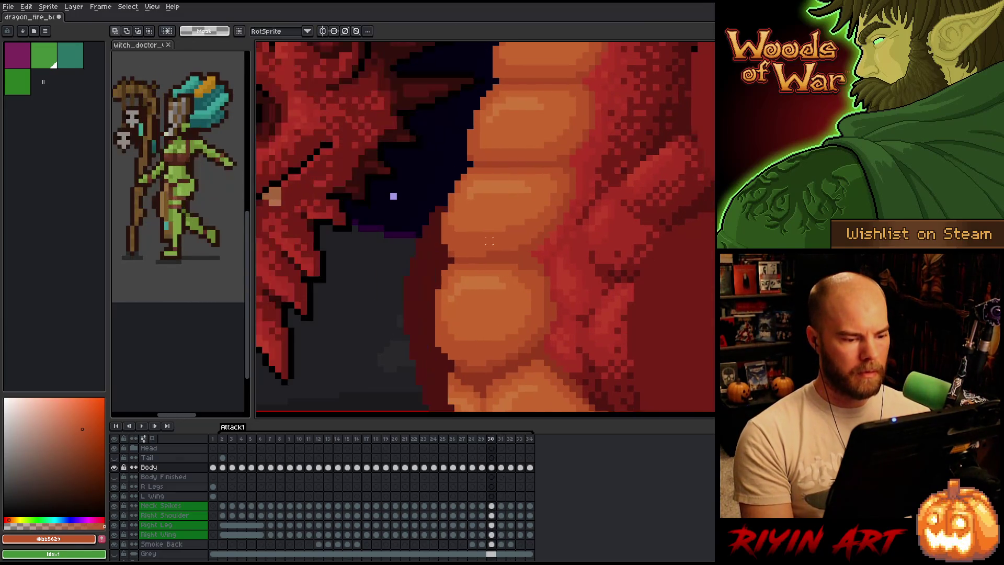
{"action": "scroll", "coordinate": [489, 240], "scroll_direction": "down", "scroll_amount": 4}
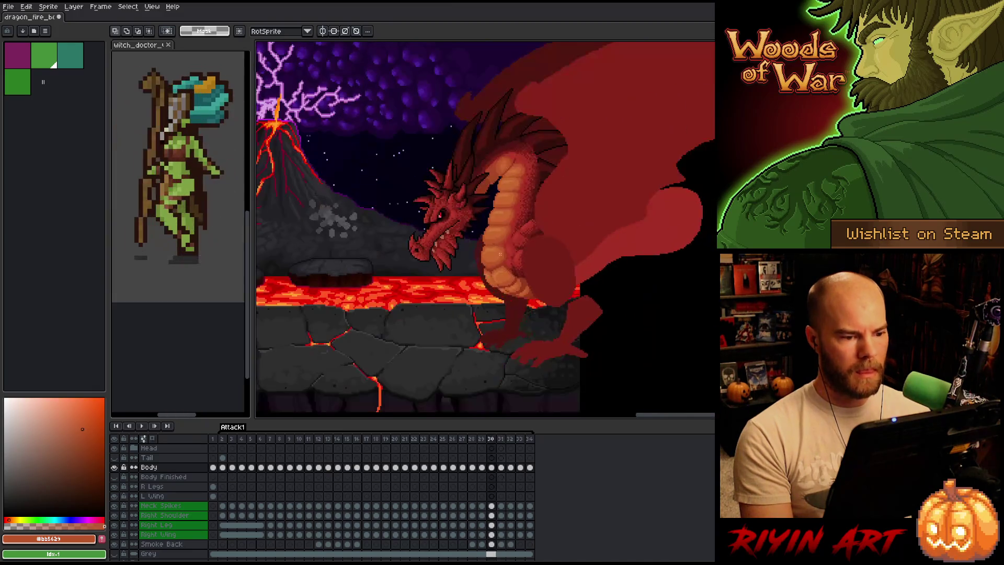
{"action": "key", "text": "Left"}
{"action": "key", "text": "Right"}
{"action": "key", "text": "Left"}
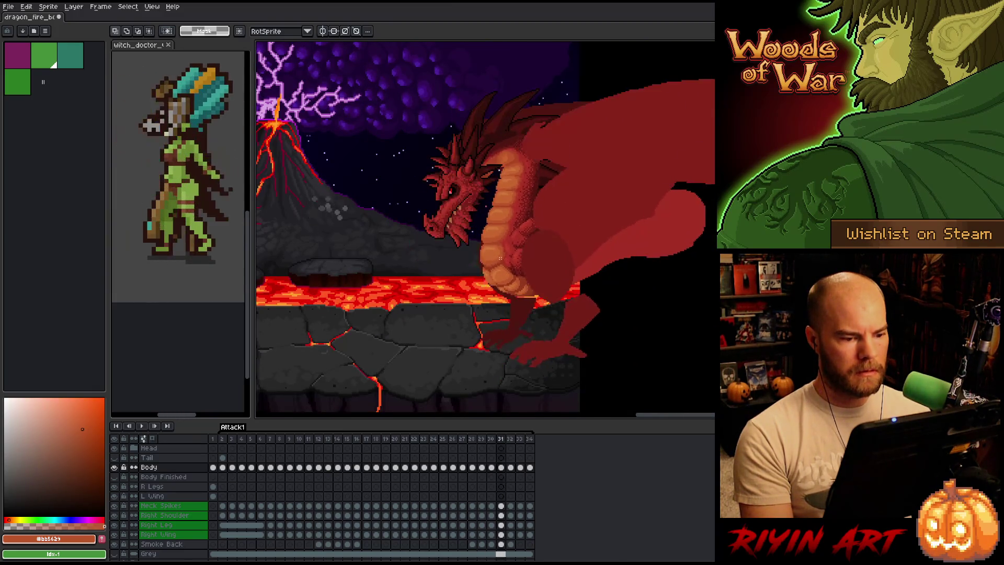
{"action": "scroll", "coordinate": [474, 254], "scroll_direction": "up", "scroll_amount": 4}
{"action": "key", "text": "Right"}
{"action": "key", "text": "Right"}
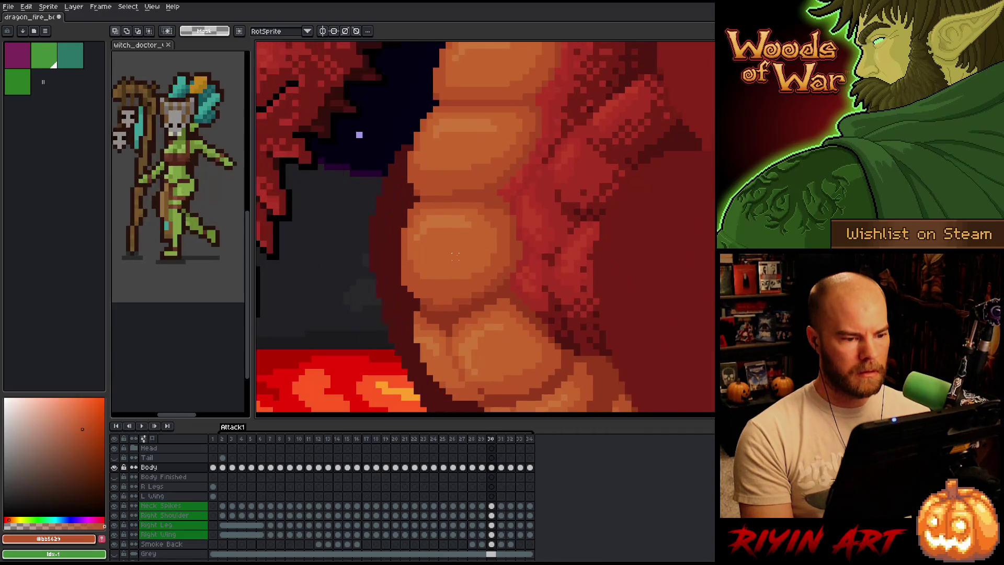
{"action": "key", "text": "Left"}
{"action": "key", "text": "Right"}
{"action": "key", "text": "Left"}
{"action": "key", "text": "Right"}
{"action": "key", "text": "Left"}
{"action": "key", "text": "Right"}
{"action": "key", "text": "Left"}
{"action": "key", "text": "Right"}
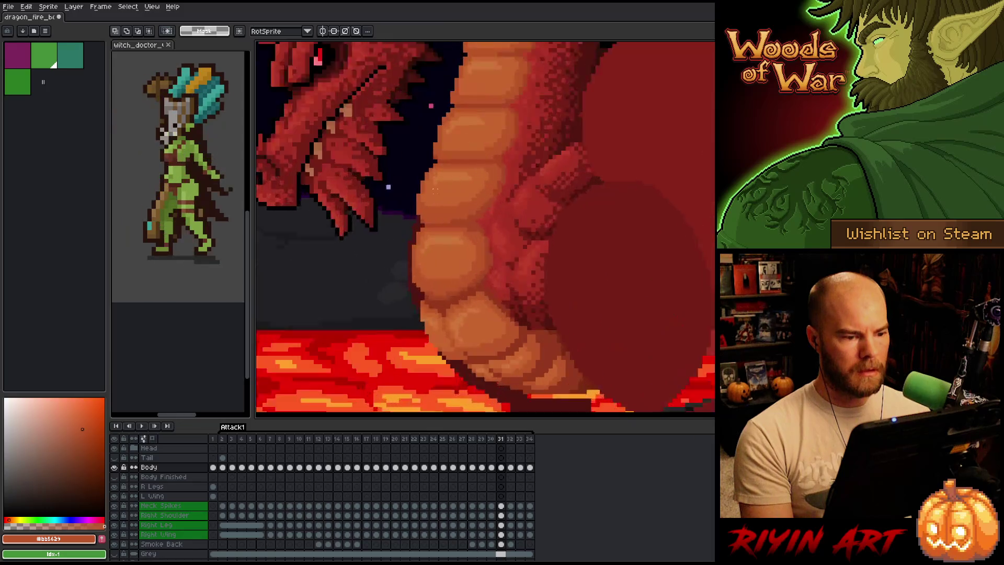
{"action": "key", "text": "Left"}
{"action": "key", "text": "Left"}
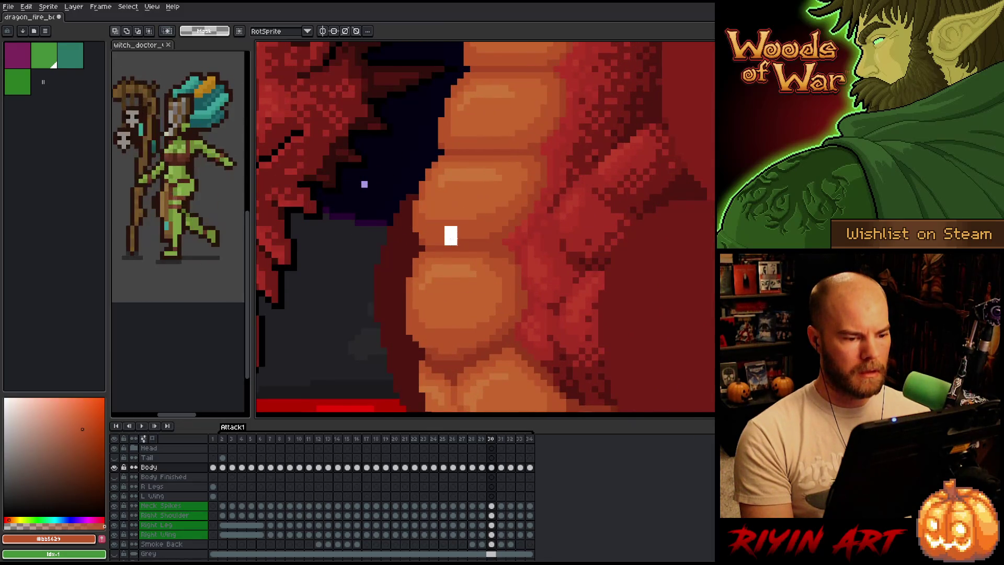
{"action": "left_click", "coordinate": [459, 232]}
{"action": "scroll", "coordinate": [517, 209], "scroll_direction": "down", "scroll_amount": 5}
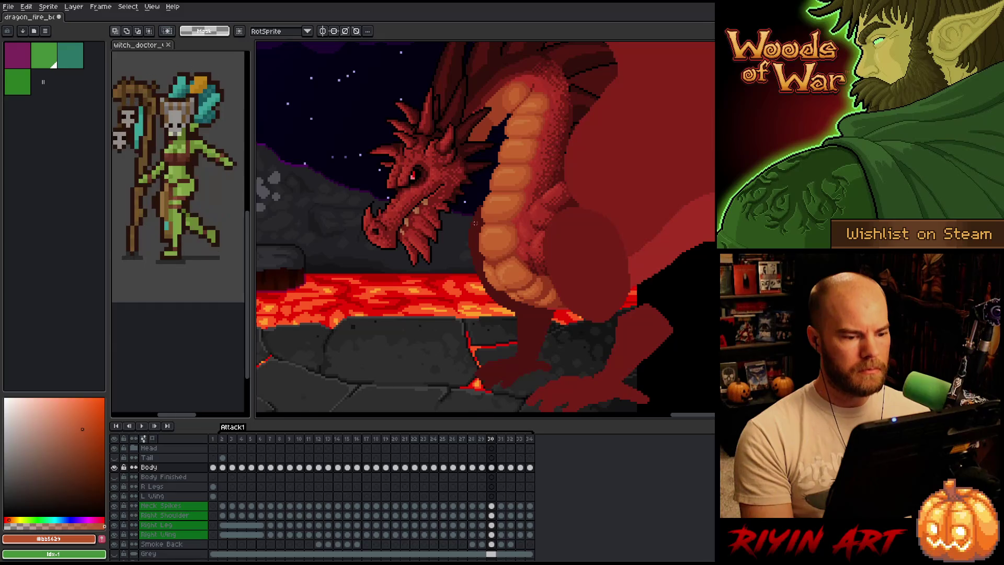
{"action": "scroll", "coordinate": [505, 212], "scroll_direction": "up", "scroll_amount": 2}
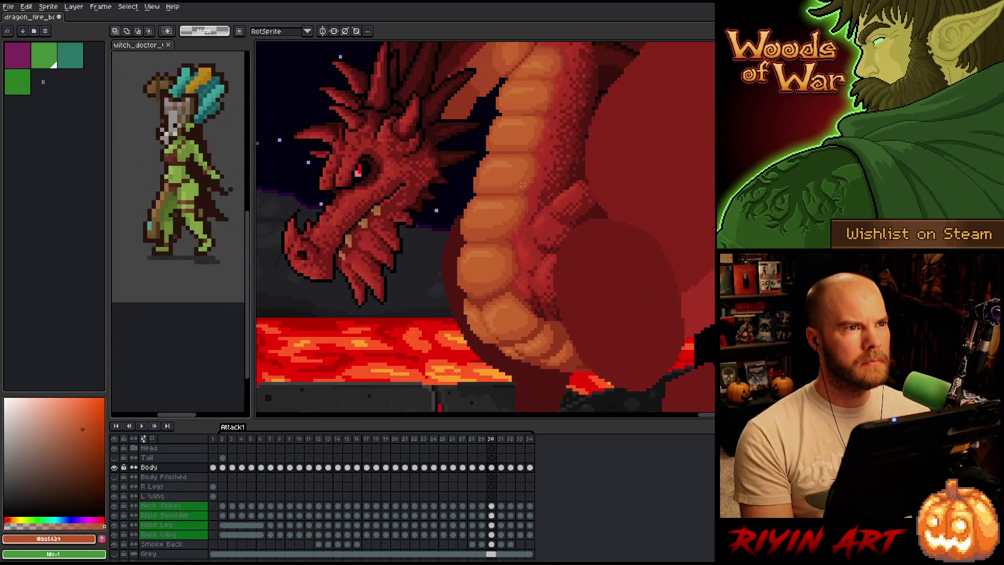
{"action": "scroll", "coordinate": [522, 185], "scroll_direction": "up", "scroll_amount": 1}
{"action": "scroll", "coordinate": [523, 184], "scroll_direction": "down", "scroll_amount": 1}
{"action": "scroll", "coordinate": [523, 184], "scroll_direction": "up", "scroll_amount": 1}
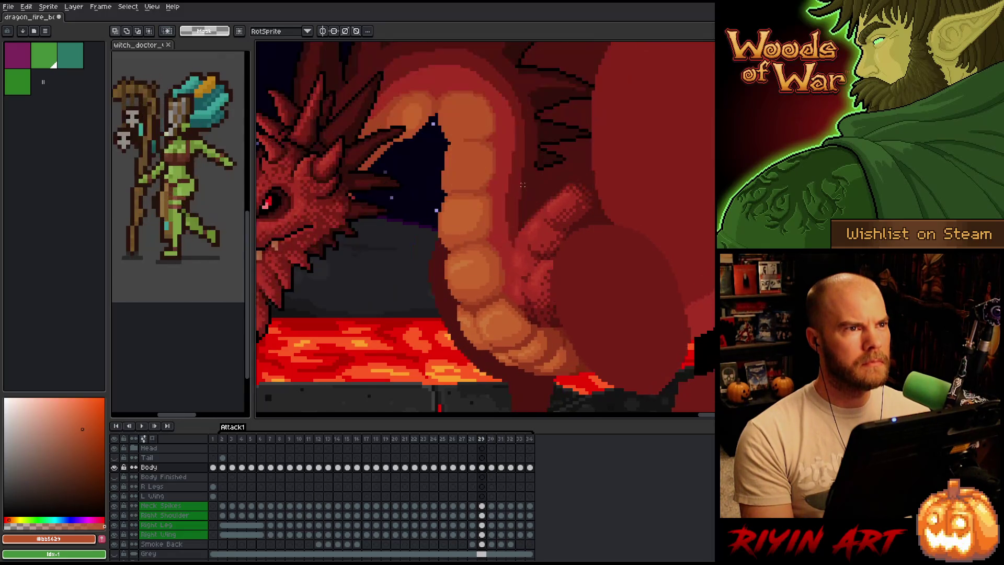
{"action": "scroll", "coordinate": [523, 185], "scroll_direction": "down", "scroll_amount": 1}
{"action": "scroll", "coordinate": [498, 155], "scroll_direction": "up", "scroll_amount": 2}
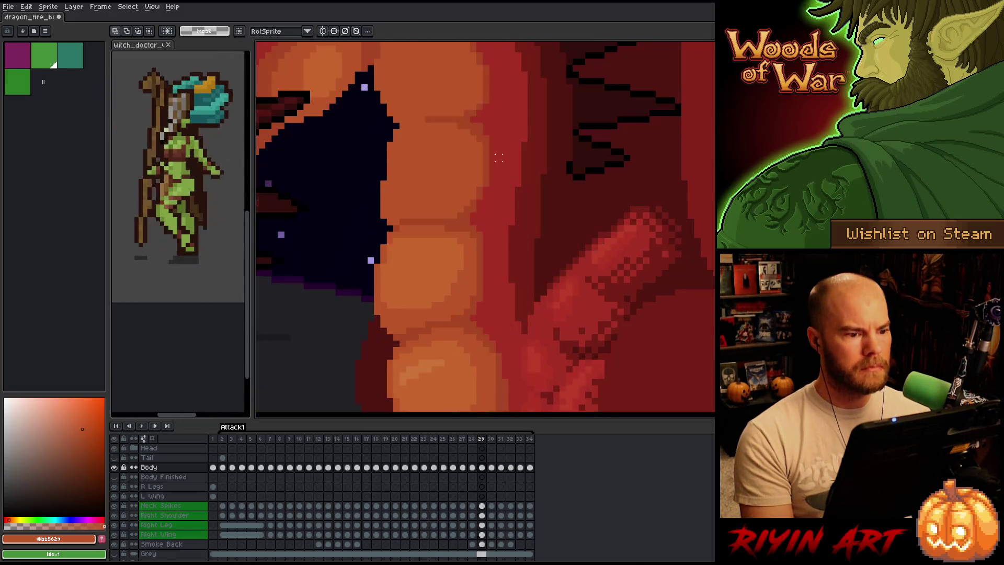
{"action": "scroll", "coordinate": [498, 156], "scroll_direction": "down", "scroll_amount": 2}
{"action": "scroll", "coordinate": [501, 148], "scroll_direction": "up", "scroll_amount": 2}
{"action": "scroll", "coordinate": [501, 148], "scroll_direction": "down", "scroll_amount": 2}
{"action": "scroll", "coordinate": [502, 150], "scroll_direction": "up", "scroll_amount": 2}
{"action": "scroll", "coordinate": [505, 154], "scroll_direction": "down", "scroll_amount": 2}
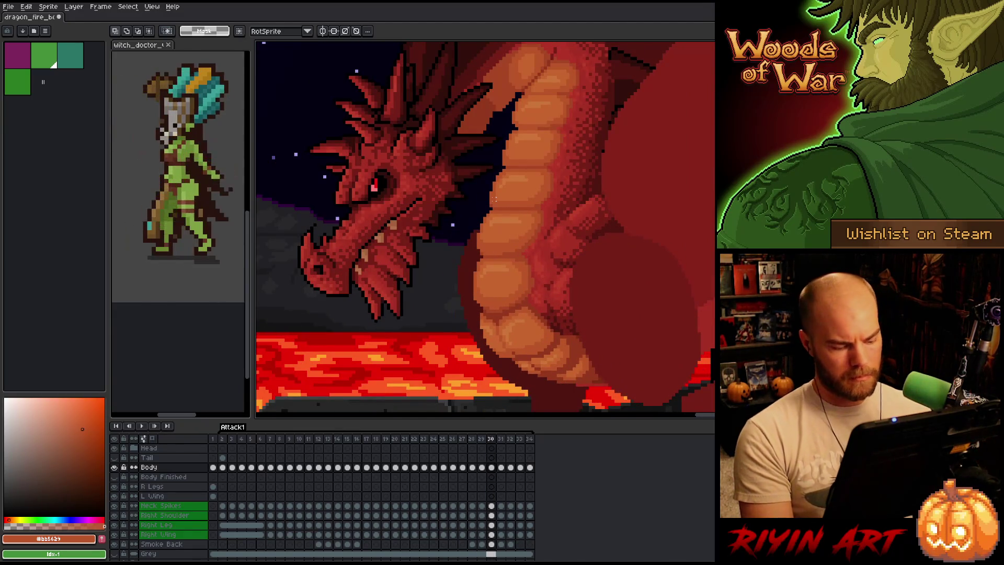
{"action": "right_click", "coordinate": [479, 256]}
{"action": "key", "text": "Escape"}
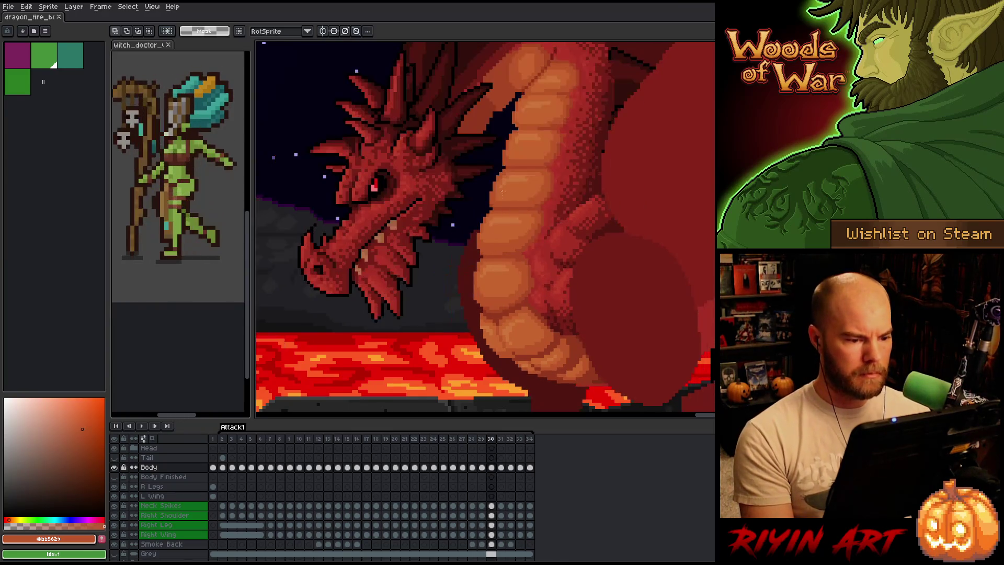
{"action": "key", "text": "Right"}
{"action": "key", "text": "Left"}
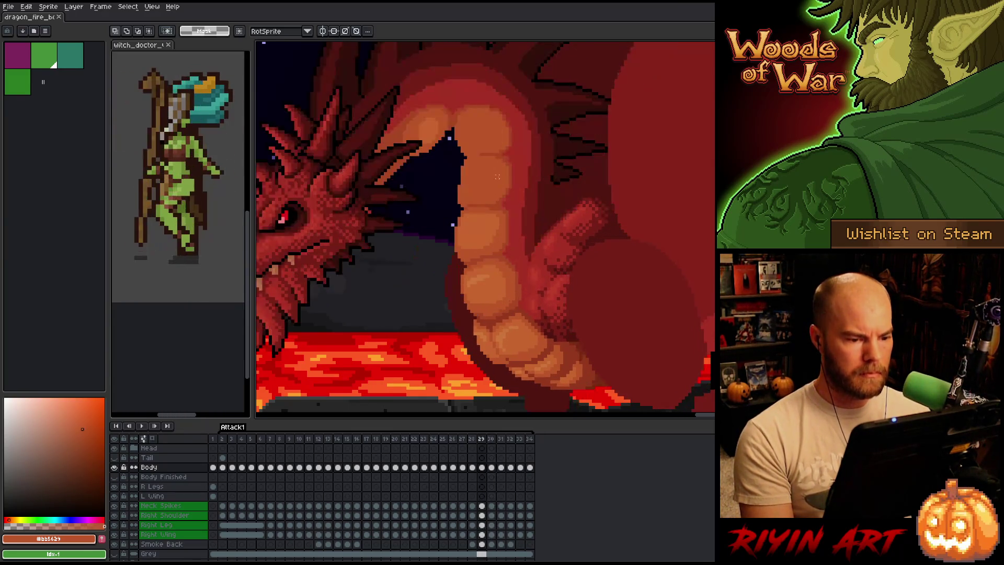
{"action": "key", "text": "Right"}
{"action": "scroll", "coordinate": [497, 177], "scroll_direction": "up", "scroll_amount": 4}
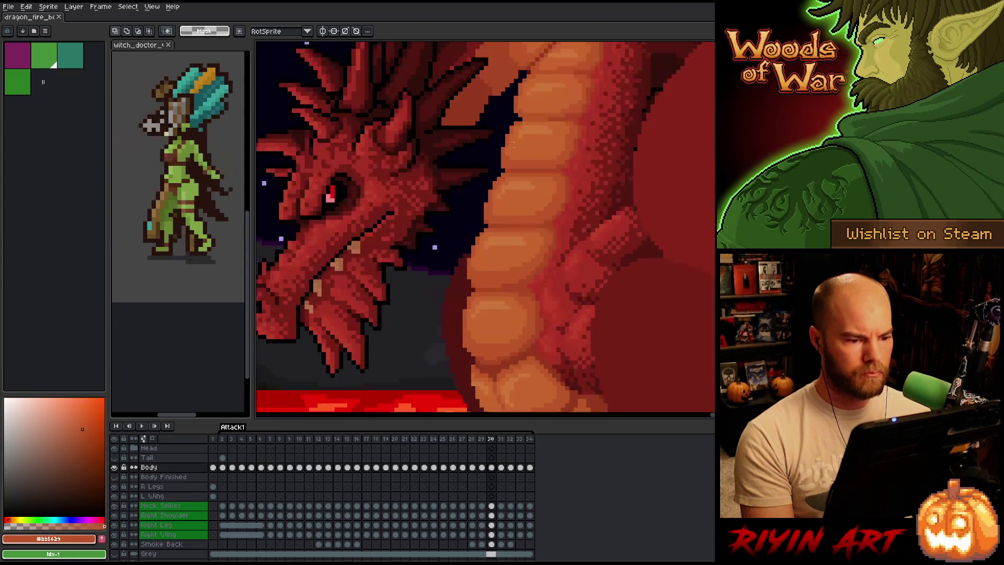
{"action": "scroll", "coordinate": [513, 140], "scroll_direction": "down", "scroll_amount": 3}
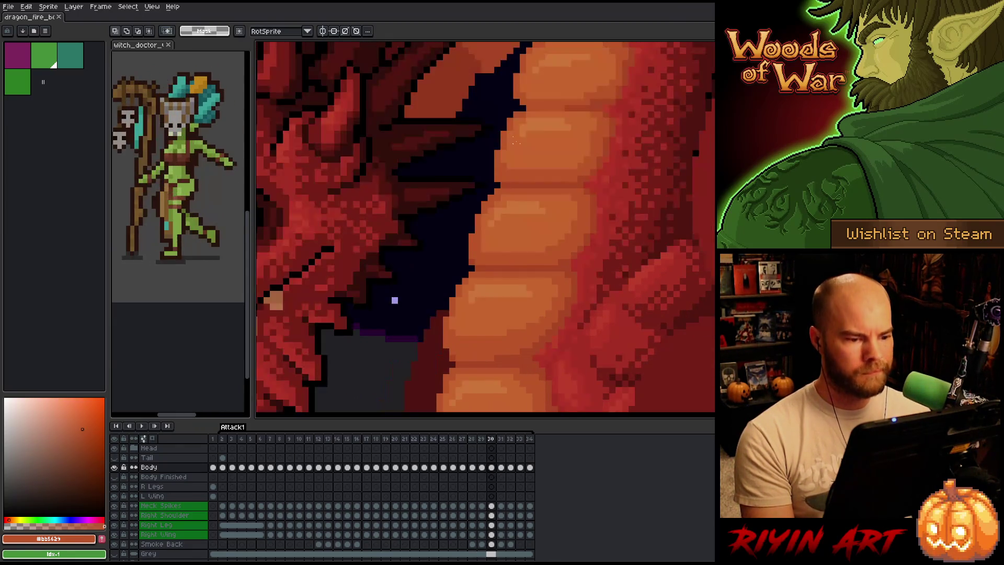
{"action": "scroll", "coordinate": [514, 140], "scroll_direction": "down", "scroll_amount": 2}
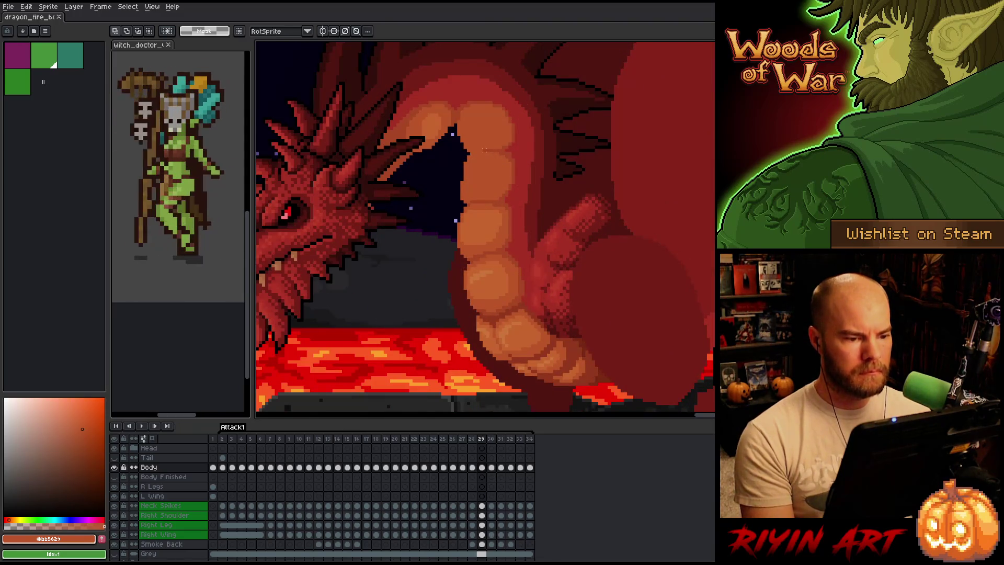
{"action": "scroll", "coordinate": [507, 178], "scroll_direction": "up", "scroll_amount": 3}
{"action": "scroll", "coordinate": [505, 186], "scroll_direction": "down", "scroll_amount": 1}
{"action": "key", "text": "Left"}
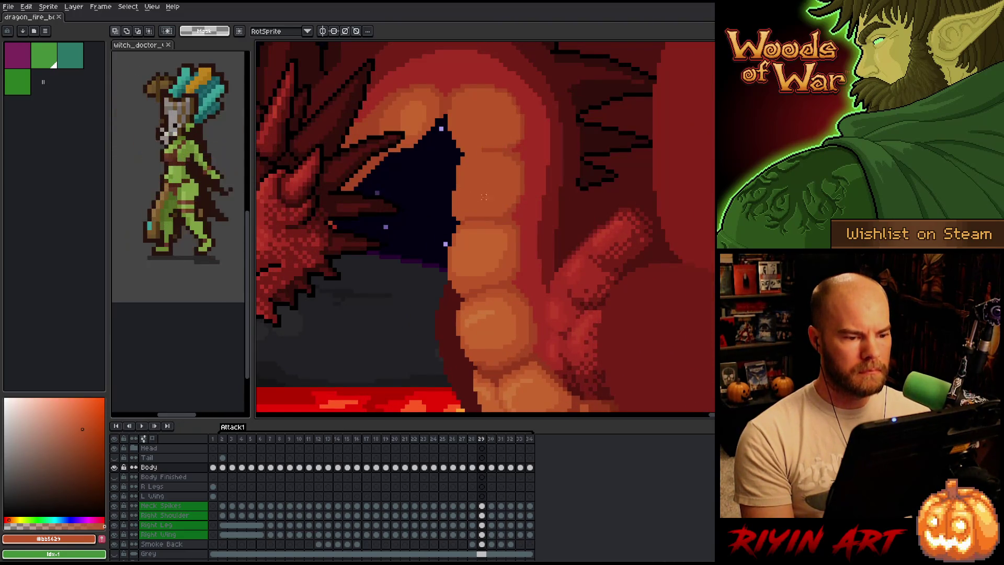
{"action": "key", "text": "Right"}
{"action": "mouse_move", "coordinate": [539, 166]}
{"action": "left_mouse_down"}
{"action": "mouse_move", "coordinate": [422, 158]}
{"action": "mouse_move", "coordinate": [412, 167]}
{"action": "left_mouse_up"}
Flip between frames 29 and 30 to compare the neck belly scales
{"action": "key", "text": "Left"}
{"action": "key", "text": "Right"}
{"action": "key", "text": "Left"}
{"action": "key", "text": "Right"}
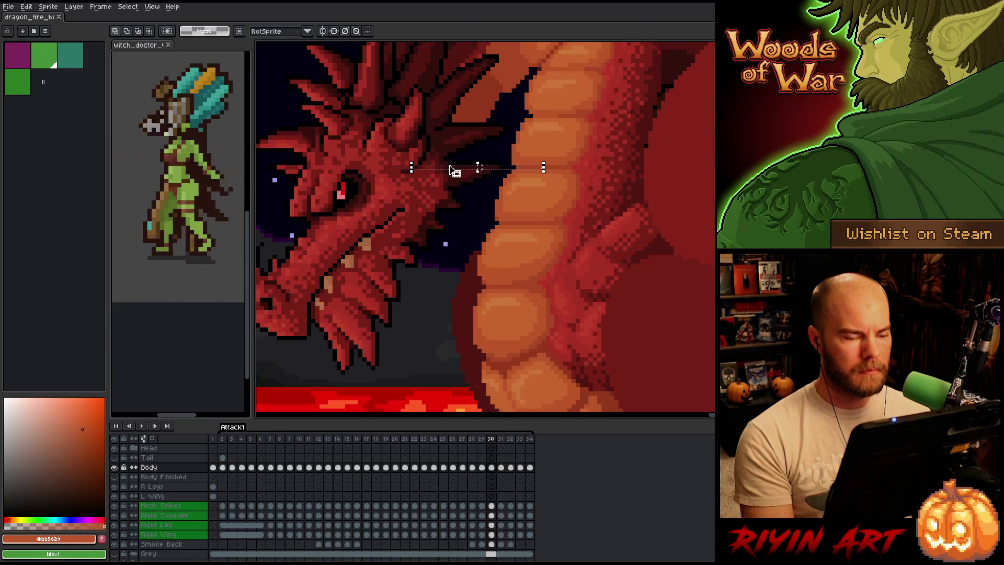
{"action": "key", "text": "Left"}
{"action": "key", "text": "Right"}
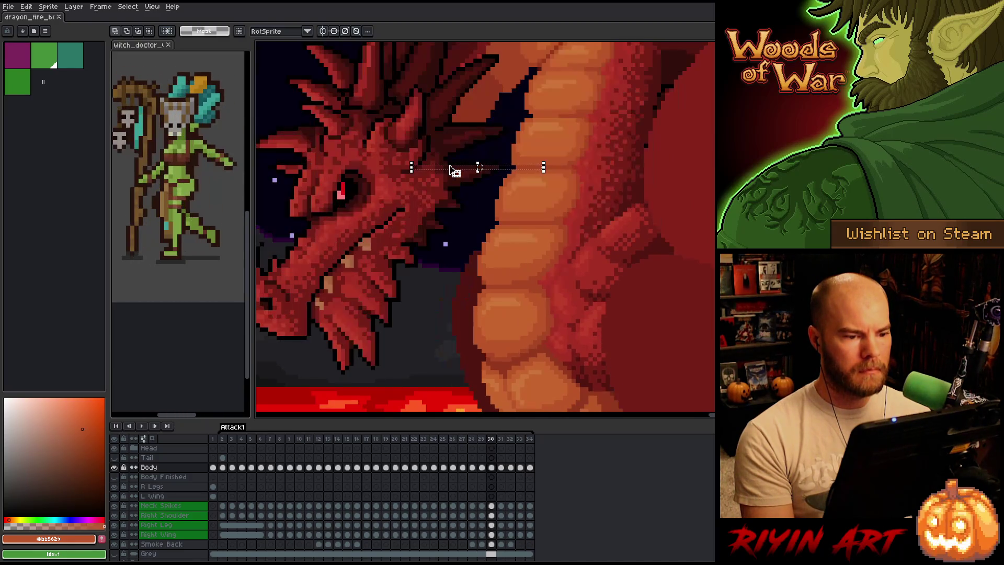
{"action": "key", "text": "Left"}
{"action": "key", "text": "Right"}
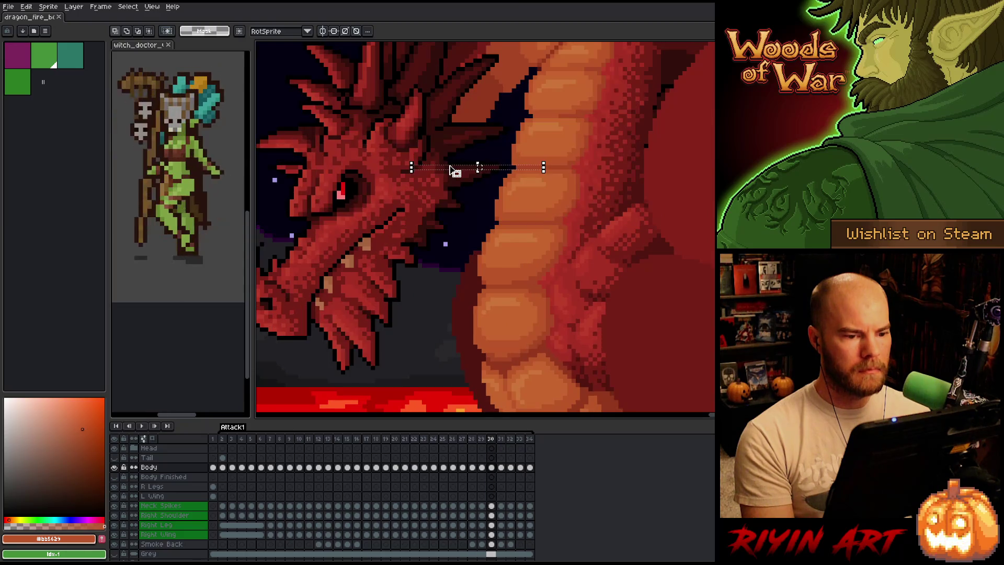
{"action": "key", "text": "Left"}
{"action": "key", "text": "Right"}
{"action": "key", "text": "Left"}
{"action": "key", "text": "Right"}
Pan along the dragon's neck and keep comparing frames 29 and 30, then step back toward frame 28
{"action": "key", "text": "space"}
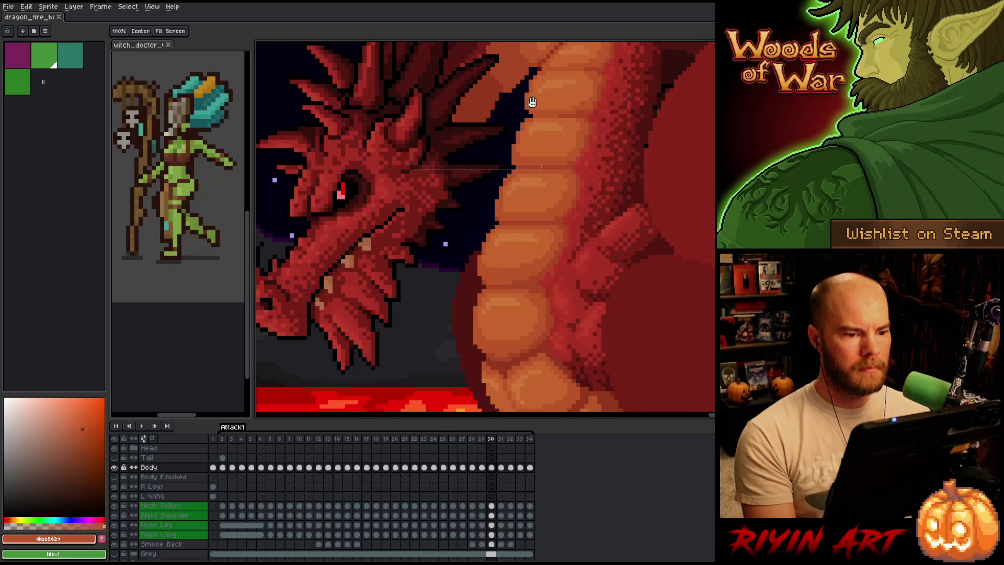
{"action": "left_click_drag", "start_coordinate": [532, 102], "coordinate": [503, 221]}
{"action": "key", "text": "Left"}
{"action": "key", "text": "Right"}
{"action": "key", "text": "Left"}
{"action": "key", "text": "Right"}
{"action": "key", "text": "Left"}
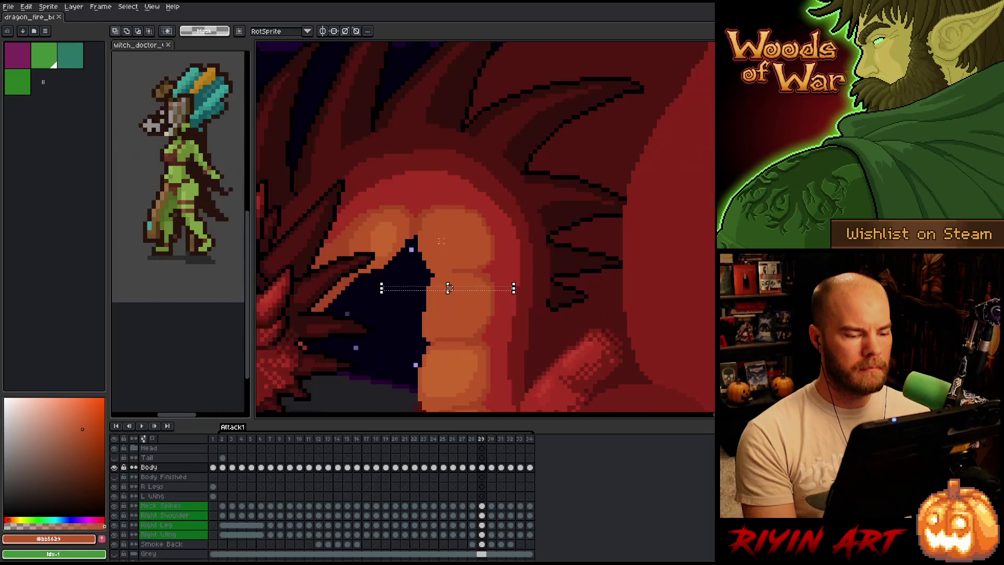
{"action": "key", "text": "Right"}
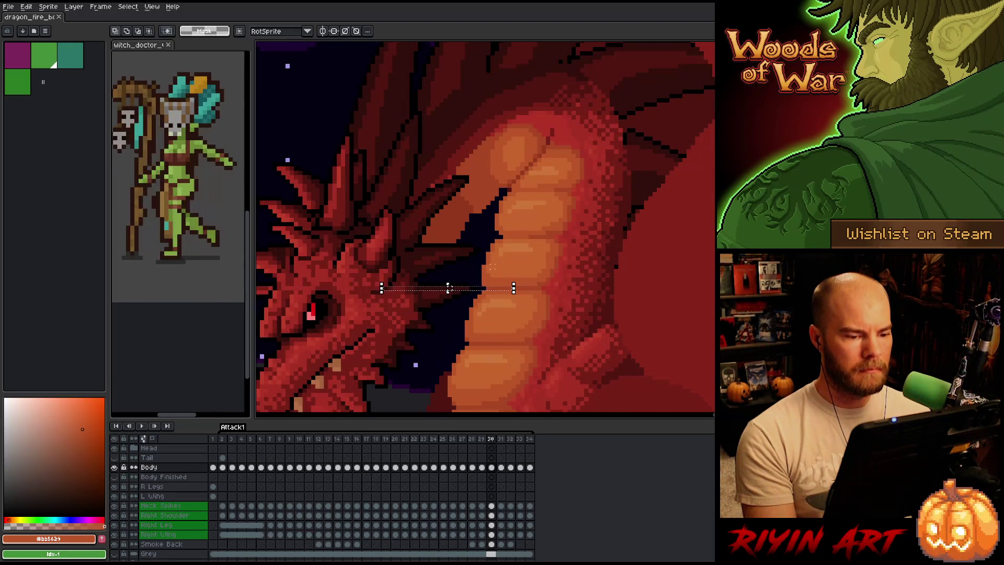
{"action": "key", "text": "Left"}
{"action": "scroll", "coordinate": [449, 288], "scroll_direction": "down", "scroll_amount": 4}
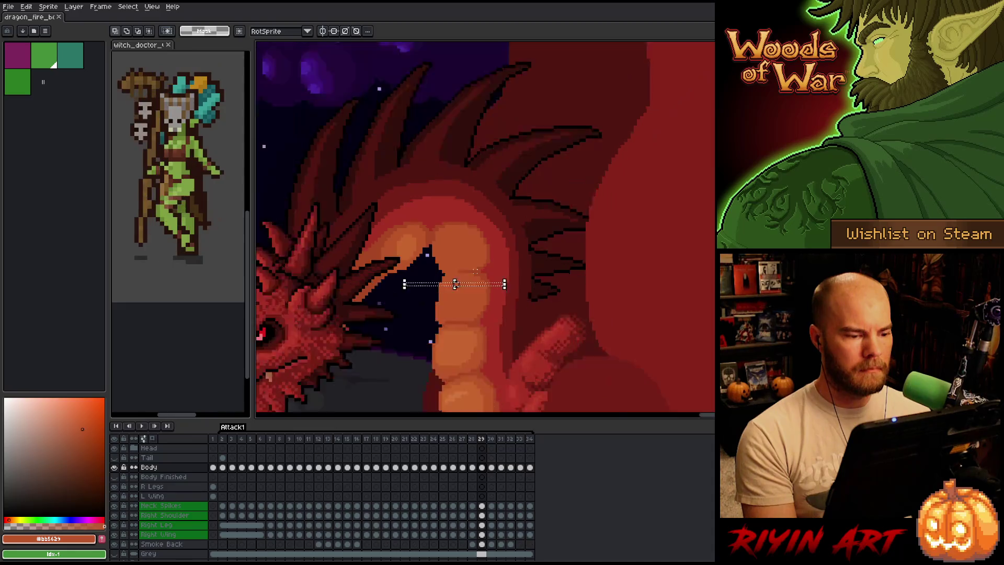
{"action": "key", "text": "Left"}
Step back and forth through attack frames 27–30 to compare the dragon's neck
{"action": "key", "text": "Right"}
{"action": "key", "text": "Right"}
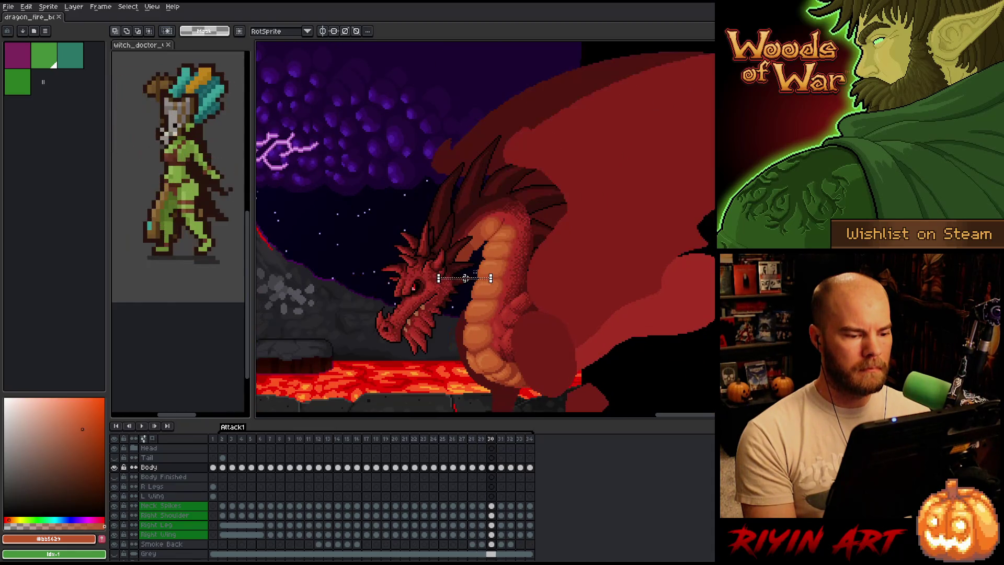
{"action": "key", "text": "Left"}
{"action": "key", "text": "Left"}
{"action": "key", "text": "Right"}
{"action": "key", "text": "Left"}
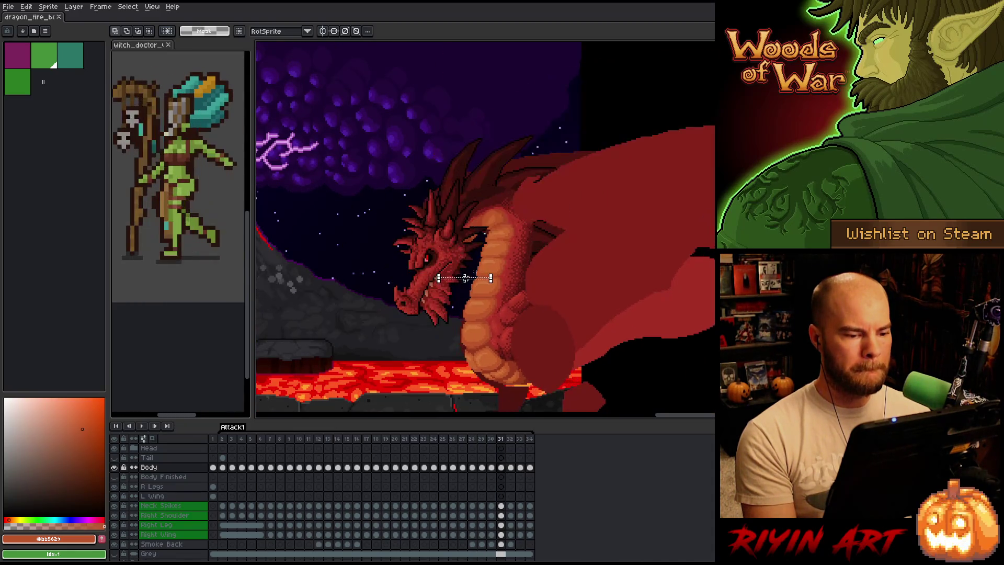
{"action": "key", "text": "Right"}
{"action": "key", "text": "Left"}
{"action": "key", "text": "Right"}
{"action": "key", "text": "Right"}
{"action": "key", "text": "Left"}
{"action": "key", "text": "Right"}
{"action": "key", "text": "Left"}
{"action": "key", "text": "Left"}
{"action": "key", "text": "Right"}
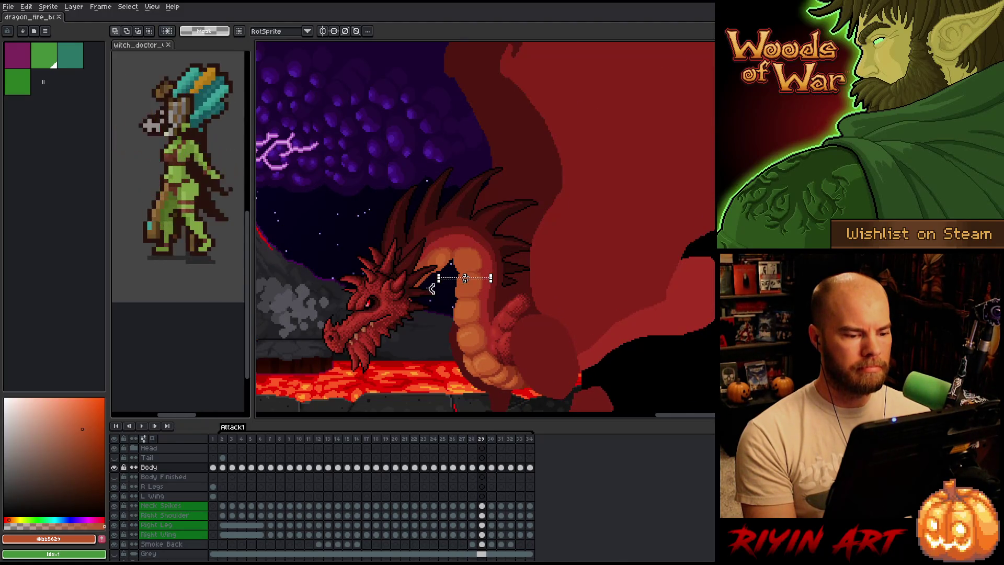
{"action": "key", "text": "Left"}
{"action": "key", "text": "Right"}
{"action": "key", "text": "Right"}
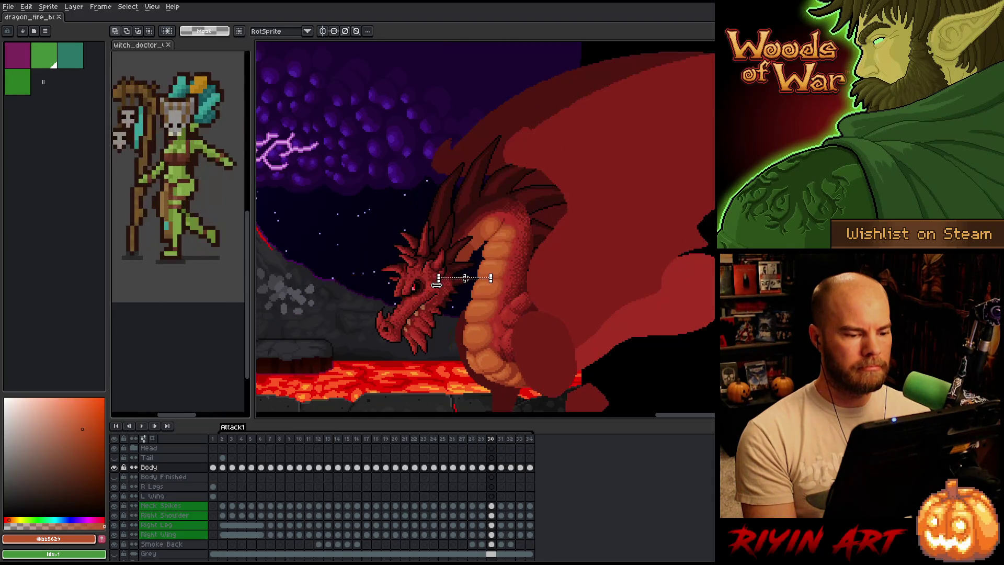
{"action": "key", "text": "Left"}
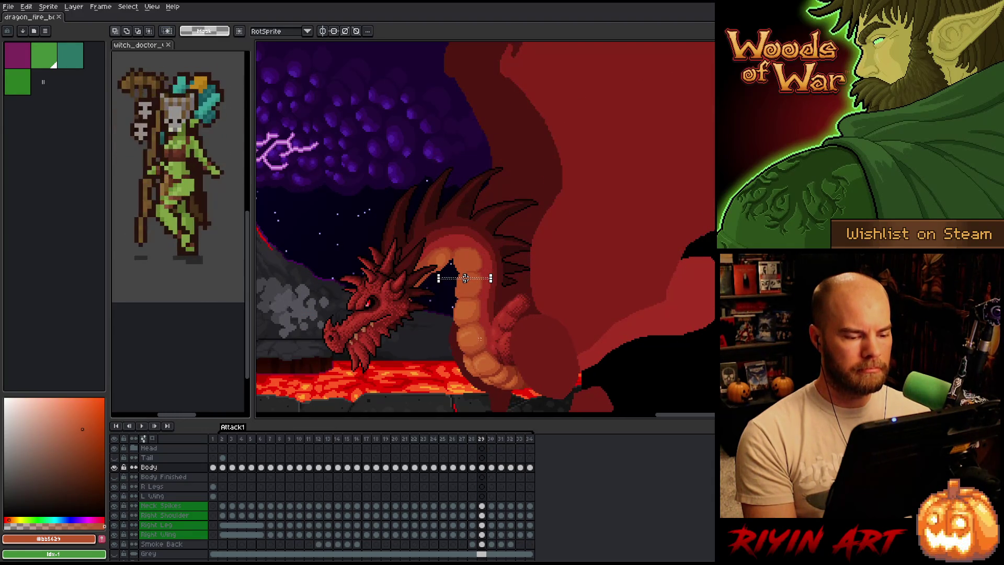
{"action": "key", "text": "Right"}
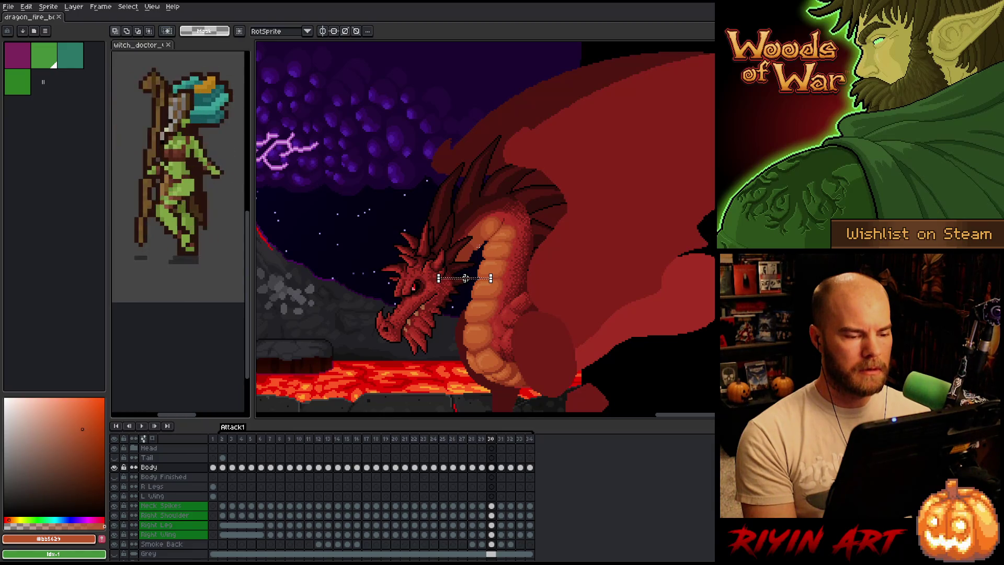
{"action": "key", "text": "Left"}
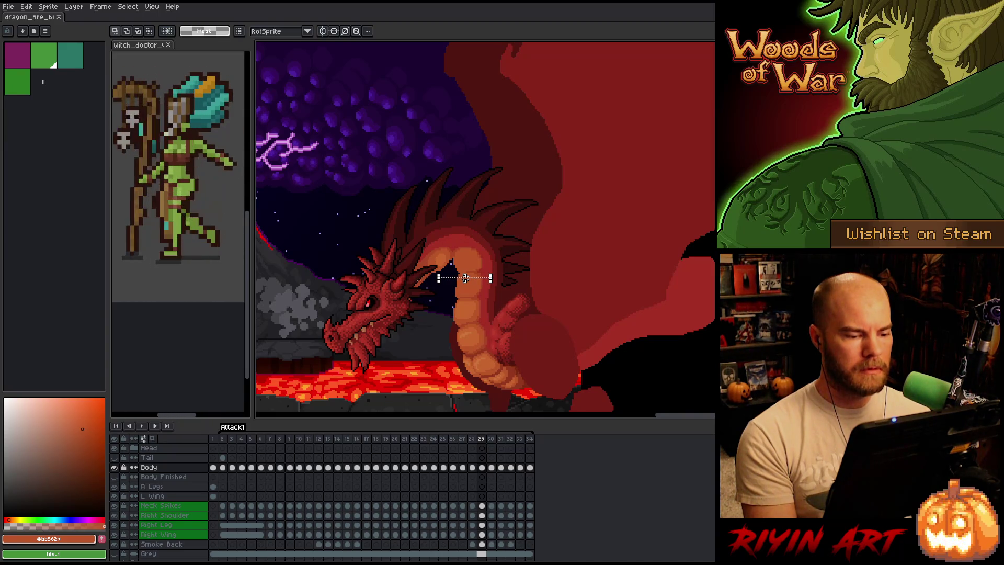
{"action": "key", "text": "period"}
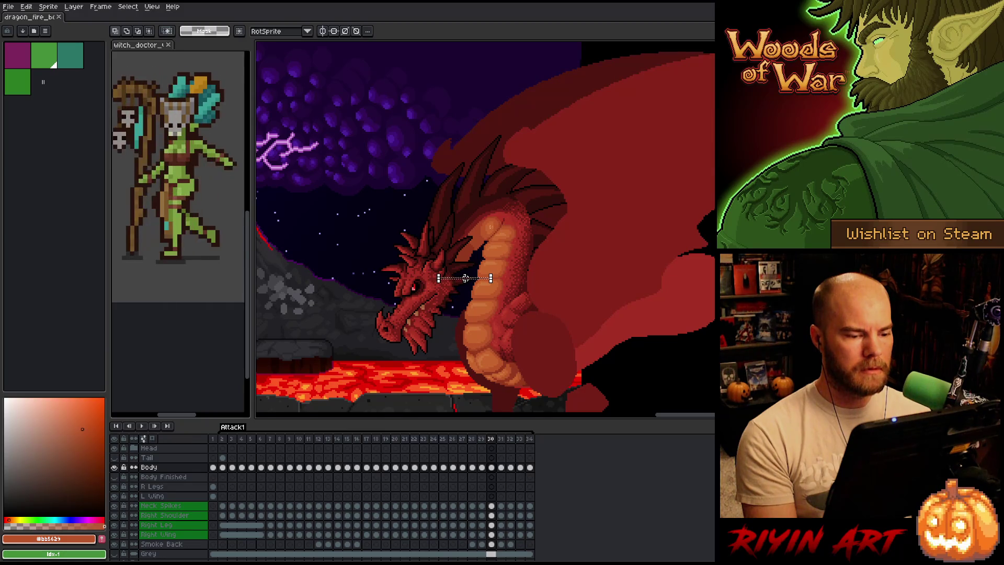
{"action": "key", "text": "comma"}
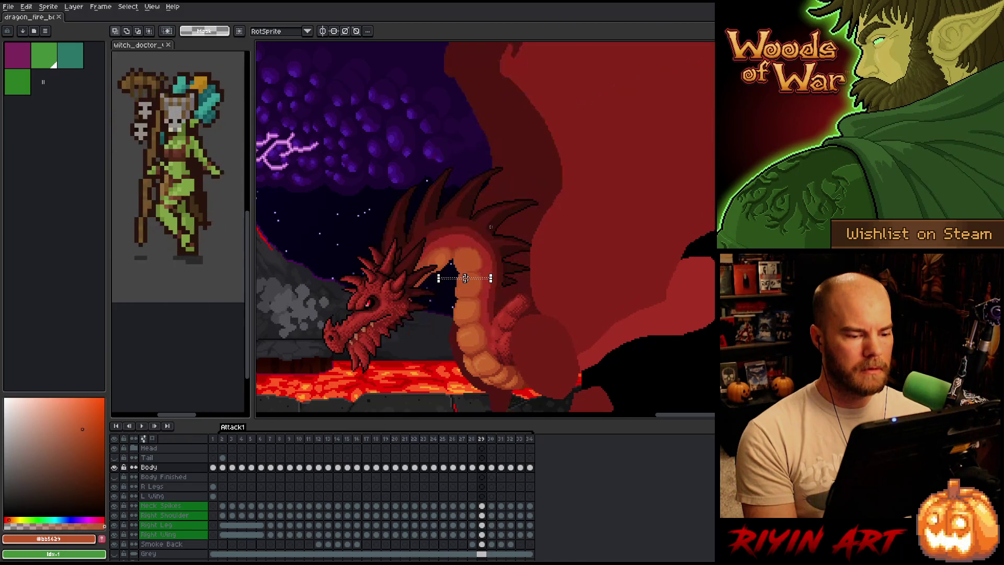
{"action": "key", "text": "period"}
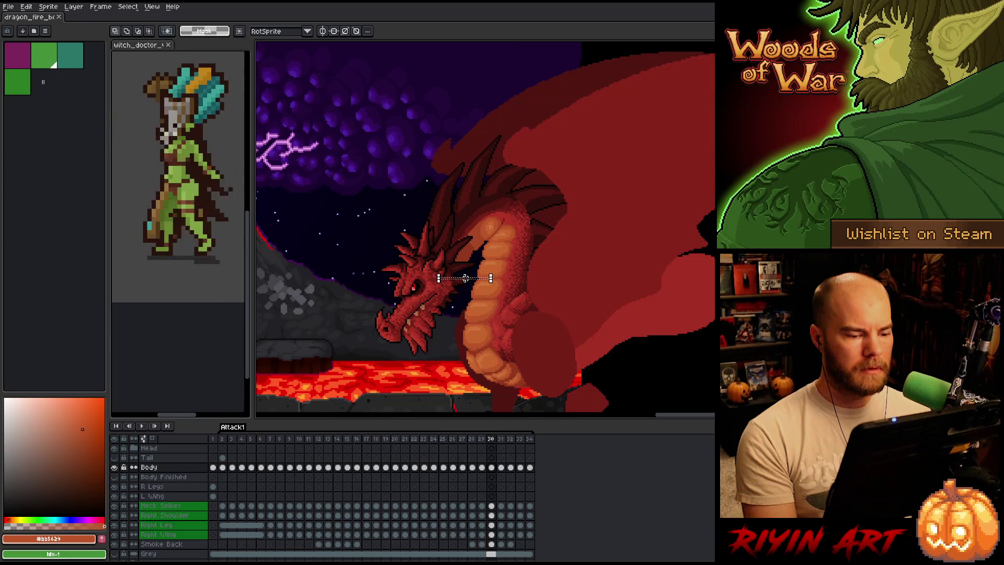
{"action": "key", "text": "comma"}
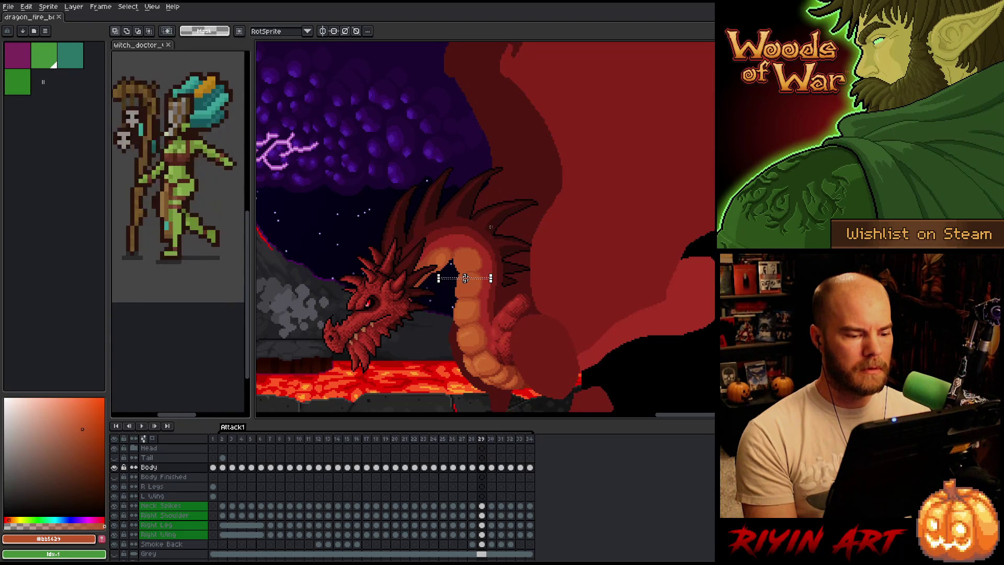
{"action": "key", "text": "period"}
{"action": "key", "text": "comma"}
{"action": "key", "text": "comma"}
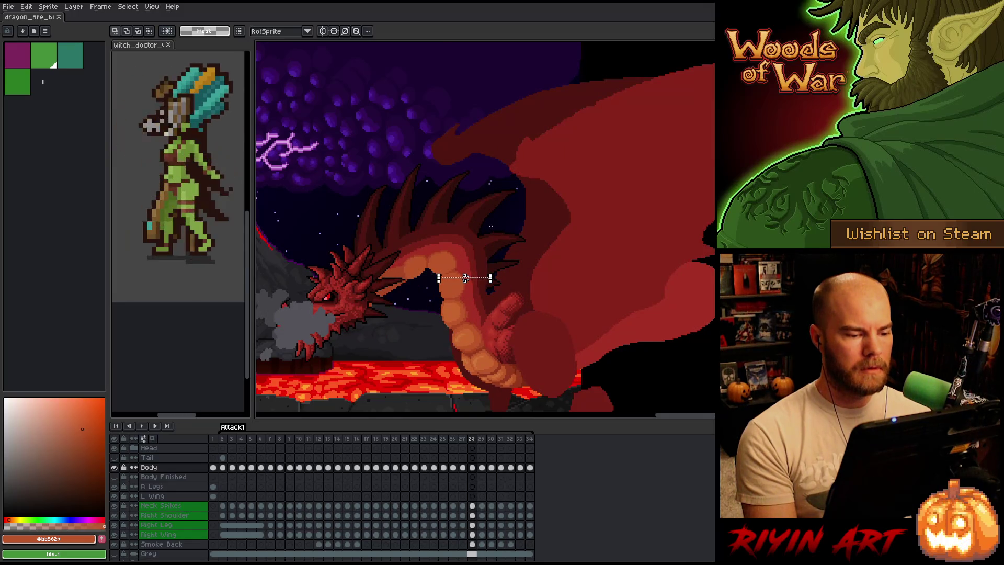
{"action": "key", "text": "comma"}
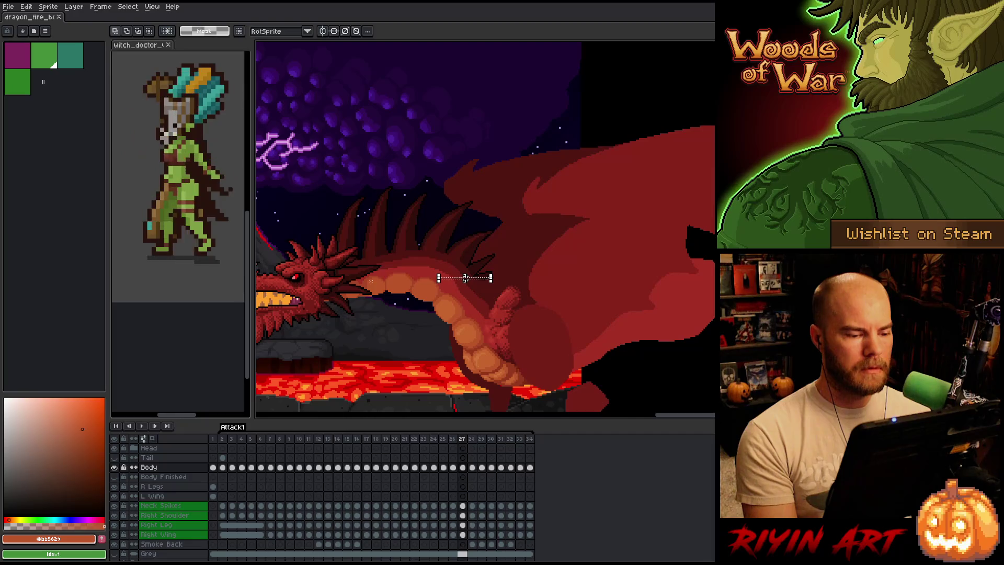
{"action": "key", "text": "period"}
{"action": "key", "text": "period"}
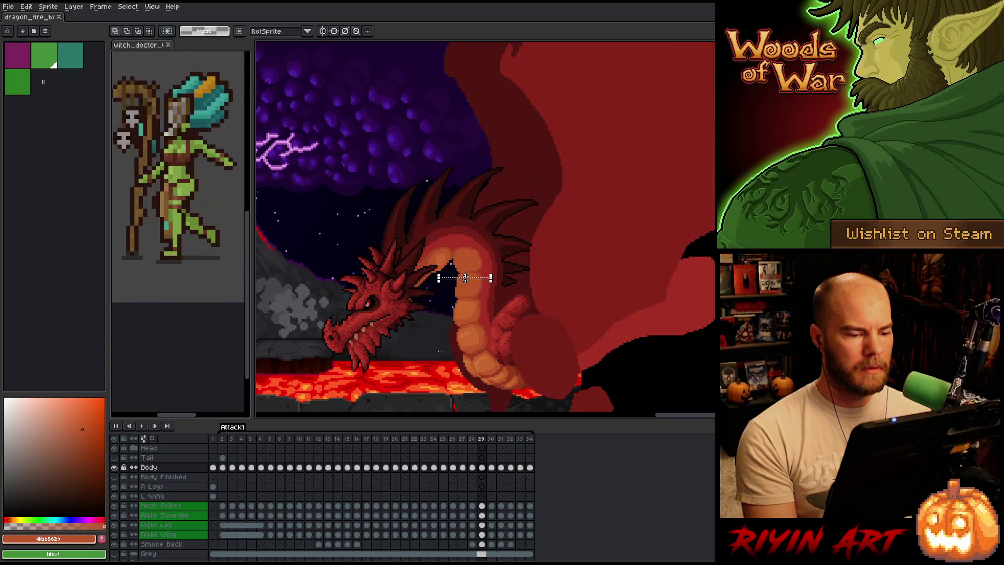
Zoom in on the neck at frame 28, deselect, and switch to the pencil
{"action": "scroll", "coordinate": [464, 277], "scroll_direction": "up", "scroll_amount": 2}
{"action": "key", "text": "comma"}
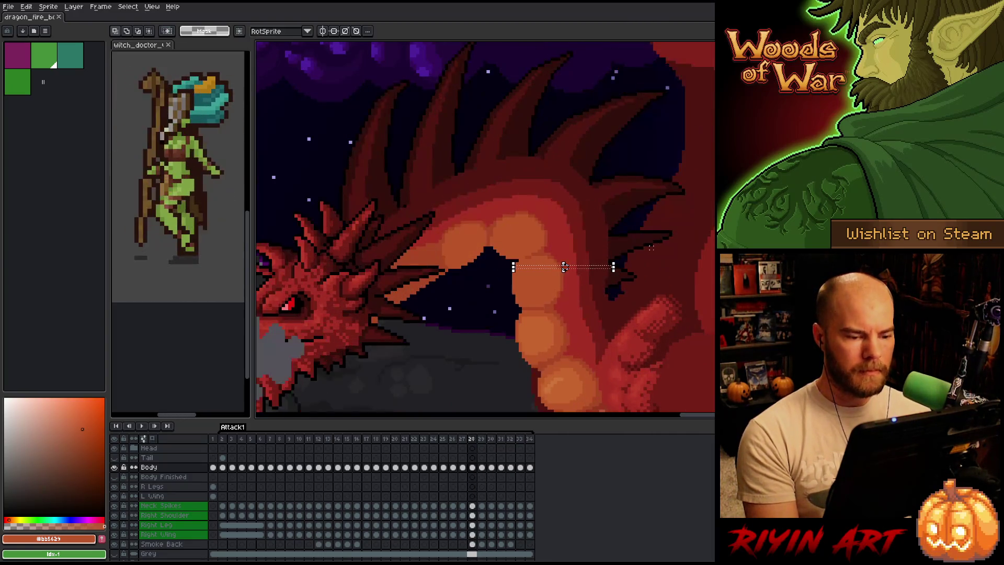
{"action": "scroll", "coordinate": [651, 247], "scroll_direction": "down", "scroll_amount": 2}
{"action": "key", "text": "comma"}
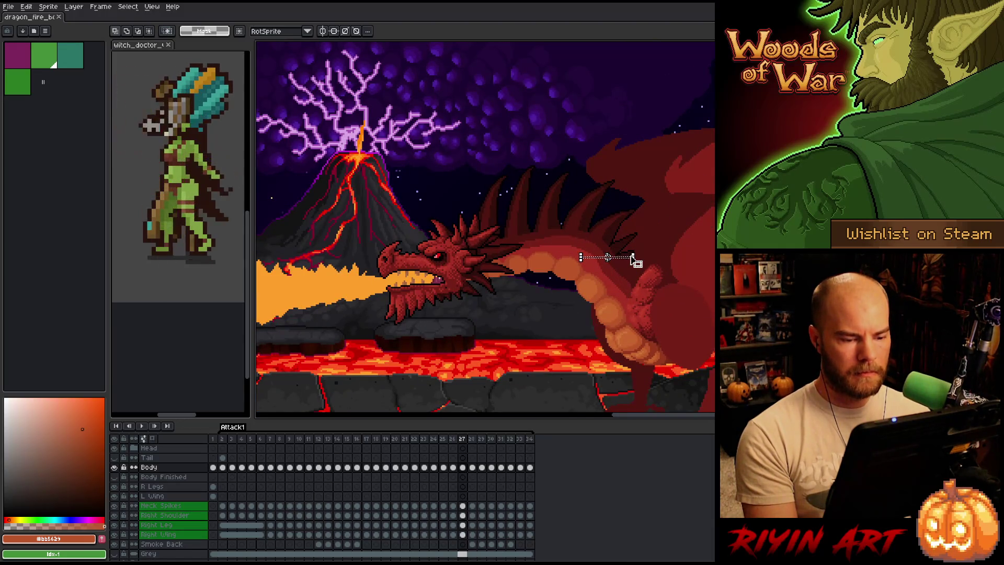
{"action": "key", "text": "period"}
{"action": "scroll", "coordinate": [650, 258], "scroll_direction": "up", "scroll_amount": 2}
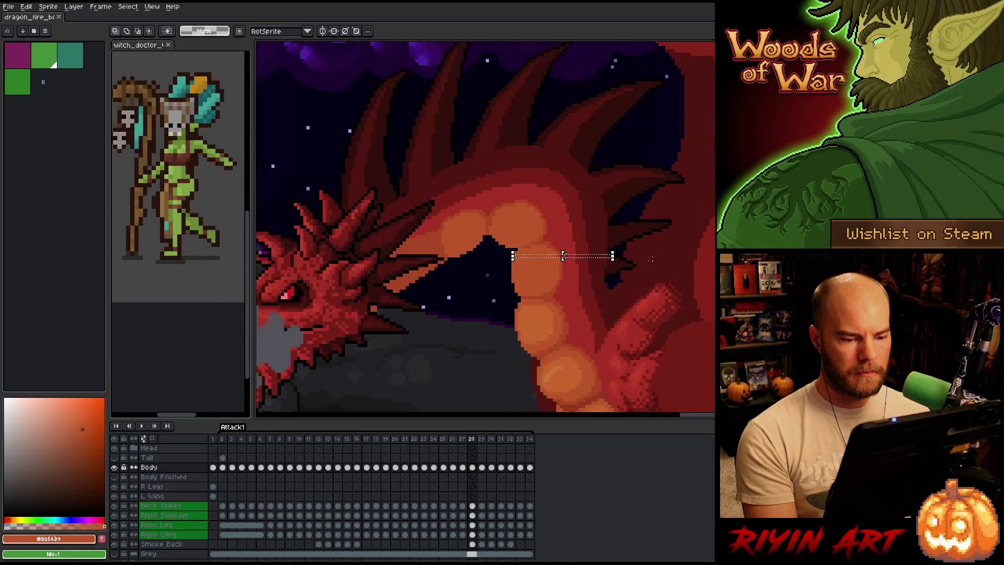
{"action": "key", "text": "comma"}
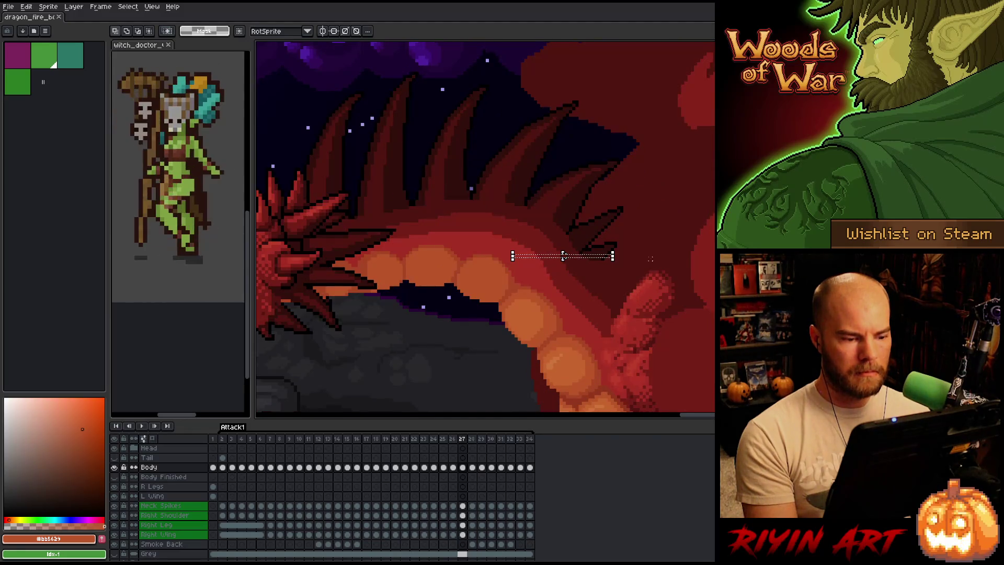
{"action": "key", "text": "period"}
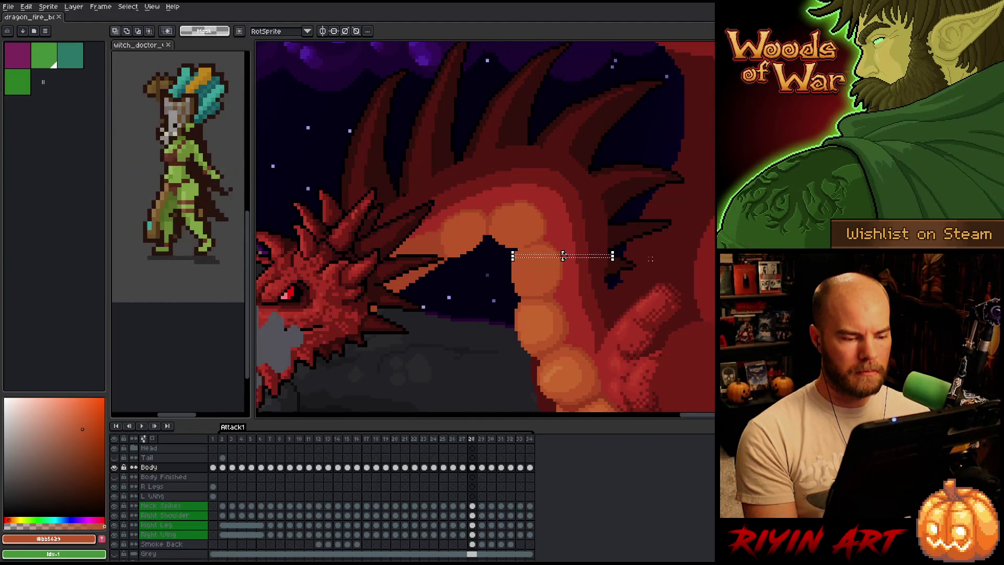
{"action": "scroll", "coordinate": [650, 259], "scroll_direction": "down", "scroll_amount": 3}
{"action": "scroll", "coordinate": [516, 275], "scroll_direction": "up", "scroll_amount": 3}
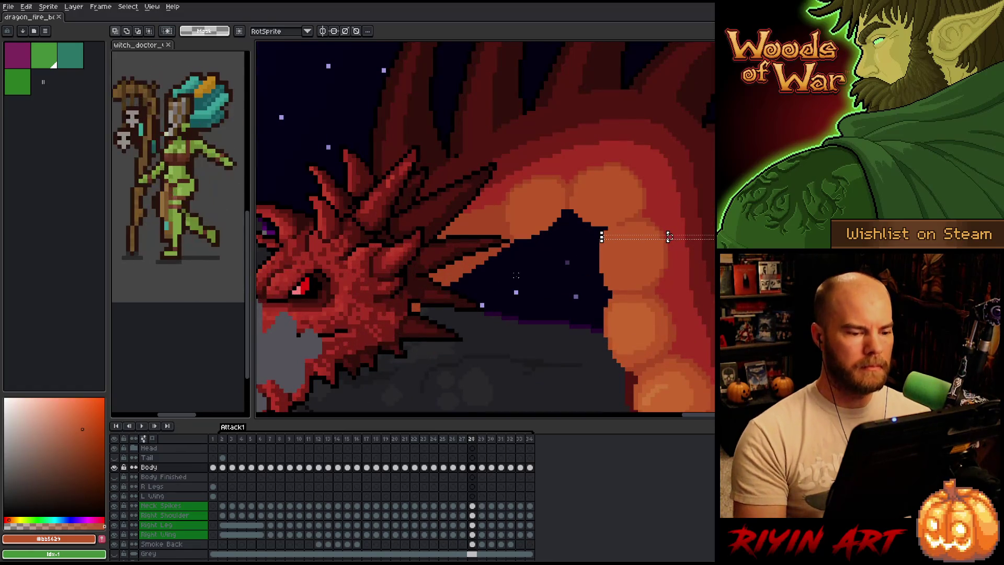
{"action": "key", "text": "ctrl+d"}
{"action": "key", "text": "b"}
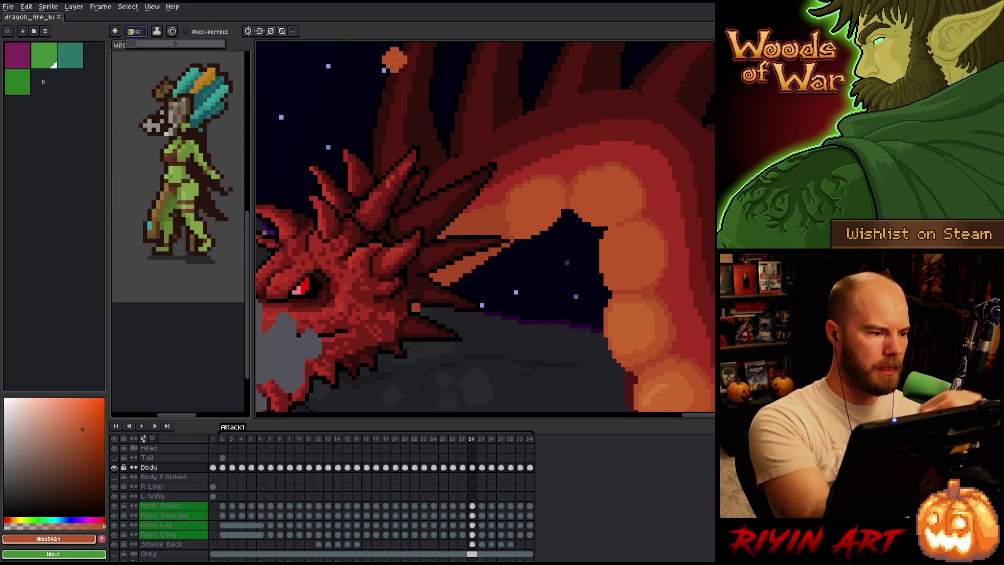
Enlarge the pencil to 6 pixels and pick the darker and lighter orange belly shades
{"action": "key", "text": "plus"}
{"action": "key", "text": "plus"}
{"action": "key", "text": "plus"}
{"action": "left_click", "coordinate": [488, 224], "text": "alt"}
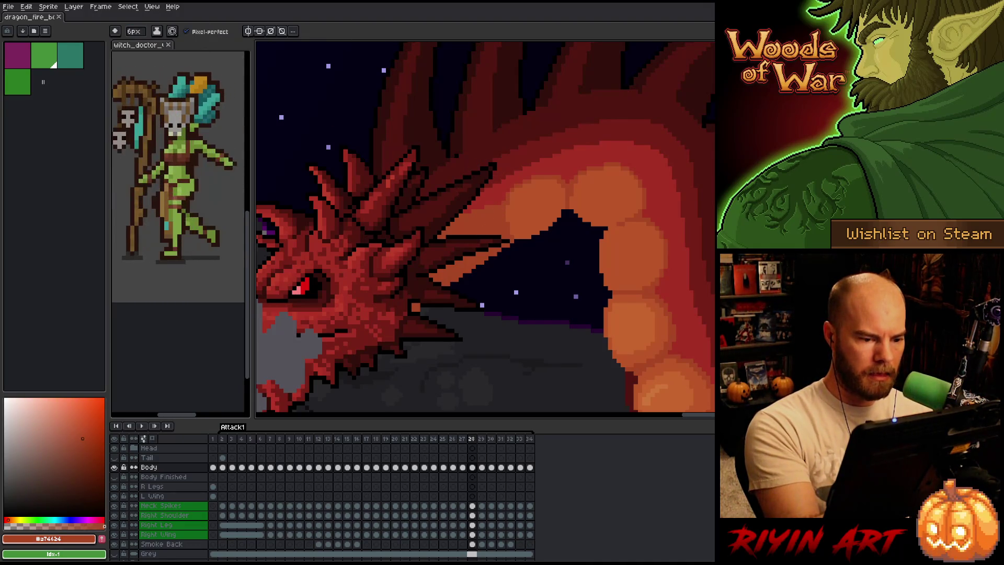
{"action": "left_click", "coordinate": [595, 132]}
{"action": "key", "text": "ctrl+z"}
{"action": "left_click", "coordinate": [489, 256], "text": "alt"}
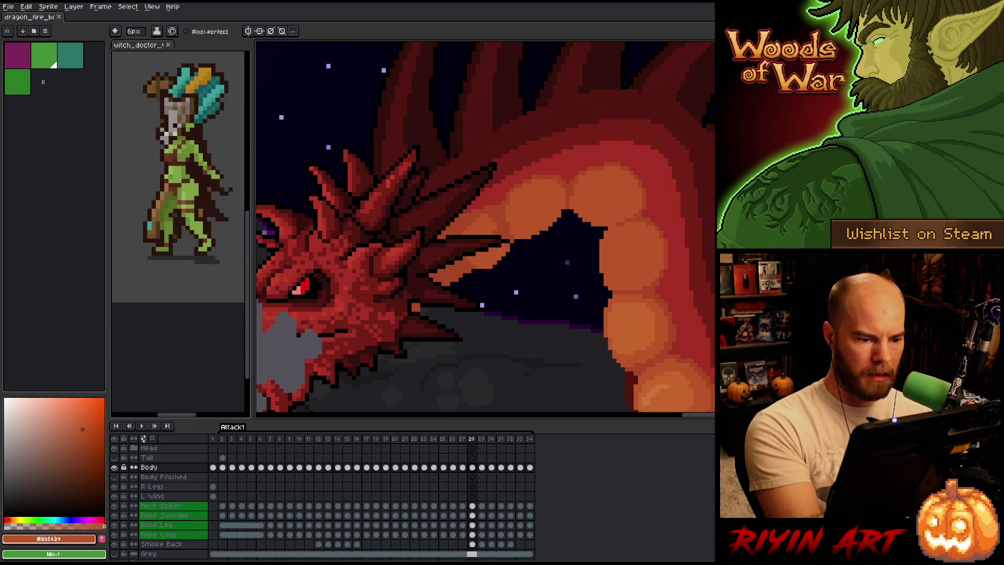
{"action": "left_click", "coordinate": [569, 102]}
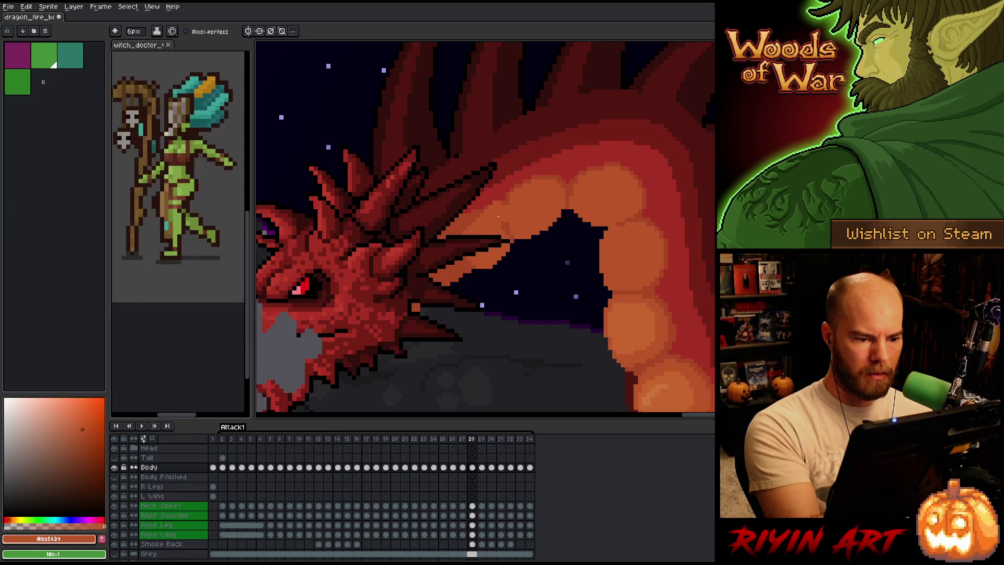
{"action": "left_click", "coordinate": [496, 218], "text": "alt"}
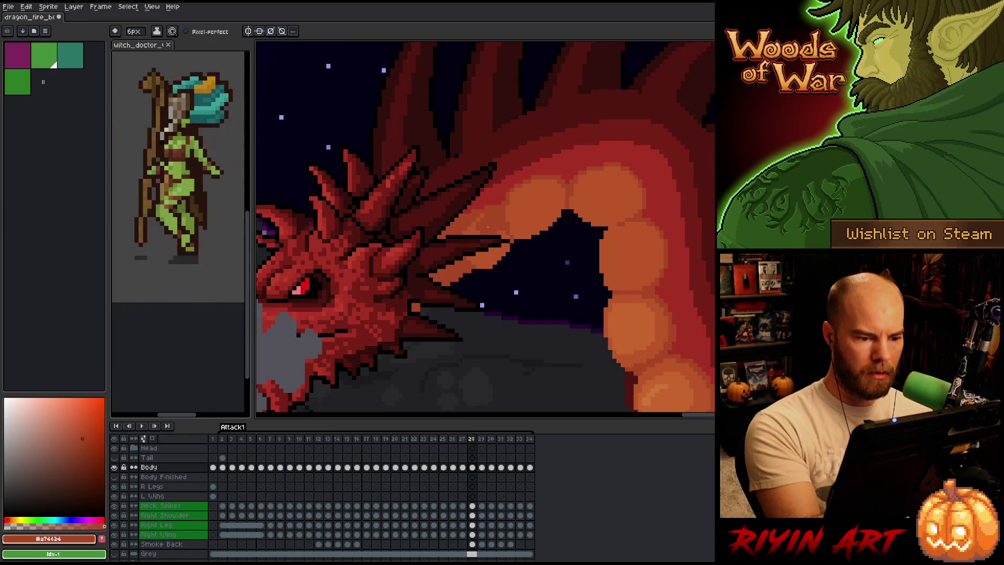
{"action": "left_click", "coordinate": [497, 244], "text": "alt"}
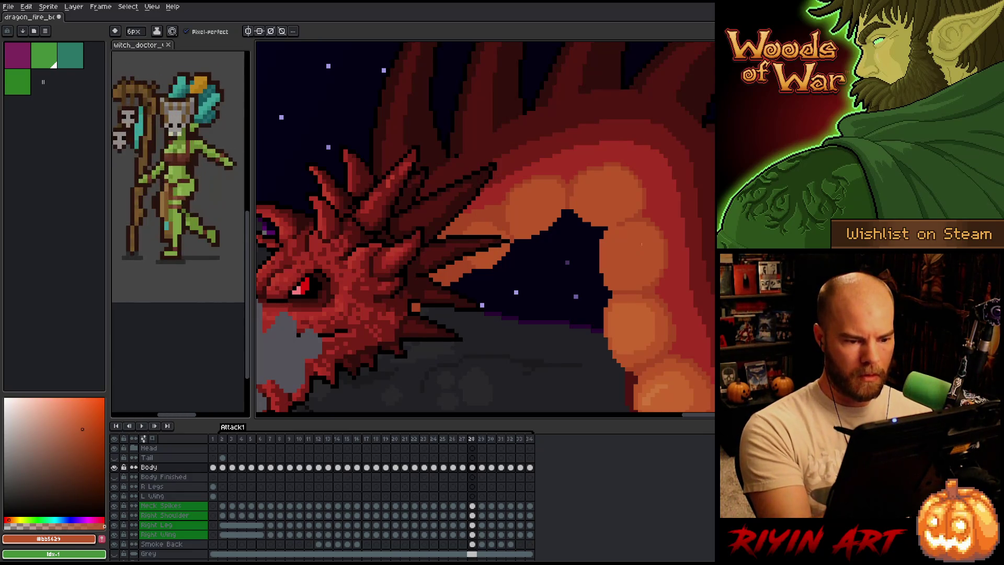
Compare frames 27 and 28, pan up to reveal the lava, and end on frame 29
{"action": "key", "text": "Left"}
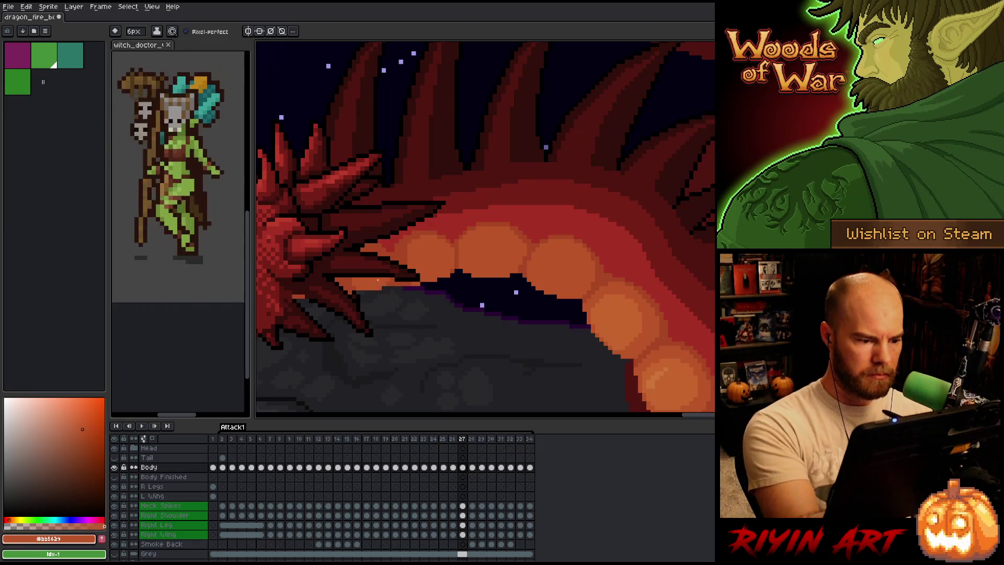
{"action": "key", "text": "Right"}
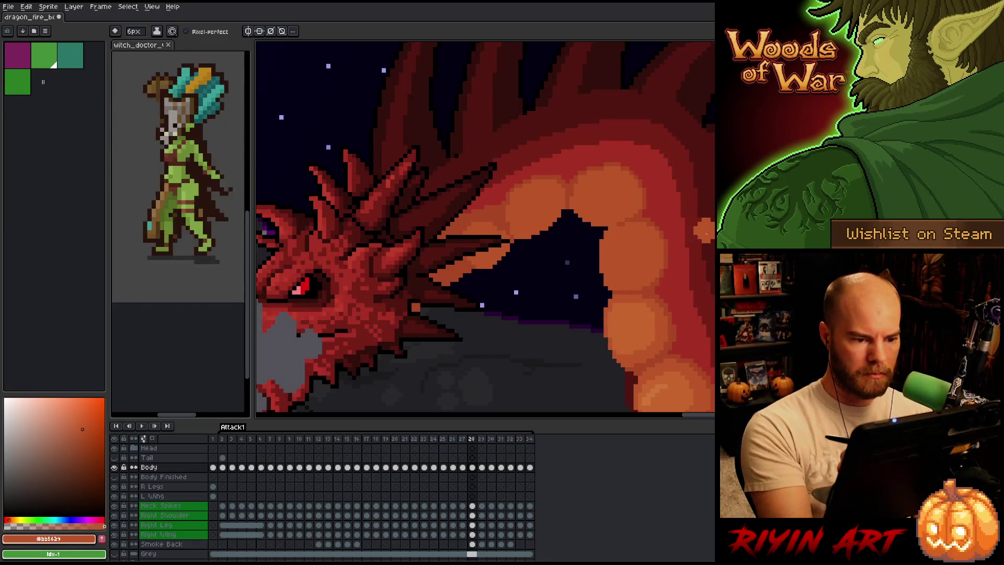
{"action": "mouse_move", "coordinate": [708, 286]}
{"action": "left_mouse_down"}
{"action": "mouse_move", "coordinate": [692, 168]}
{"action": "mouse_move", "coordinate": [689, 205]}
{"action": "left_mouse_up"}
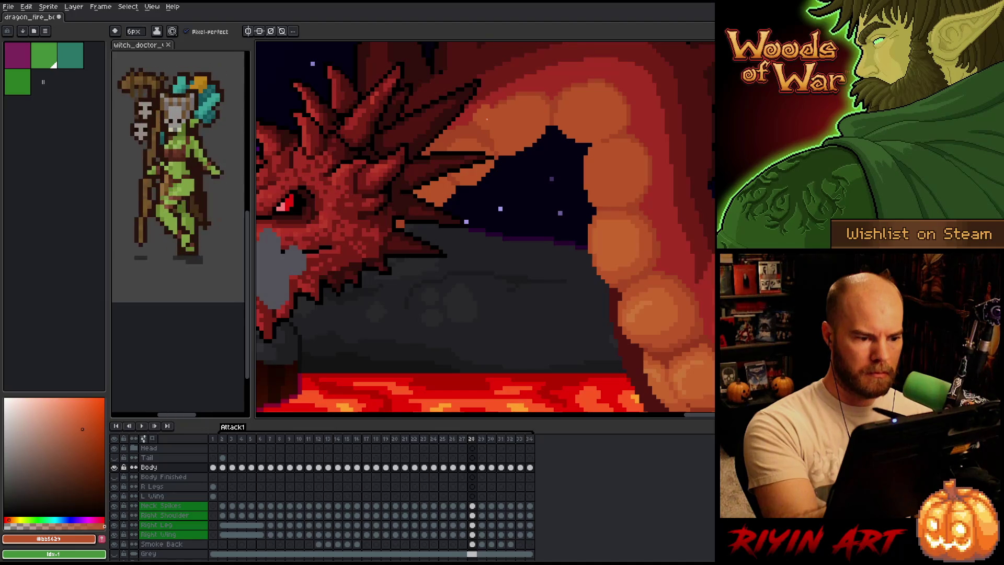
{"action": "key", "text": "comma"}
{"action": "key", "text": "period"}
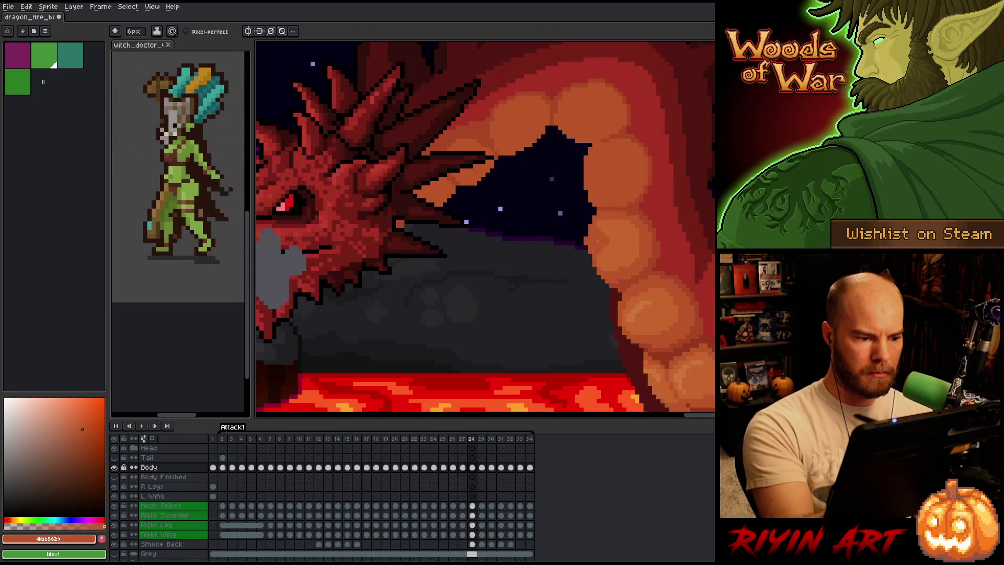
{"action": "key", "text": "period"}
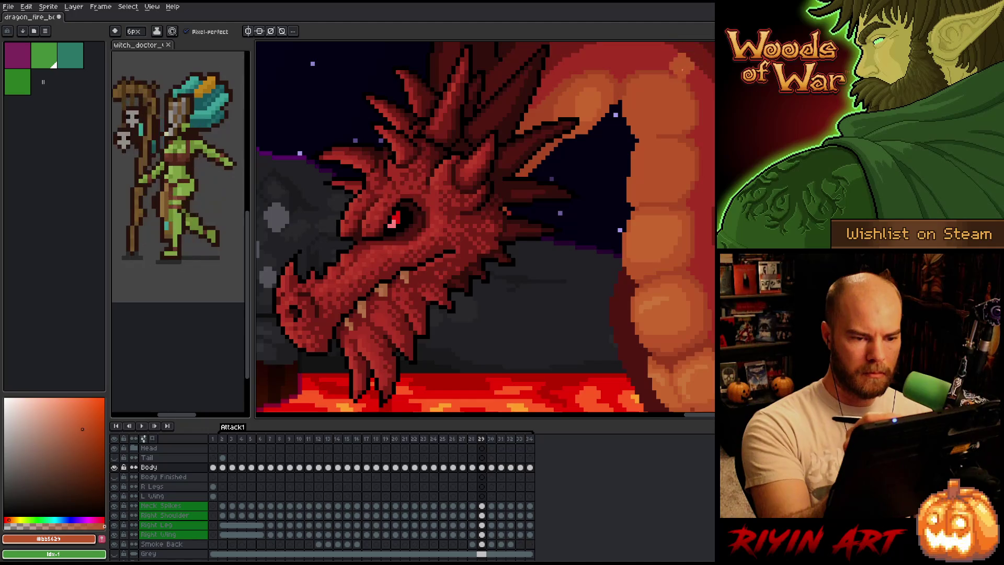
Frame the neck, sample both belly oranges, nudge the selected scales with Move, and deselect
{"action": "left_click_drag", "start_coordinate": [664, 157], "coordinate": [656, 173]}
{"action": "left_click_drag", "start_coordinate": [612, 95], "coordinate": [559, 193]}
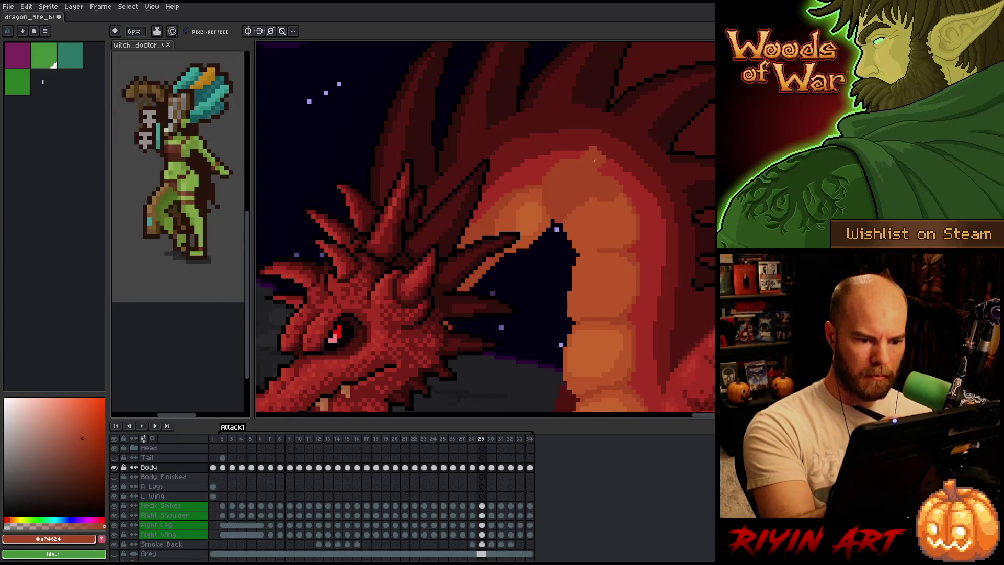
{"action": "left_click", "coordinate": [596, 224], "text": "alt"}
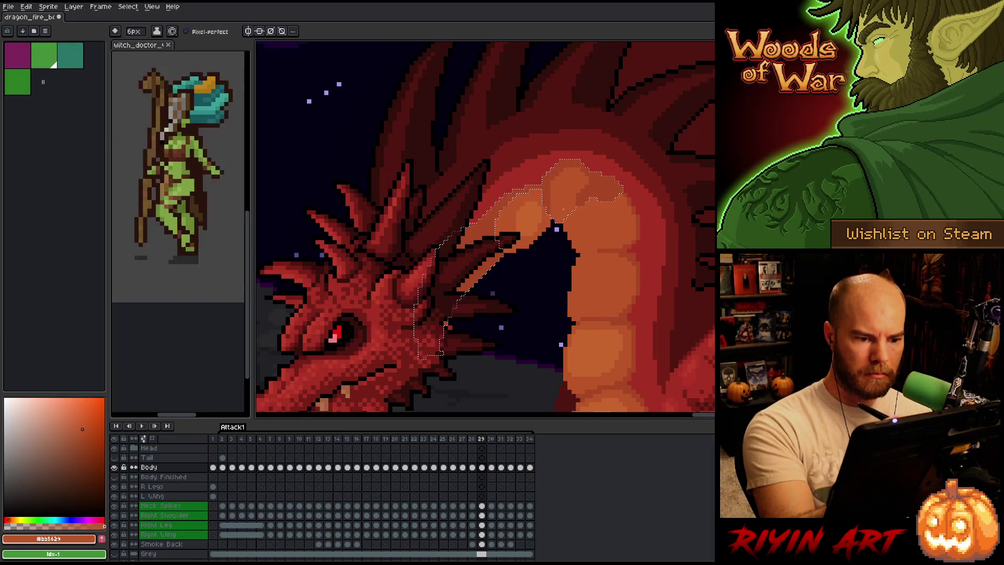
{"action": "left_click", "coordinate": [603, 192], "text": "alt"}
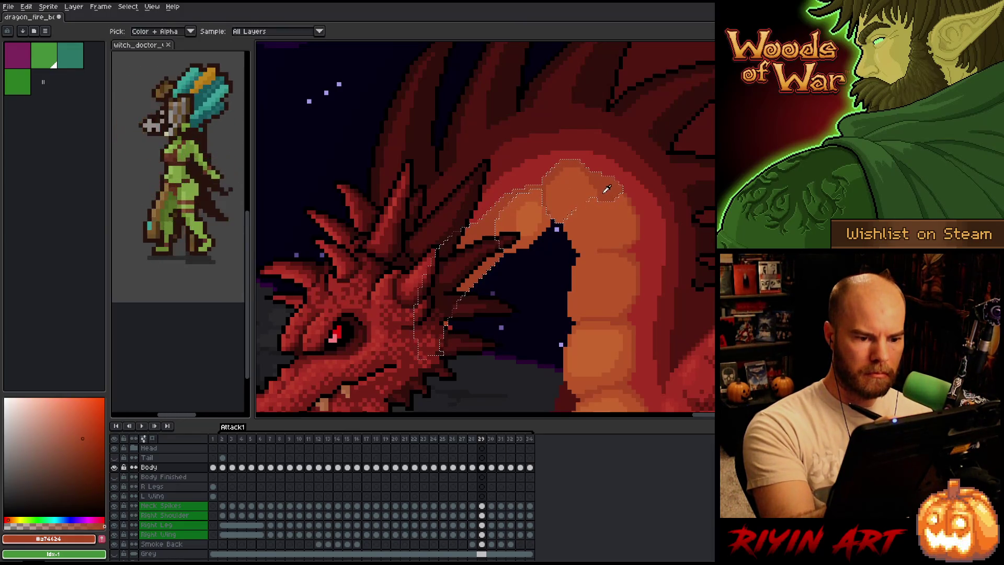
{"action": "key", "text": "ctrl"}
{"action": "key", "text": "ctrl+d"}
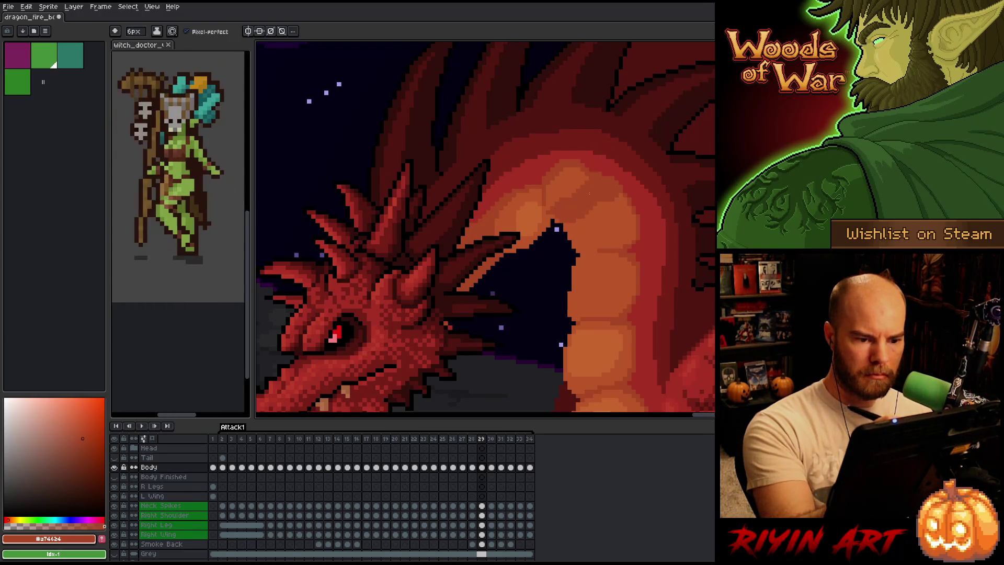
Eyedropper the lighter and darker orange shades from the neck for repainting
{"action": "key", "text": "alt"}
{"action": "left_click", "coordinate": [572, 186]}
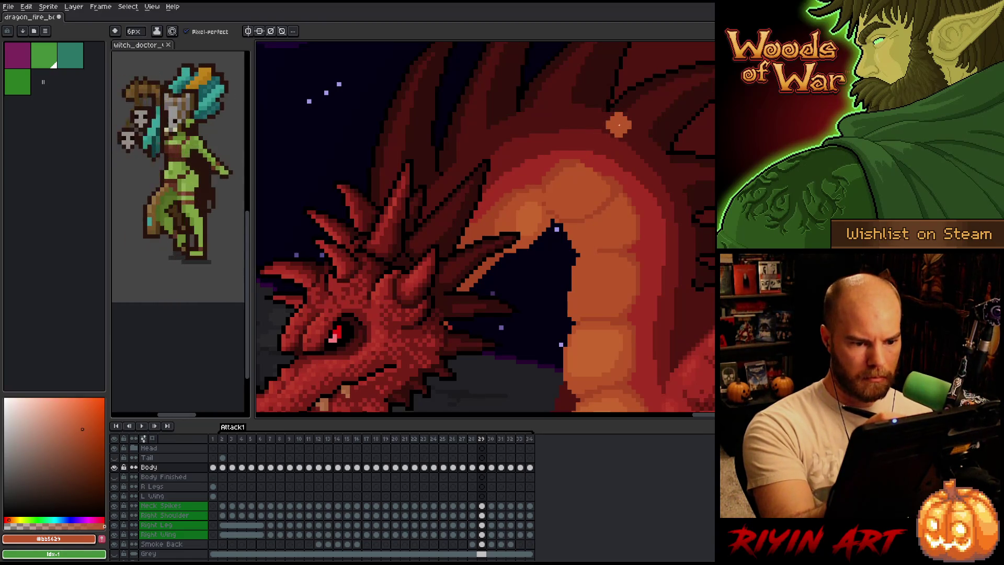
{"action": "left_click", "coordinate": [547, 171], "text": "alt"}
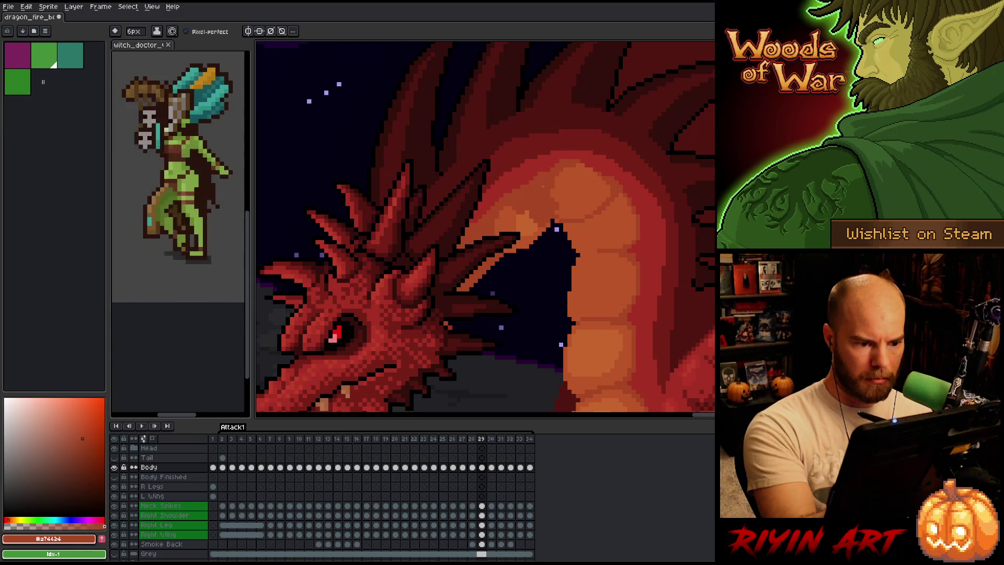
{"action": "left_click", "coordinate": [500, 230], "text": "alt"}
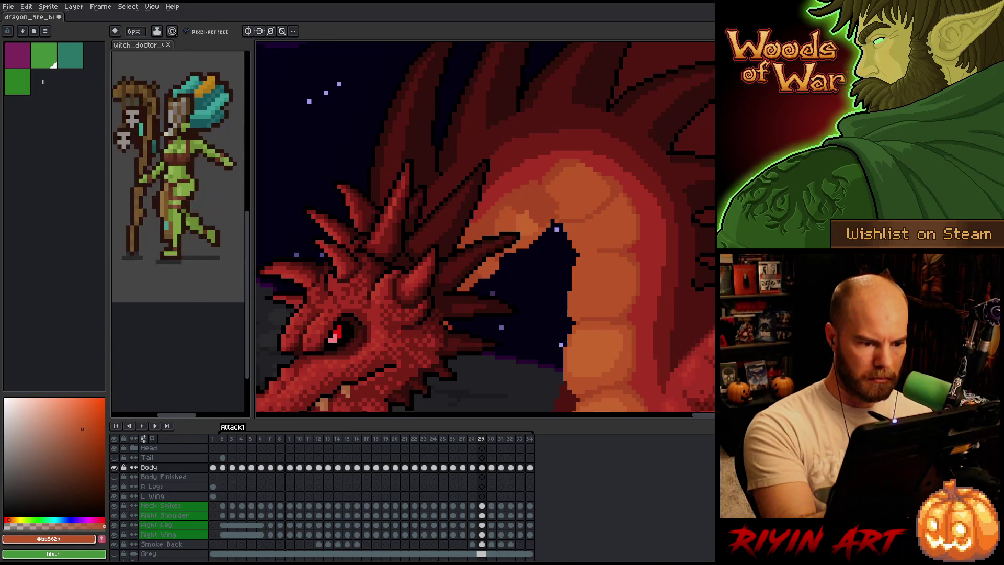
{"action": "left_click", "coordinate": [511, 220], "text": "alt"}
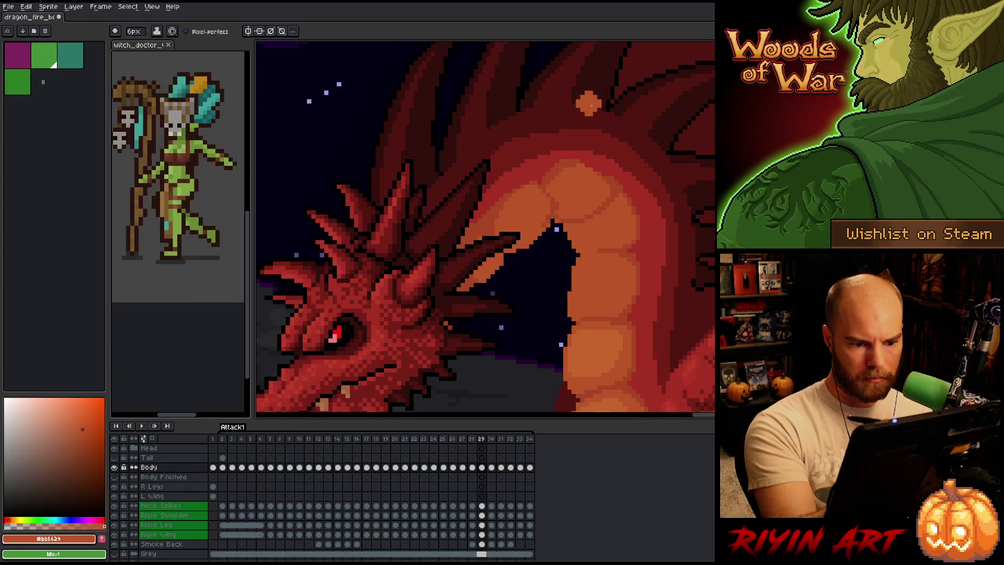
Set the pencil to 1 pixel and dab darker orange pixels onto the neck scales
{"action": "left_click", "coordinate": [134, 31]}
{"action": "type", "text": "1"}
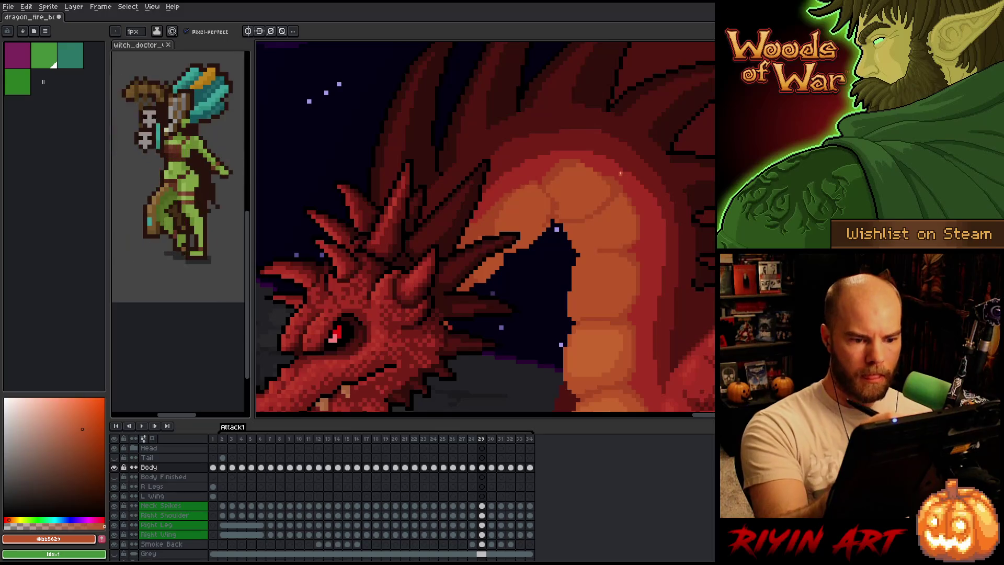
{"action": "left_click", "coordinate": [620, 180], "text": "alt"}
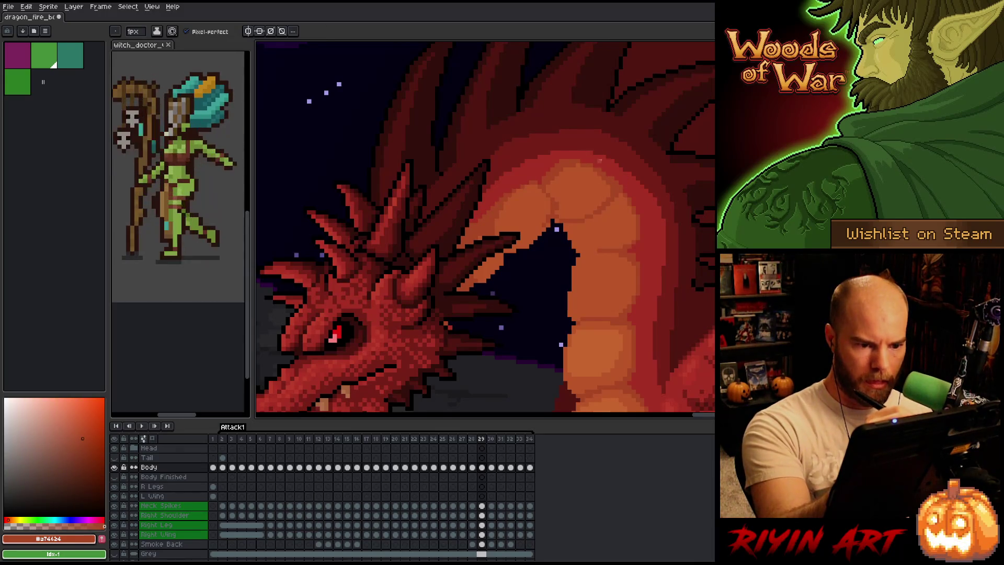
{"action": "left_click", "coordinate": [612, 176], "text": "alt"}
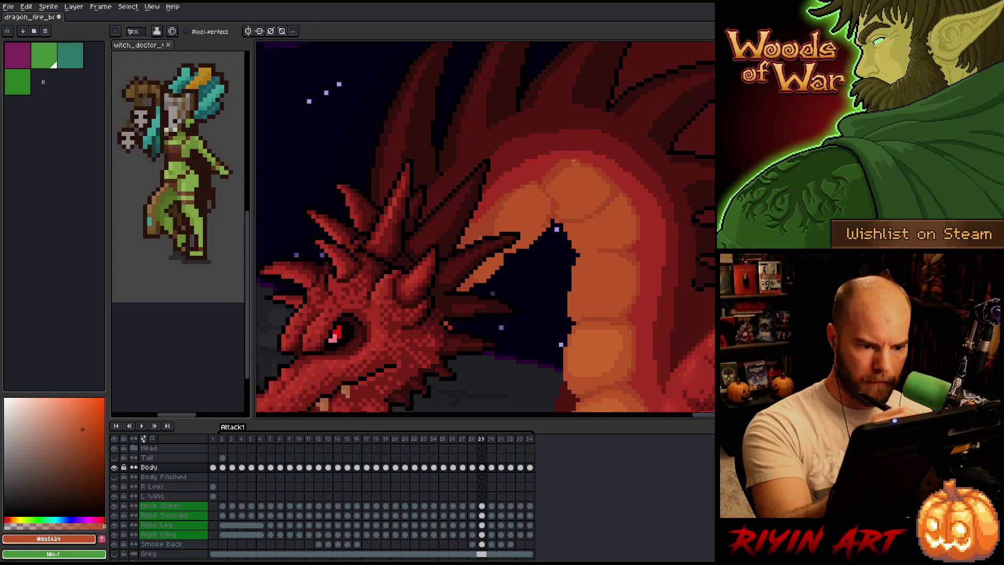
{"action": "left_click", "coordinate": [551, 177], "text": "alt"}
{"action": "left_click", "coordinate": [566, 187], "text": "alt"}
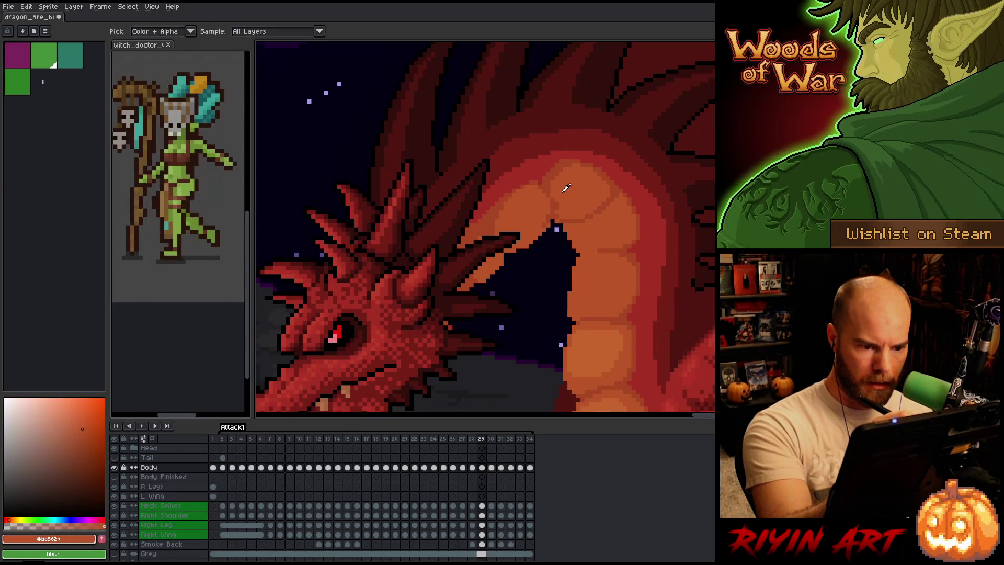
{"action": "left_click", "coordinate": [557, 218], "text": "alt"}
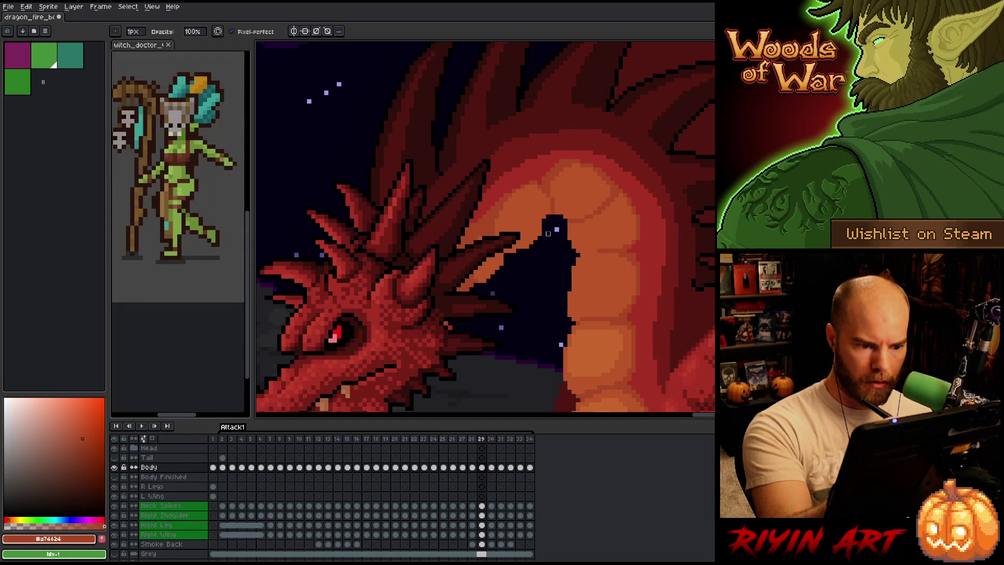
Place darker red pixels along the scale edges, then resample the lighter orange
{"action": "left_click", "coordinate": [548, 219], "text": "alt"}
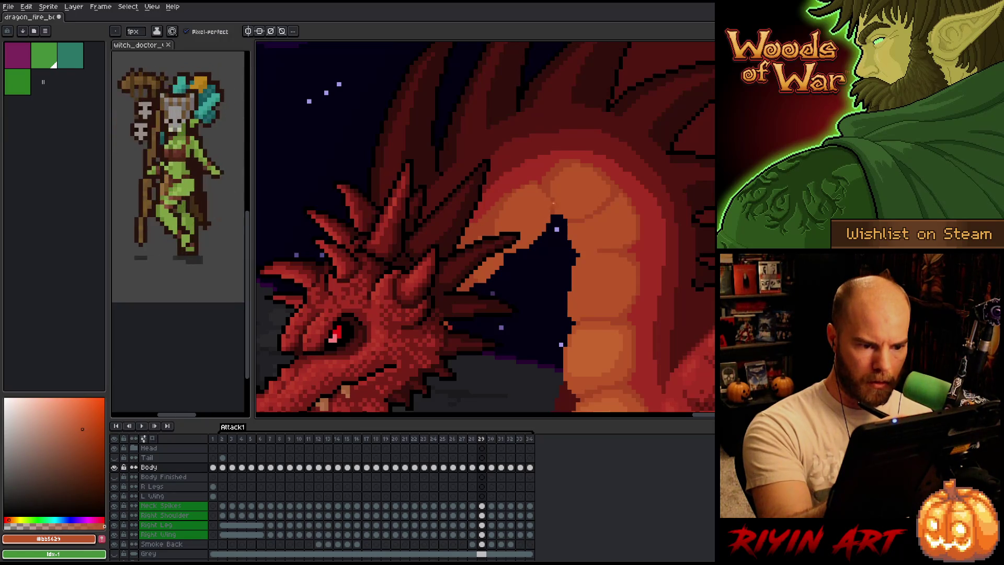
{"action": "left_click", "coordinate": [547, 172], "text": "alt"}
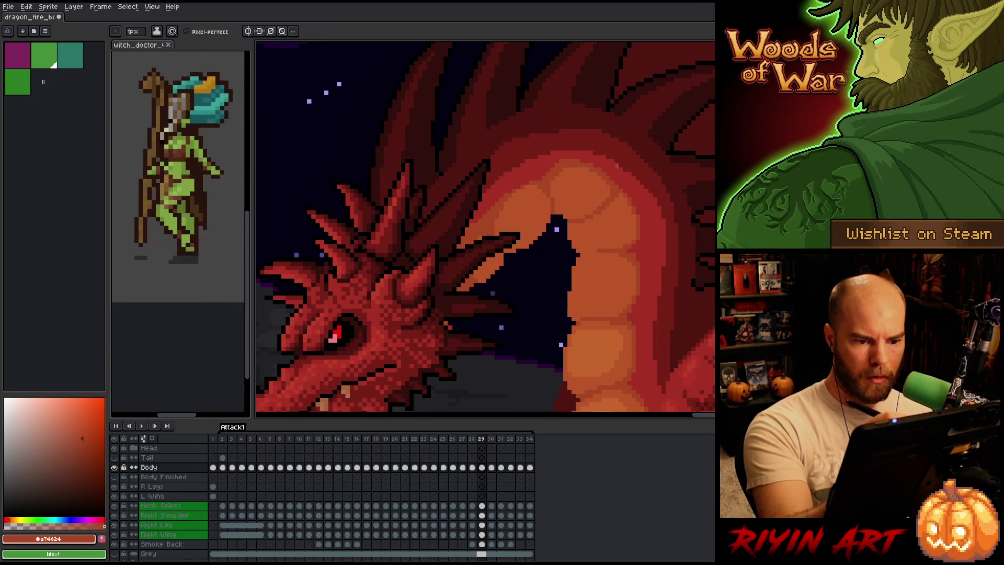
{"action": "left_click", "coordinate": [613, 181], "text": "alt"}
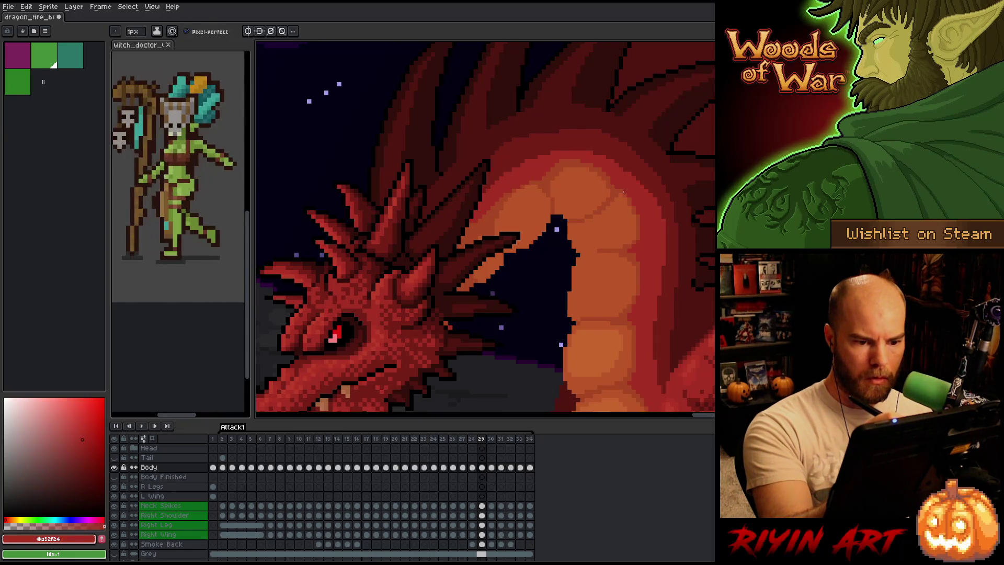
{"action": "left_click", "coordinate": [623, 194], "text": "alt"}
{"action": "left_click", "coordinate": [630, 175], "text": "alt"}
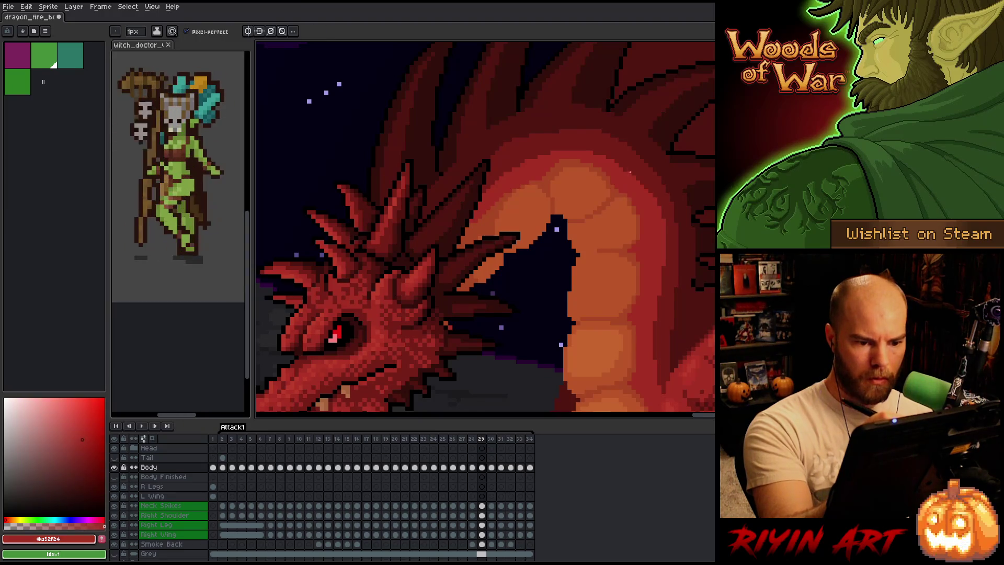
{"action": "left_click", "coordinate": [585, 225], "text": "alt"}
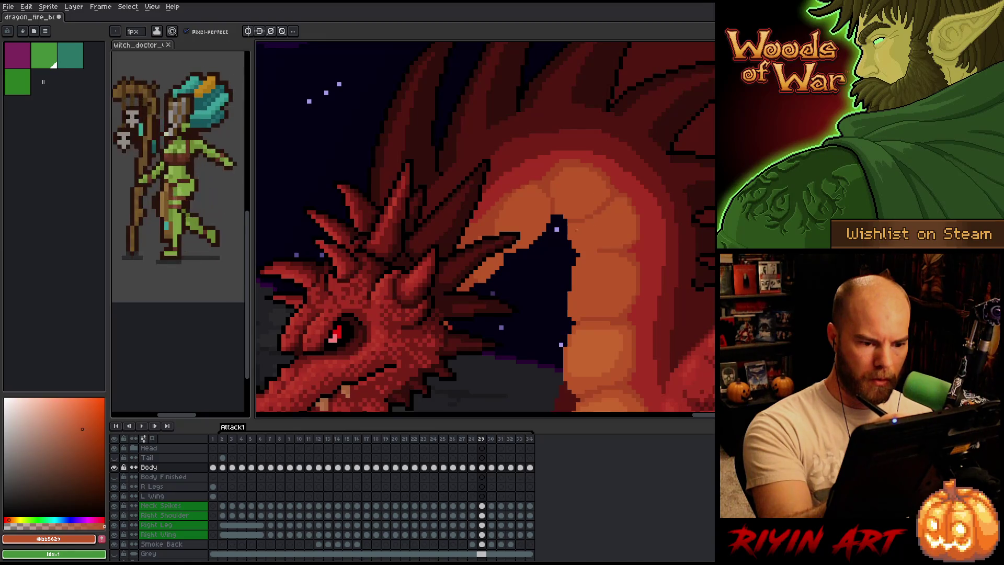
{"action": "key", "text": "b"}
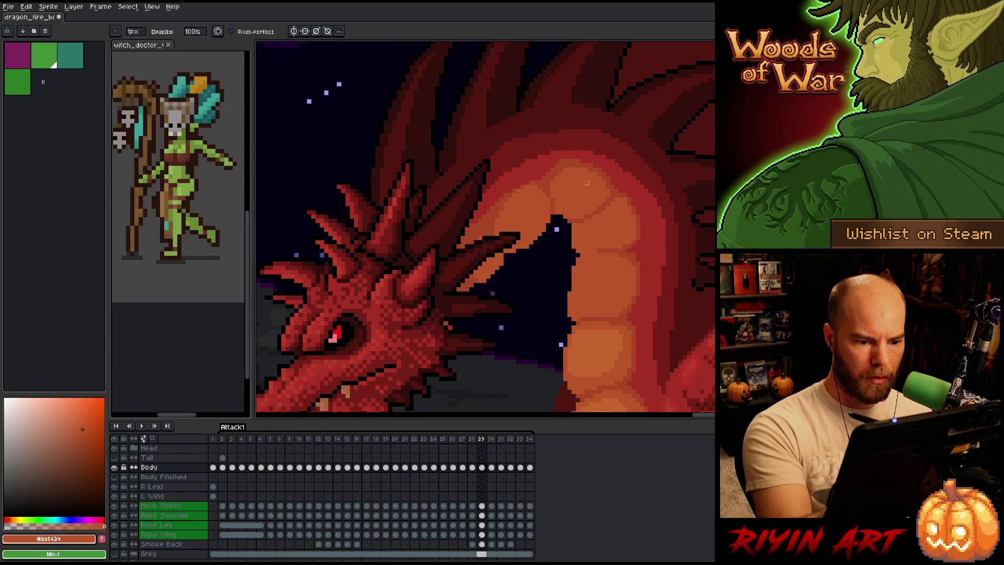
{"action": "key", "text": "e"}
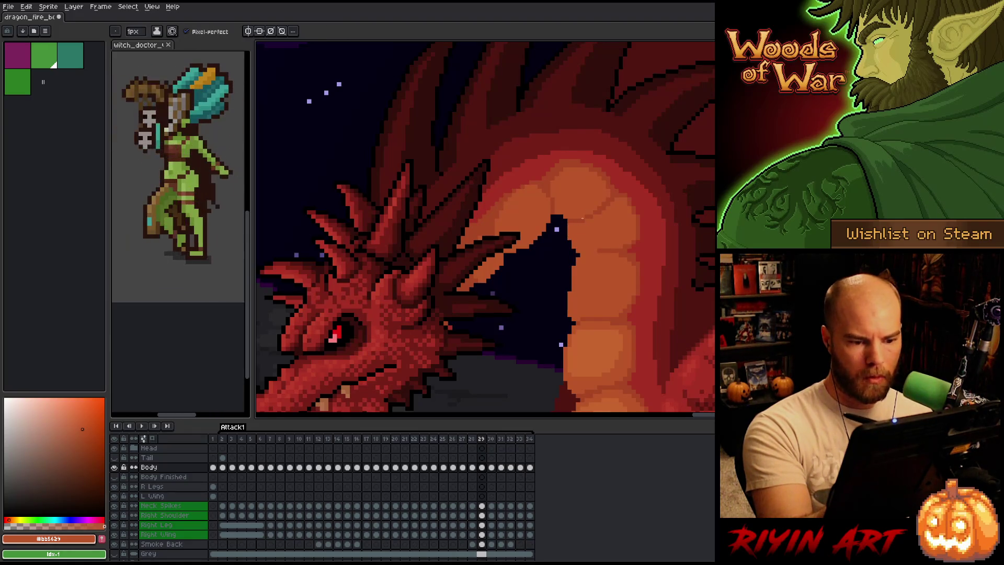
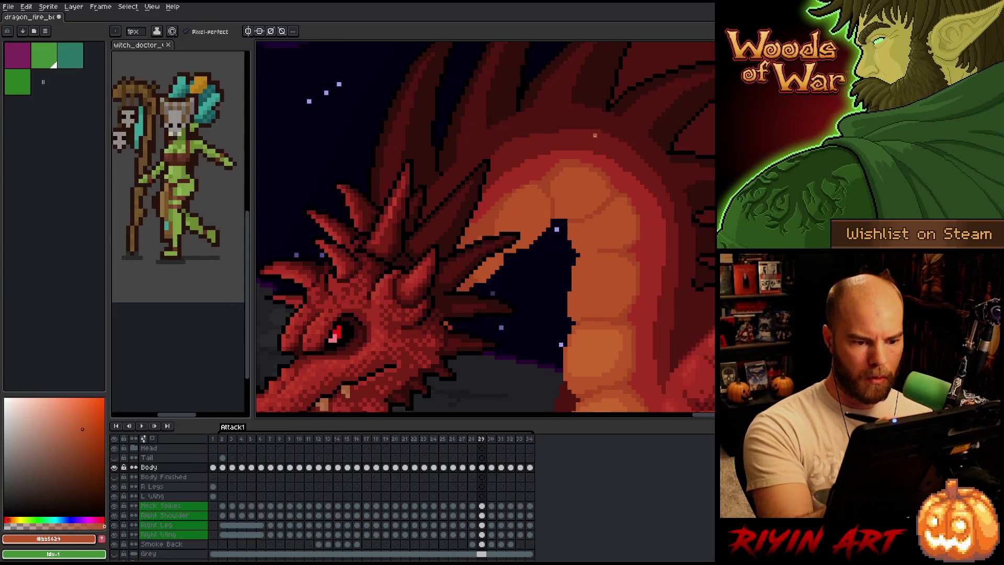
Shade where the head spikes meet the neck with the darker orange-red and lighter orange tones
{"action": "left_click", "coordinate": [553, 222], "text": "alt"}
{"action": "left_click_drag", "start_coordinate": [642, 276], "coordinate": [650, 229]}
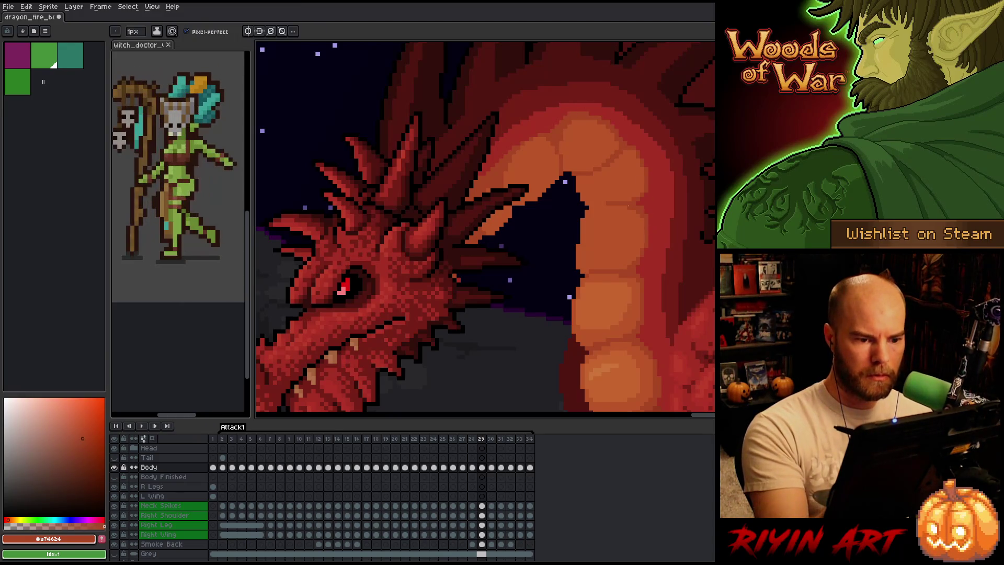
{"action": "left_click", "coordinate": [567, 145], "text": "alt"}
{"action": "left_click", "coordinate": [562, 140], "text": "alt"}
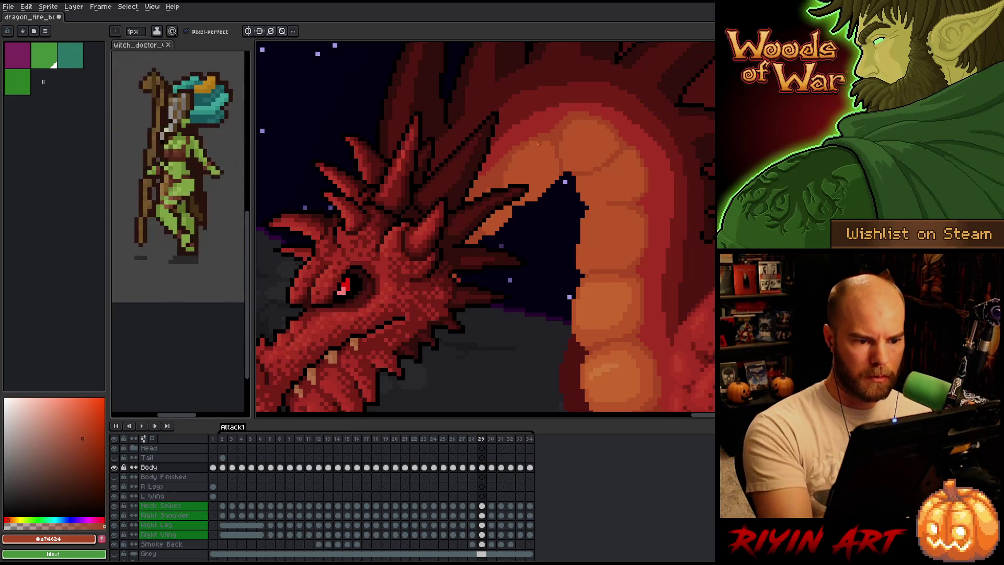
{"action": "left_click", "coordinate": [513, 171], "text": "alt"}
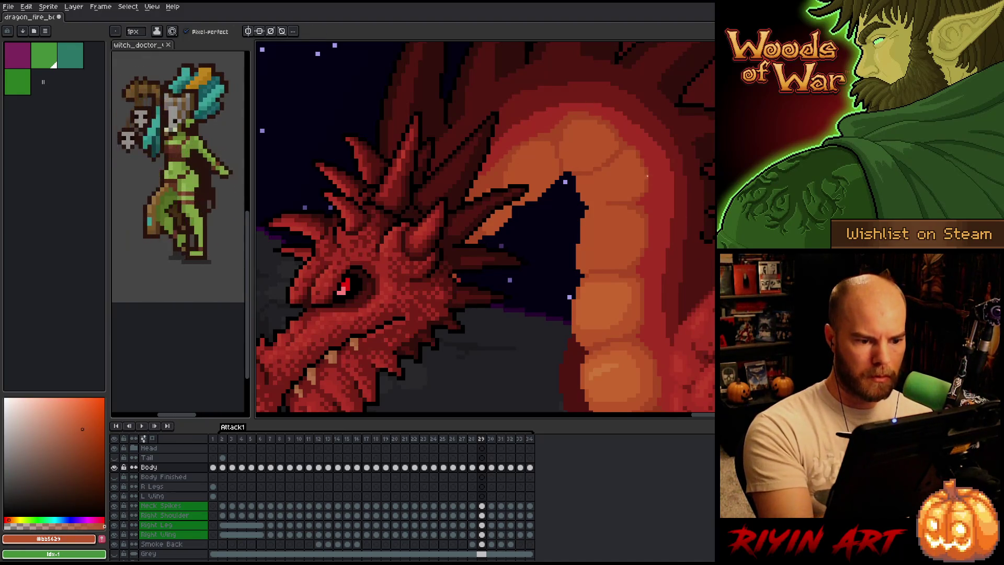
{"action": "left_click", "coordinate": [511, 178], "text": "alt"}
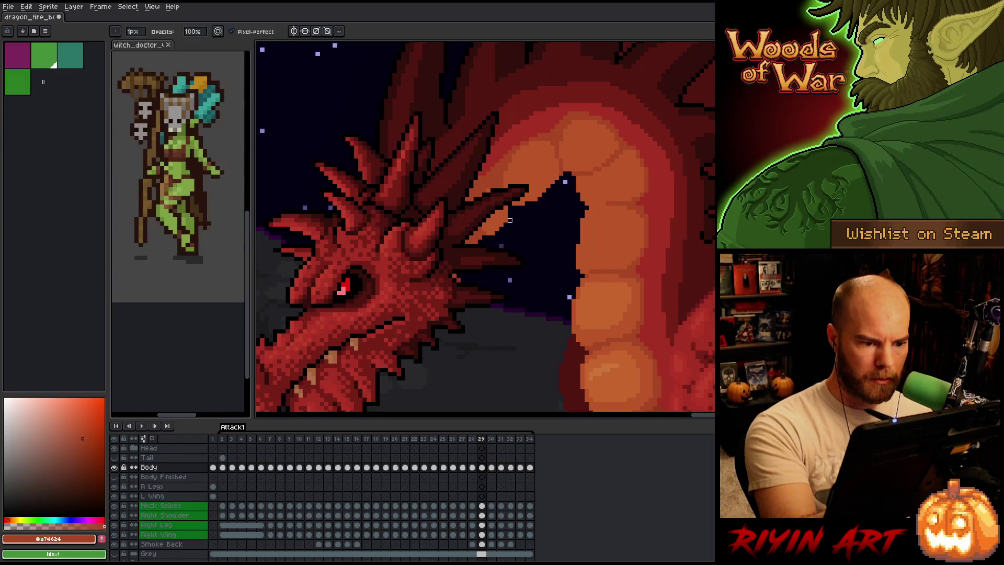
Erase stray pixels and repaint the neck join in deep red and orange-red, following the neck down
{"action": "key", "text": "e"}
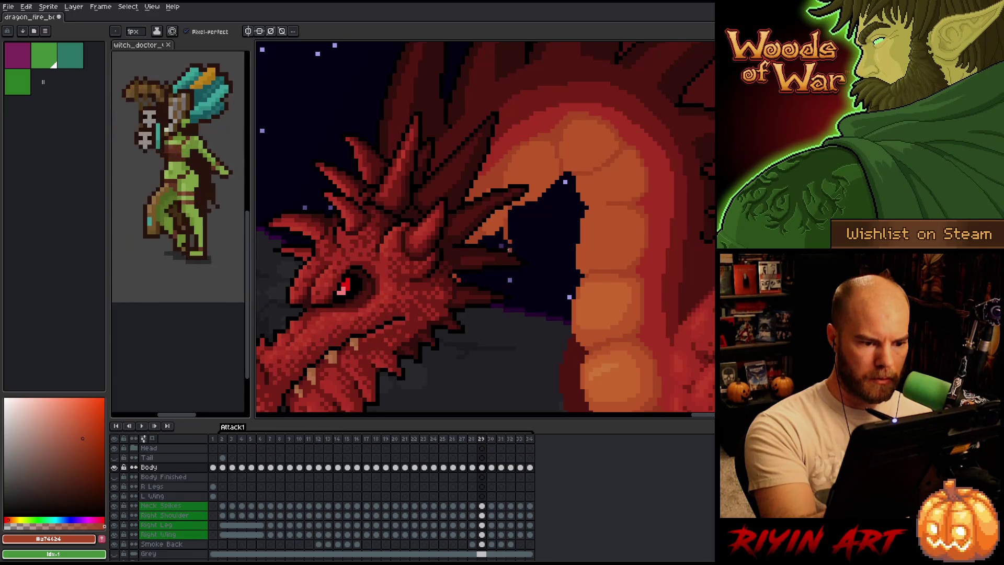
{"action": "key", "text": "b"}
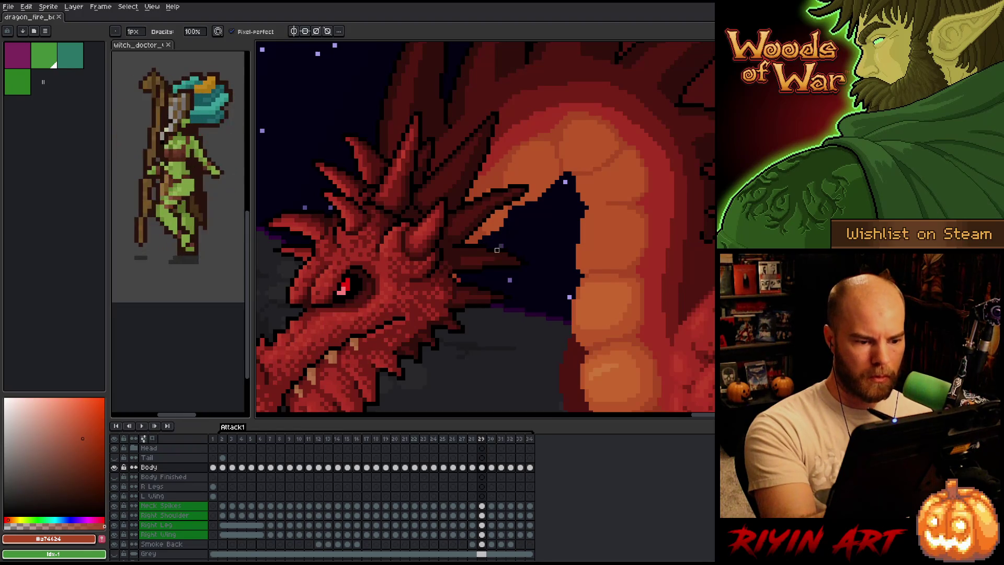
{"action": "left_click", "coordinate": [492, 216], "text": "alt"}
{"action": "key", "text": "e"}
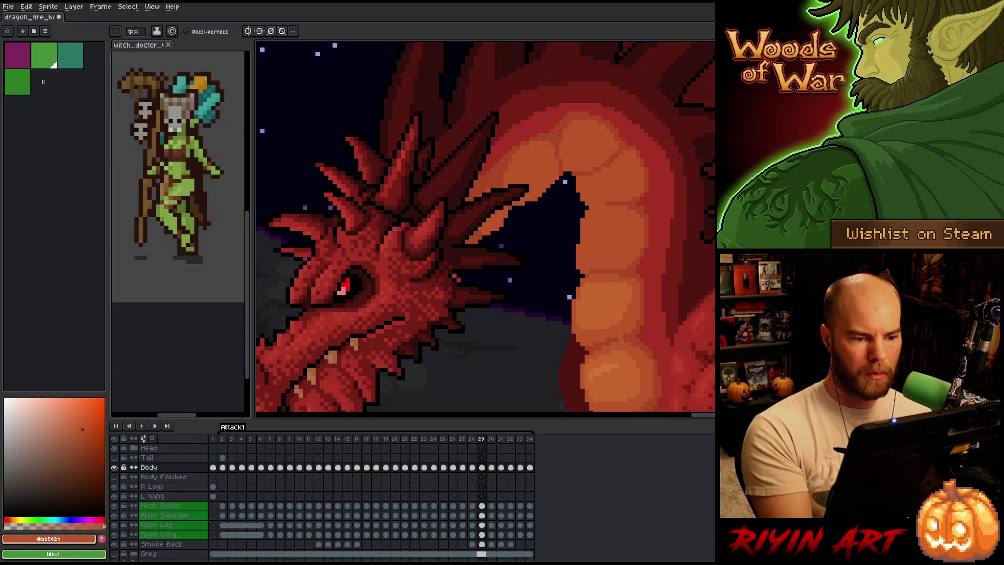
{"action": "left_click", "coordinate": [520, 130], "text": "alt"}
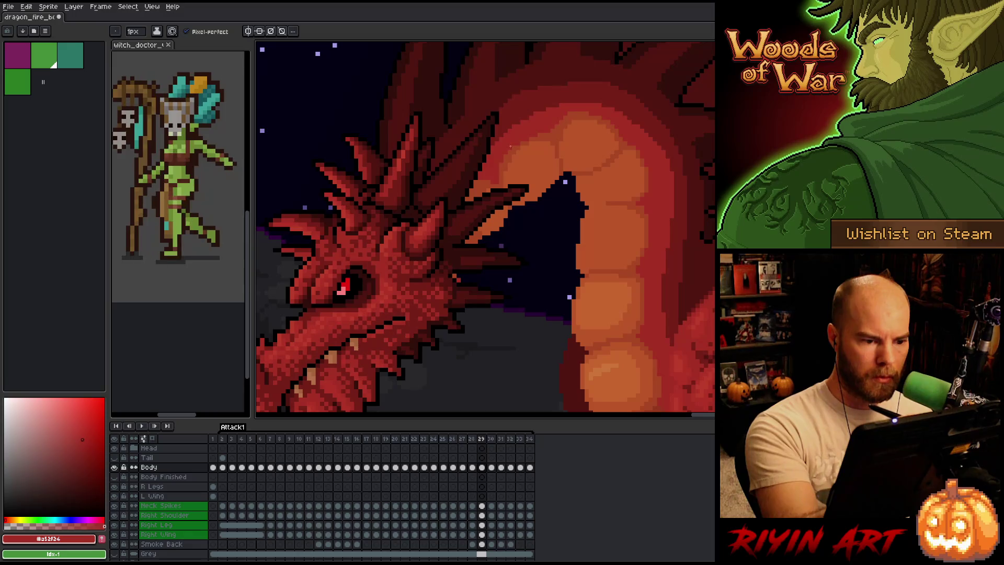
{"action": "left_click", "coordinate": [507, 159], "text": "alt"}
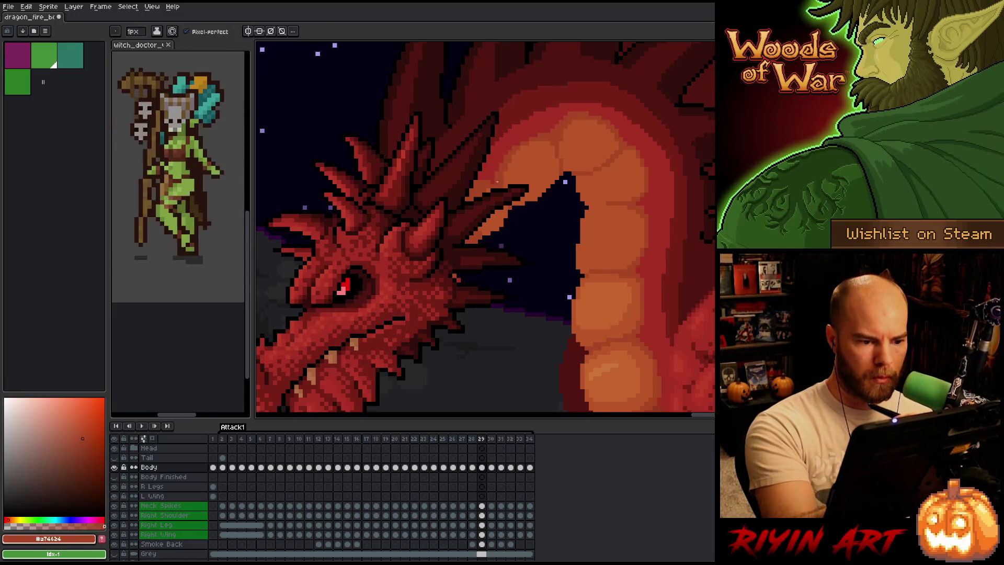
{"action": "left_click_drag", "start_coordinate": [594, 190], "coordinate": [518, 168]}
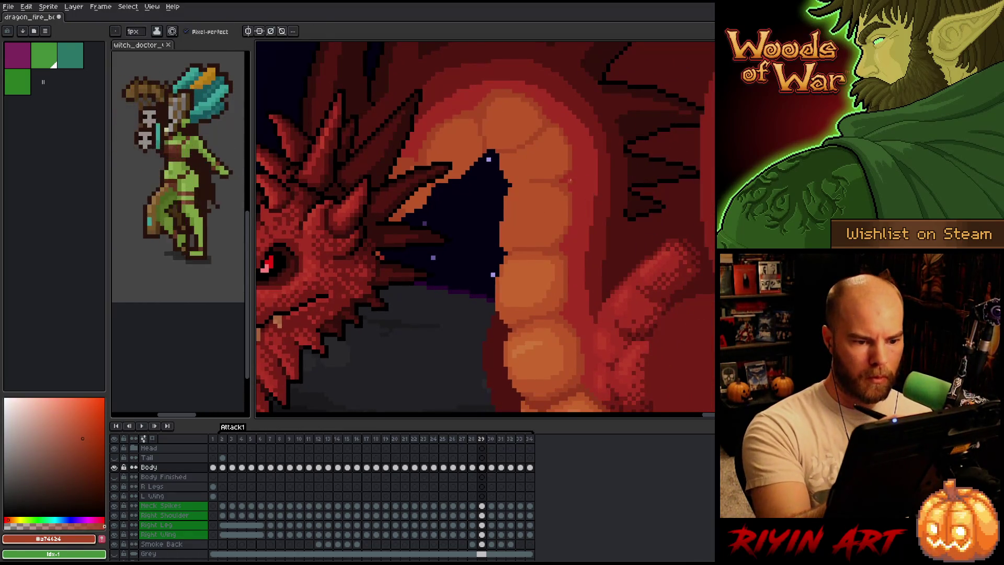
Touch up the neck using its deep red, lighter orange and darker orange-red
{"action": "left_click", "coordinate": [572, 174], "text": "alt"}
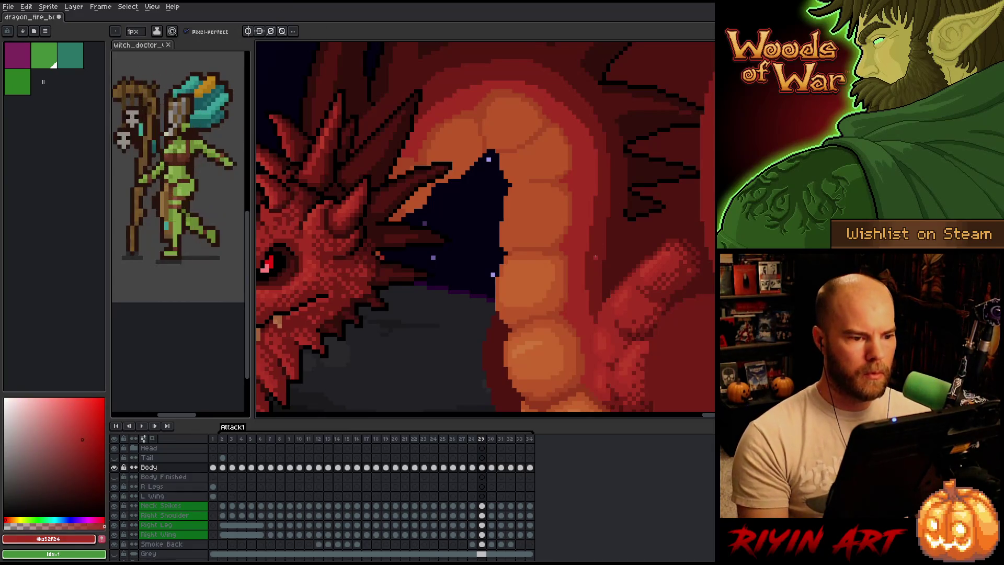
{"action": "left_click", "coordinate": [495, 104], "text": "alt"}
{"action": "left_click", "coordinate": [477, 96], "text": "alt"}
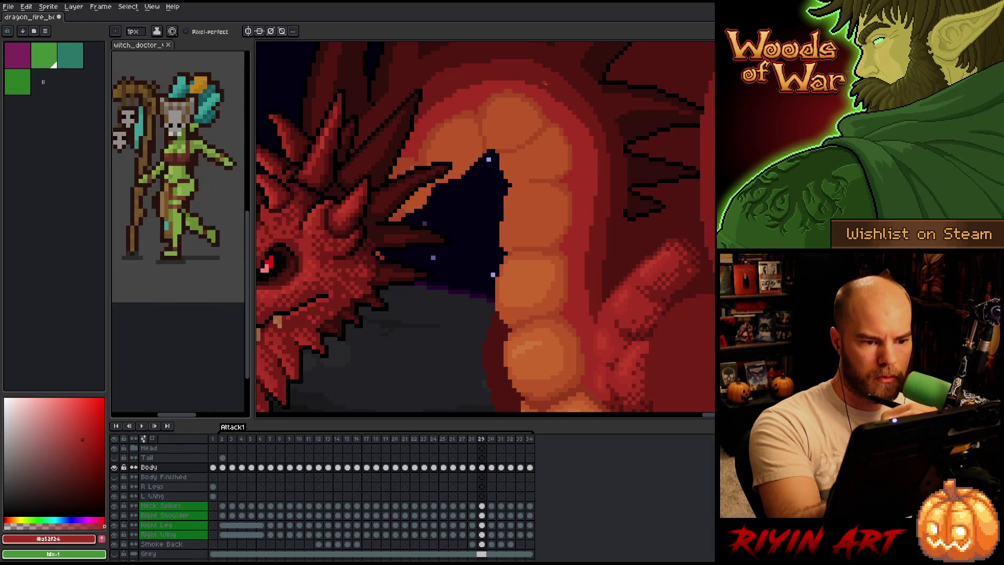
{"action": "left_click", "coordinate": [515, 84], "text": "alt"}
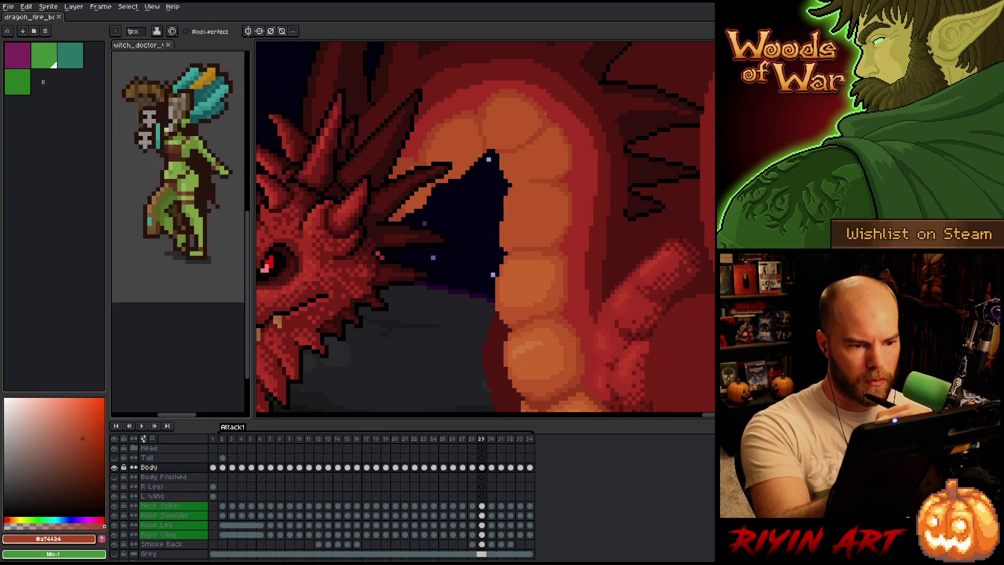
Save the animation and flip between frames 28 and 29, ending on frame 28
{"action": "key", "text": "ctrl+s"}
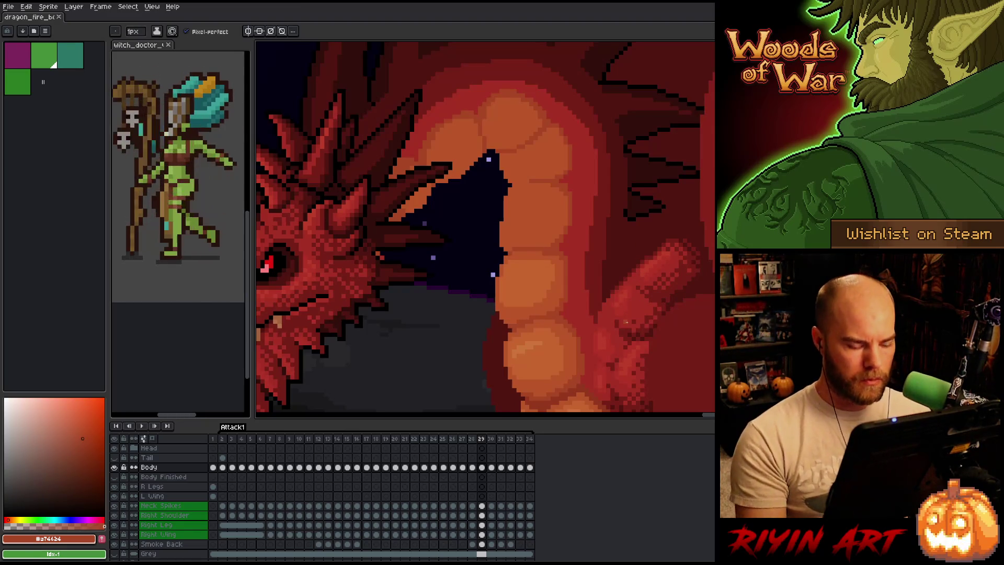
{"action": "key", "text": "comma"}
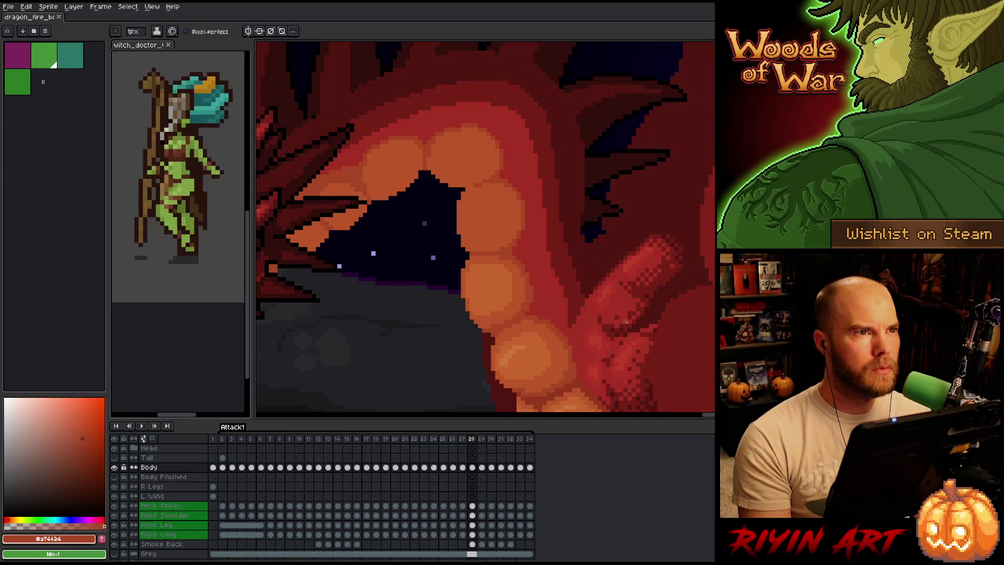
{"action": "key", "text": "period"}
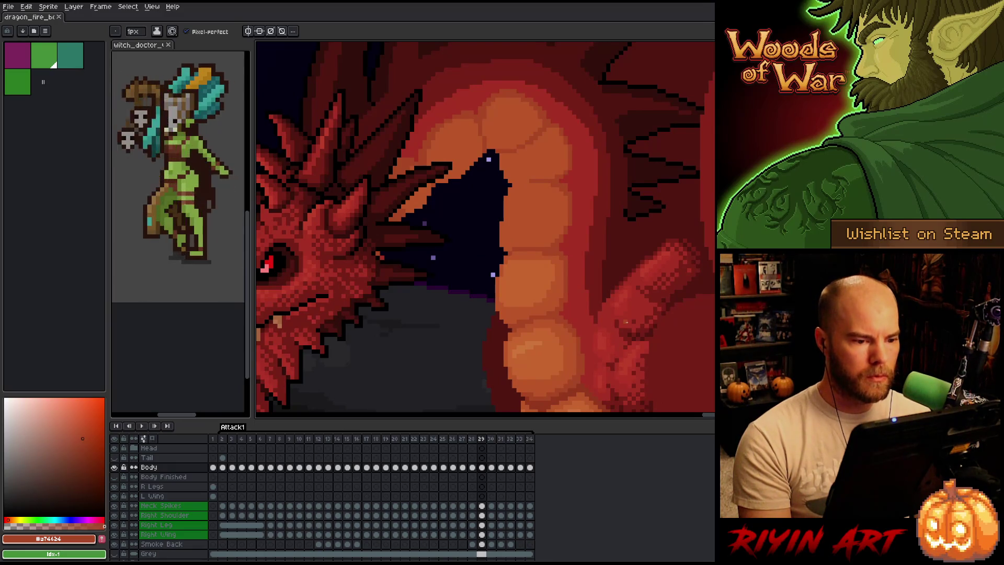
{"action": "key", "text": "comma"}
{"action": "key", "text": "period"}
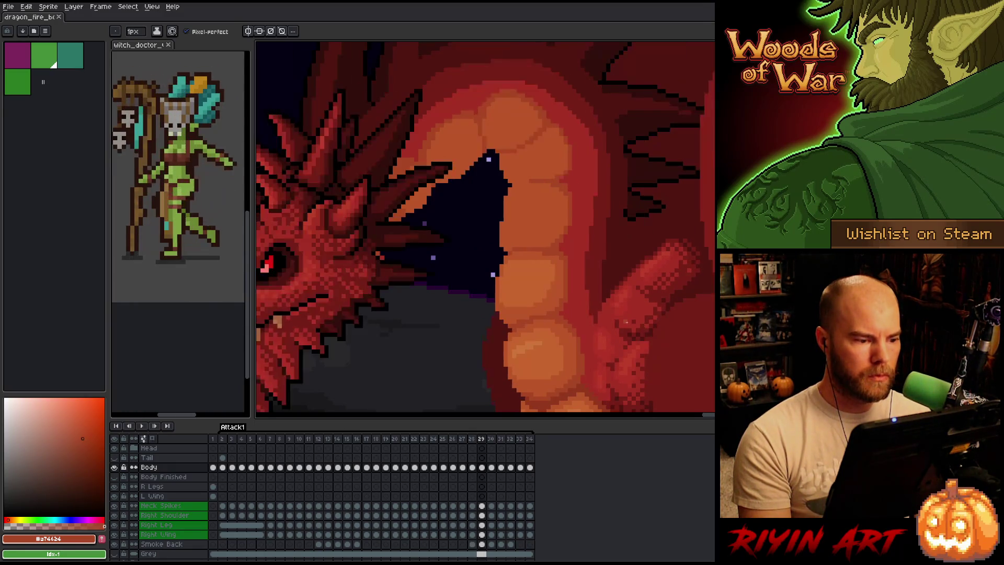
{"action": "key", "text": "comma"}
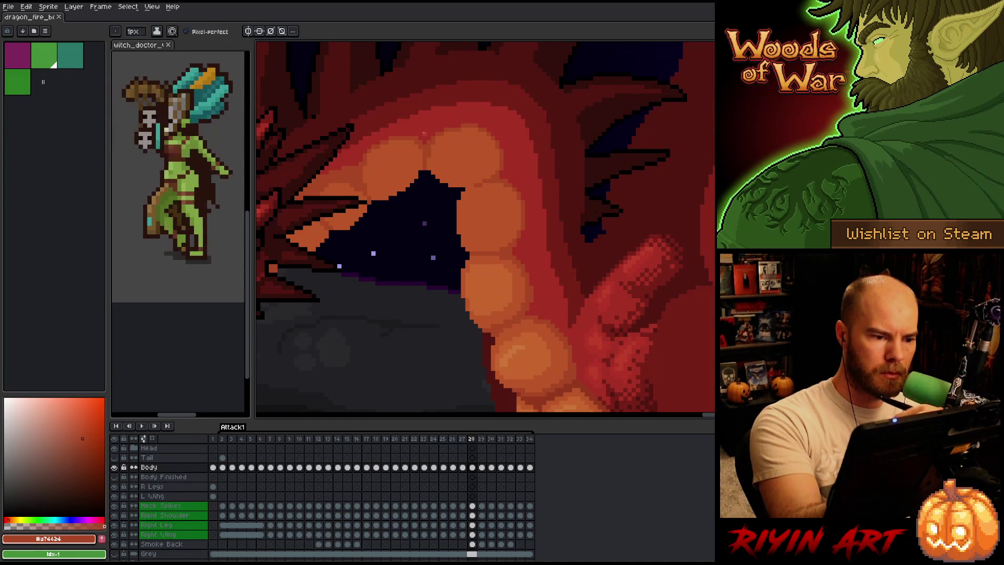
Darken a short edge by the mouth and repaint the neck's dark bump in light orange
{"action": "left_click_drag", "start_coordinate": [460, 139], "coordinate": [460, 159]}
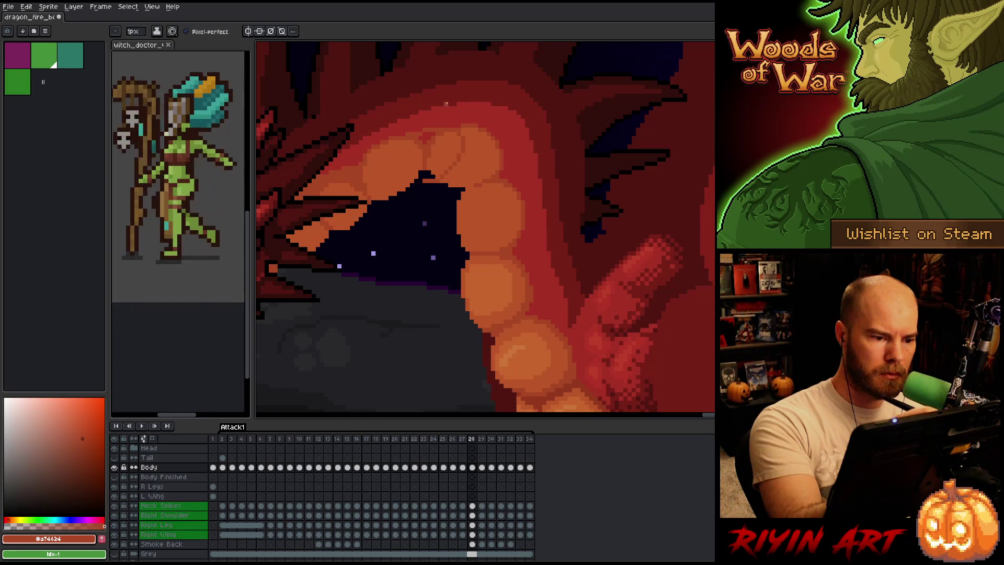
{"action": "left_click", "coordinate": [426, 157], "text": "alt"}
{"action": "mouse_move", "coordinate": [418, 175]}
{"action": "left_mouse_down"}
{"action": "mouse_move", "coordinate": [429, 172]}
{"action": "mouse_move", "coordinate": [420, 164]}
{"action": "left_mouse_up"}
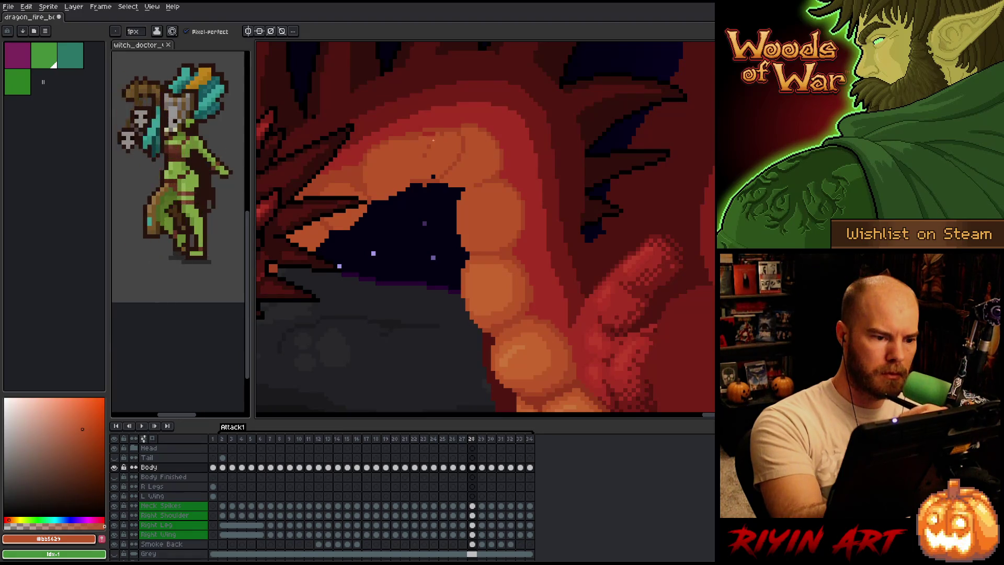
{"action": "left_click", "coordinate": [445, 124], "text": "alt"}
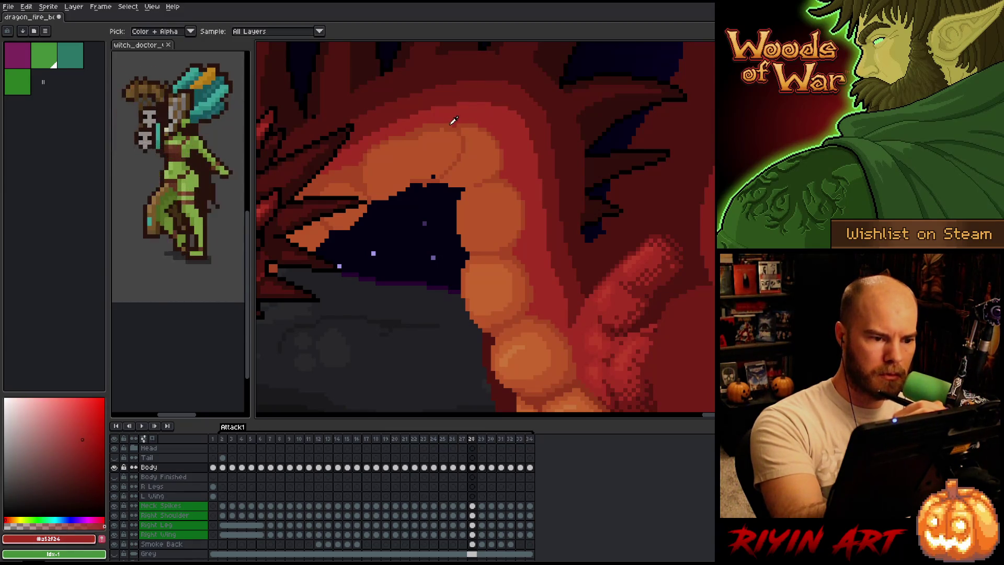
{"action": "left_click", "coordinate": [451, 132], "text": "alt"}
{"action": "key", "text": "alt"}
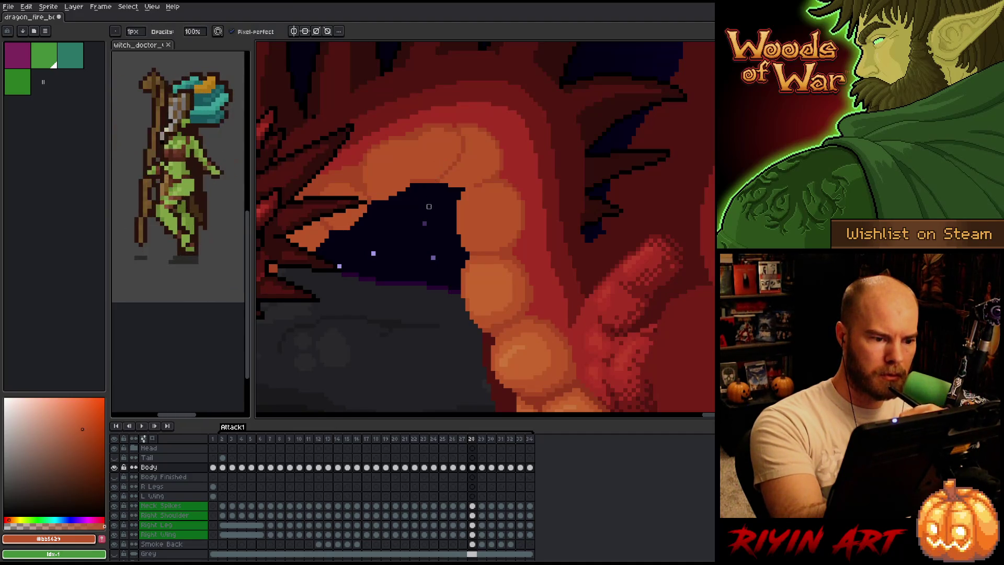
{"action": "left_click", "coordinate": [436, 179], "text": "alt"}
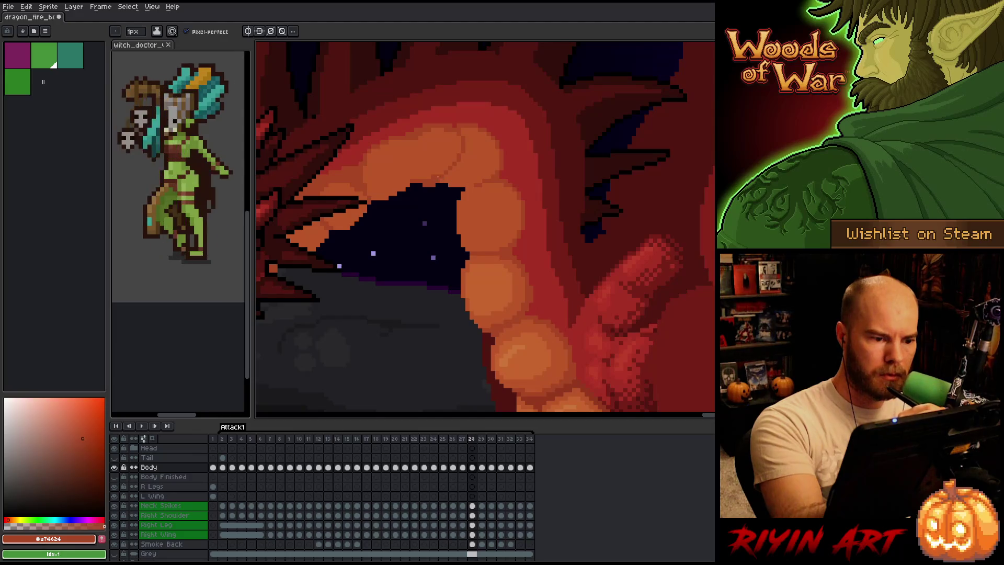
{"action": "left_click", "coordinate": [453, 148], "text": "alt"}
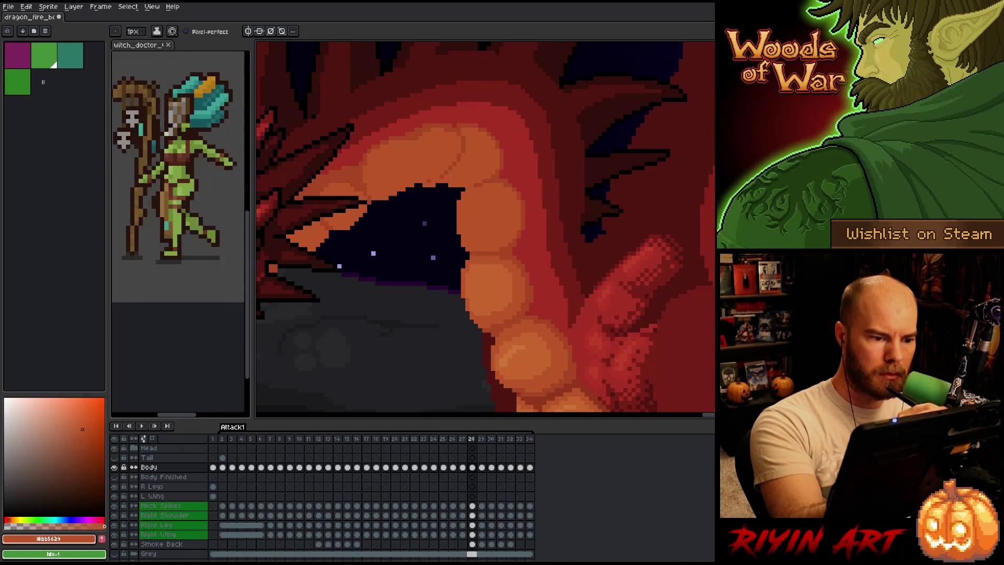
Alternate between the orange-red and lighter orange shades, then take the mouth's darker red as the paint colour
{"action": "left_click", "coordinate": [419, 136], "text": "alt"}
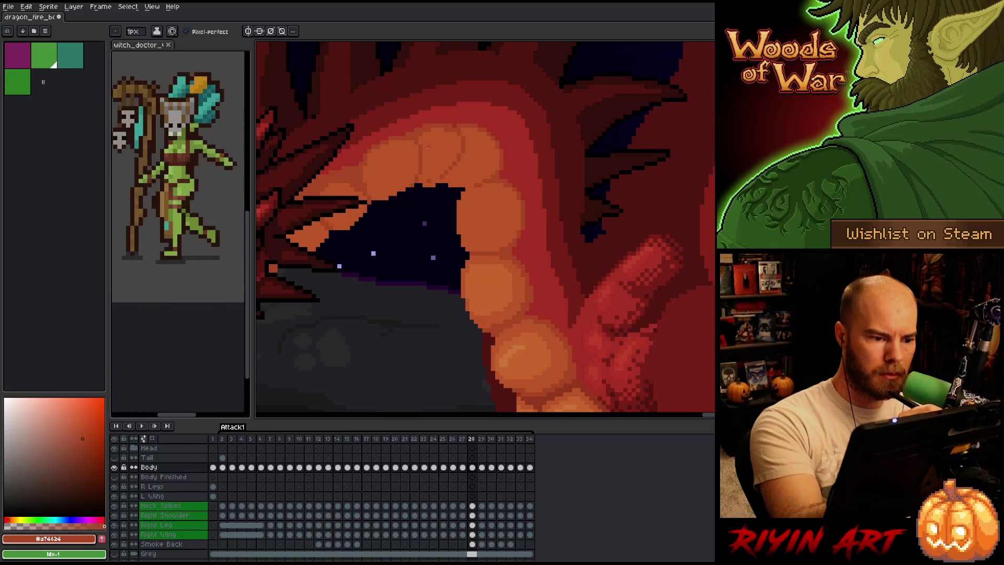
{"action": "left_click", "coordinate": [445, 183], "text": "alt"}
{"action": "left_click", "coordinate": [450, 173], "text": "alt"}
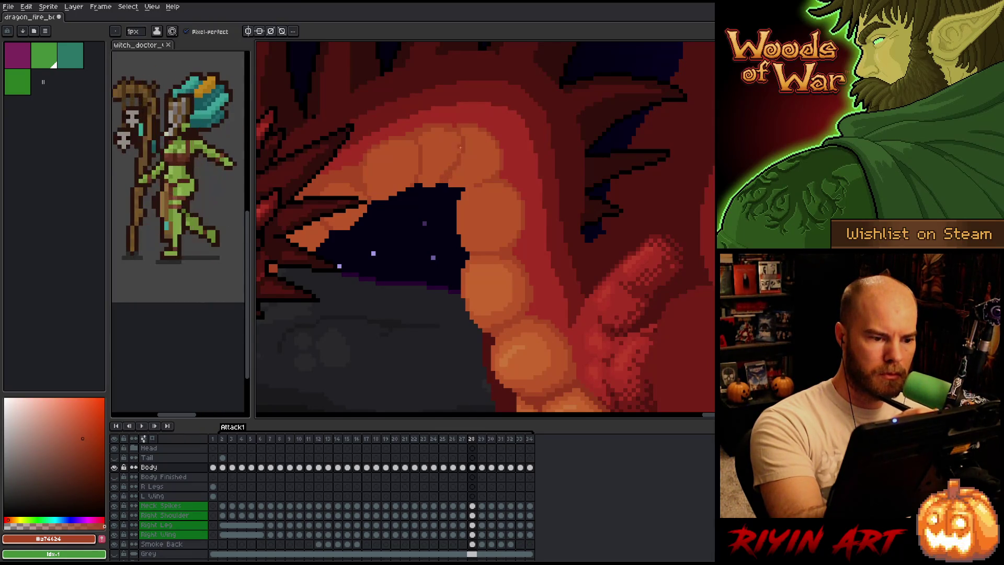
{"action": "left_click", "coordinate": [447, 171], "text": "alt"}
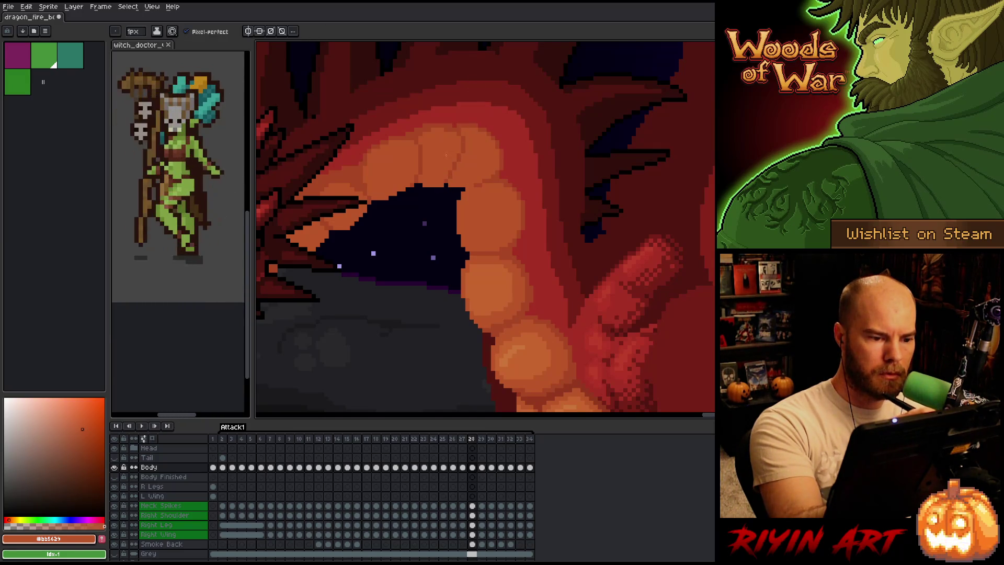
{"action": "key", "text": "e"}
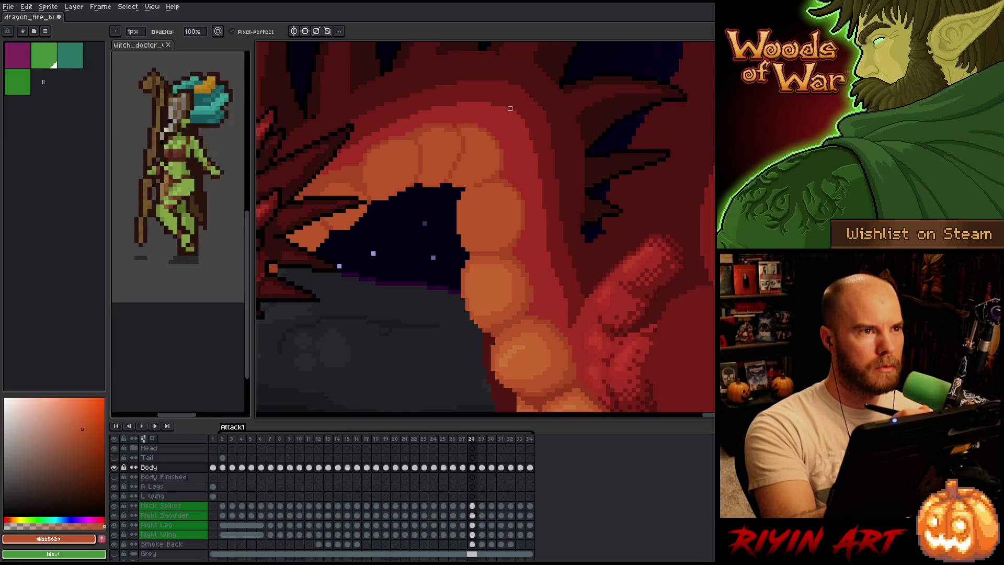
{"action": "key", "text": "b"}
{"action": "left_click", "coordinate": [454, 173], "text": "alt"}
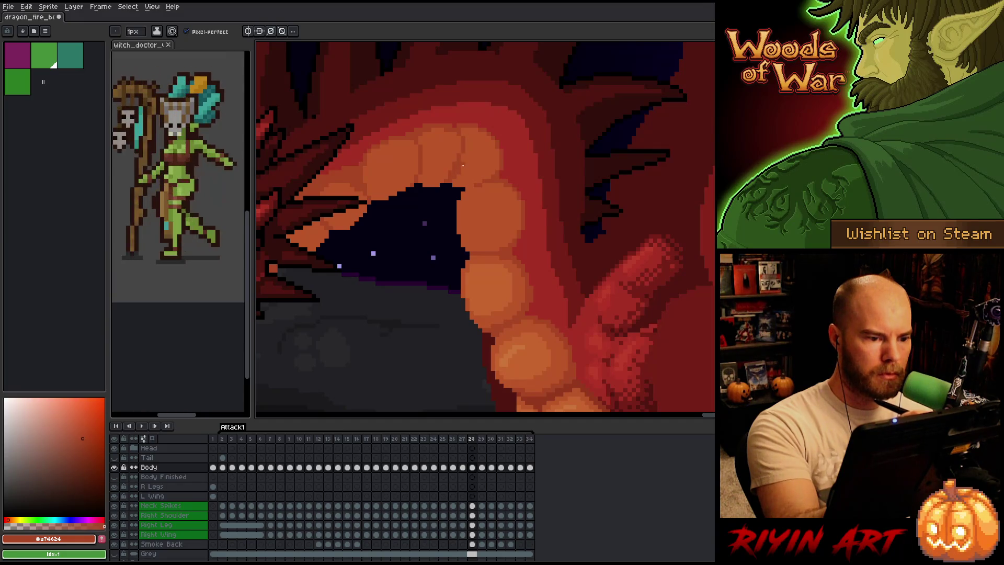
{"action": "left_click", "coordinate": [458, 162], "text": "alt"}
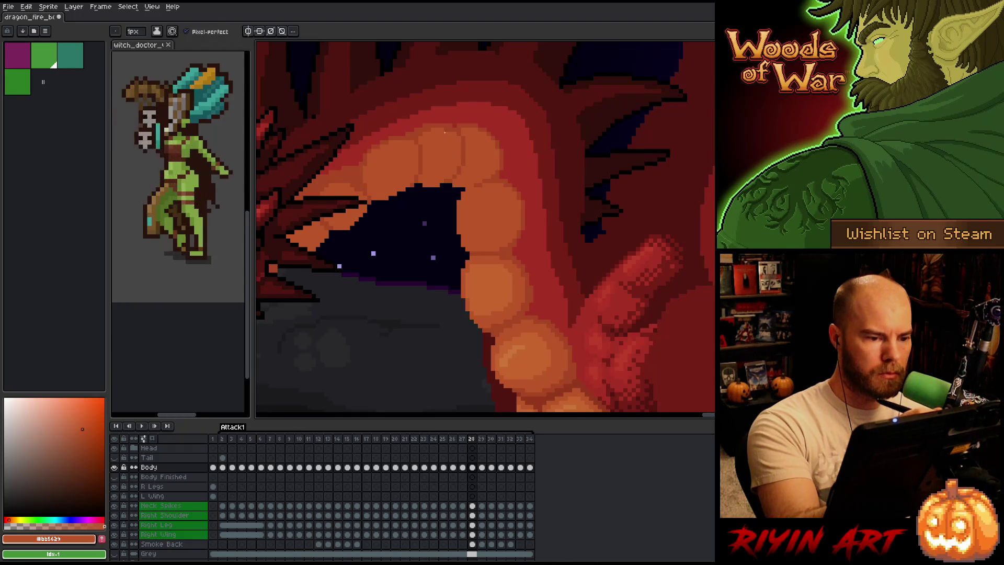
{"action": "left_click", "coordinate": [458, 109], "text": "alt"}
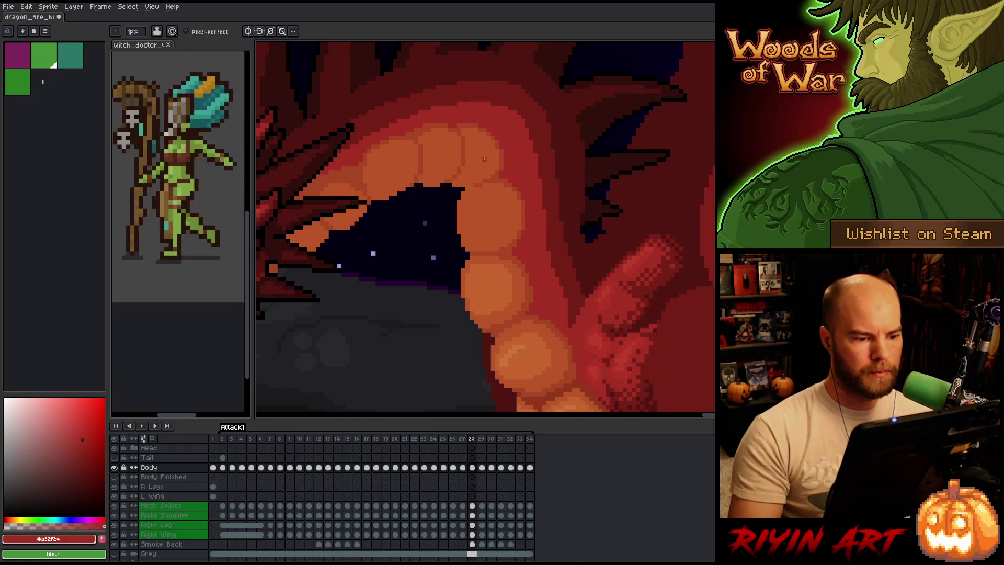
{"action": "scroll", "coordinate": [484, 158], "scroll_direction": "down", "scroll_amount": 4}
Compare poses across frames 27 to 29, then move to frame 30
{"action": "key", "text": "comma"}
{"action": "key", "text": "period"}
{"action": "key", "text": "comma"}
{"action": "key", "text": "period"}
{"action": "key", "text": "period"}
{"action": "key", "text": "comma"}
{"action": "key", "text": "period"}
{"action": "scroll", "coordinate": [471, 219], "scroll_direction": "up", "scroll_amount": 3}
{"action": "scroll", "coordinate": [470, 220], "scroll_direction": "down", "scroll_amount": 3}
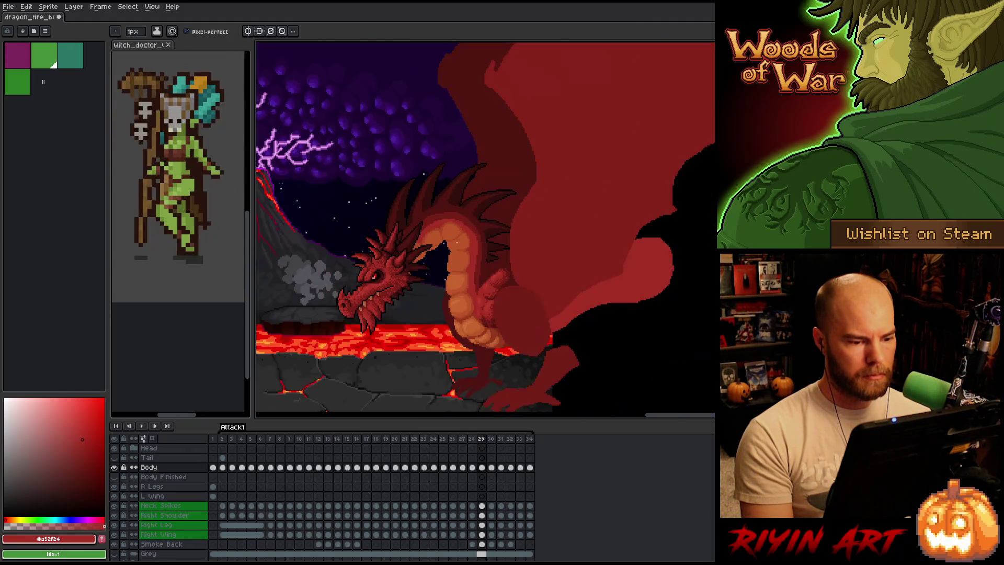
{"action": "key", "text": "period"}
{"action": "scroll", "coordinate": [441, 284], "scroll_direction": "up", "scroll_amount": 5}
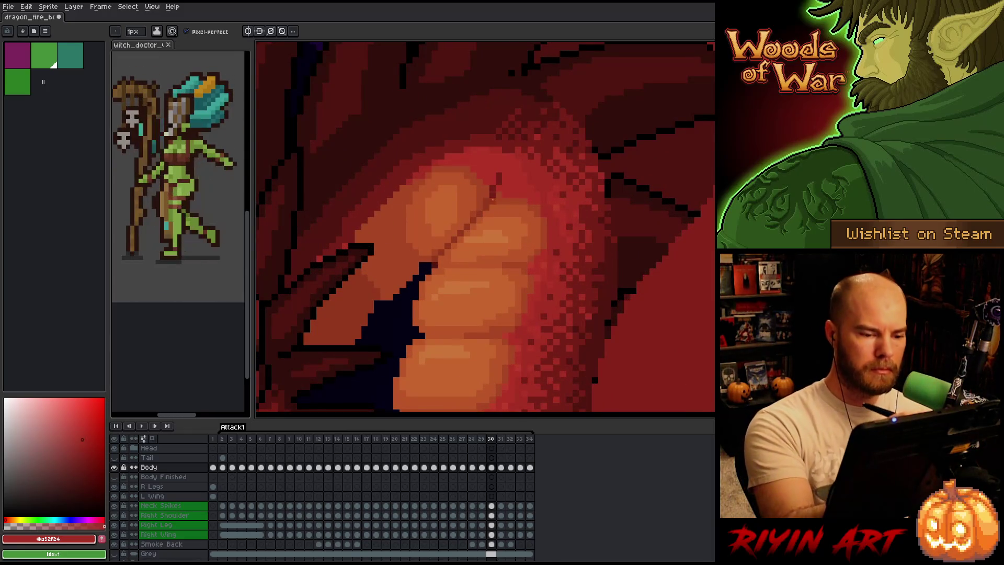
With a 4px pencil, paint a darker curled crease filled with lighter orange on the top neck plate
{"action": "left_click", "coordinate": [505, 199], "text": "alt"}
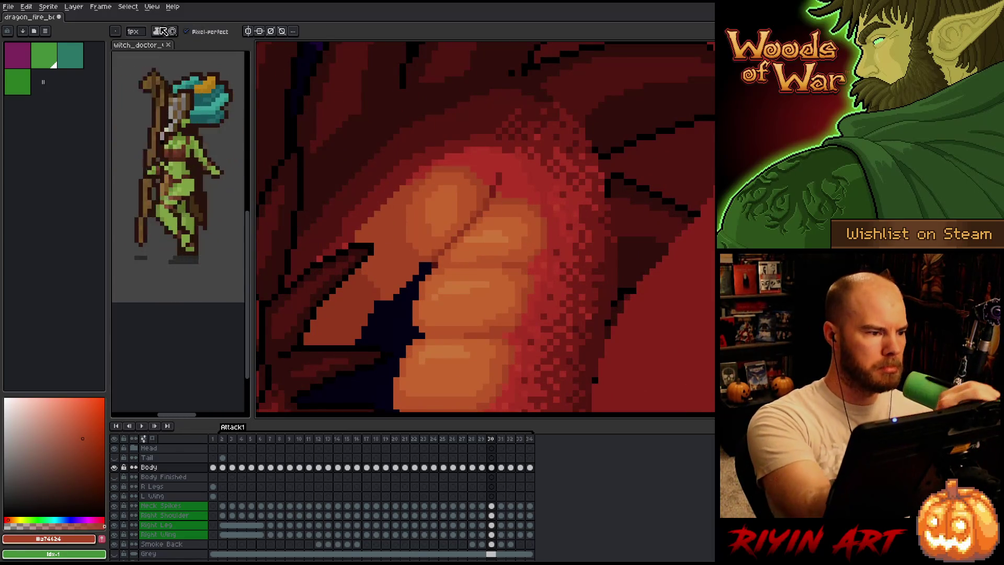
{"action": "left_click", "coordinate": [134, 31]}
{"action": "left_click_drag", "start_coordinate": [146, 45], "coordinate": [139, 47]}
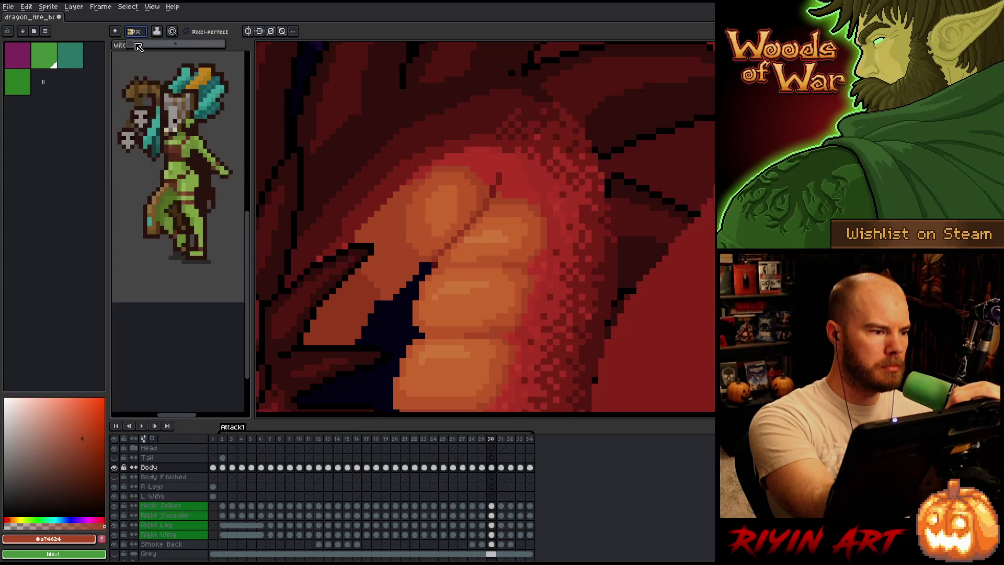
{"action": "mouse_move", "coordinate": [473, 191]}
{"action": "left_mouse_down"}
{"action": "mouse_move", "coordinate": [464, 231]}
{"action": "mouse_move", "coordinate": [487, 188]}
{"action": "mouse_move", "coordinate": [460, 199]}
{"action": "mouse_move", "coordinate": [476, 198]}
{"action": "mouse_move", "coordinate": [478, 239]}
{"action": "mouse_move", "coordinate": [495, 223]}
{"action": "mouse_move", "coordinate": [470, 243]}
{"action": "left_mouse_up"}
{"action": "mouse_move", "coordinate": [507, 197]}
{"action": "left_mouse_down"}
{"action": "mouse_move", "coordinate": [489, 245]}
{"action": "mouse_move", "coordinate": [470, 178]}
{"action": "mouse_move", "coordinate": [496, 191]}
{"action": "mouse_move", "coordinate": [473, 209]}
{"action": "mouse_move", "coordinate": [494, 170]}
{"action": "mouse_move", "coordinate": [479, 212]}
{"action": "left_mouse_up"}
{"action": "key", "text": "ctrl+z"}
{"action": "mouse_move", "coordinate": [489, 177]}
{"action": "left_mouse_down"}
{"action": "mouse_move", "coordinate": [468, 230]}
{"action": "mouse_move", "coordinate": [480, 226]}
{"action": "mouse_move", "coordinate": [460, 204]}
{"action": "mouse_move", "coordinate": [471, 219]}
{"action": "mouse_move", "coordinate": [501, 175]}
{"action": "mouse_move", "coordinate": [470, 220]}
{"action": "mouse_move", "coordinate": [453, 225]}
{"action": "mouse_move", "coordinate": [491, 208]}
{"action": "mouse_move", "coordinate": [515, 152]}
{"action": "mouse_move", "coordinate": [505, 211]}
{"action": "mouse_move", "coordinate": [502, 168]}
{"action": "mouse_move", "coordinate": [464, 204]}
{"action": "mouse_move", "coordinate": [460, 152]}
{"action": "left_mouse_up"}
{"action": "left_click", "coordinate": [527, 235], "text": "alt"}
Shade the plate's top in red-orange, replacing the rejected brown-red shading with orange
{"action": "left_click", "coordinate": [434, 230], "text": "alt"}
{"action": "mouse_move", "coordinate": [431, 209]}
{"action": "left_mouse_down"}
{"action": "mouse_move", "coordinate": [455, 193]}
{"action": "mouse_move", "coordinate": [446, 180]}
{"action": "left_mouse_up"}
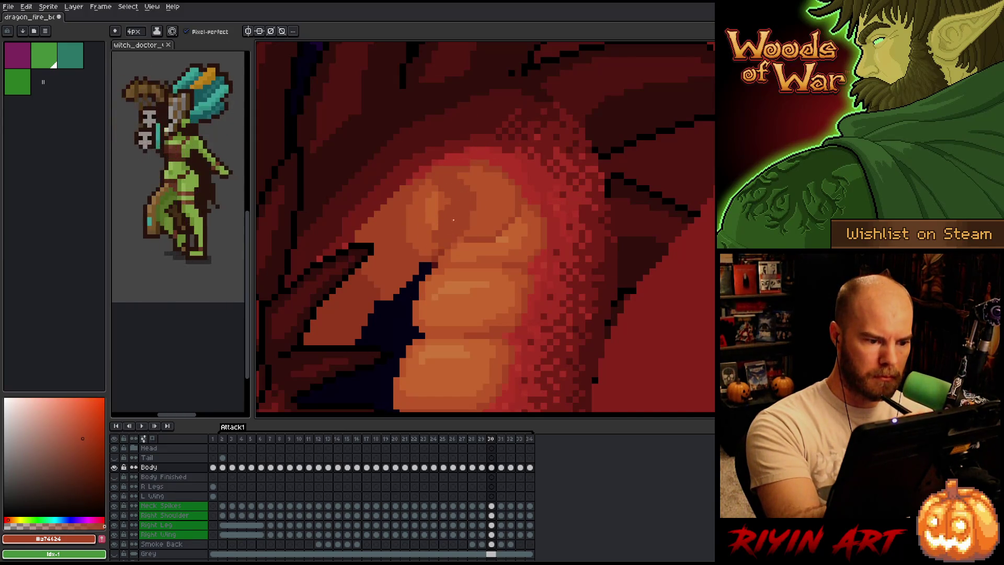
{"action": "left_click", "coordinate": [438, 246], "text": "alt"}
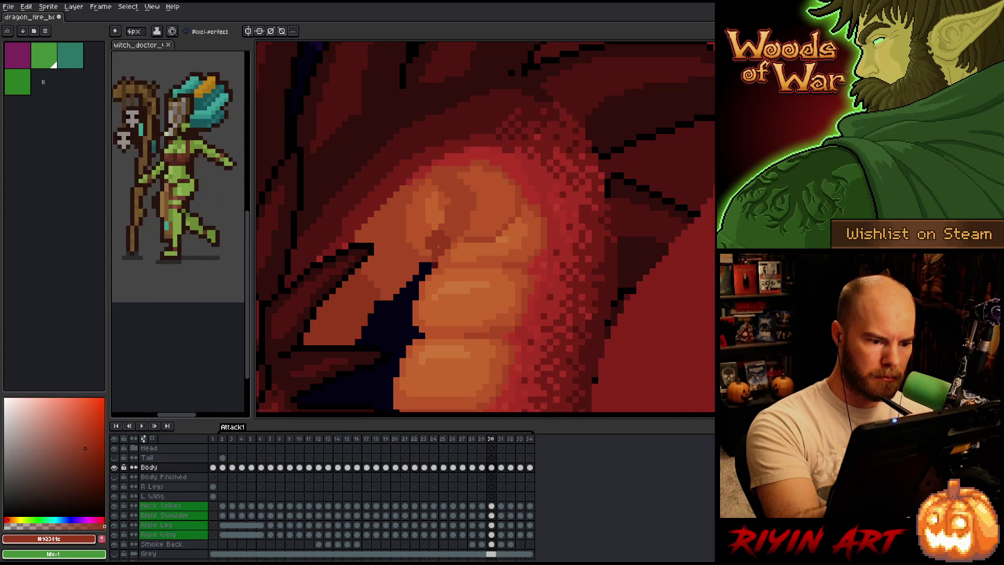
{"action": "mouse_move", "coordinate": [444, 234]}
{"action": "left_mouse_down"}
{"action": "mouse_move", "coordinate": [460, 216]}
{"action": "mouse_move", "coordinate": [437, 217]}
{"action": "mouse_move", "coordinate": [440, 238]}
{"action": "left_mouse_up"}
{"action": "key", "text": "ctrl+z"}
{"action": "left_click", "coordinate": [432, 236], "text": "alt"}
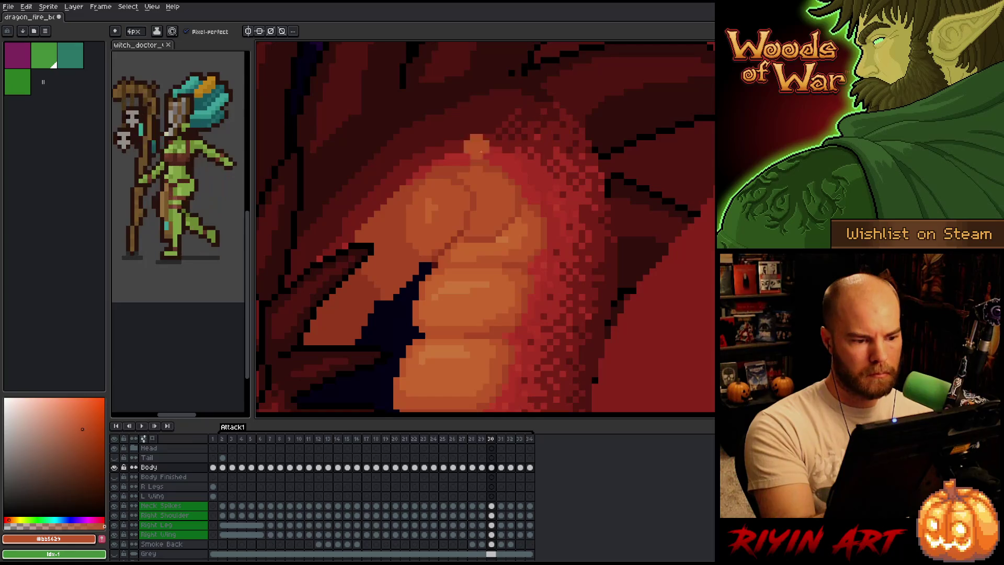
{"action": "left_click", "coordinate": [398, 269], "text": "alt"}
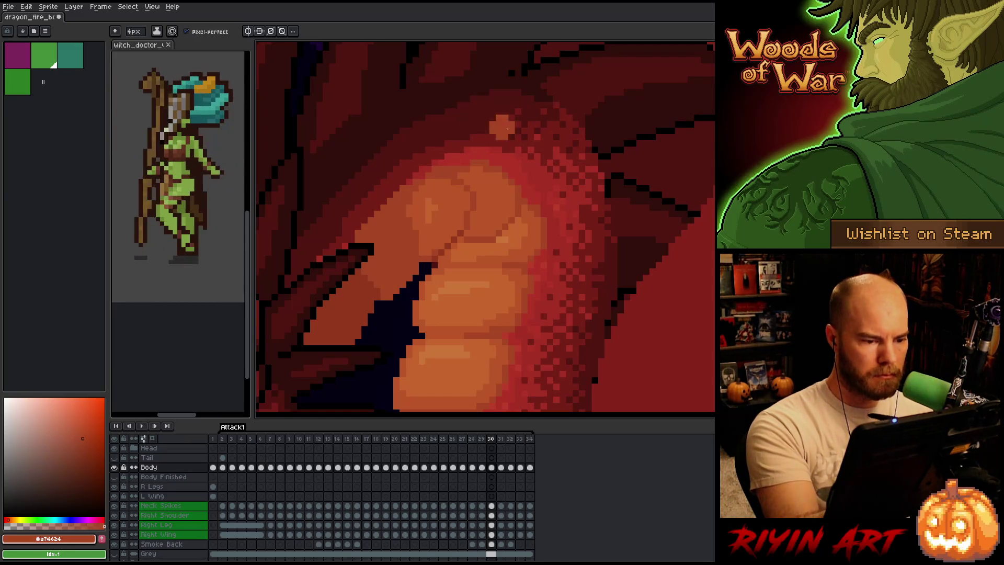
{"action": "mouse_move", "coordinate": [564, 254]}
{"action": "left_mouse_down"}
{"action": "mouse_move", "coordinate": [565, 264]}
{"action": "mouse_move", "coordinate": [640, 186]}
{"action": "mouse_move", "coordinate": [621, 199]}
{"action": "left_mouse_up"}
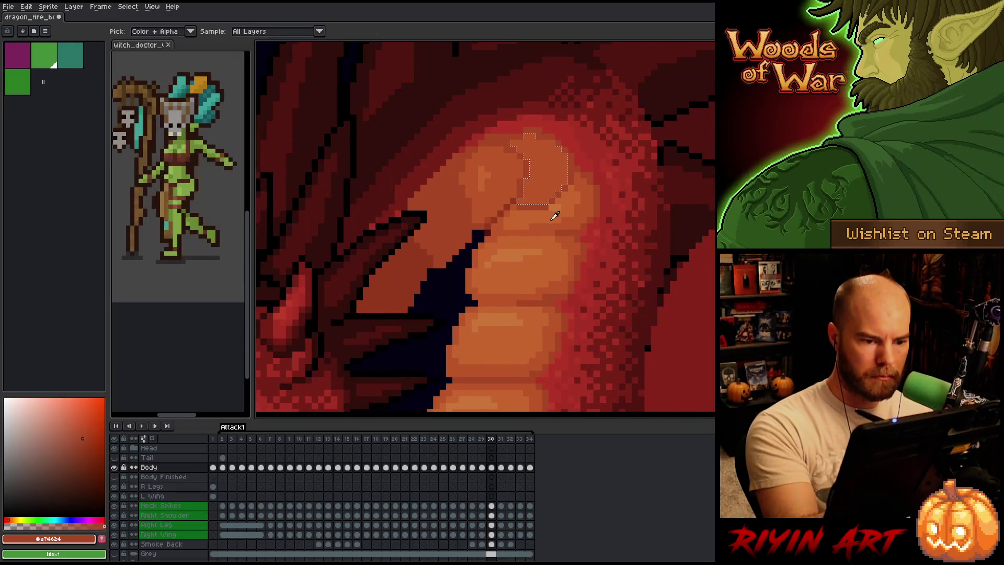
Magic Wand the light orange blob on the top plate, adjust it, then deselect
{"action": "left_click", "coordinate": [539, 167], "text": "alt"}
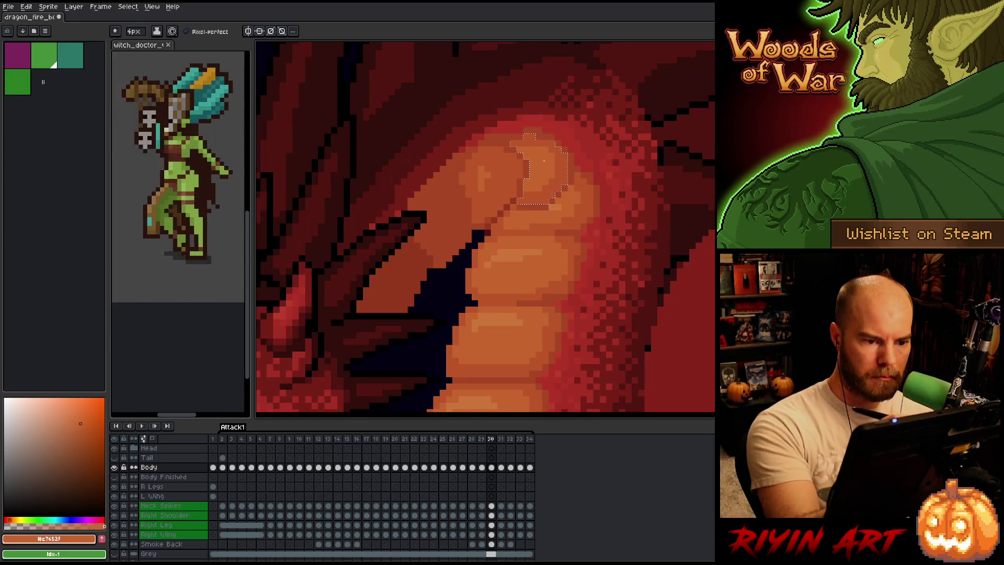
{"action": "left_click", "coordinate": [518, 172], "text": "alt"}
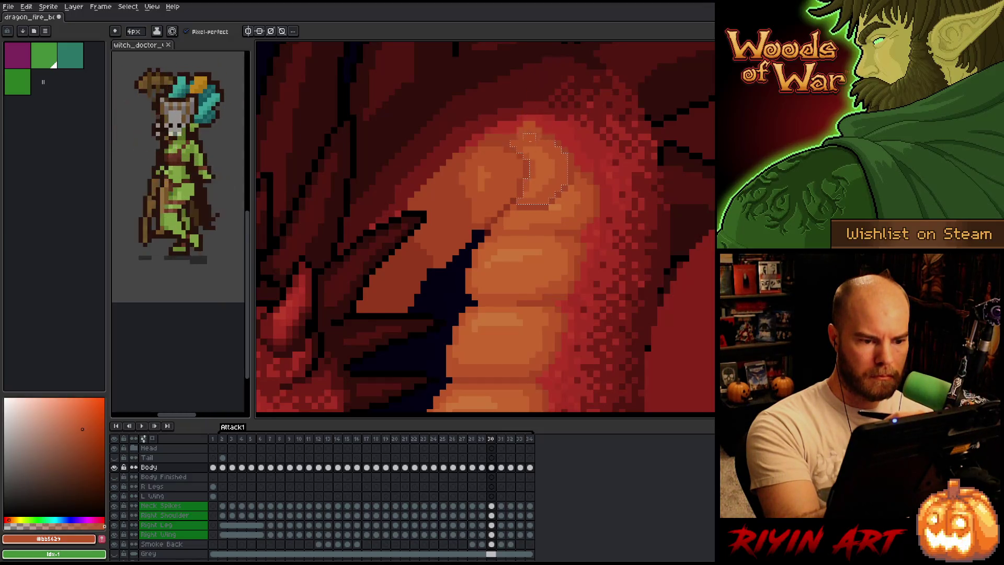
{"action": "key", "text": "ctrl+d"}
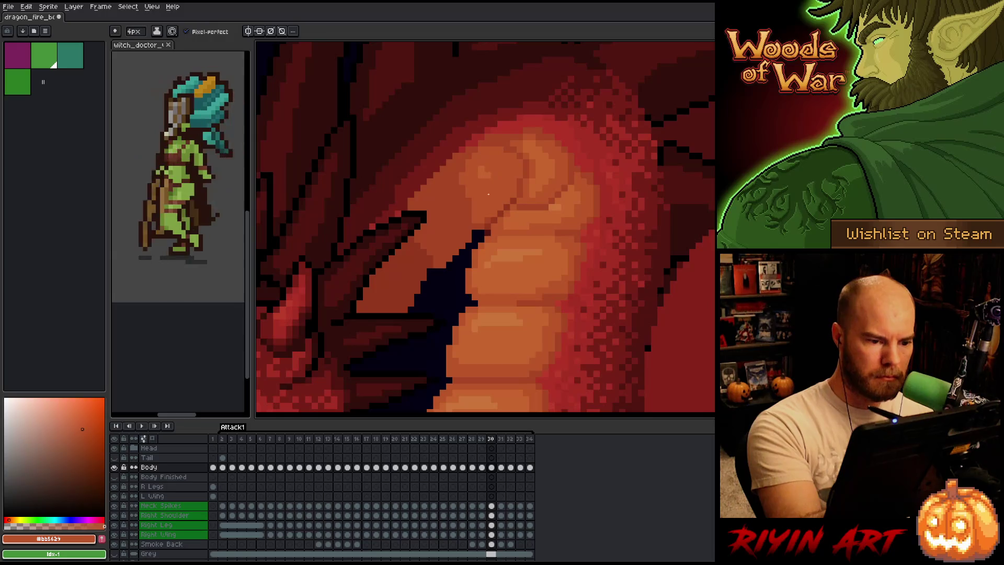
{"action": "left_click", "coordinate": [485, 178], "text": "alt"}
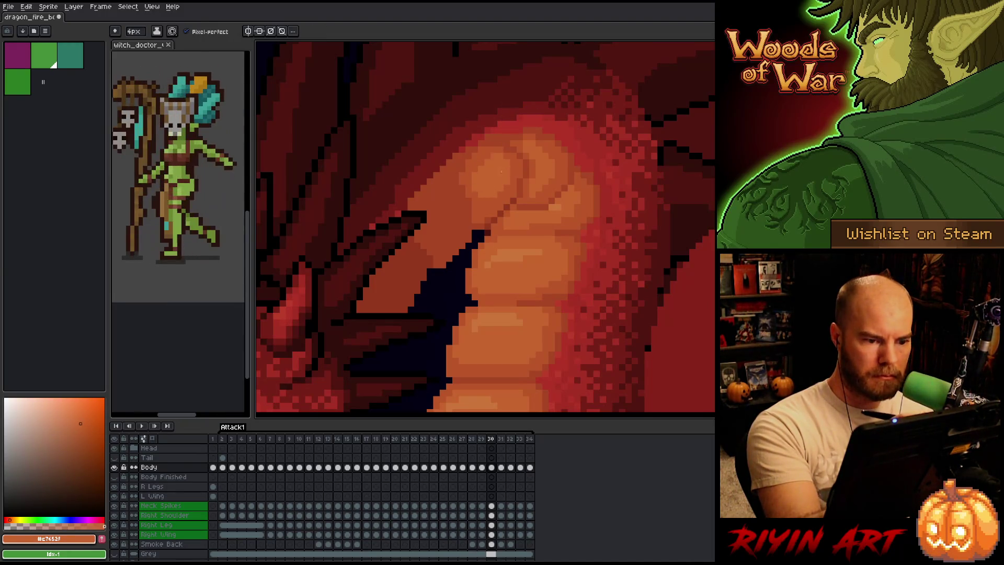
{"action": "key", "text": "w"}
{"action": "left_click", "coordinate": [494, 188]}
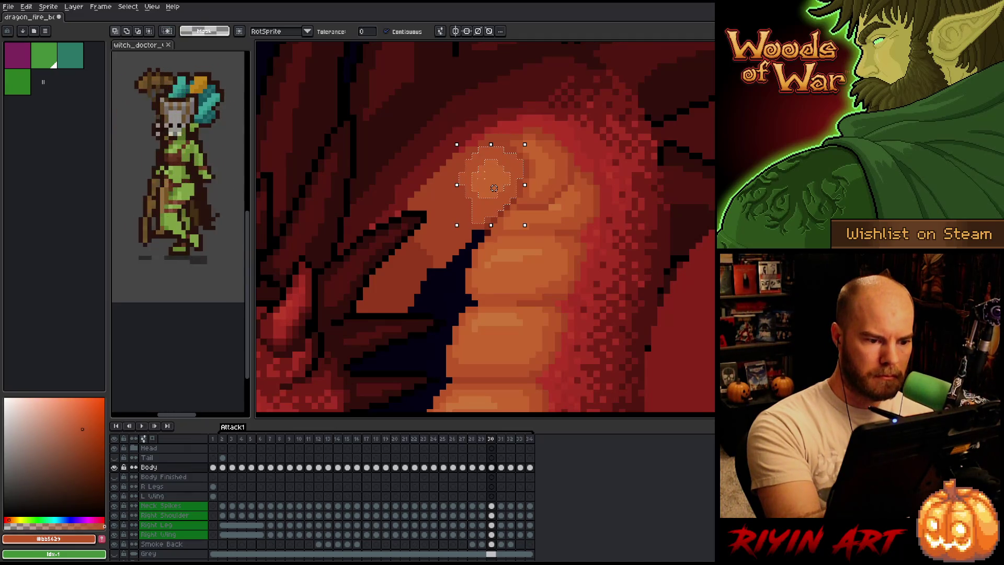
{"action": "key", "text": "b"}
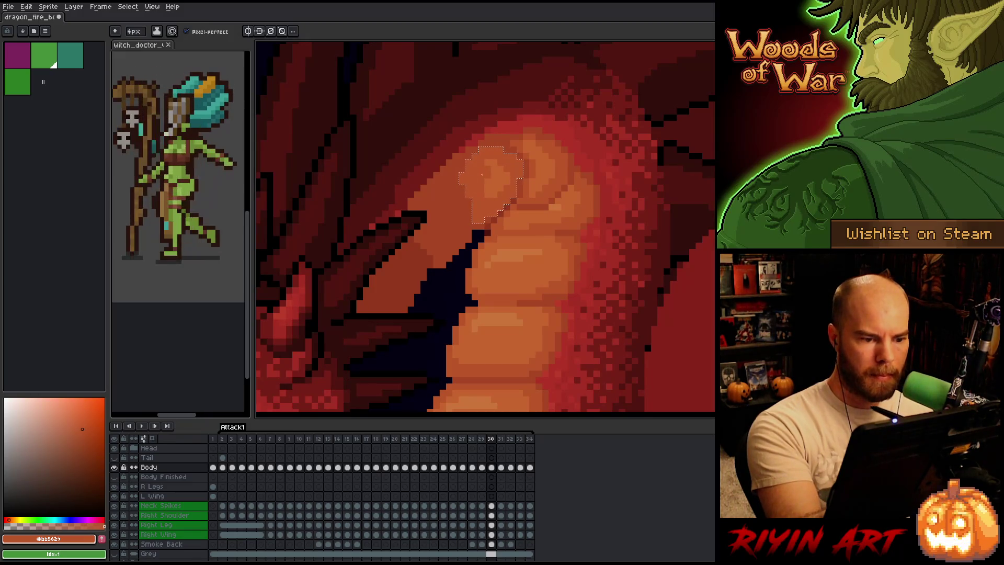
{"action": "key", "text": "ctrl+d"}
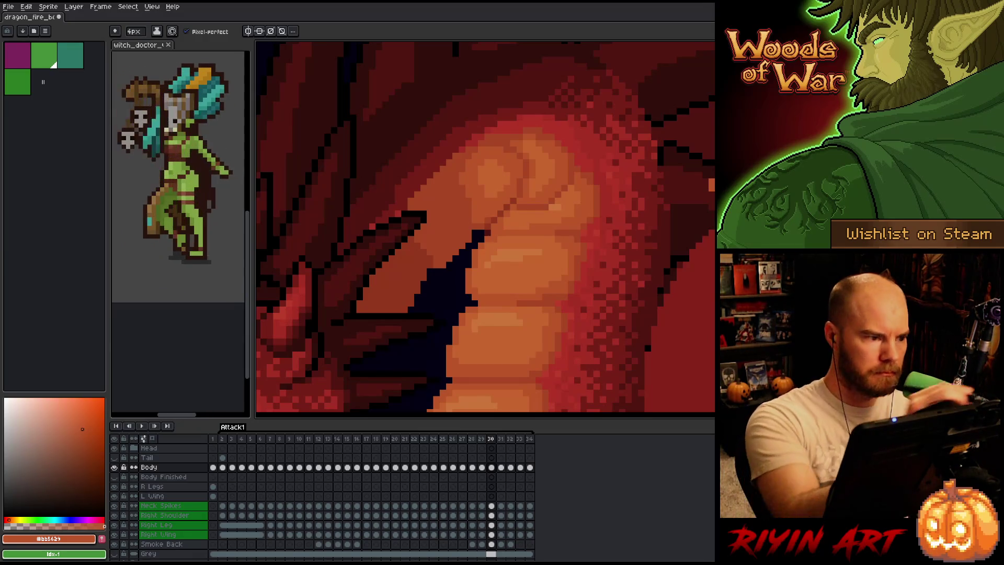
Touch up the curl's crease and highlight with red-orange and mid orange at a new brush size
{"action": "left_click", "coordinate": [134, 31]}
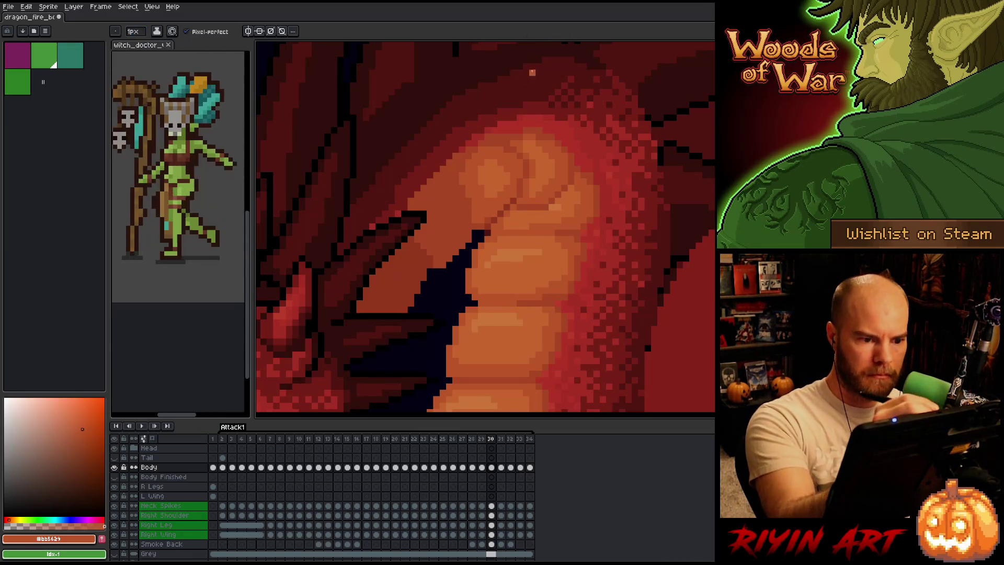
{"action": "left_click", "coordinate": [526, 182], "text": "alt"}
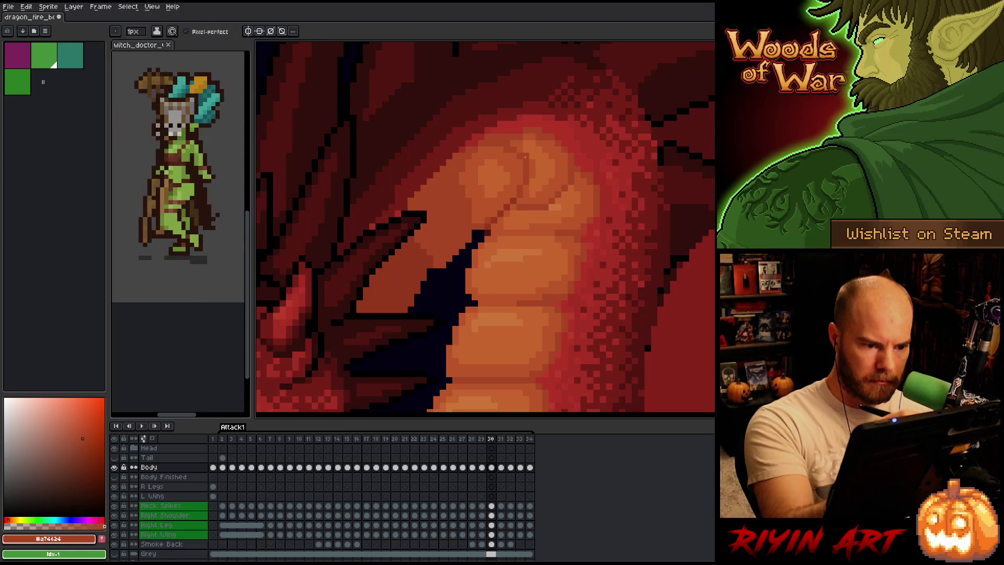
{"action": "left_click", "coordinate": [471, 208], "text": "alt"}
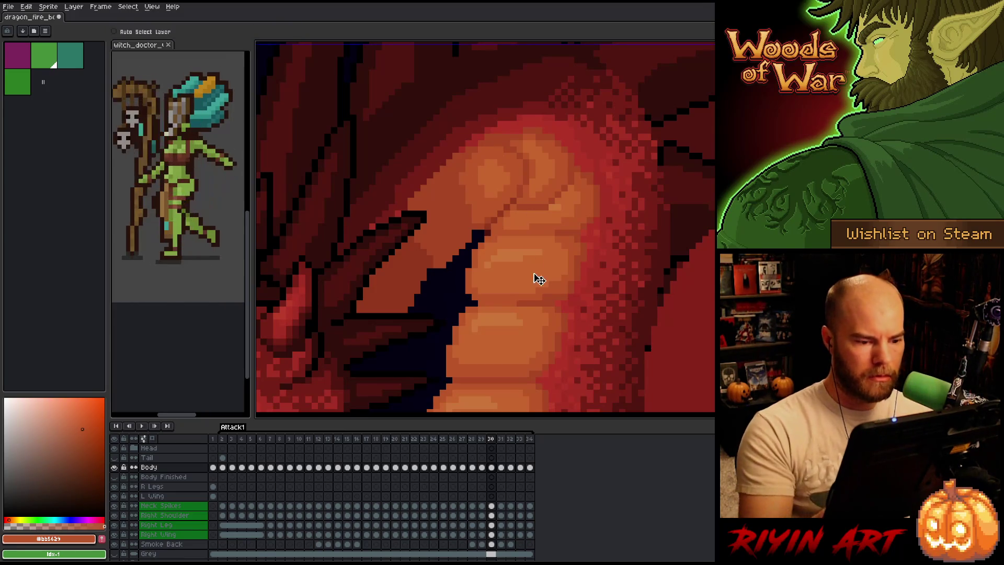
{"action": "scroll", "coordinate": [534, 279], "scroll_direction": "up", "scroll_amount": 3}
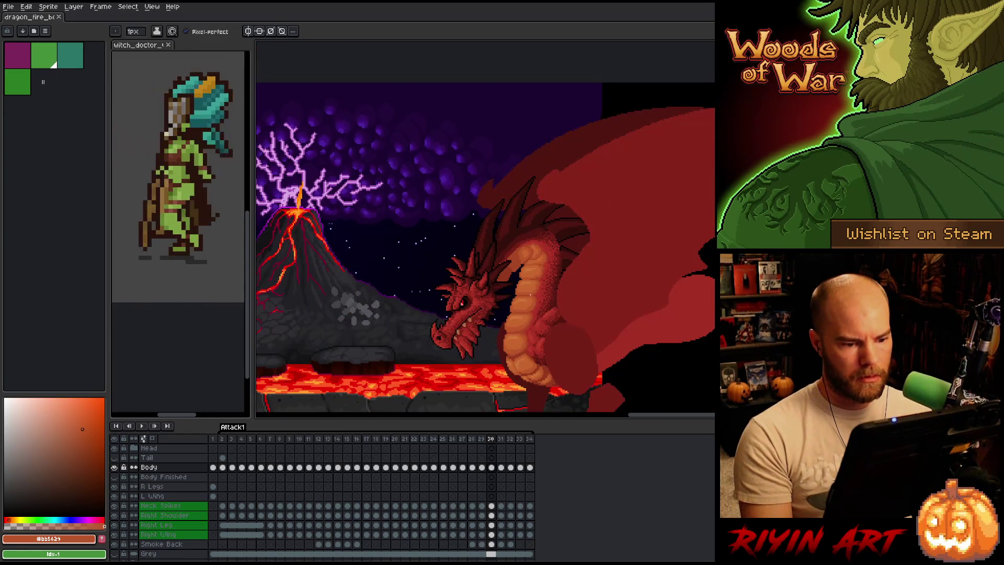
Step back and forth through frames 29 to 32 comparing the dragon's poses, settling on frame 30
{"action": "key", "text": "Right"}
{"action": "key", "text": "Left"}
{"action": "key", "text": "Left"}
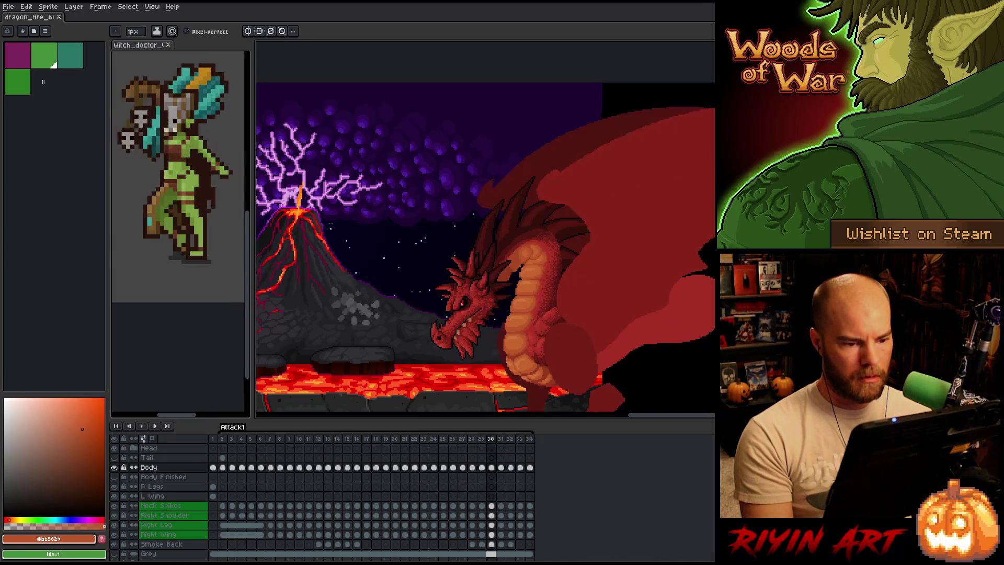
{"action": "key", "text": "Right"}
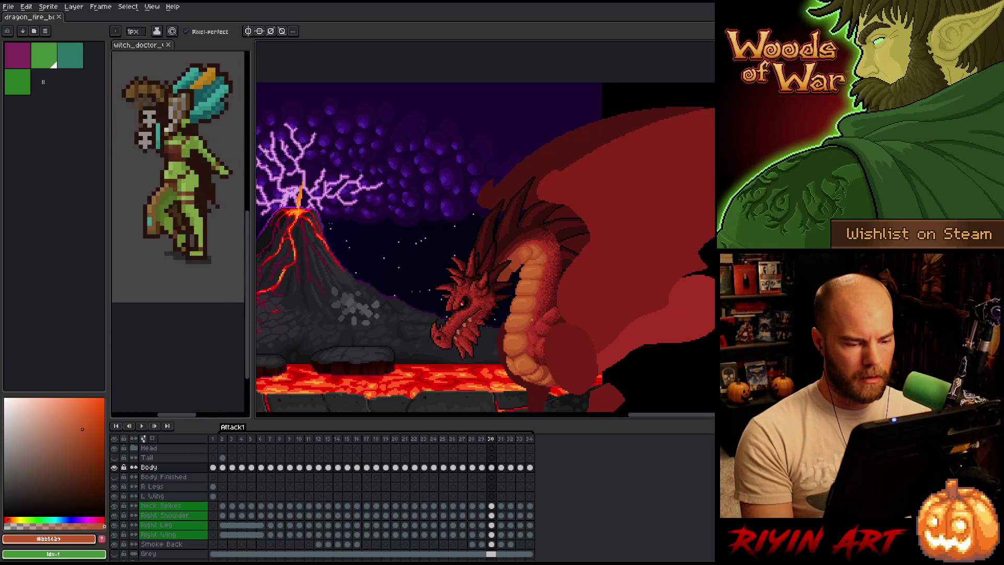
{"action": "key", "text": "Right"}
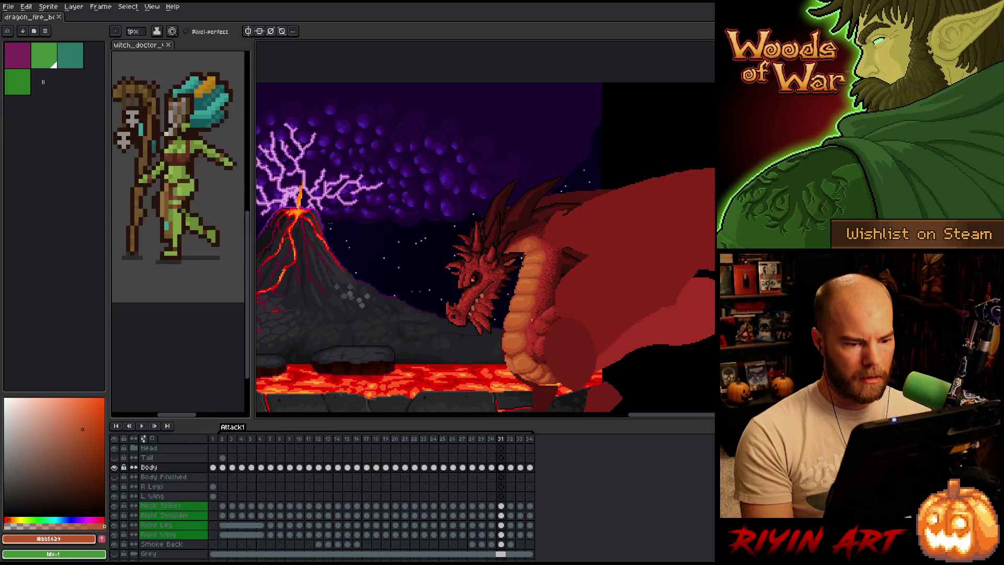
{"action": "key", "text": "Right"}
{"action": "key", "text": "Left"}
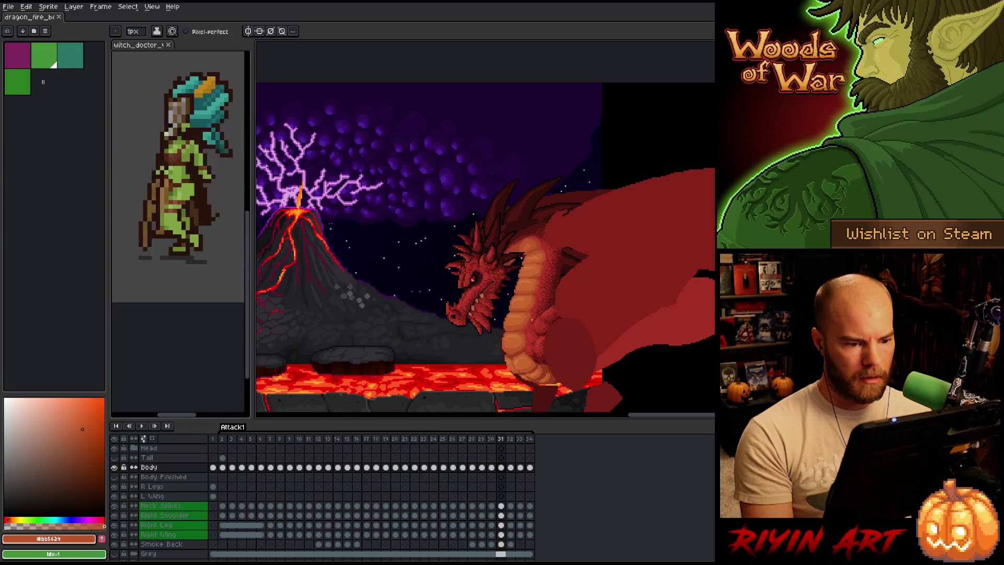
{"action": "key", "text": "Left"}
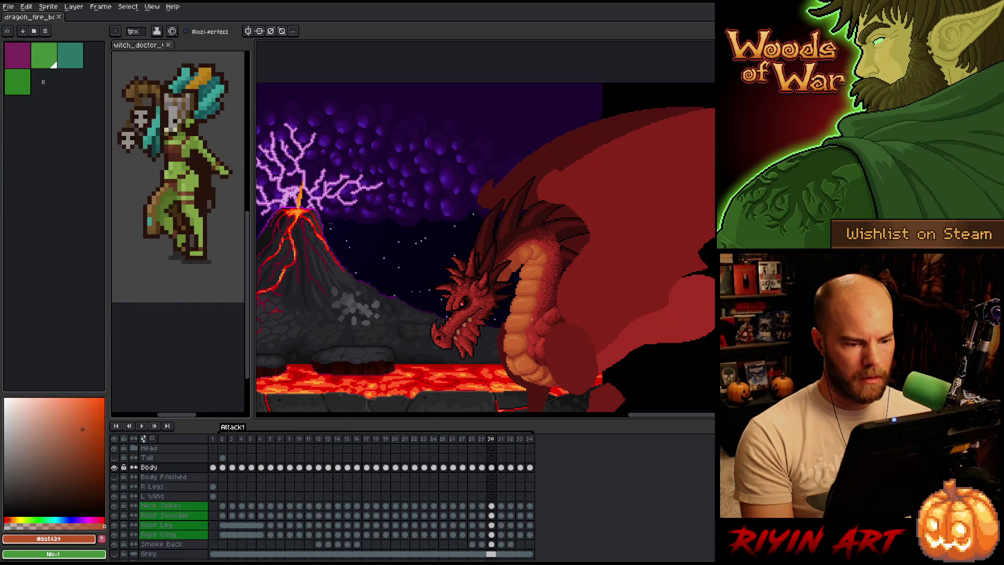
{"action": "key", "text": "Right"}
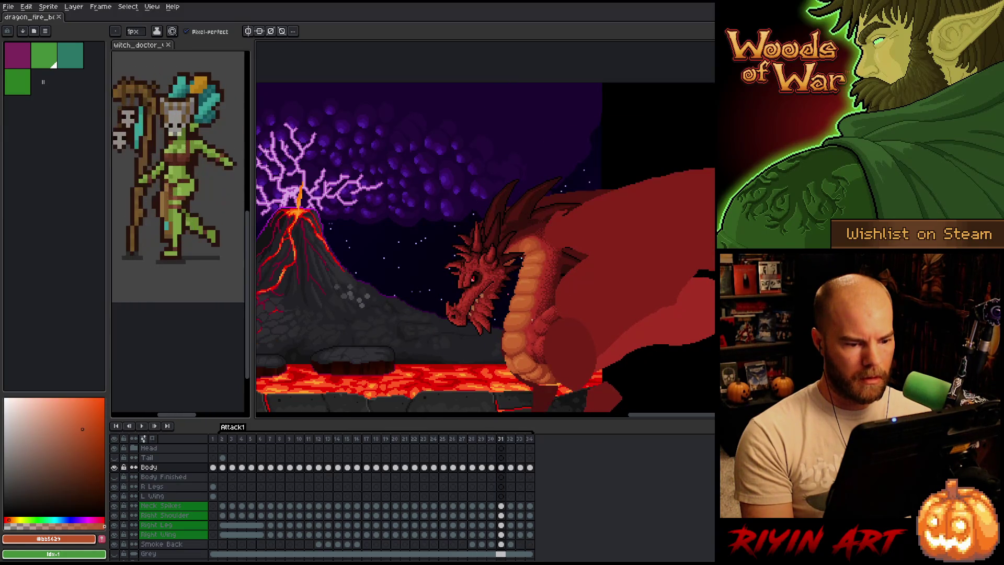
{"action": "key", "text": "Left"}
{"action": "key", "text": "Right"}
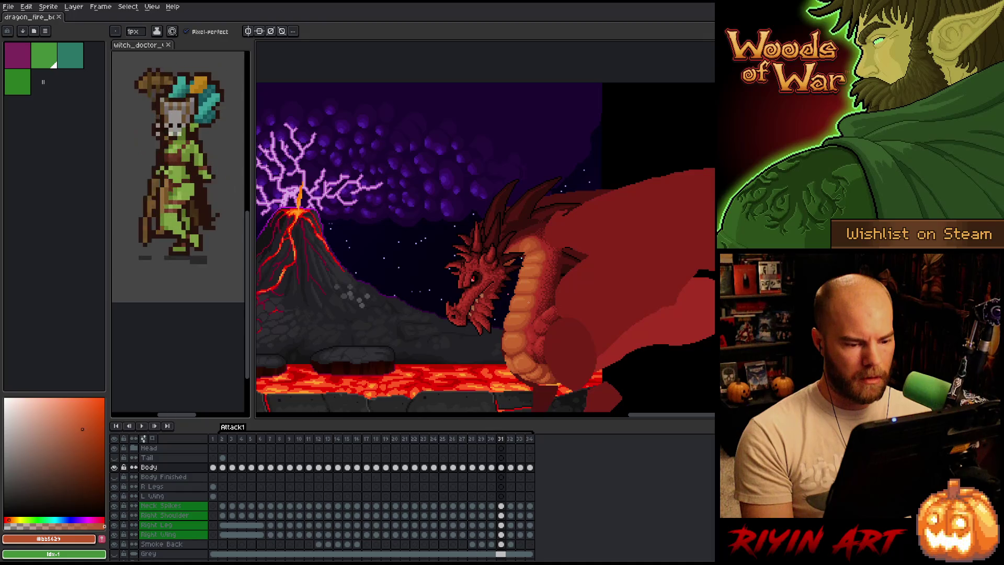
{"action": "key", "text": "Left"}
{"action": "key", "text": "Left"}
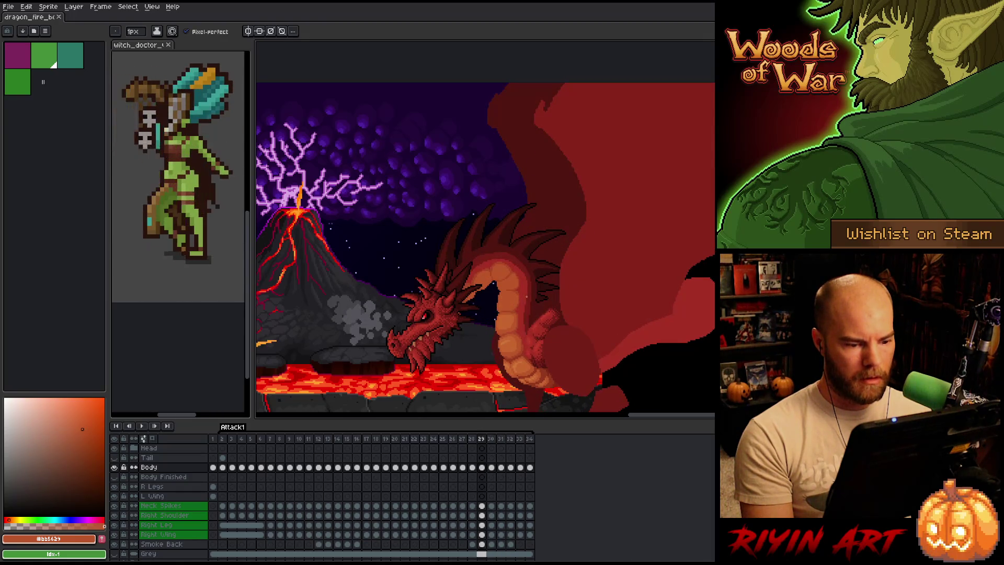
{"action": "key", "text": "Right"}
{"action": "key", "text": "Left"}
{"action": "key", "text": "Right"}
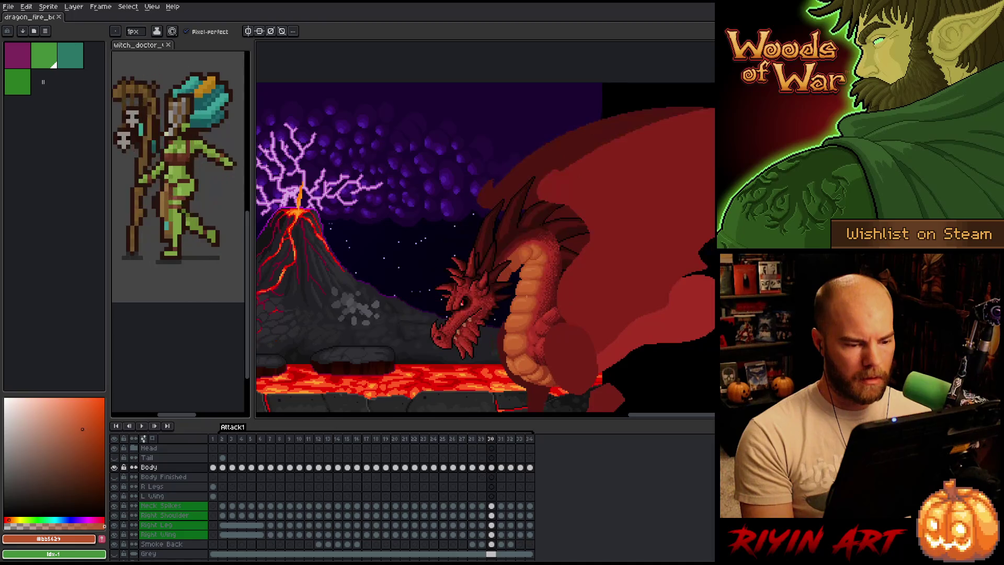
{"action": "key", "text": "Right"}
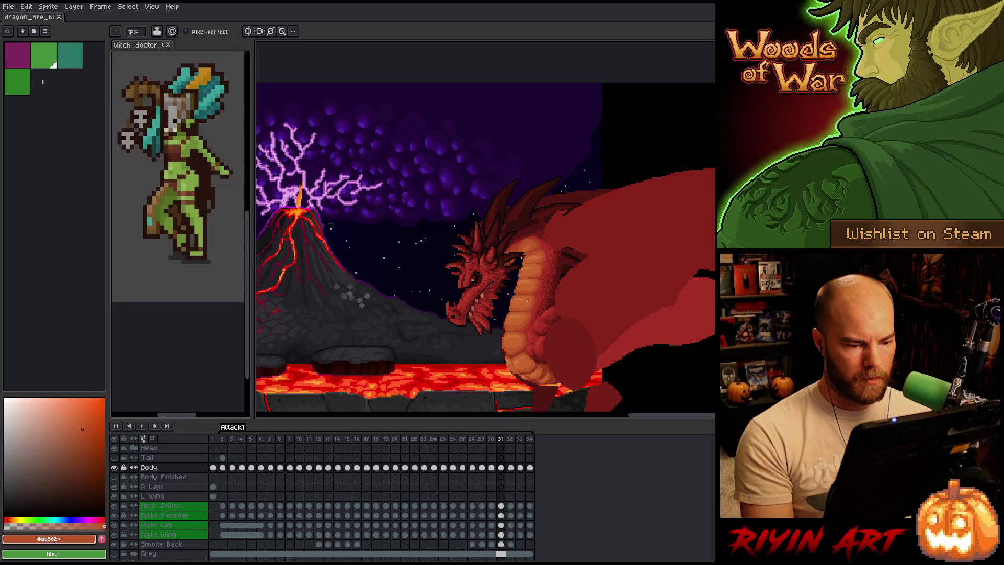
{"action": "key", "text": "Left"}
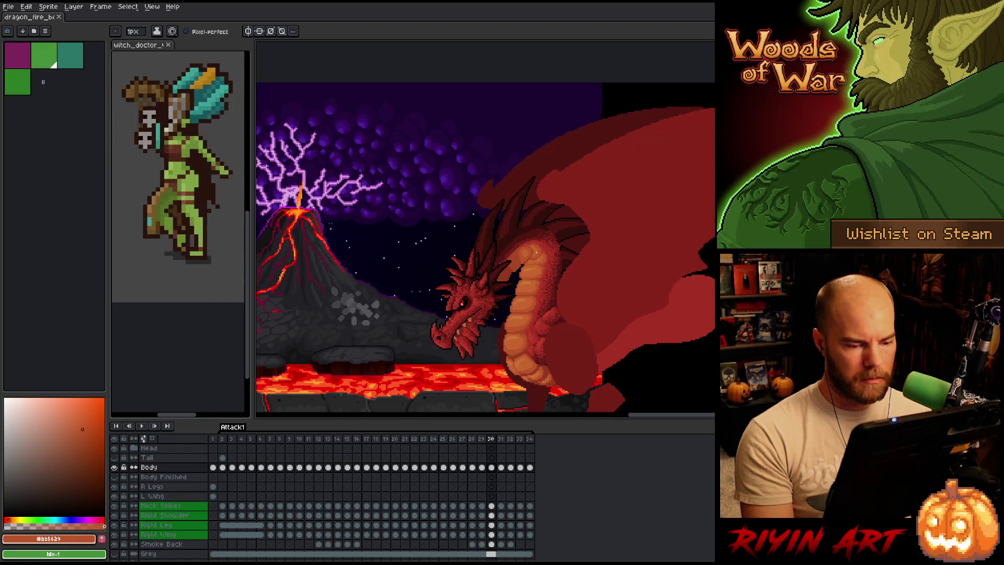
{"action": "key", "text": "Right"}
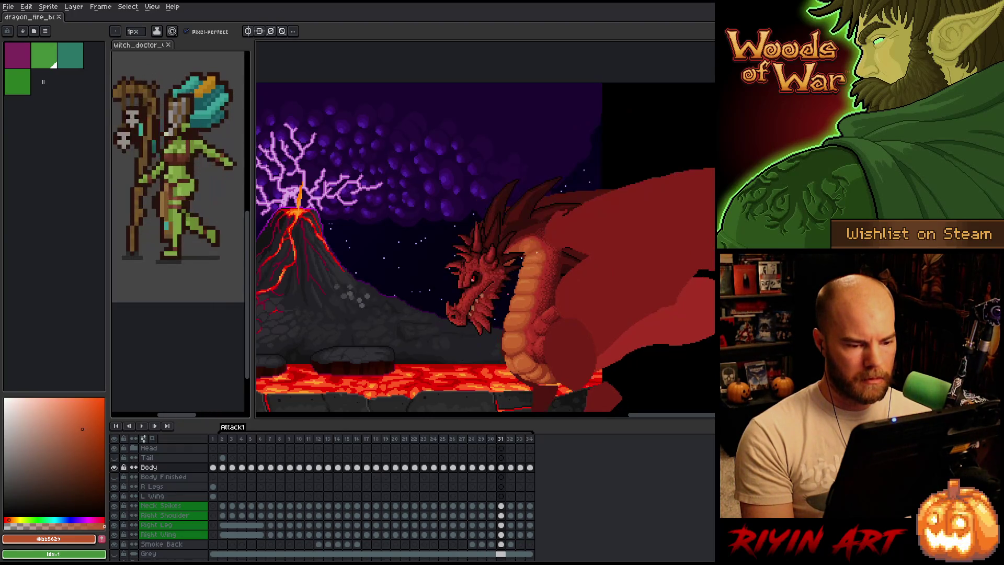
{"action": "key", "text": "Left"}
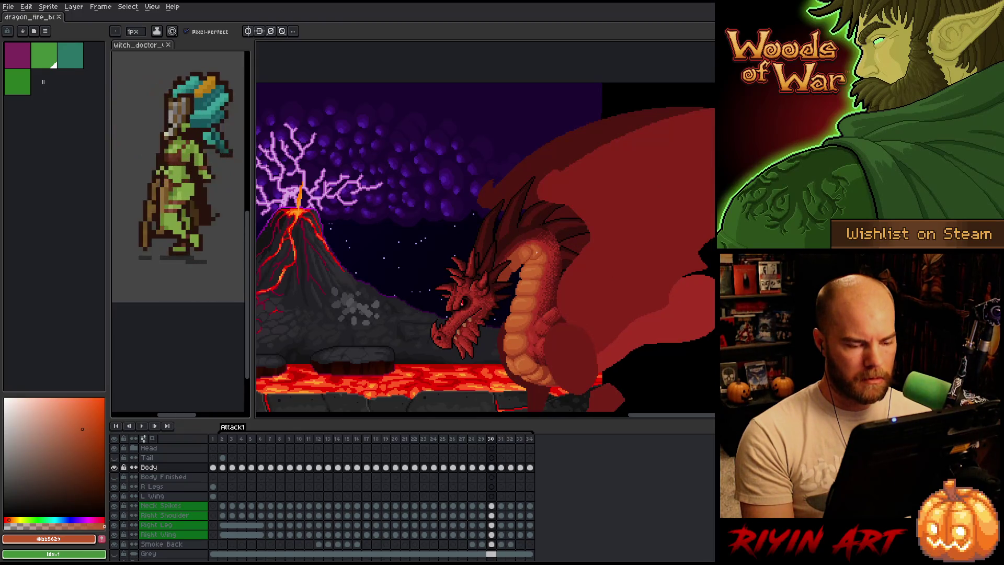
{"action": "key", "text": "Left"}
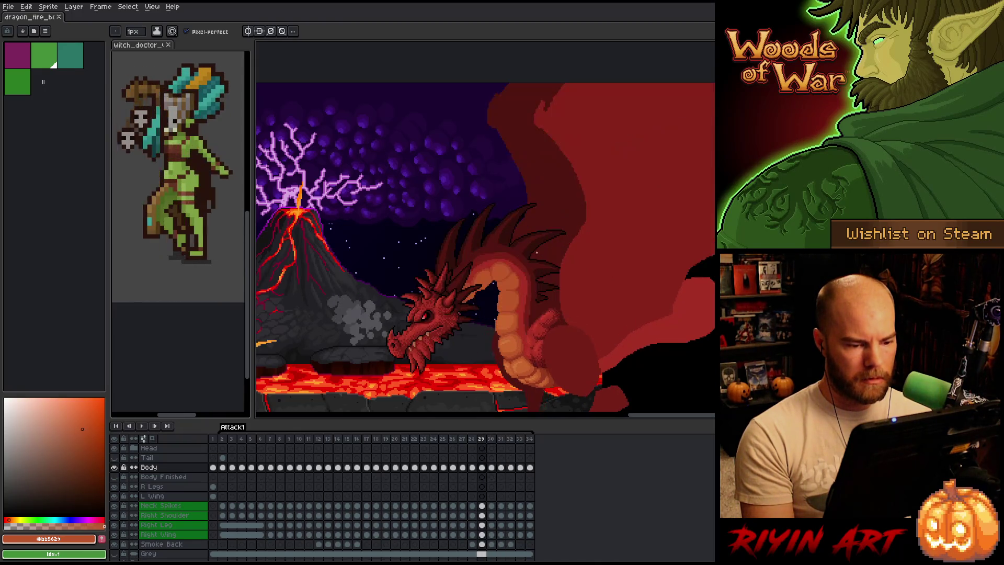
{"action": "key", "text": "Right"}
{"action": "scroll", "coordinate": [536, 253], "scroll_direction": "up", "scroll_amount": 2}
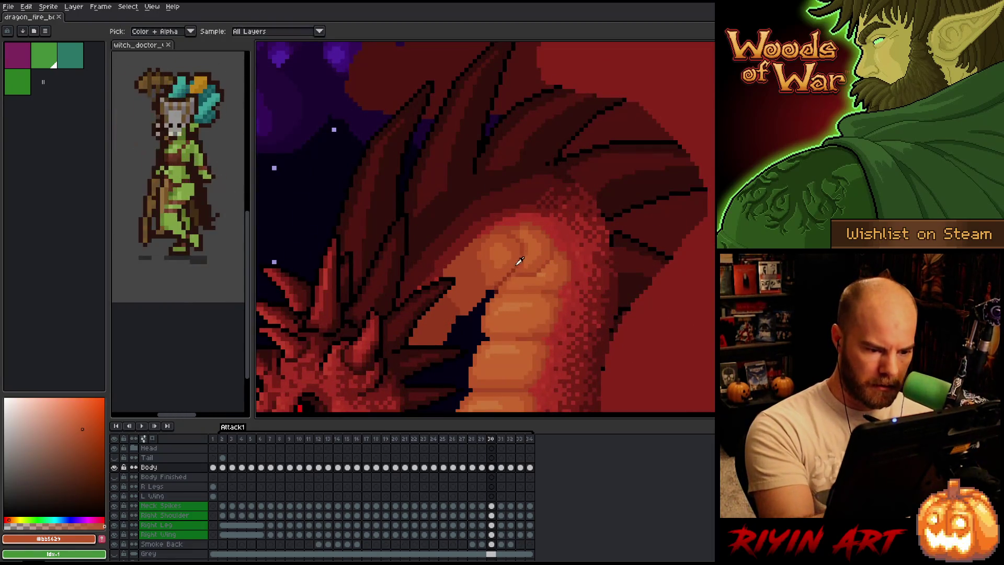
Draw a darker brown shading line down the upper orange neck plates
{"action": "left_click", "coordinate": [521, 258], "text": "alt"}
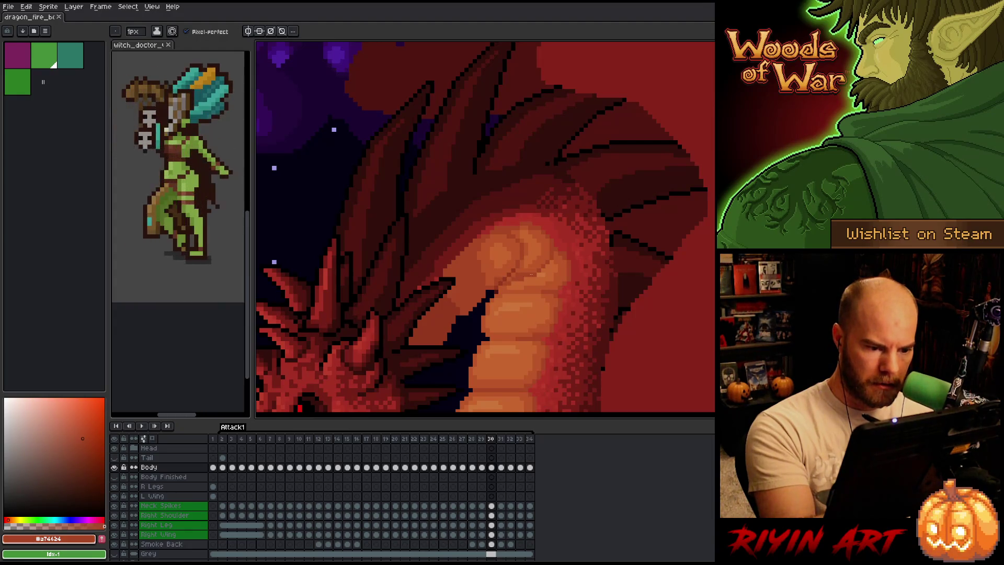
{"action": "key", "text": "g"}
{"action": "left_click", "coordinate": [537, 236], "text": "alt"}
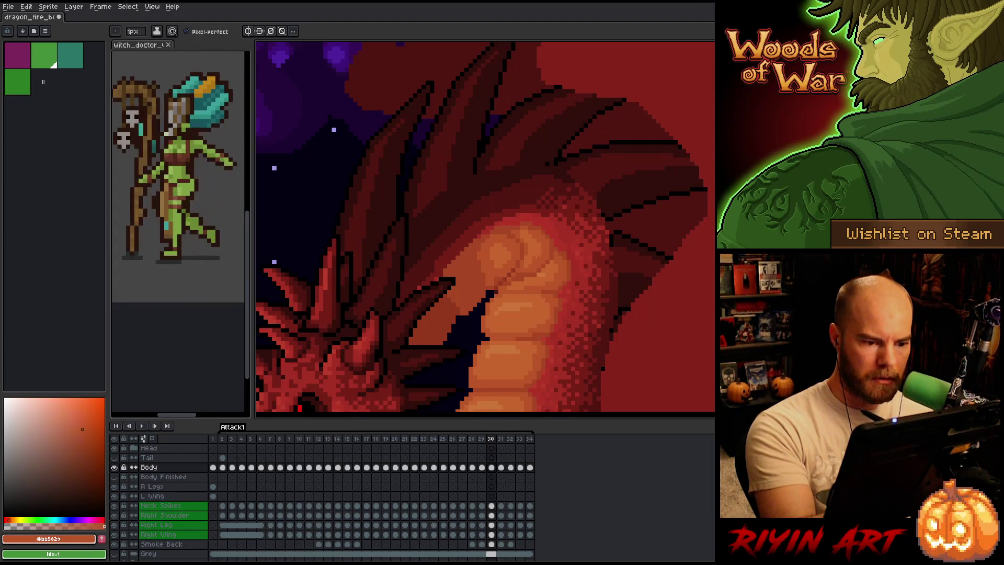
{"action": "key", "text": "b"}
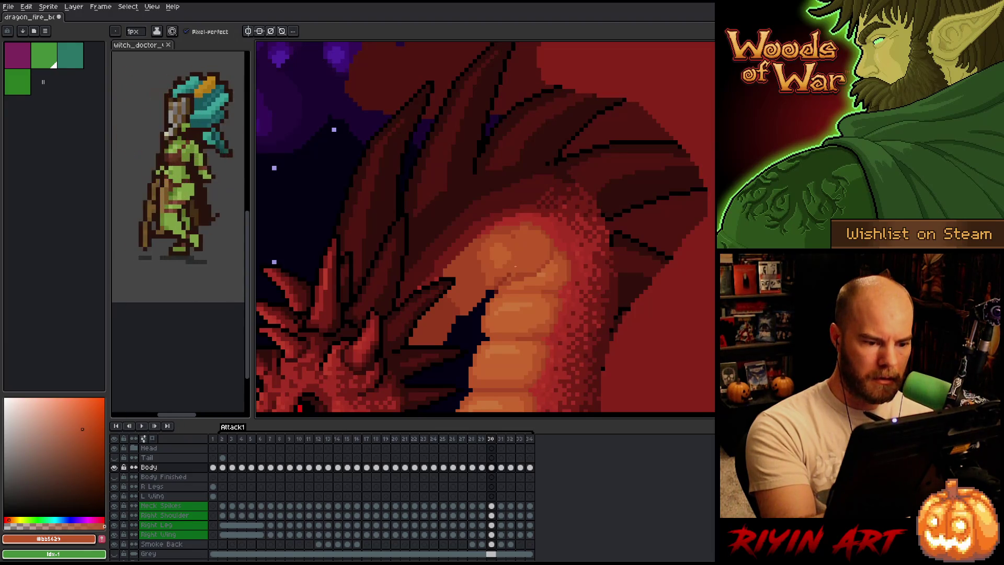
{"action": "left_click", "coordinate": [523, 267], "text": "alt"}
{"action": "left_click_drag", "start_coordinate": [492, 276], "coordinate": [496, 235]}
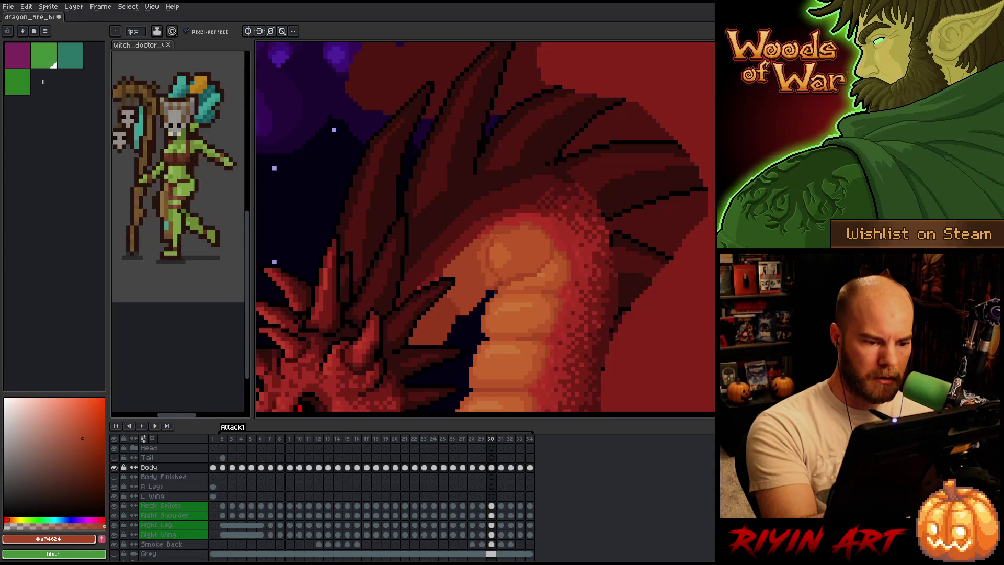
Fill and shade the plates with deeper red, orange-brown and light orange tones
{"action": "key", "text": "g"}
{"action": "left_click", "coordinate": [519, 246], "text": "alt"}
{"action": "left_click", "coordinate": [536, 226], "text": "alt"}
{"action": "key", "text": "b"}
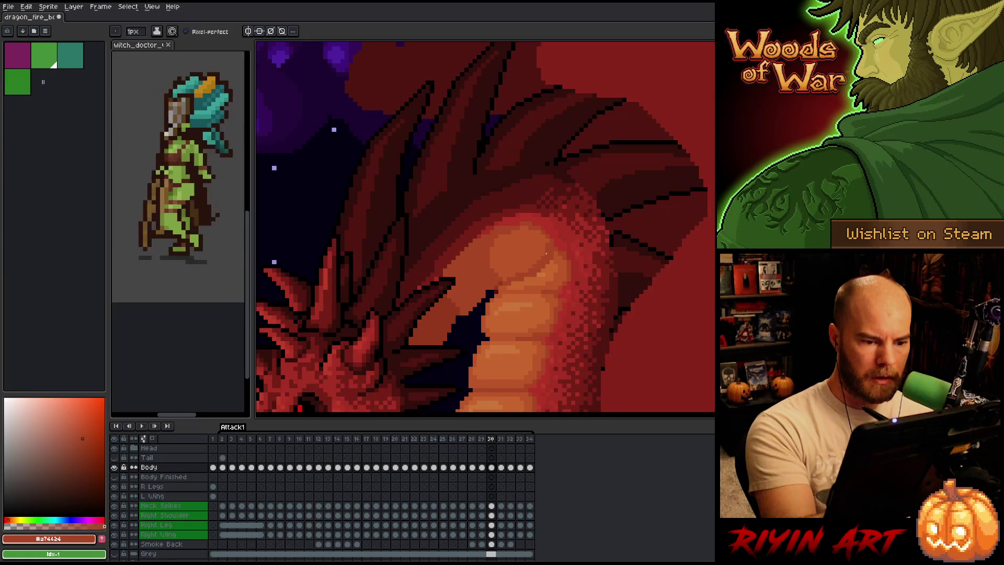
{"action": "left_click", "coordinate": [552, 241], "text": "alt"}
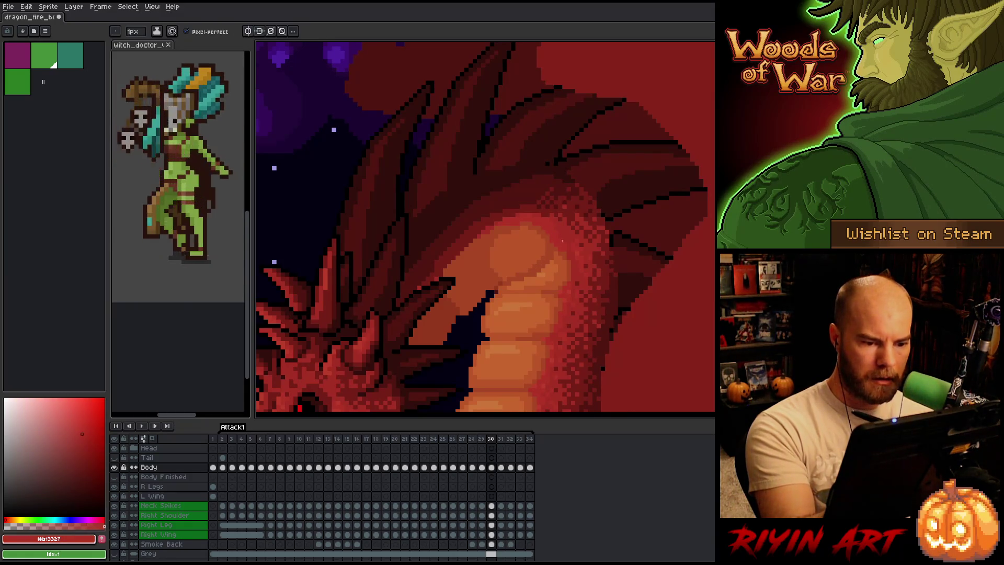
{"action": "left_click", "coordinate": [549, 258], "text": "alt"}
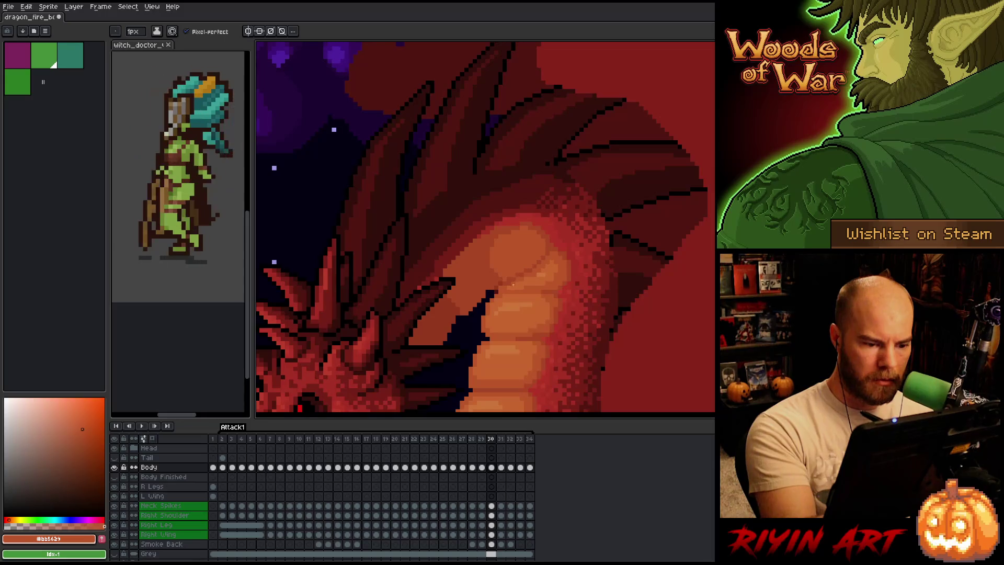
{"action": "left_click", "coordinate": [542, 275], "text": "alt"}
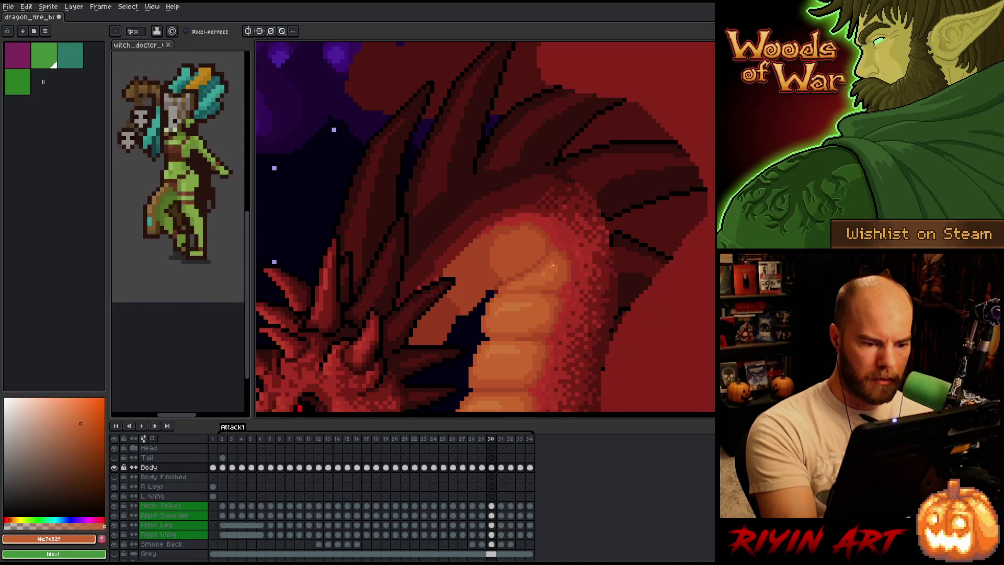
{"action": "left_click", "coordinate": [553, 265], "text": "alt"}
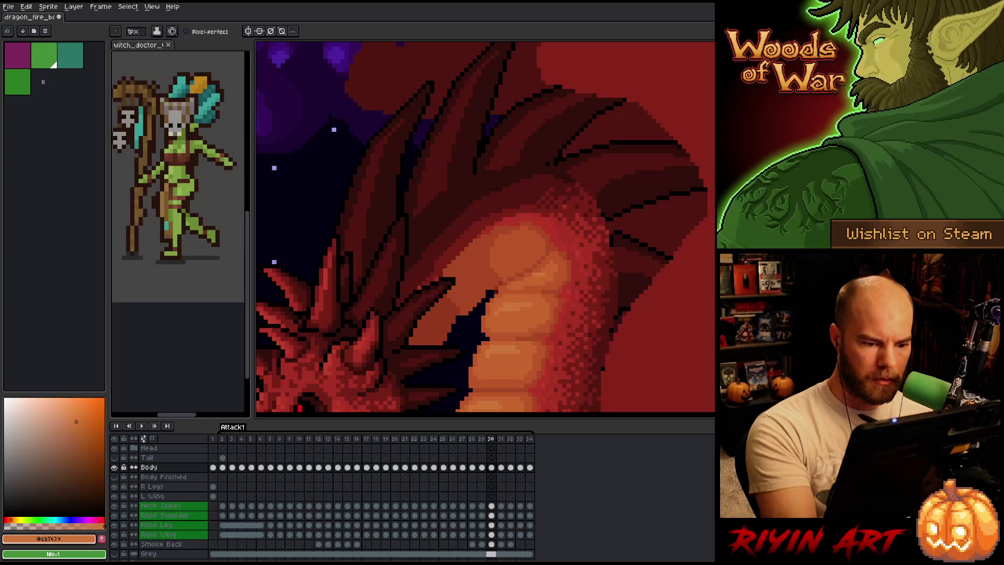
{"action": "left_click", "coordinate": [539, 272], "text": "alt"}
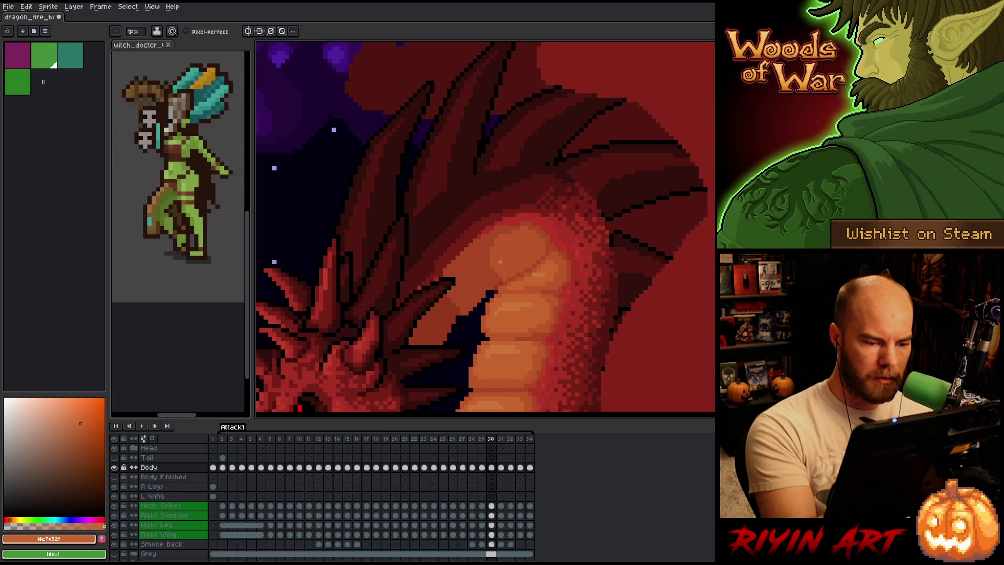
{"action": "left_click", "coordinate": [530, 202], "text": "alt"}
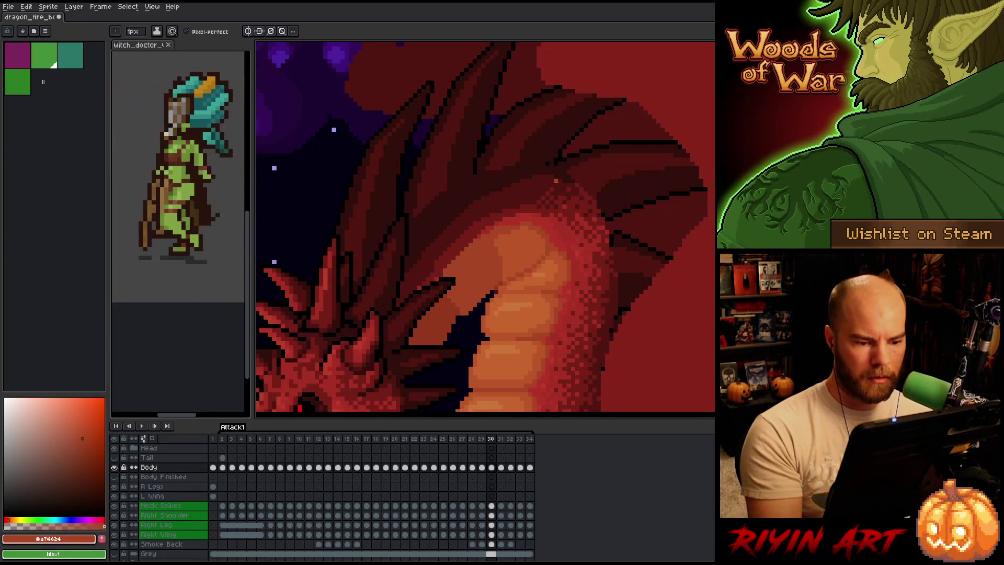
Flip between frames 30 and 31 to compare the neck shading
{"action": "key", "text": "Right"}
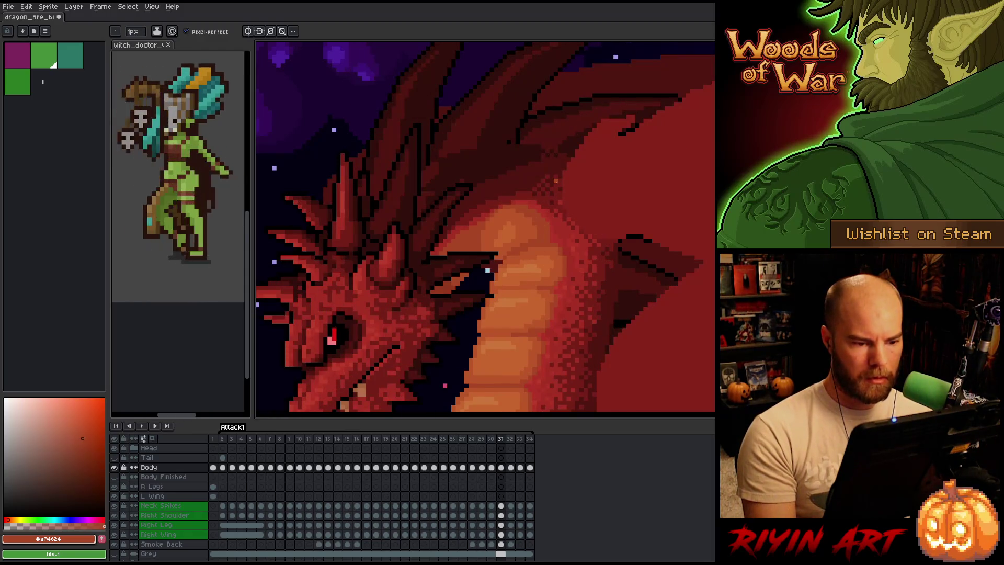
{"action": "key", "text": "Left"}
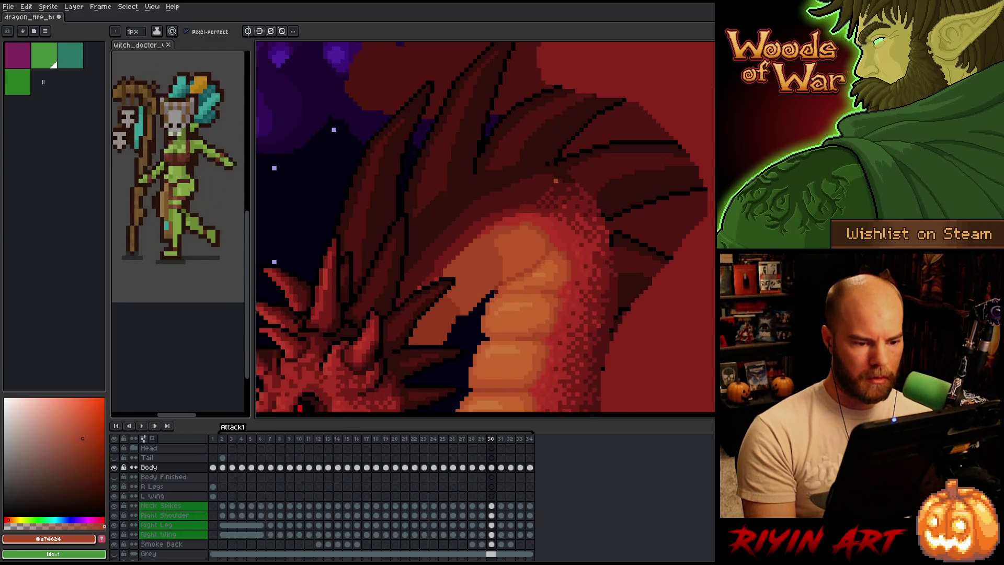
{"action": "key", "text": "Right"}
{"action": "key", "text": "Left"}
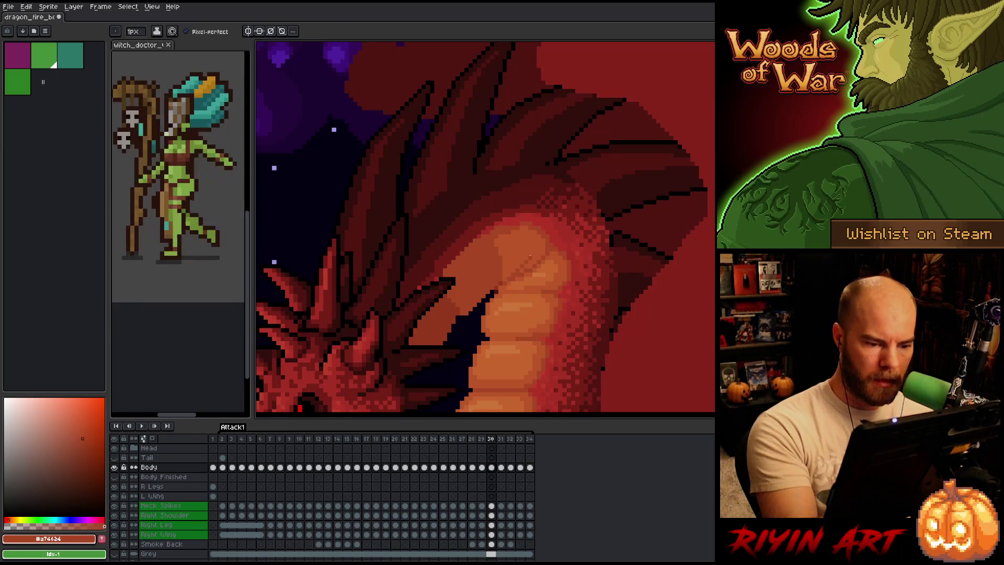
{"action": "key", "text": "Right"}
{"action": "key", "text": "Left"}
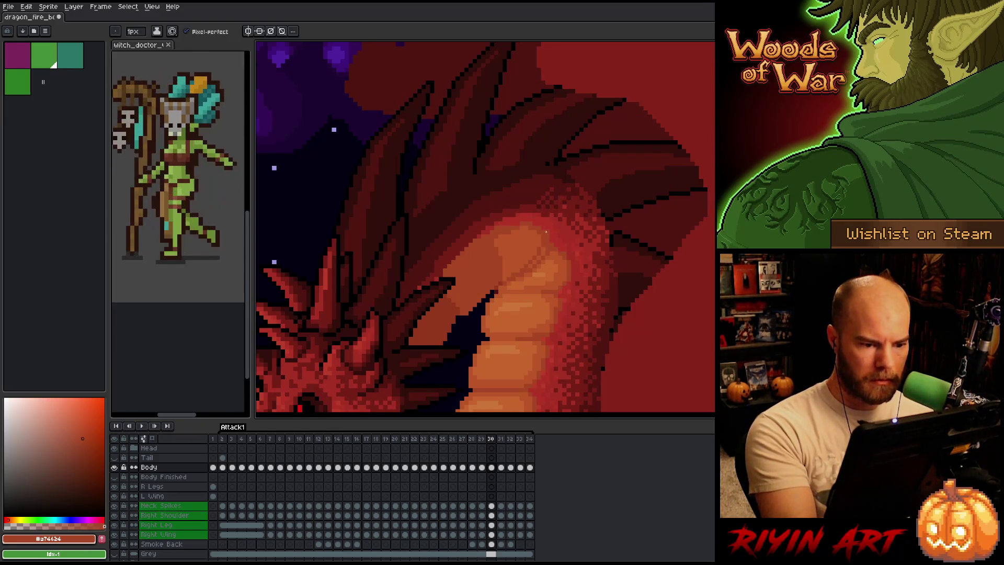
Add darker orange-red pixels along the left edge of frame 30's top neck plate, then advance to frame 31
{"action": "left_click", "coordinate": [564, 259], "text": "alt"}
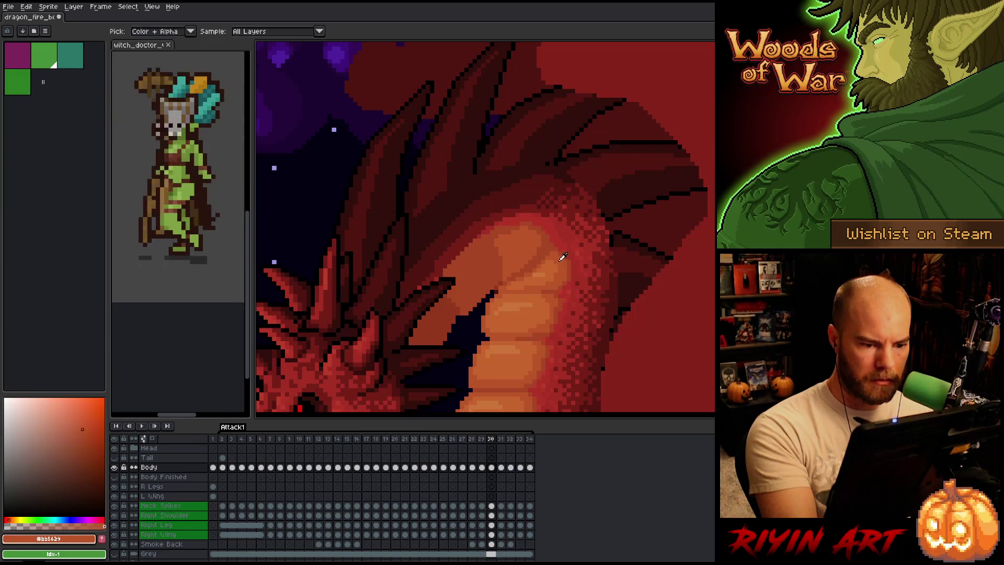
{"action": "left_click", "coordinate": [534, 273], "text": "alt"}
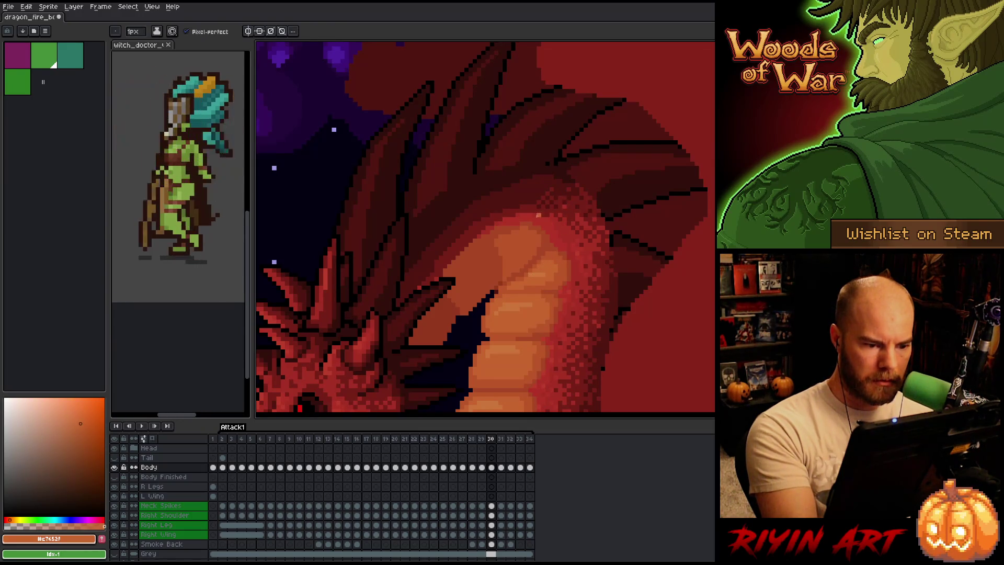
{"action": "left_click", "coordinate": [486, 256], "text": "alt"}
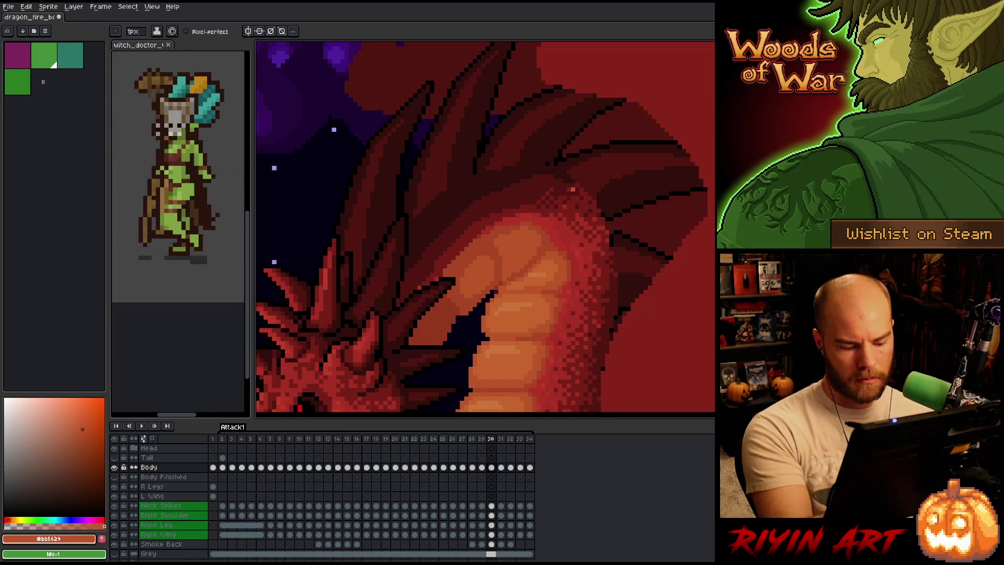
{"action": "key", "text": "Right"}
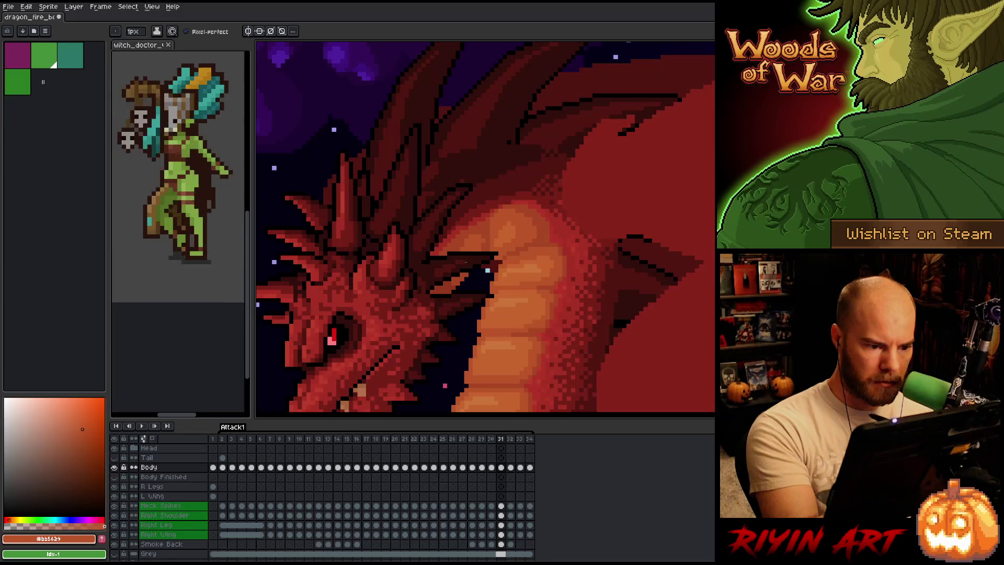
{"action": "left_click", "coordinate": [490, 225], "text": "alt"}
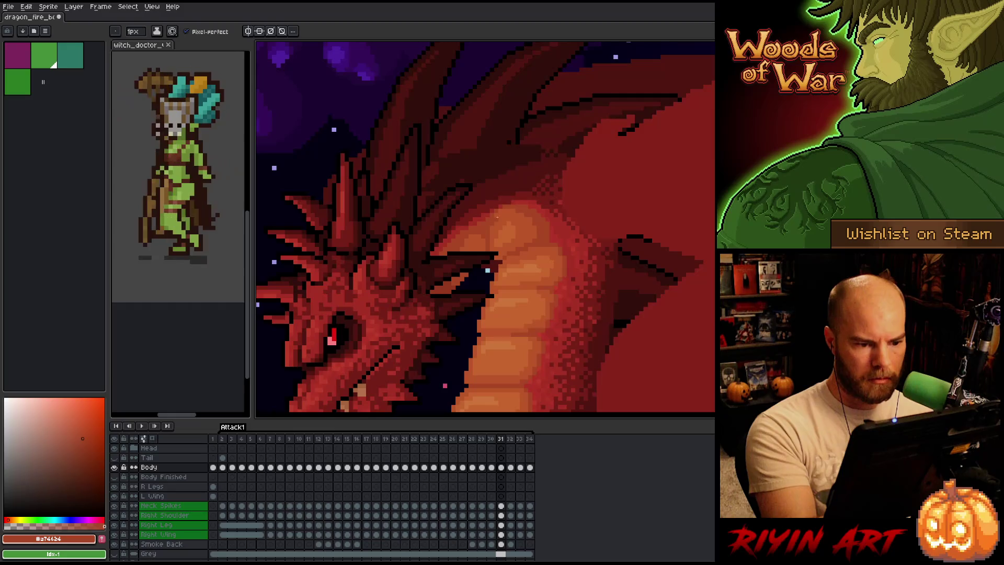
{"action": "left_click", "coordinate": [556, 232], "text": "alt"}
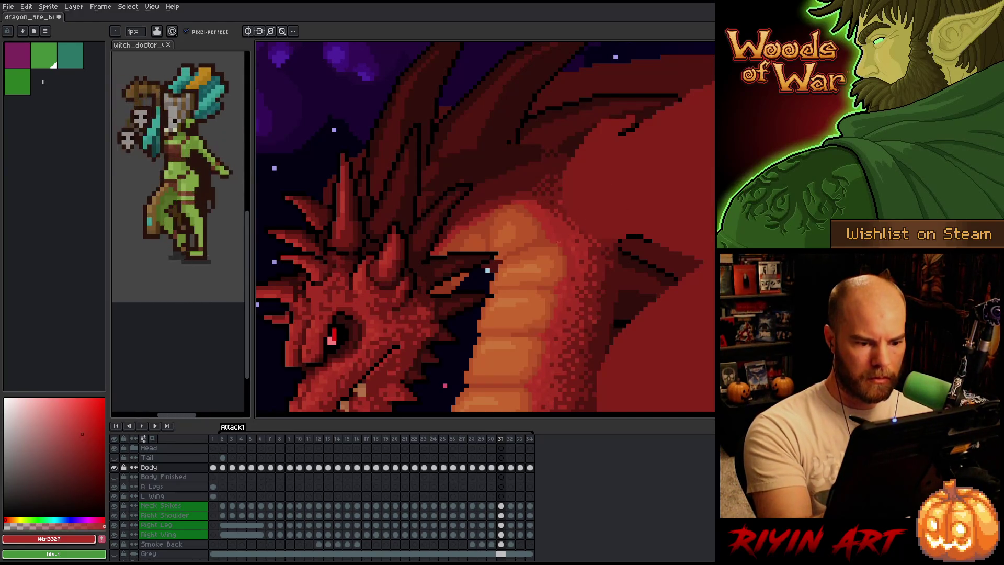
{"action": "left_click", "coordinate": [556, 245], "text": "alt"}
{"action": "left_click", "coordinate": [559, 236], "text": "alt"}
{"action": "left_click", "coordinate": [560, 244], "text": "alt"}
{"action": "left_click", "coordinate": [559, 235], "text": "alt"}
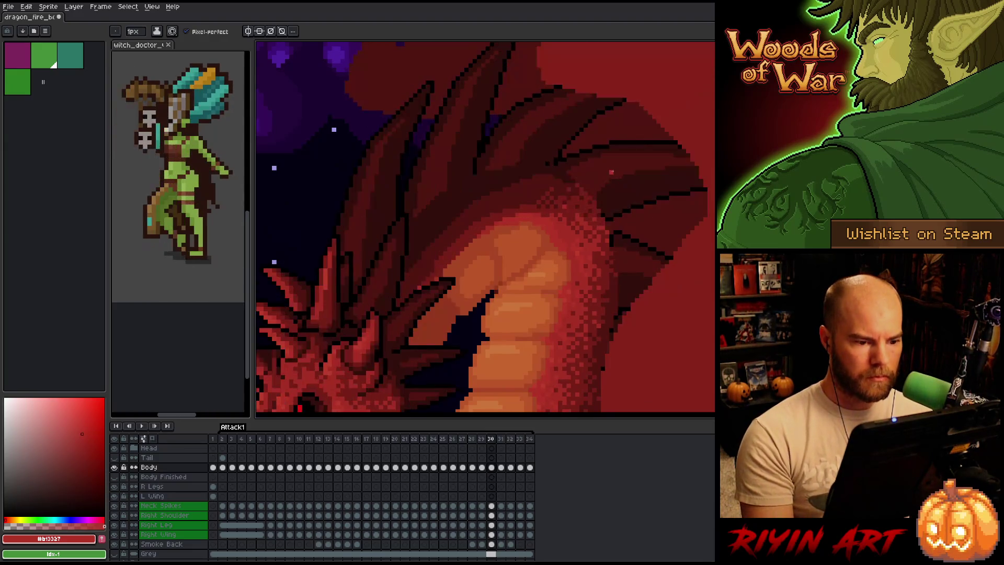
{"action": "key", "text": "Left"}
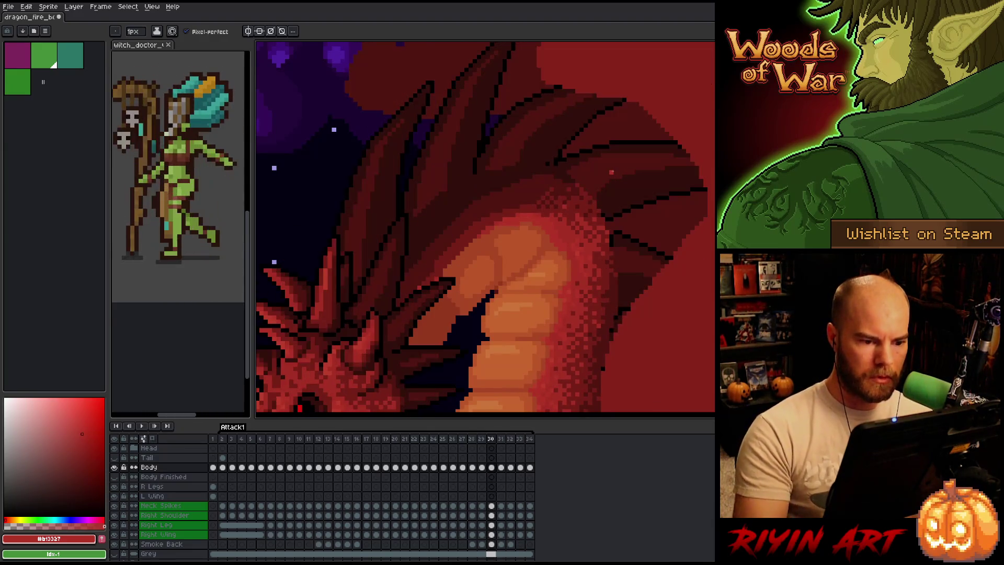
{"action": "left_click", "coordinate": [551, 238], "text": "alt"}
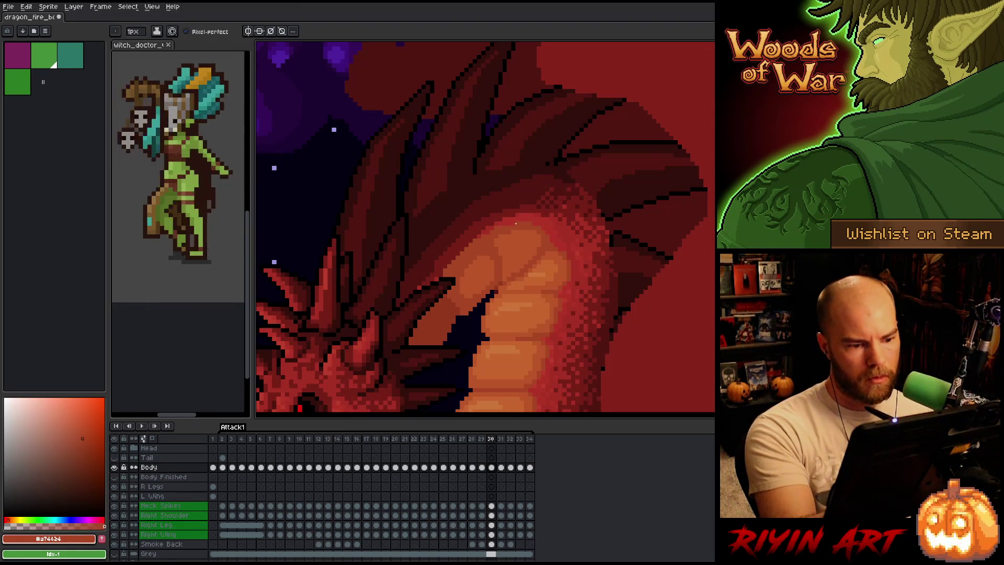
{"action": "key", "text": "Left"}
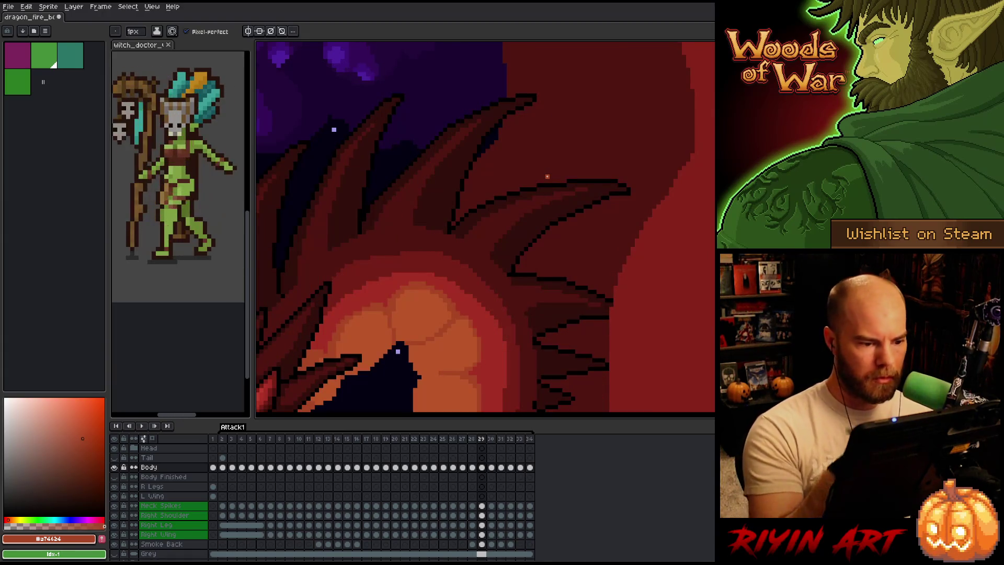
{"action": "key", "text": "Right"}
{"action": "key", "text": "Right"}
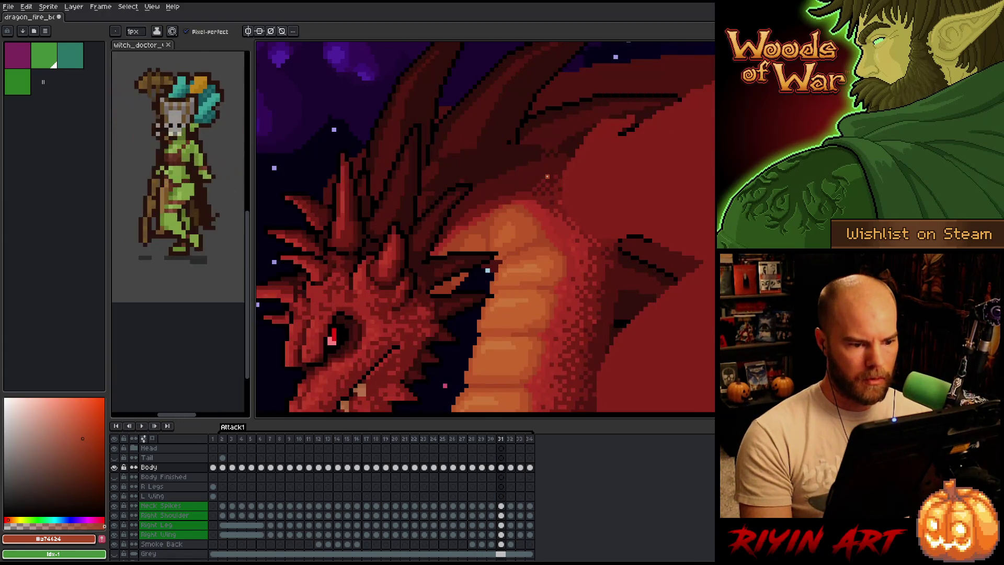
{"action": "key", "text": "Right"}
{"action": "key", "text": "Left"}
{"action": "key", "text": "Right"}
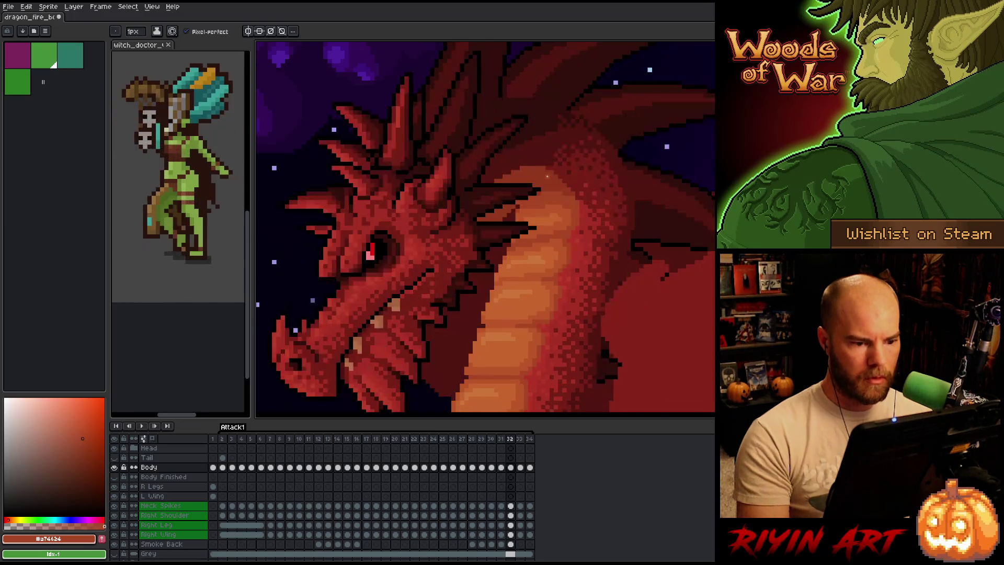
{"action": "left_click", "coordinate": [527, 212], "text": "alt"}
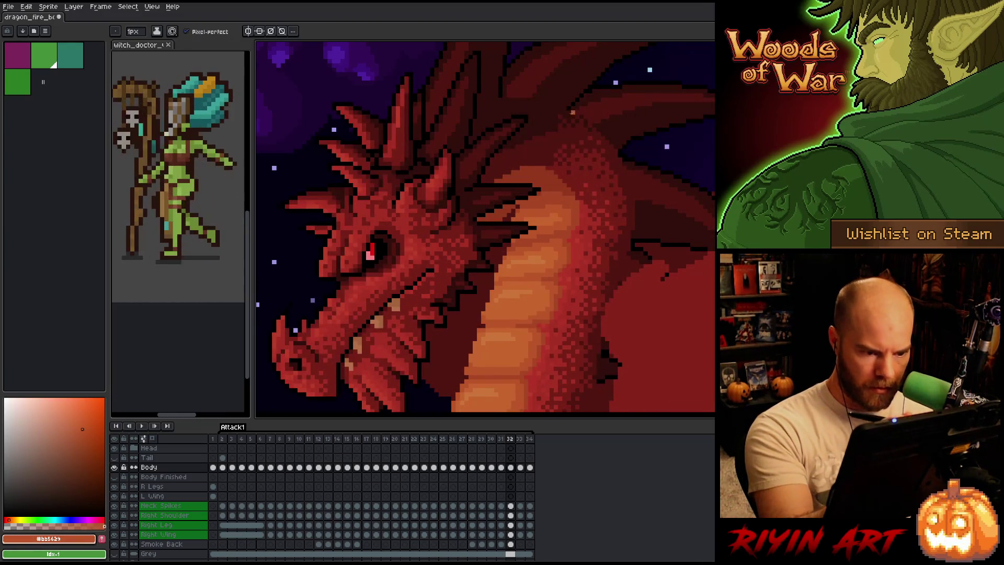
{"action": "left_click", "coordinate": [554, 215], "text": "alt"}
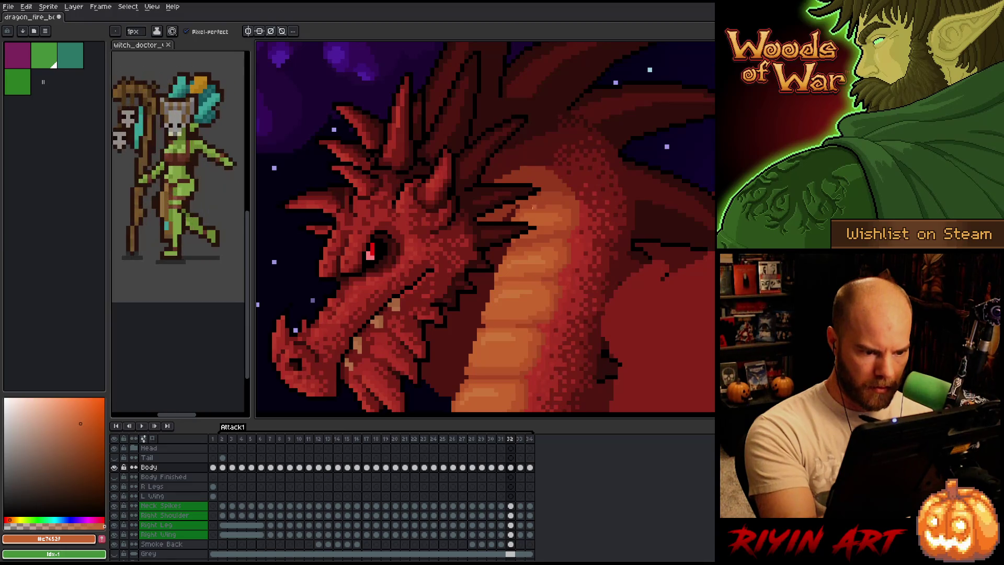
{"action": "left_click", "coordinate": [556, 203], "text": "alt"}
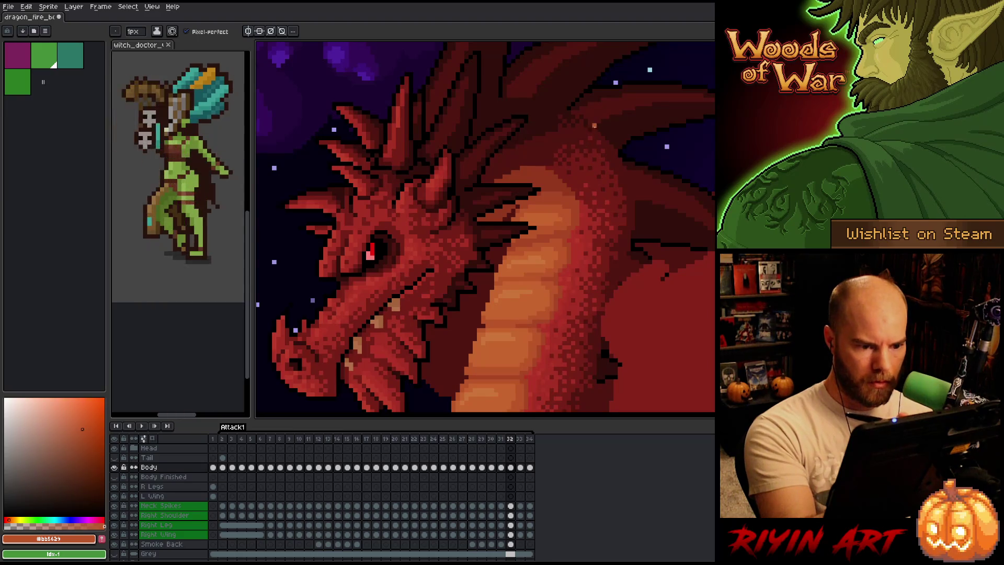
{"action": "left_click", "coordinate": [551, 195], "text": "alt"}
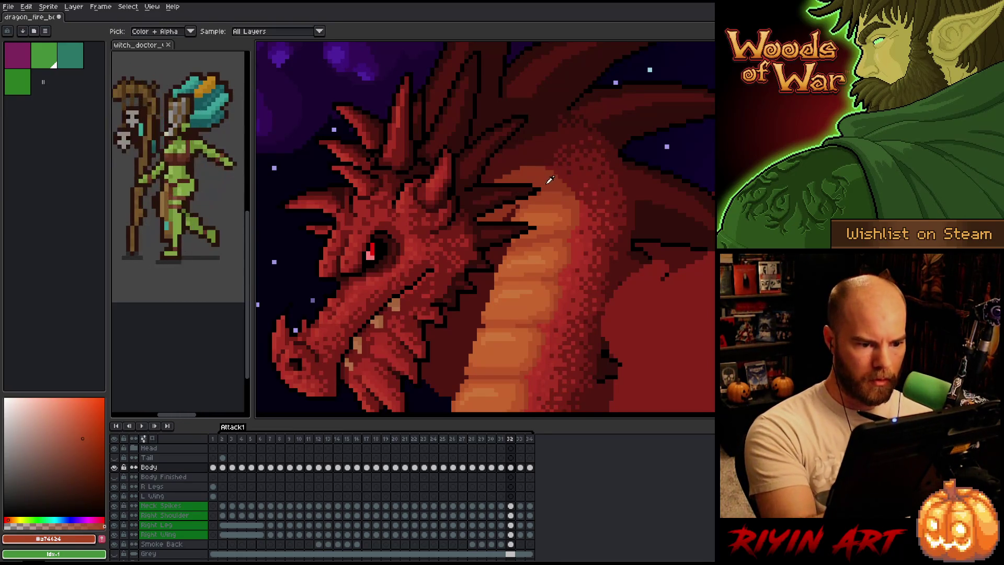
{"action": "left_click", "coordinate": [549, 179], "text": "alt"}
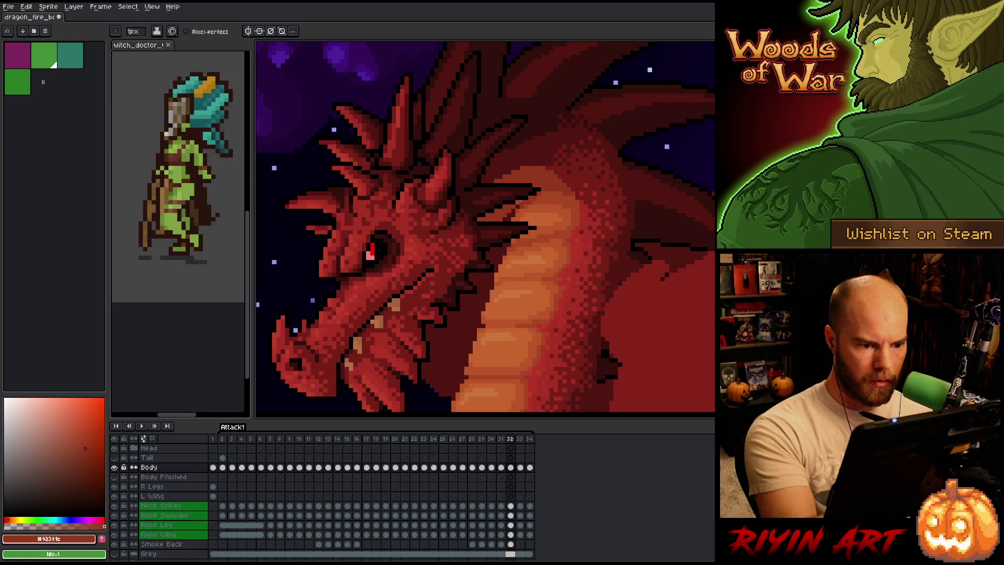
{"action": "left_click", "coordinate": [547, 185], "text": "alt"}
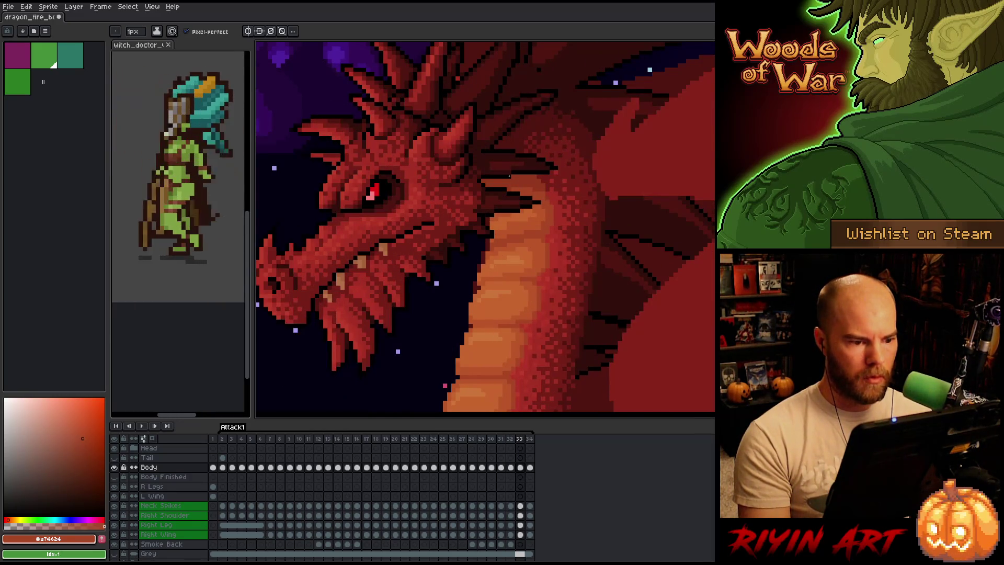
{"action": "left_click", "coordinate": [528, 170], "text": "alt"}
{"action": "key", "text": "g"}
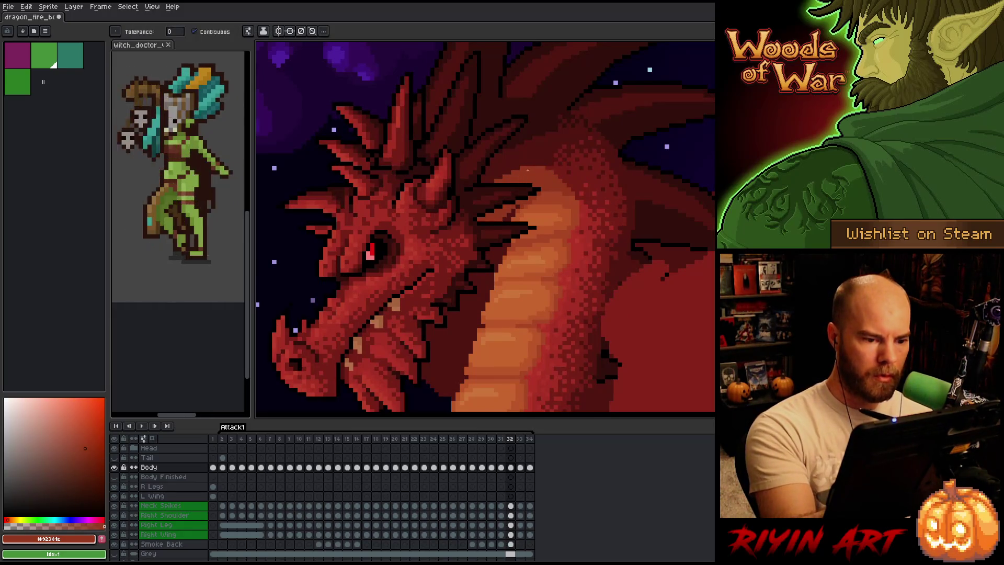
{"action": "key", "text": "Right"}
{"action": "key", "text": "Left"}
{"action": "key", "text": "Right"}
{"action": "key", "text": "Left"}
{"action": "key", "text": "Left"}
{"action": "key", "text": "Return"}
{"action": "key", "text": "Return"}
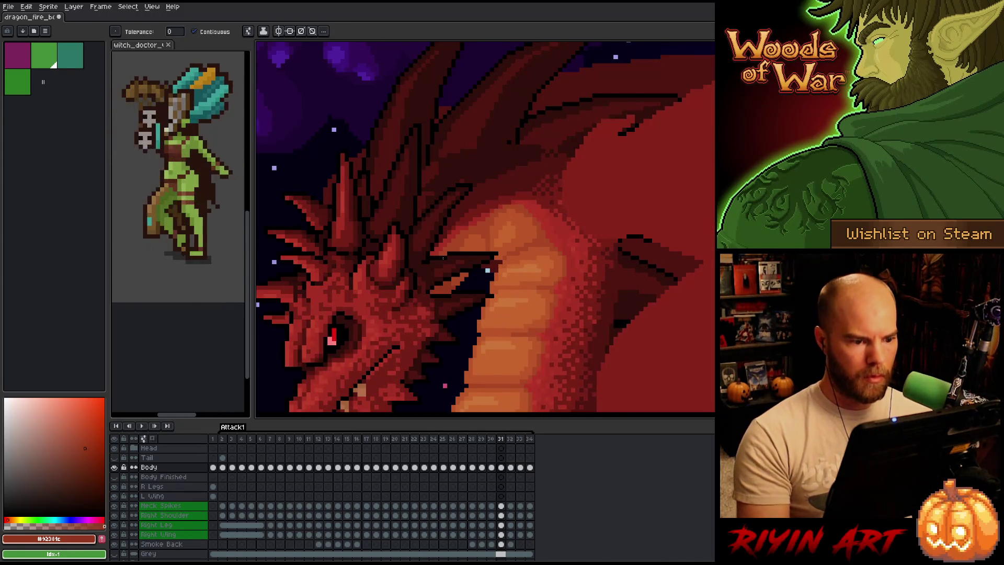
{"action": "key", "text": "b"}
{"action": "left_click", "coordinate": [544, 232], "text": "alt"}
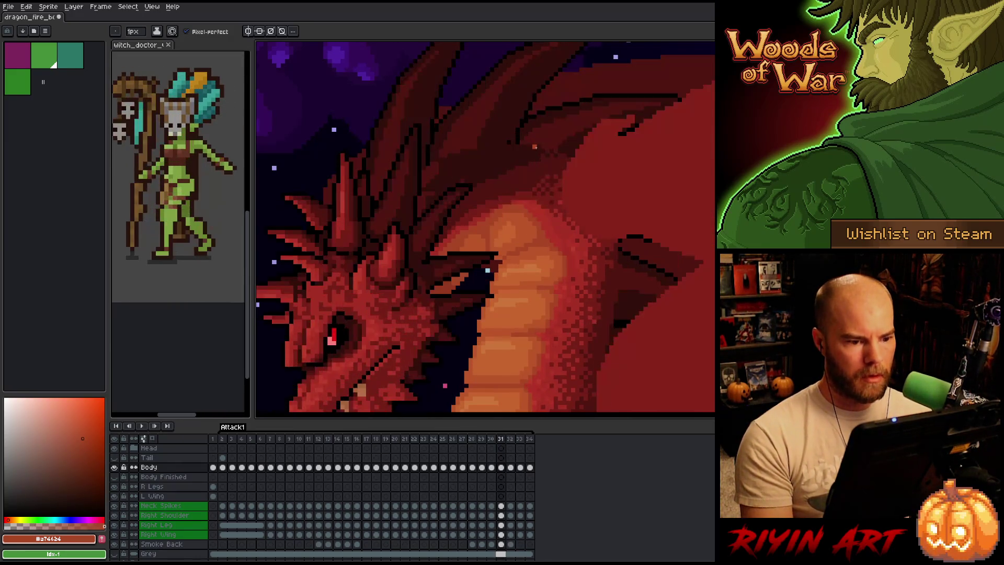
Preview the dragon animation playback with the pencil tool active
{"action": "key", "text": "g"}
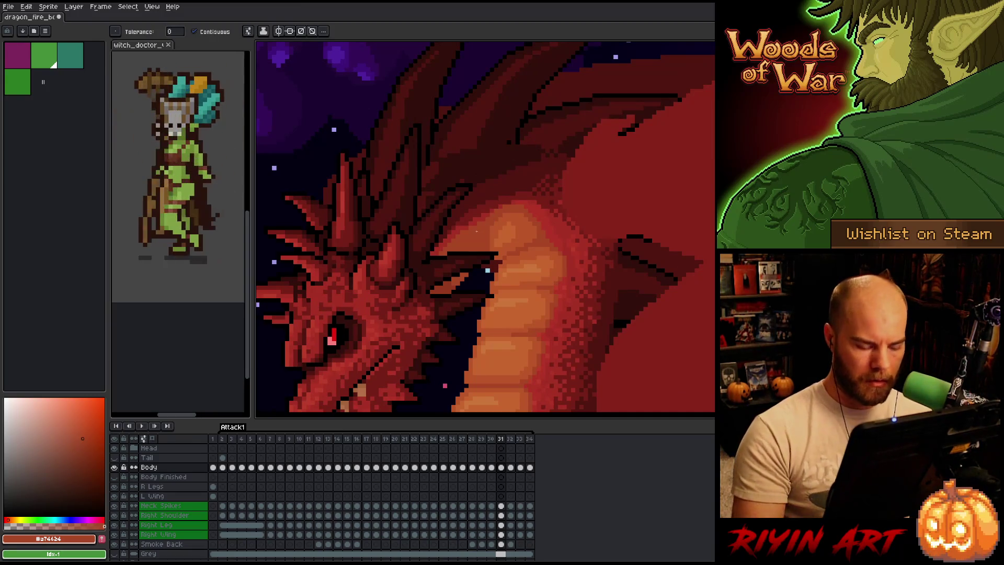
{"action": "key", "text": "b"}
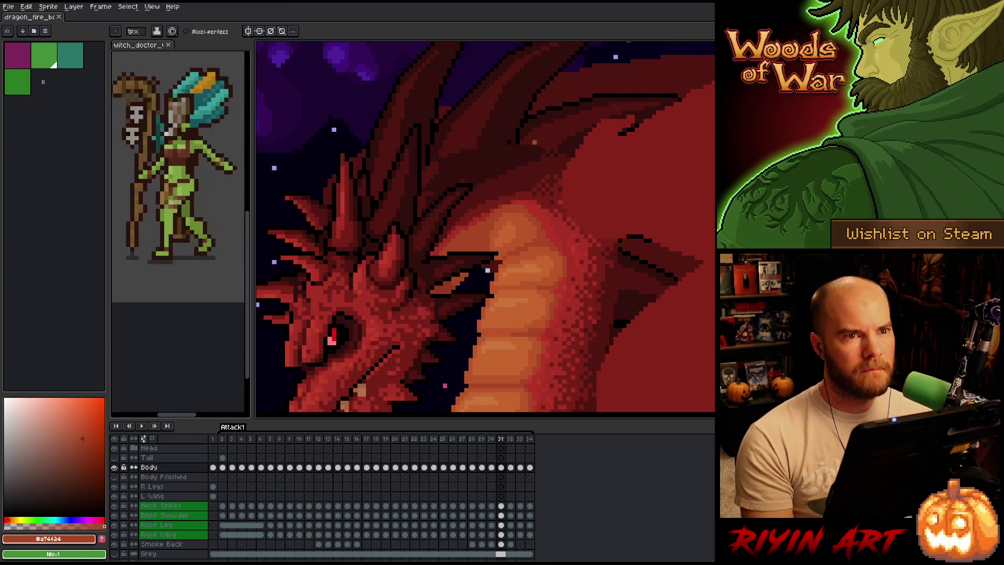
{"action": "key", "text": "Return"}
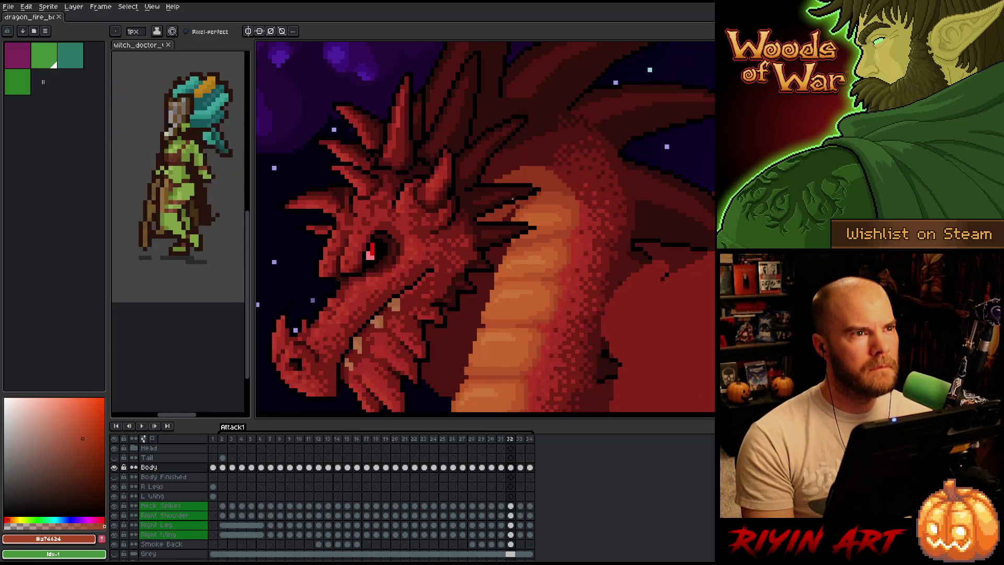
{"action": "key", "text": "Return"}
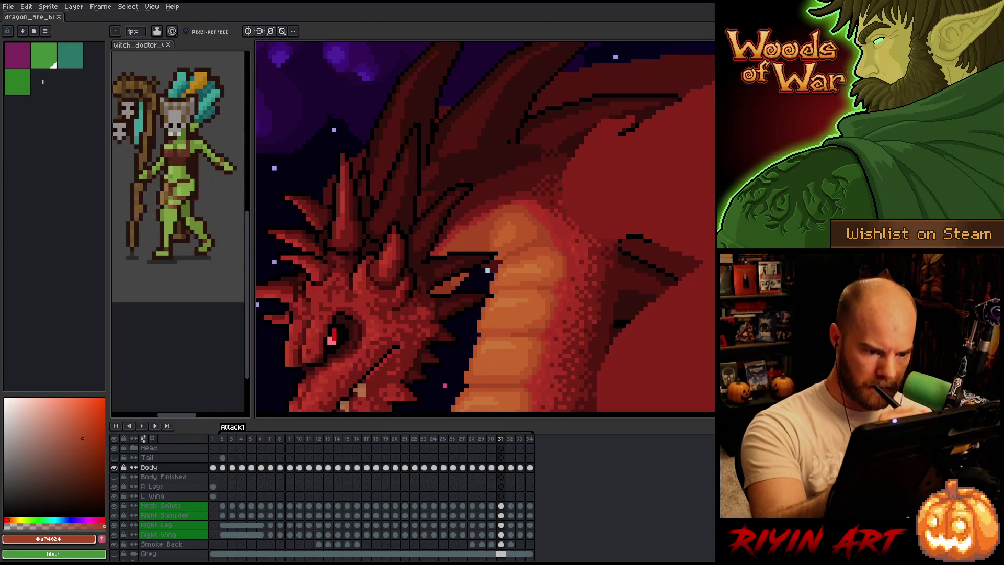
Add lighter orange shading pixels to frame 31's belly plates, sampling the orange and red body tones
{"action": "left_click", "coordinate": [533, 223], "text": "alt"}
{"action": "left_click", "coordinate": [539, 233]}
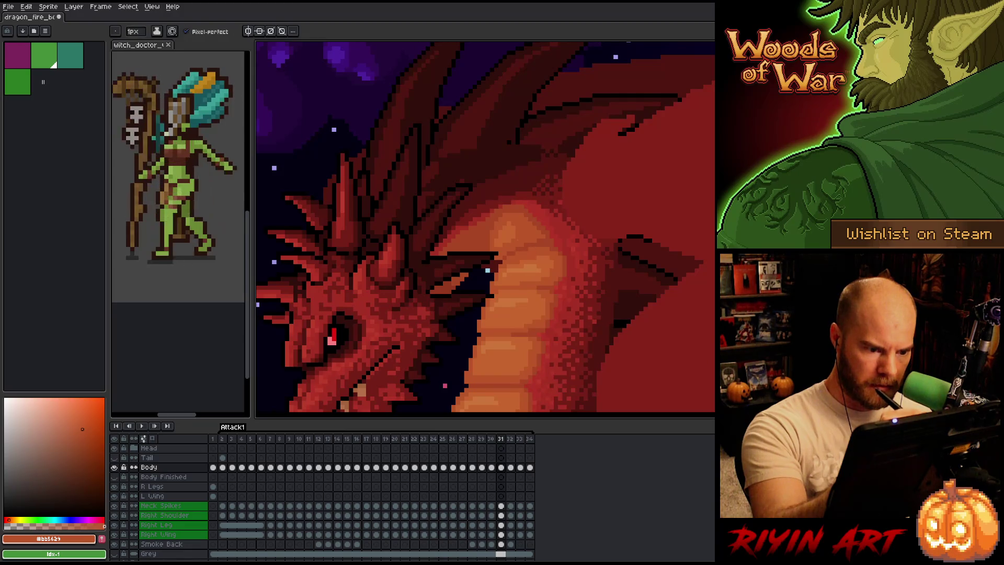
{"action": "left_click", "coordinate": [522, 210], "text": "alt"}
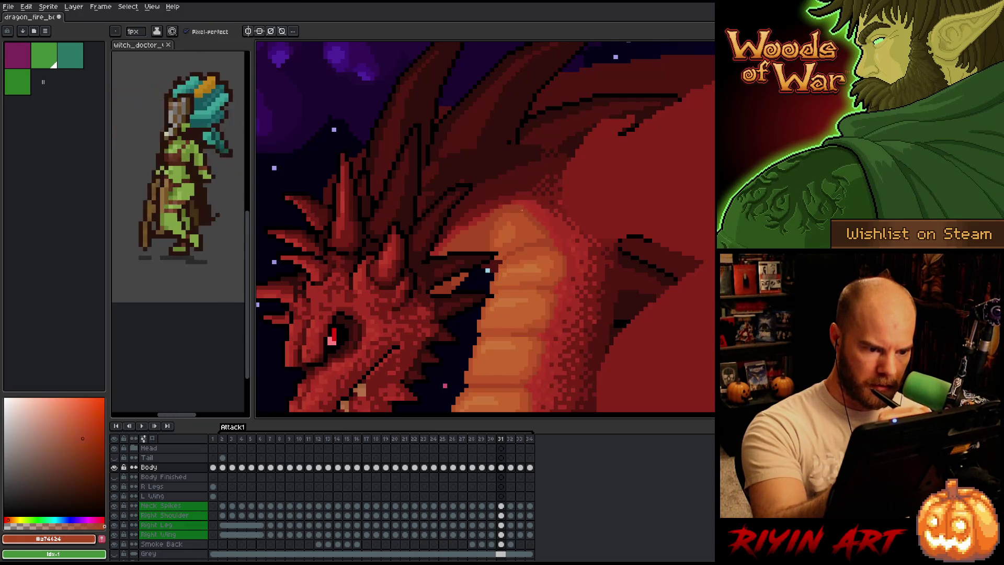
{"action": "key", "text": "alt"}
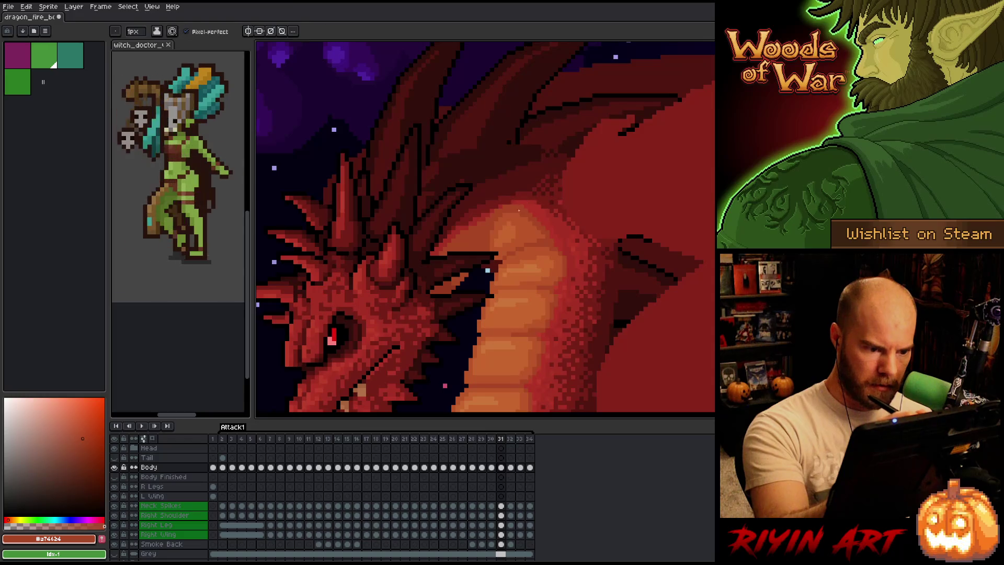
{"action": "left_click", "coordinate": [530, 203], "text": "alt"}
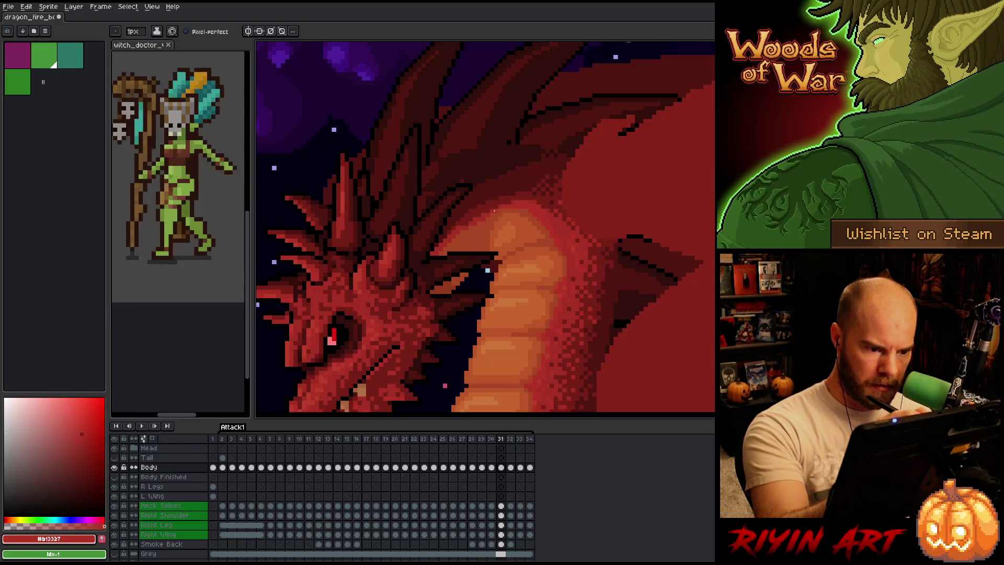
{"action": "left_click", "coordinate": [498, 206], "text": "alt"}
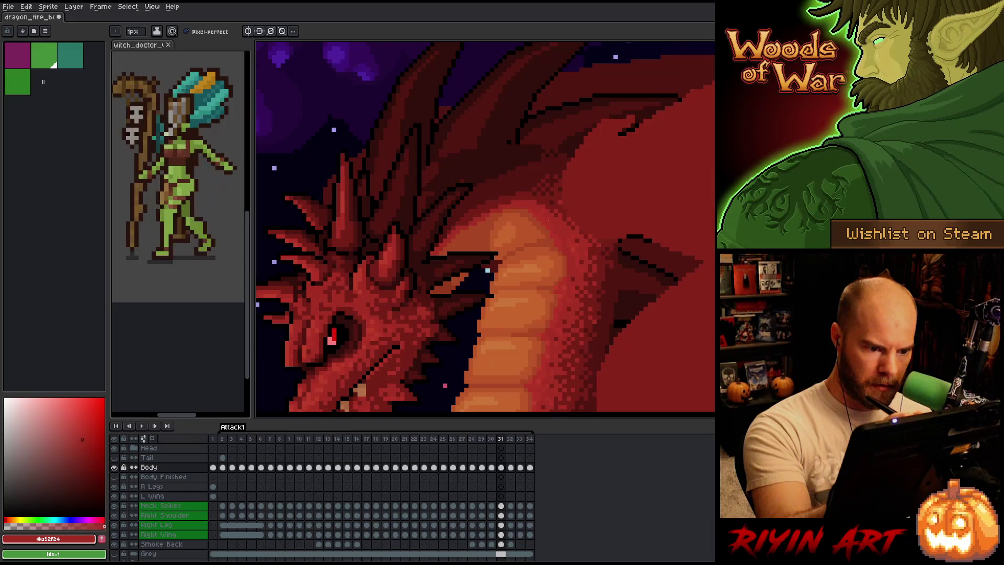
Save the file and flip between frames 31 and 30, ending on frame 30
{"action": "key", "text": "ctrl+s"}
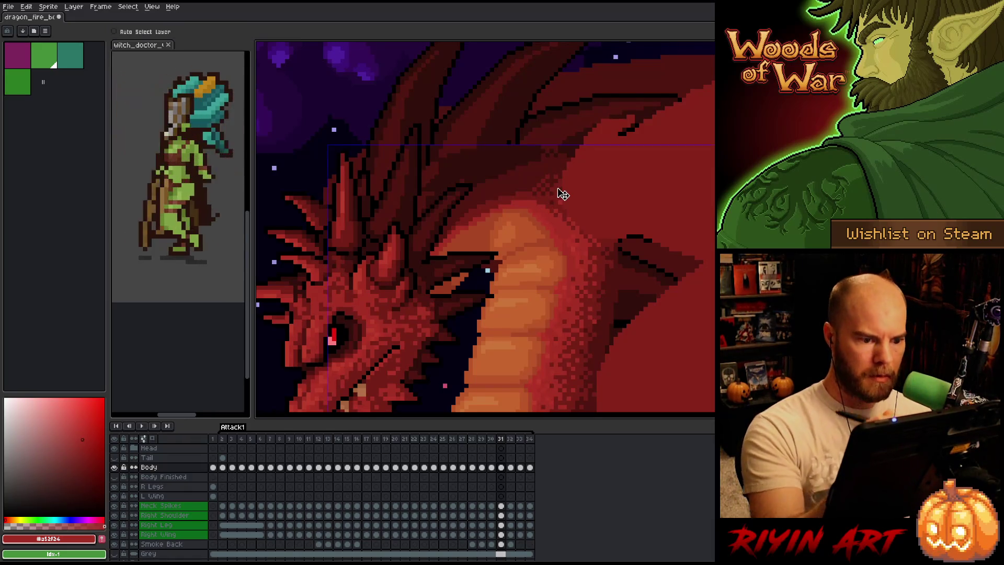
{"action": "key", "text": "comma"}
{"action": "key", "text": "period"}
{"action": "key", "text": "comma"}
{"action": "key", "text": "period"}
{"action": "key", "text": "period"}
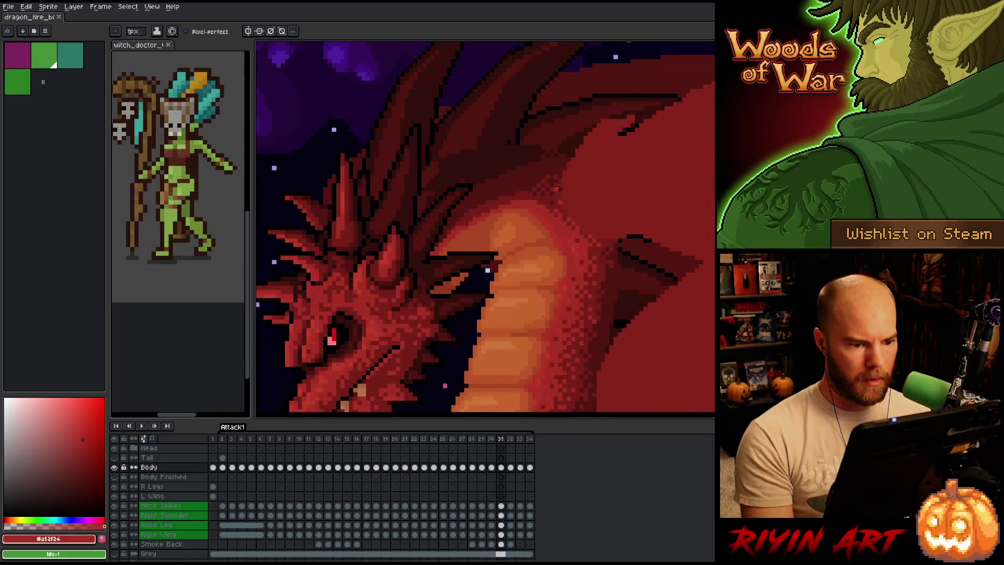
{"action": "key", "text": "comma"}
{"action": "key", "text": "comma"}
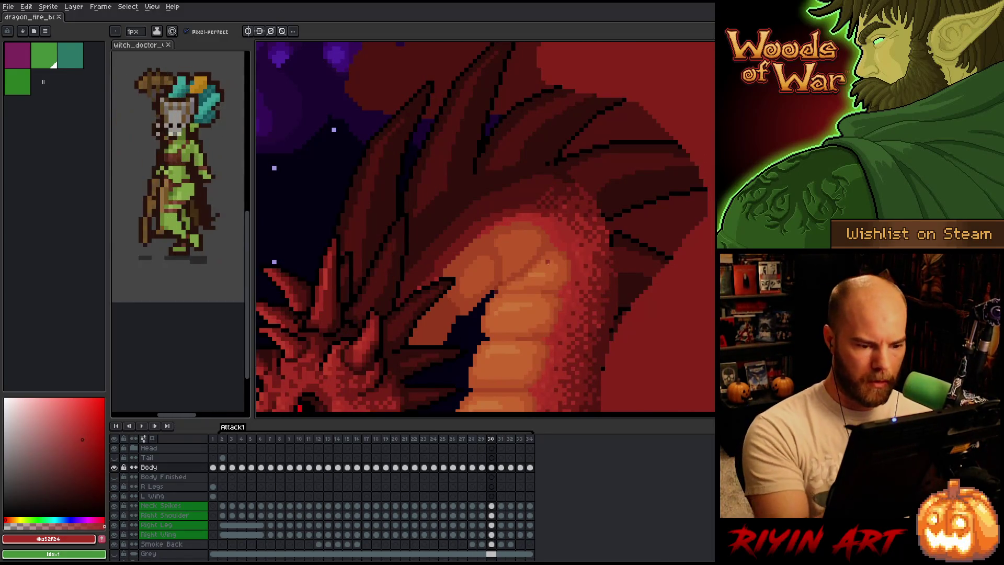
{"action": "left_click", "coordinate": [555, 243], "text": "alt"}
{"action": "left_click", "coordinate": [515, 283], "text": "alt"}
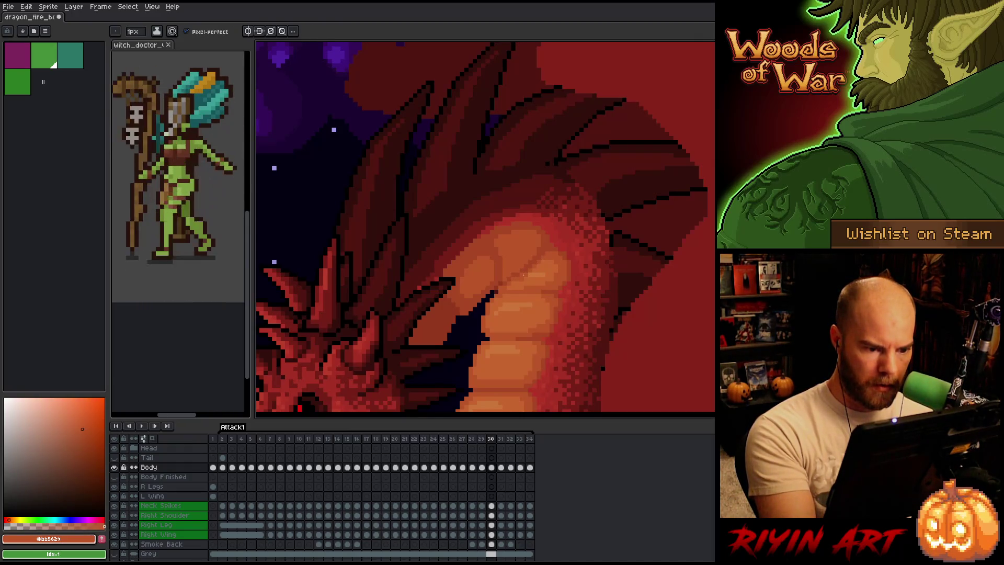
{"action": "left_click", "coordinate": [549, 259], "text": "alt"}
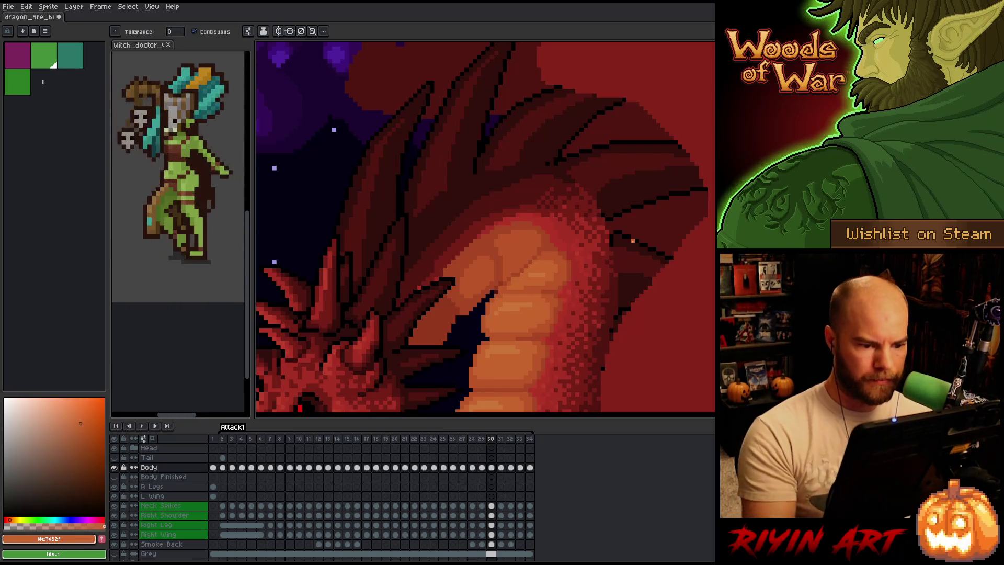
{"action": "left_click", "coordinate": [529, 273], "text": "alt"}
{"action": "scroll", "coordinate": [529, 273], "scroll_direction": "down", "scroll_amount": 2}
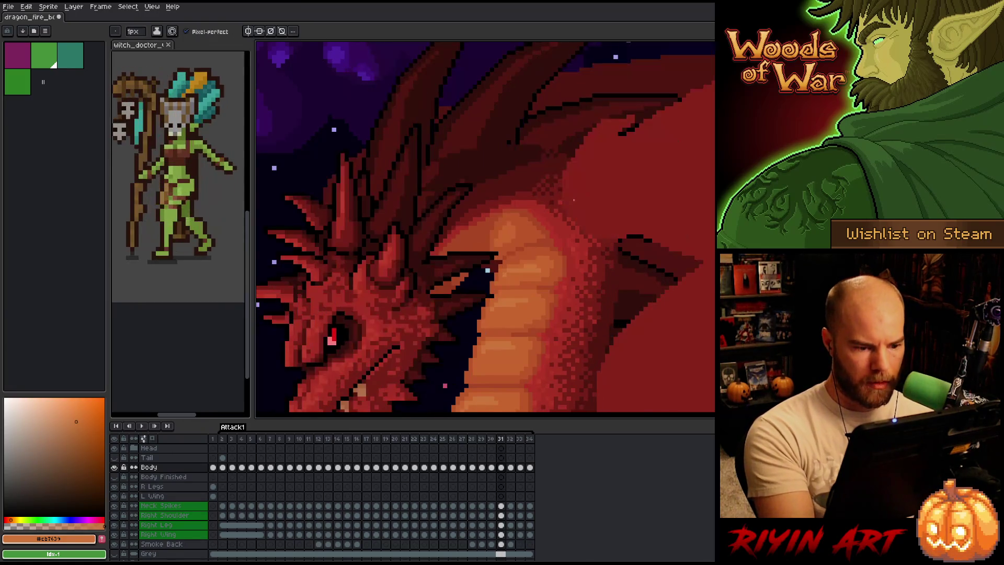
{"action": "scroll", "coordinate": [529, 273], "scroll_direction": "up", "scroll_amount": 2}
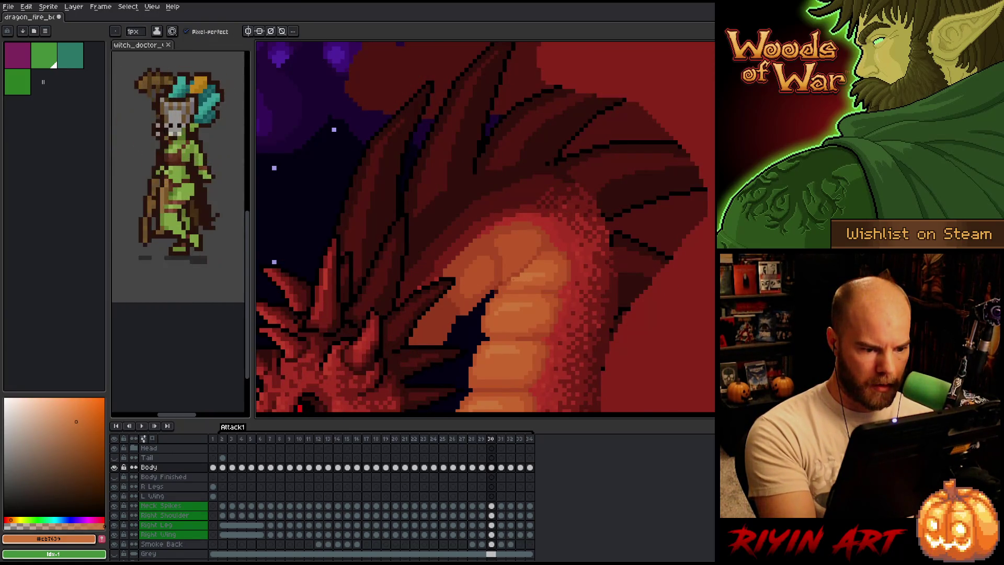
{"action": "key", "text": "Right"}
{"action": "scroll", "coordinate": [570, 211], "scroll_direction": "down", "scroll_amount": 2}
{"action": "scroll", "coordinate": [570, 211], "scroll_direction": "up", "scroll_amount": 2}
{"action": "left_click", "coordinate": [539, 257], "text": "alt"}
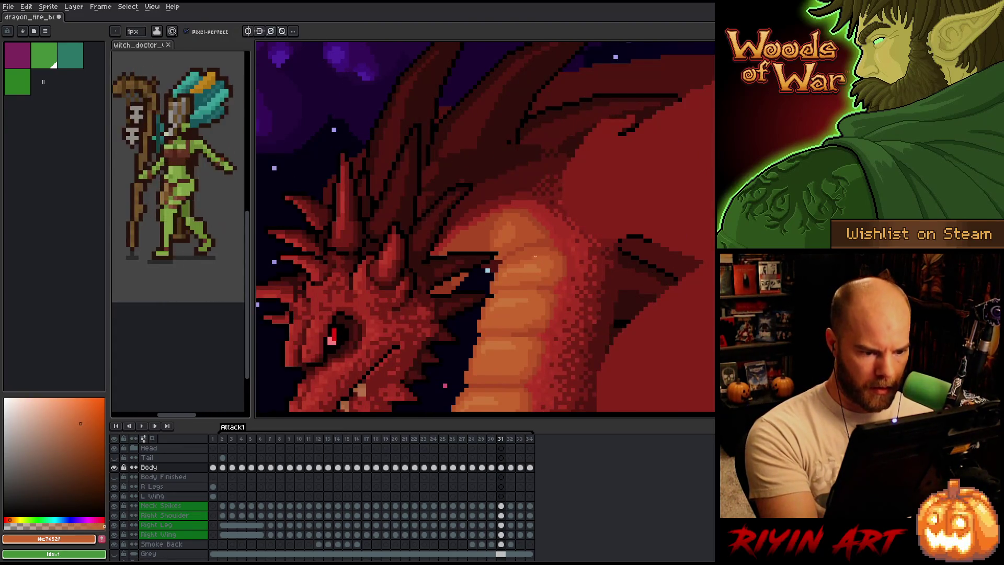
{"action": "left_click", "coordinate": [544, 239], "text": "alt"}
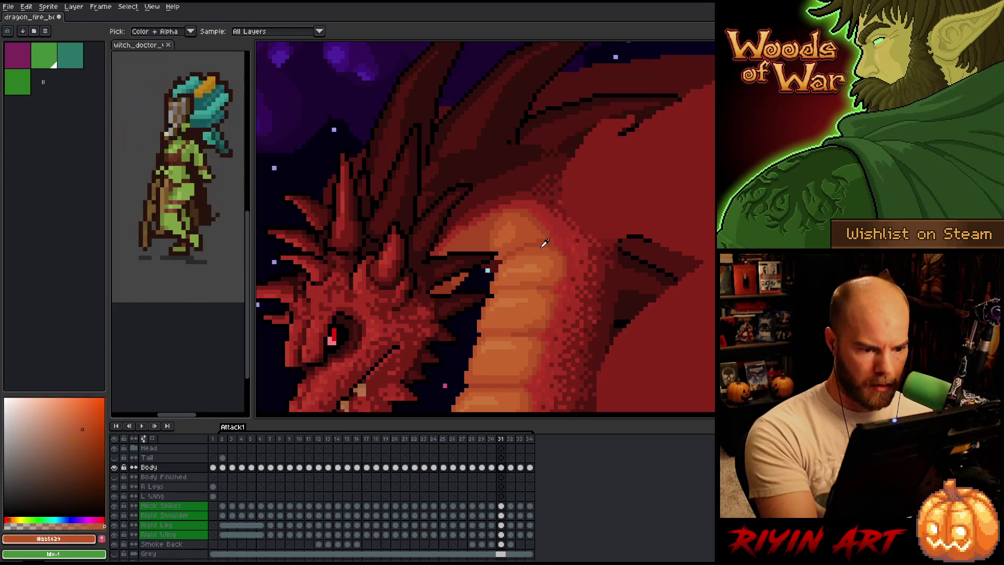
{"action": "key", "text": "Left"}
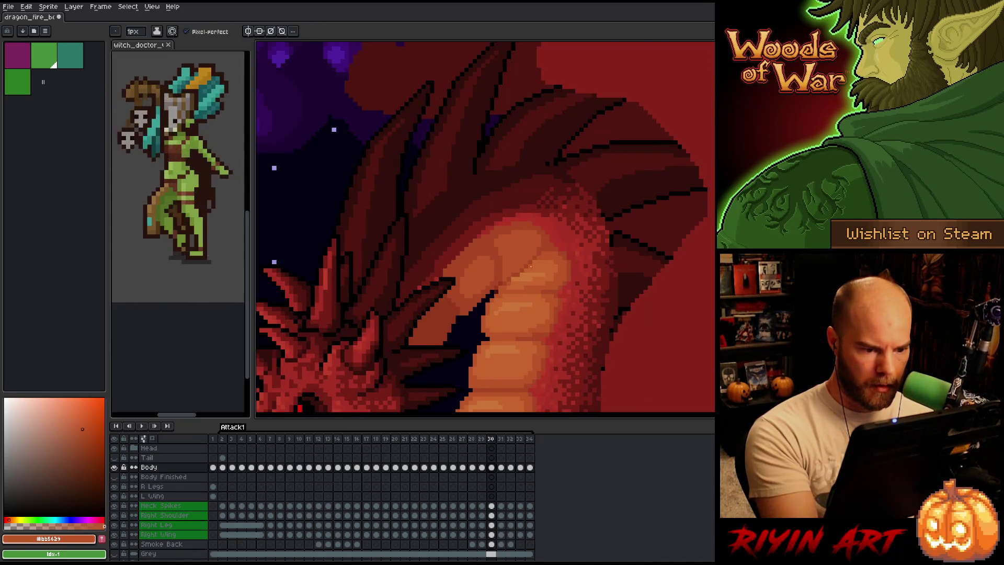
{"action": "scroll", "coordinate": [584, 206], "scroll_direction": "down", "scroll_amount": 3}
{"action": "scroll", "coordinate": [516, 304], "scroll_direction": "up", "scroll_amount": 3}
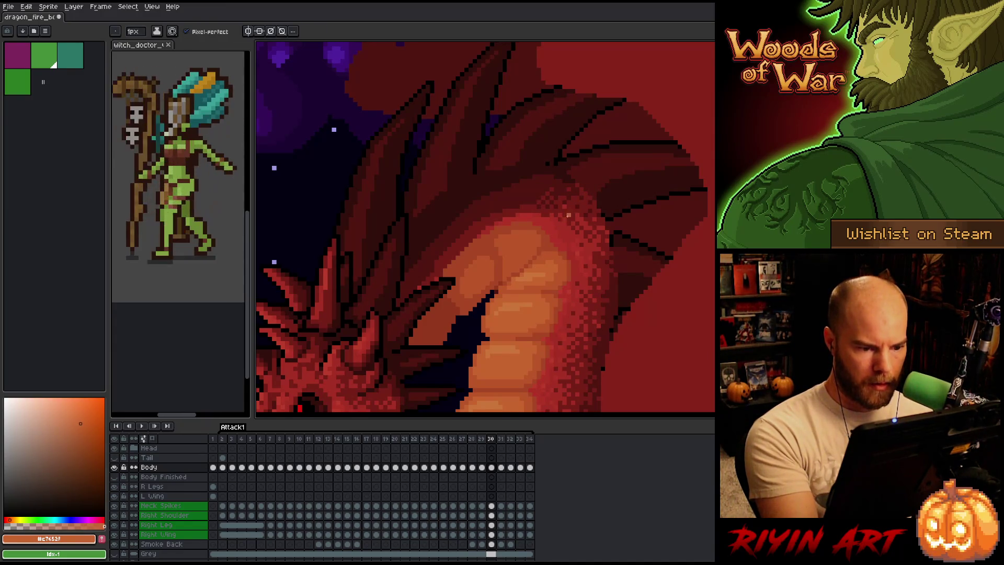
{"action": "left_click", "coordinate": [526, 269], "text": "alt"}
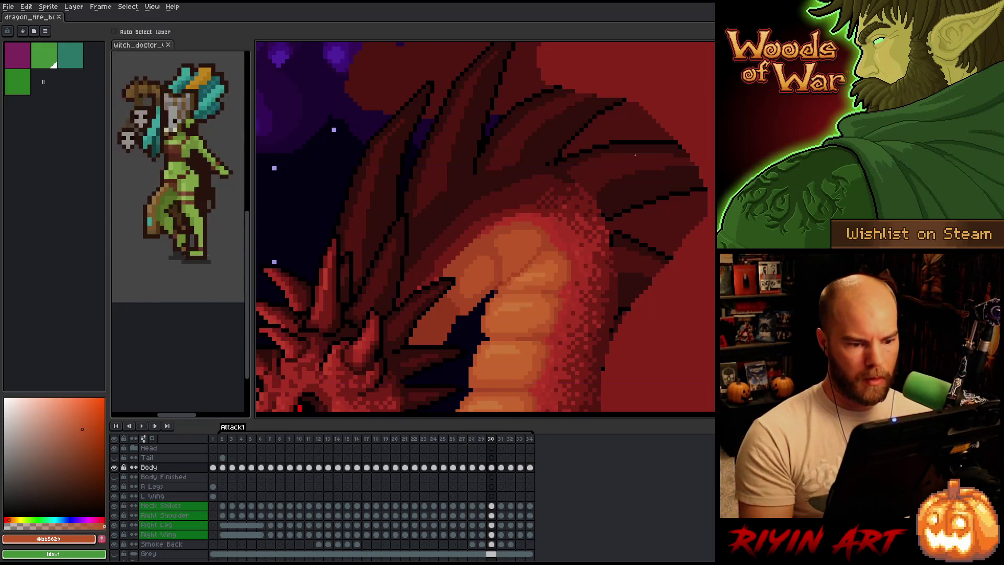
{"action": "scroll", "coordinate": [636, 156], "scroll_direction": "down", "scroll_amount": 3}
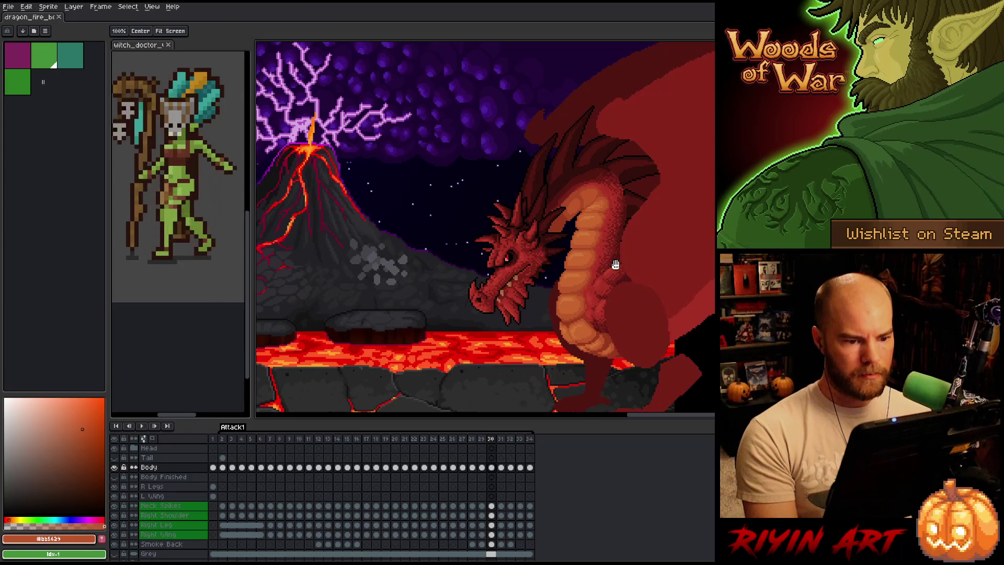
Sample the neck orange #c7652f and repaint a mismatched pixel in the neck shading
{"action": "scroll", "coordinate": [614, 265], "scroll_direction": "up", "scroll_amount": 2}
{"action": "scroll", "coordinate": [470, 204], "scroll_direction": "up", "scroll_amount": 3}
{"action": "left_click", "coordinate": [418, 154], "text": "alt"}
{"action": "left_click", "coordinate": [428, 153]}
{"action": "scroll", "coordinate": [435, 151], "scroll_direction": "down", "scroll_amount": 3}
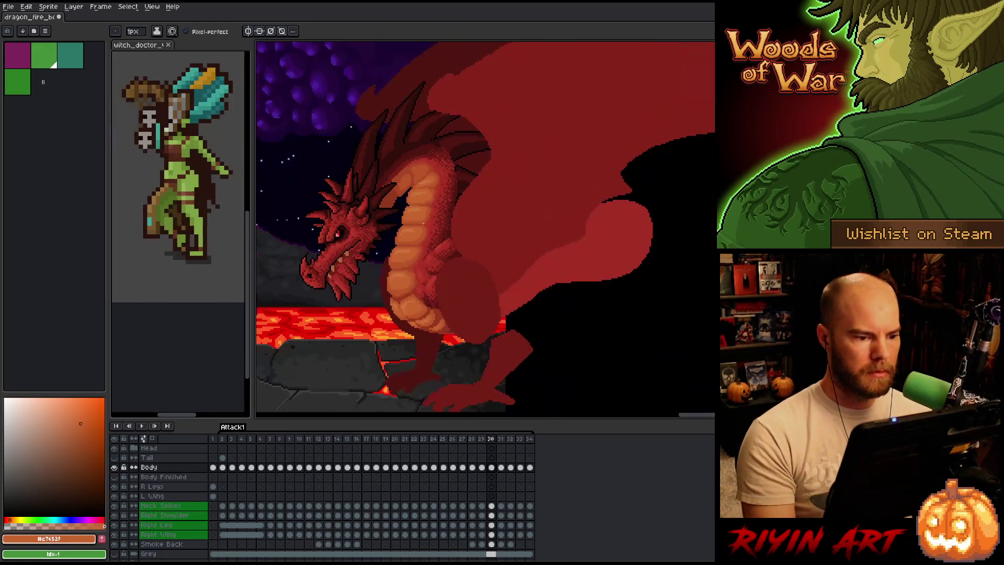
Compare the neck shading between frames 30 and 31
{"action": "key", "text": "Right"}
{"action": "key", "text": "Left"}
{"action": "key", "text": "Right"}
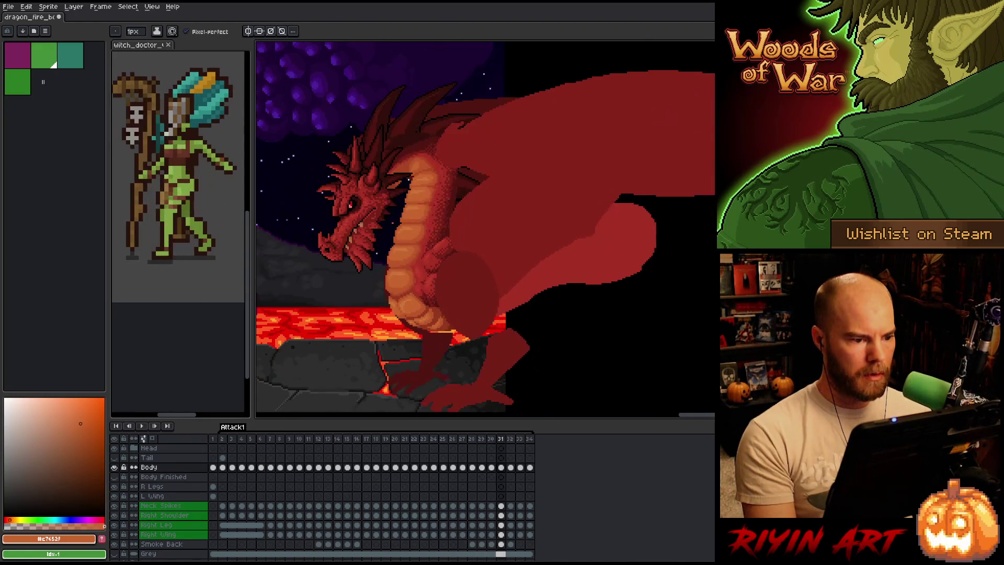
{"action": "key", "text": "Left"}
{"action": "key", "text": "Right"}
Adjust the shading colour in the colour picker, settling on a deeper red
{"action": "scroll", "coordinate": [372, 144], "scroll_direction": "up", "scroll_amount": 3}
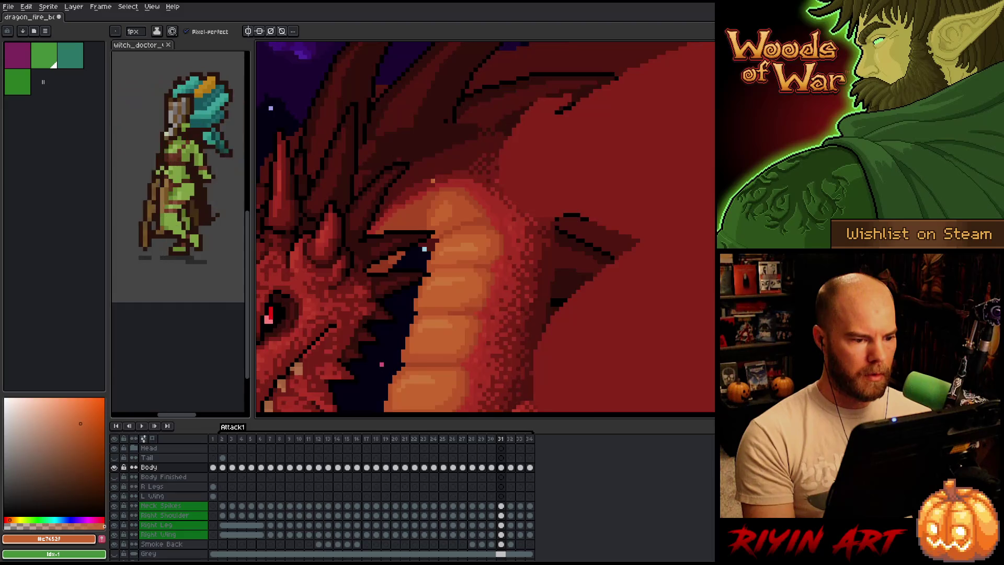
{"action": "scroll", "coordinate": [424, 249], "scroll_direction": "up", "scroll_amount": 2}
{"action": "scroll", "coordinate": [407, 258], "scroll_direction": "down", "scroll_amount": 2}
{"action": "scroll", "coordinate": [439, 220], "scroll_direction": "up", "scroll_amount": 2}
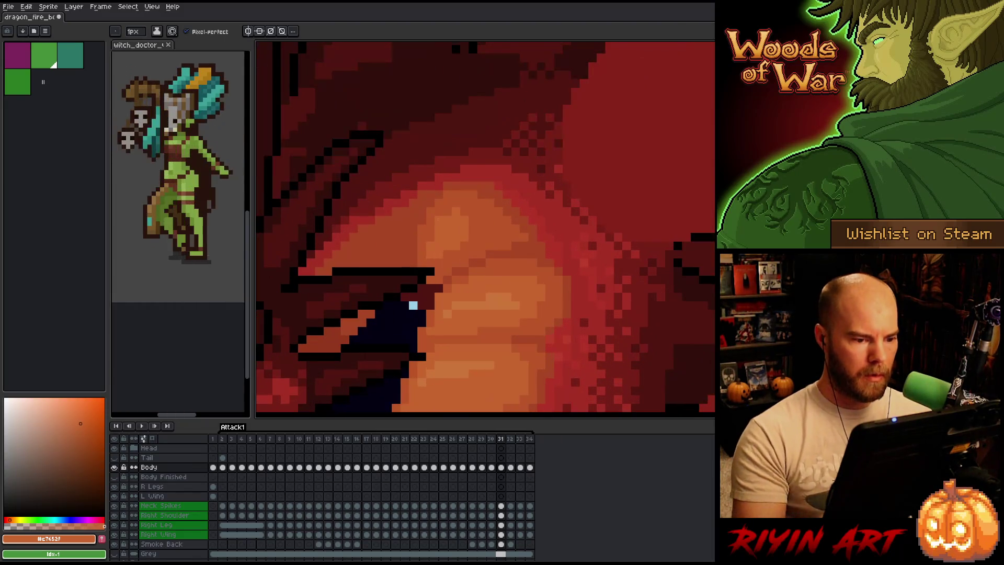
{"action": "left_click", "coordinate": [524, 241], "text": "alt"}
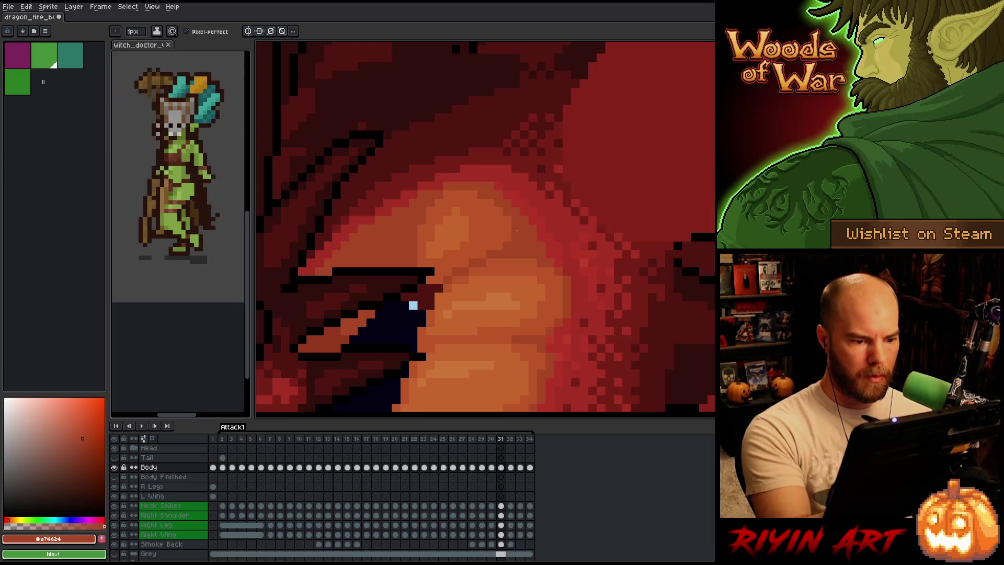
{"action": "left_click", "coordinate": [541, 235], "text": "alt"}
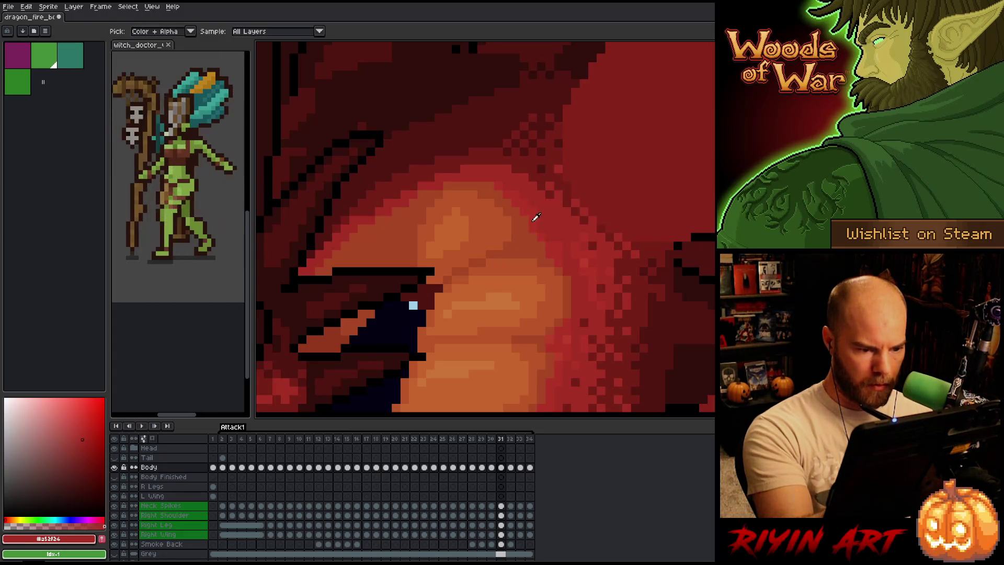
{"action": "left_click", "coordinate": [537, 225], "text": "alt"}
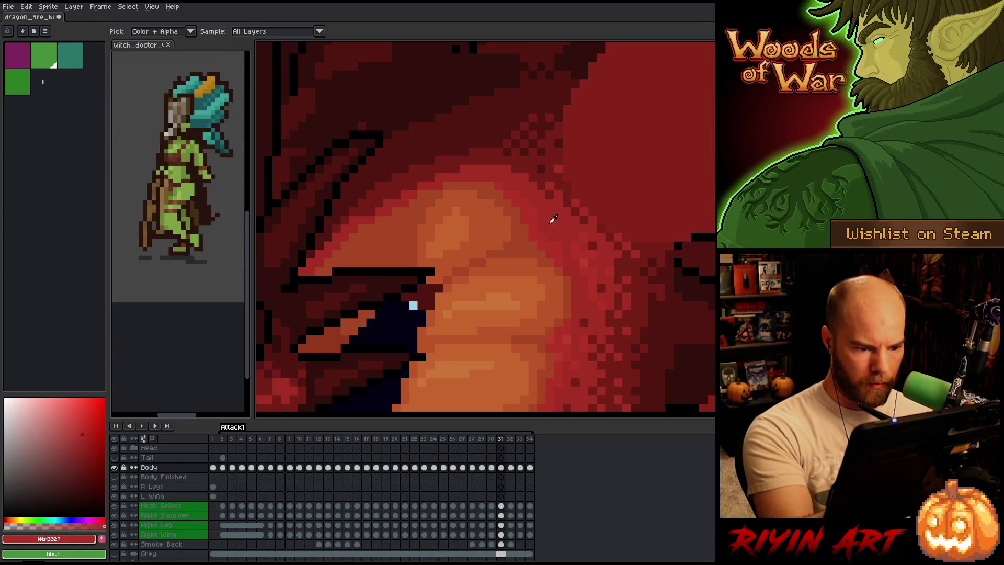
{"action": "left_click", "coordinate": [561, 240], "text": "alt"}
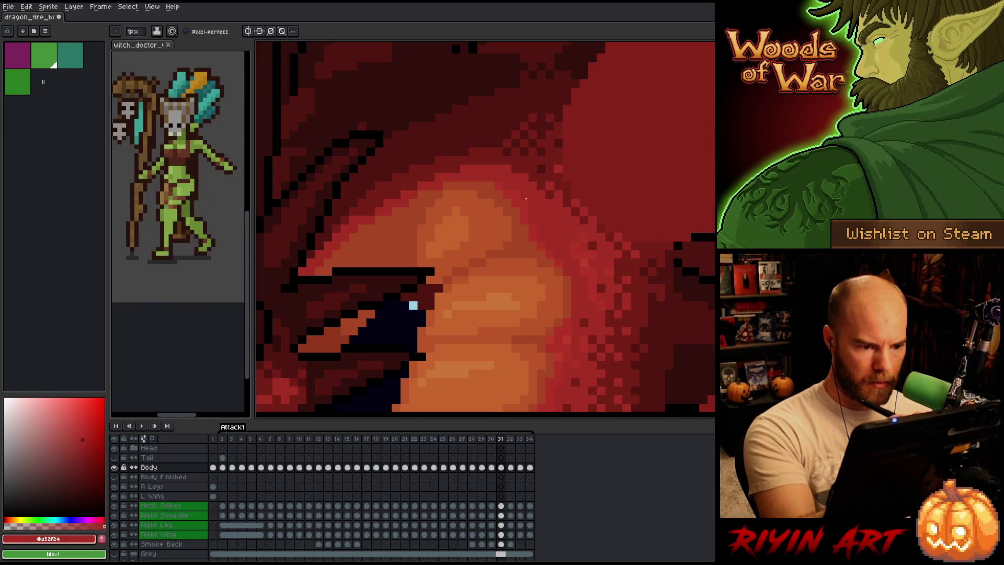
{"action": "scroll", "coordinate": [531, 157], "scroll_direction": "down", "scroll_amount": 4}
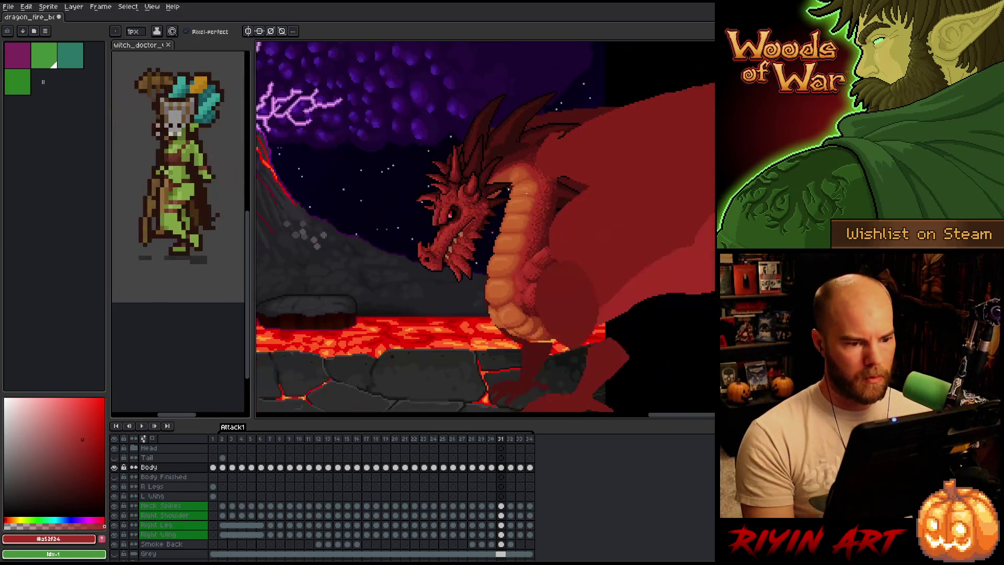
Pick a darker orange and try the bucket fill while checking frames 29 and 30
{"action": "scroll", "coordinate": [525, 187], "scroll_direction": "up", "scroll_amount": 4}
{"action": "scroll", "coordinate": [526, 163], "scroll_direction": "down", "scroll_amount": 1}
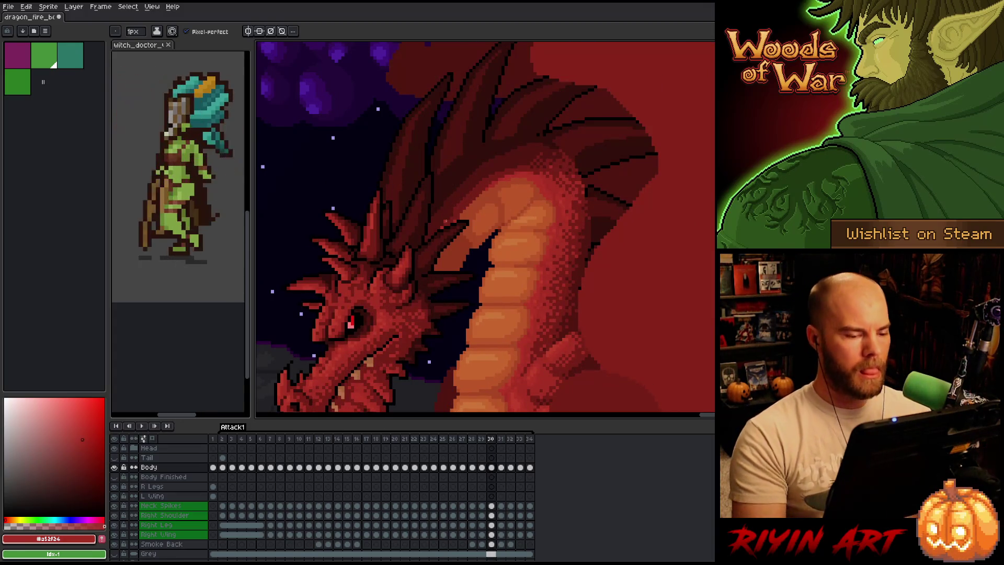
{"action": "left_click", "coordinate": [495, 193], "text": "alt"}
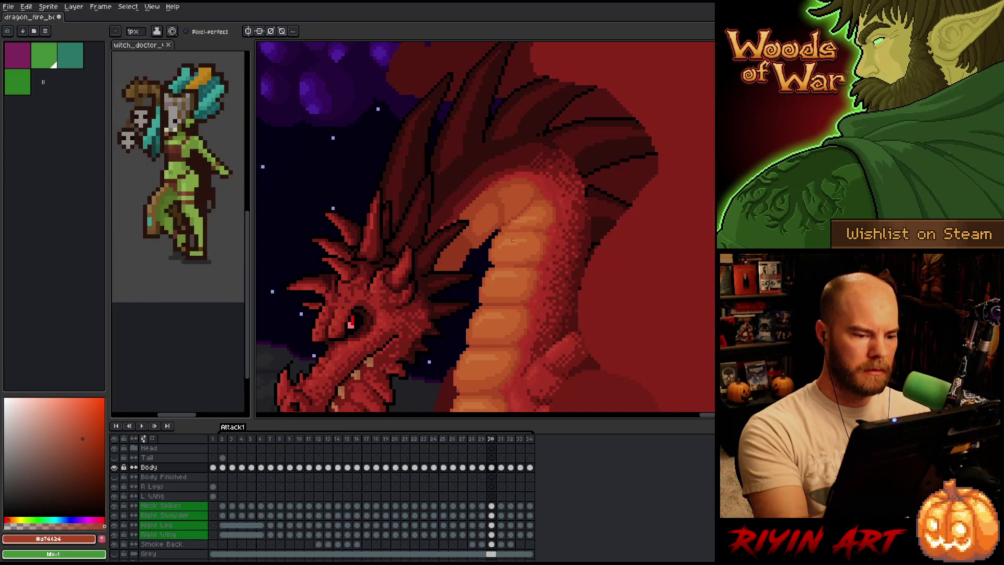
{"action": "key", "text": "g"}
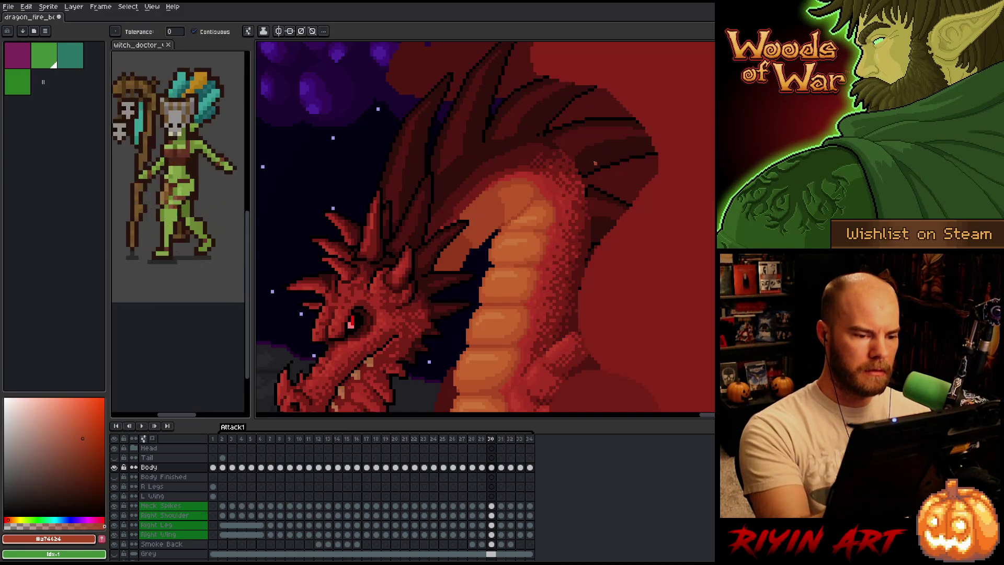
{"action": "key", "text": "Left"}
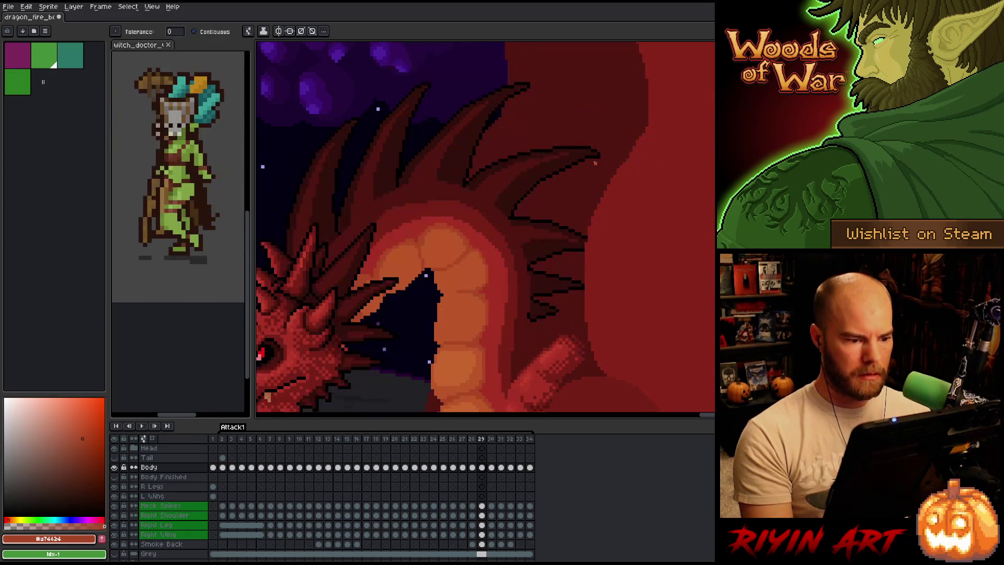
{"action": "key", "text": "Right"}
{"action": "key", "text": "b"}
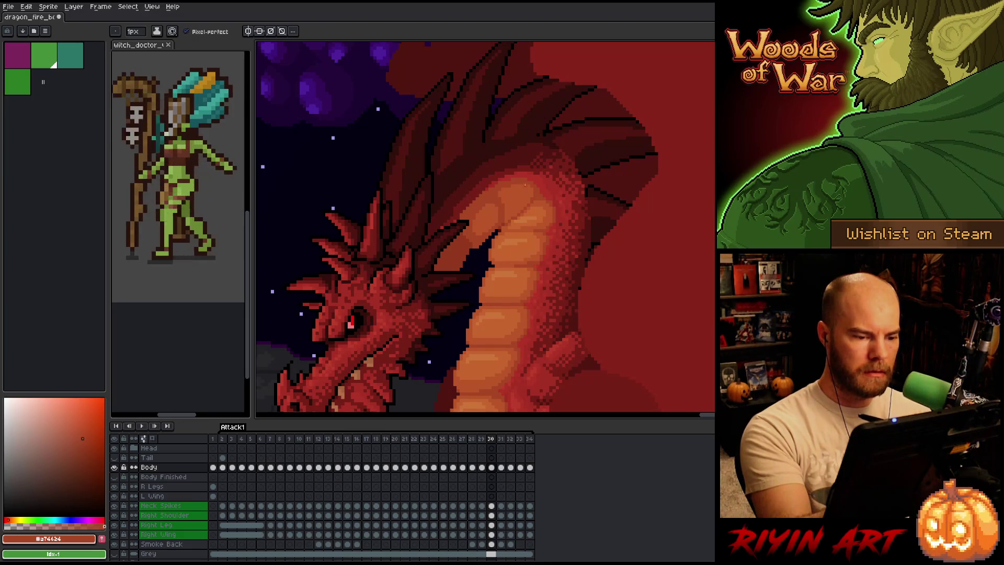
Check frames 31 to 33 with lighter orange and red-brown shades, then head back toward frame 27
{"action": "key", "text": "Right"}
{"action": "left_click", "coordinate": [510, 179], "text": "alt"}
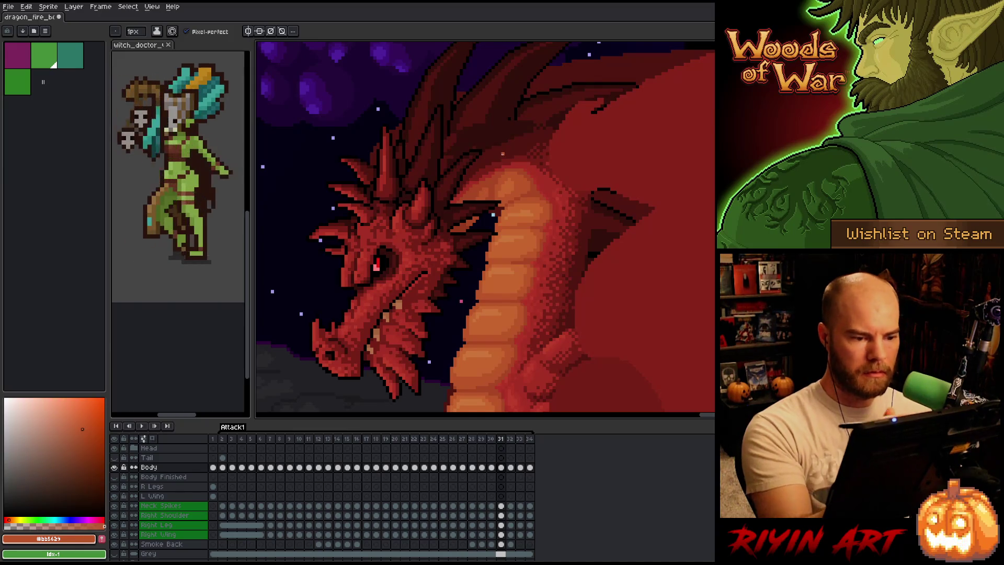
{"action": "key", "text": "Right"}
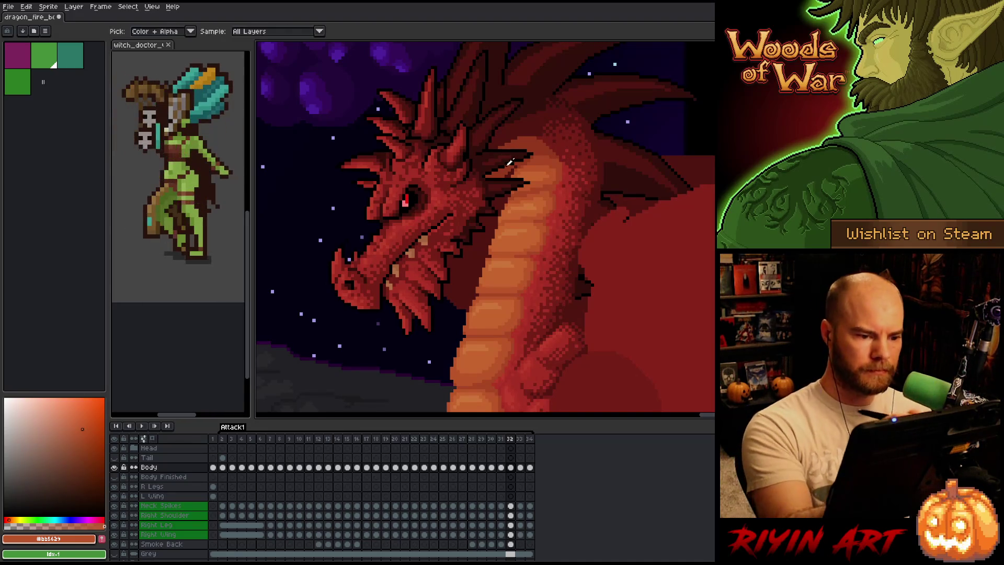
{"action": "left_click", "coordinate": [504, 179], "text": "alt"}
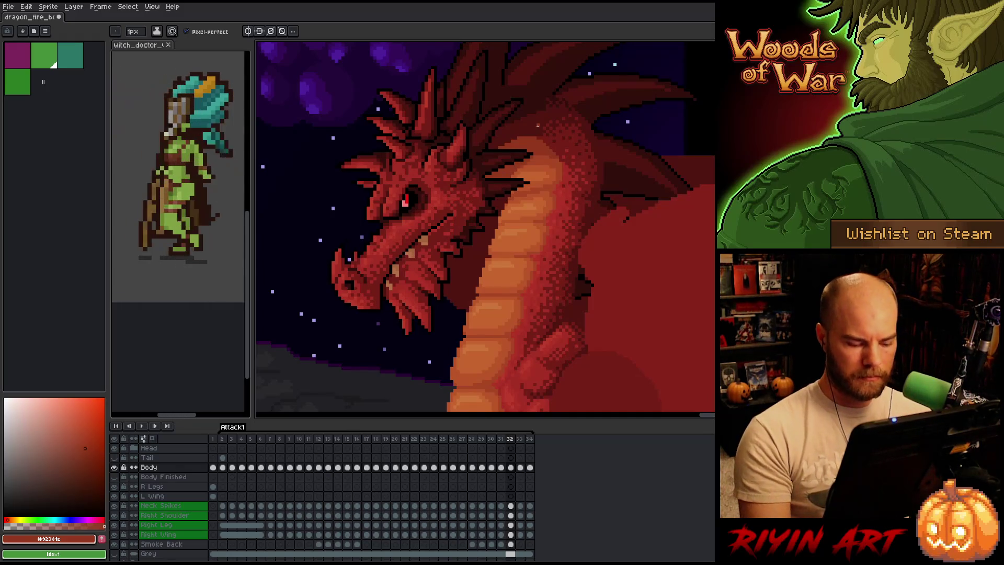
{"action": "key", "text": "Right"}
{"action": "key", "text": "Left"}
{"action": "key", "text": "Right"}
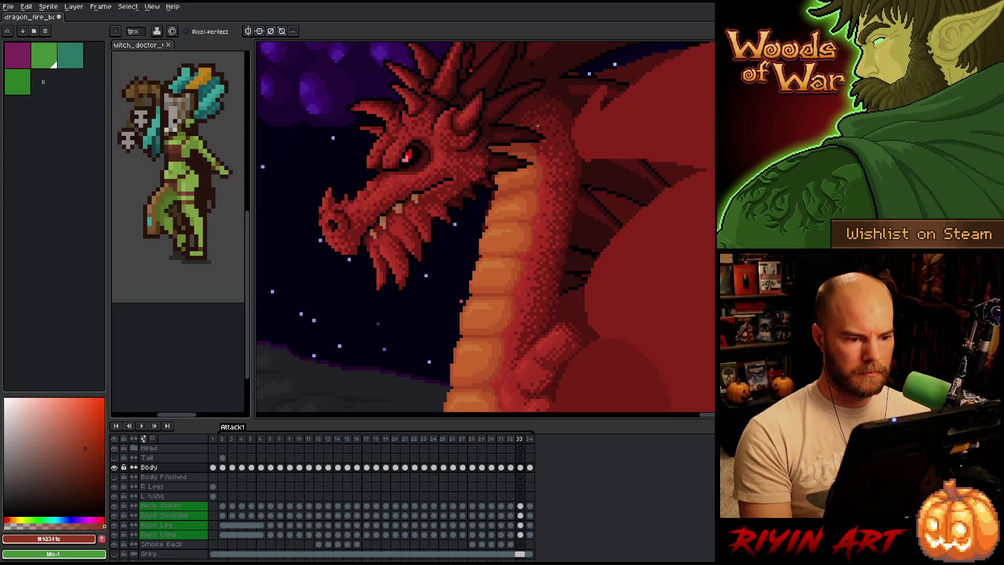
{"action": "key", "text": "Left"}
{"action": "key", "text": "Left"}
{"action": "key", "text": "Left"}
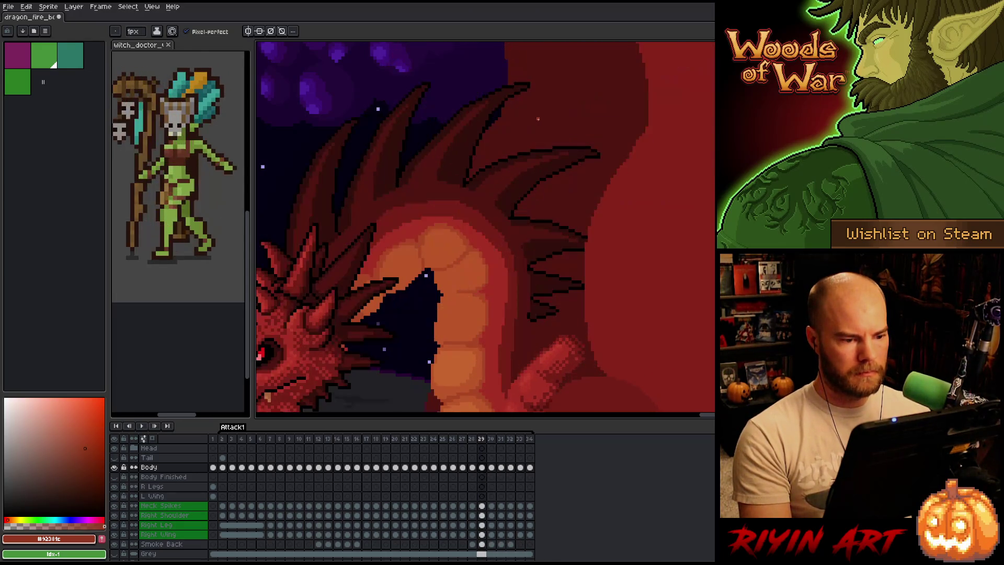
{"action": "key", "text": "Left"}
{"action": "key", "text": "Left"}
{"action": "key", "text": "Left"}
Jump to frame 27 and briefly play the animation to preview the poses
{"action": "key", "text": "1"}
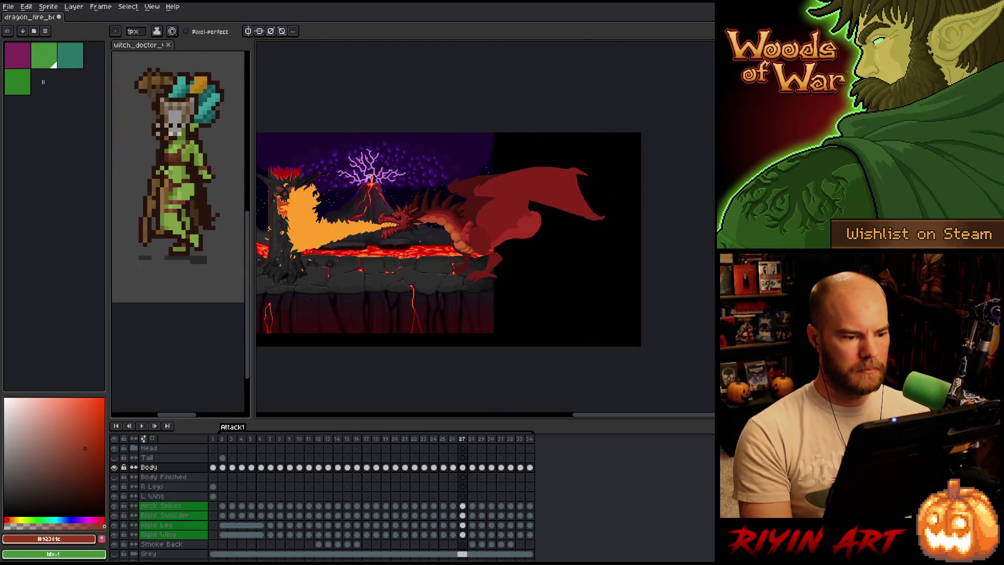
{"action": "key", "text": "Return"}
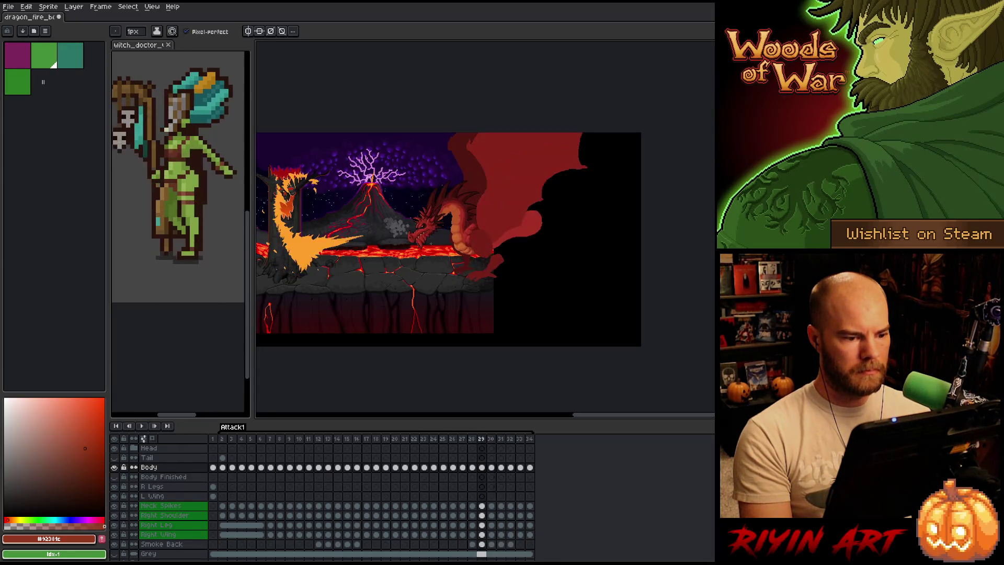
{"action": "key", "text": "Return"}
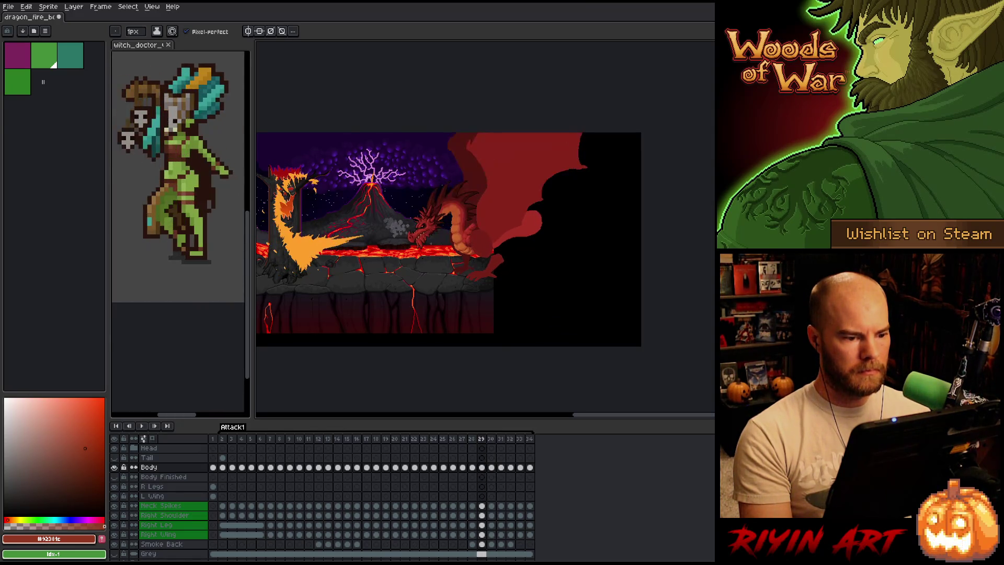
Compare the poses across frames 28 to 30, toggling between 28 and 29
{"action": "key", "text": "Left"}
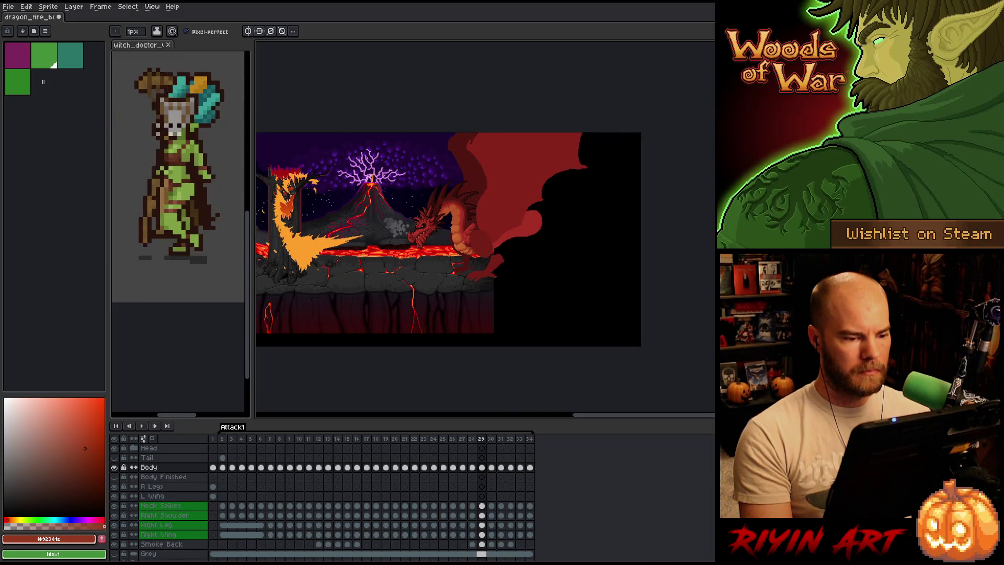
{"action": "key", "text": "Right"}
{"action": "key", "text": "Left"}
{"action": "key", "text": "Right"}
{"action": "key", "text": "Left"}
{"action": "key", "text": "Left"}
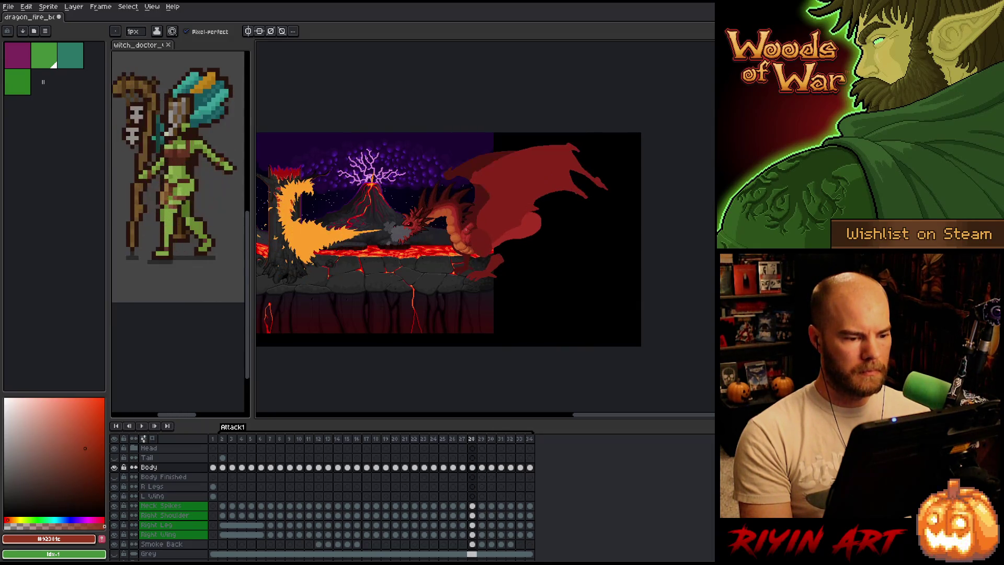
{"action": "key", "text": "Right"}
{"action": "key", "text": "Left"}
{"action": "key", "text": "Right"}
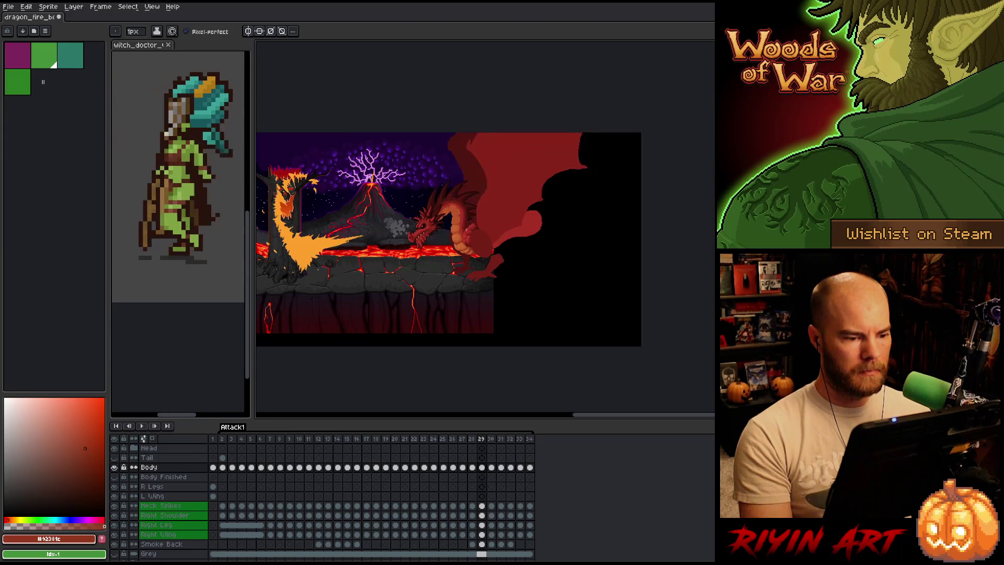
Zoom into frame 29's belly plates and sample the darker orange shade
{"action": "scroll", "coordinate": [463, 230], "scroll_direction": "up", "scroll_amount": 2}
{"action": "scroll", "coordinate": [460, 230], "scroll_direction": "up", "scroll_amount": 2}
{"action": "key", "text": "Left"}
{"action": "key", "text": "Right"}
{"action": "left_click", "coordinate": [426, 195], "text": "alt"}
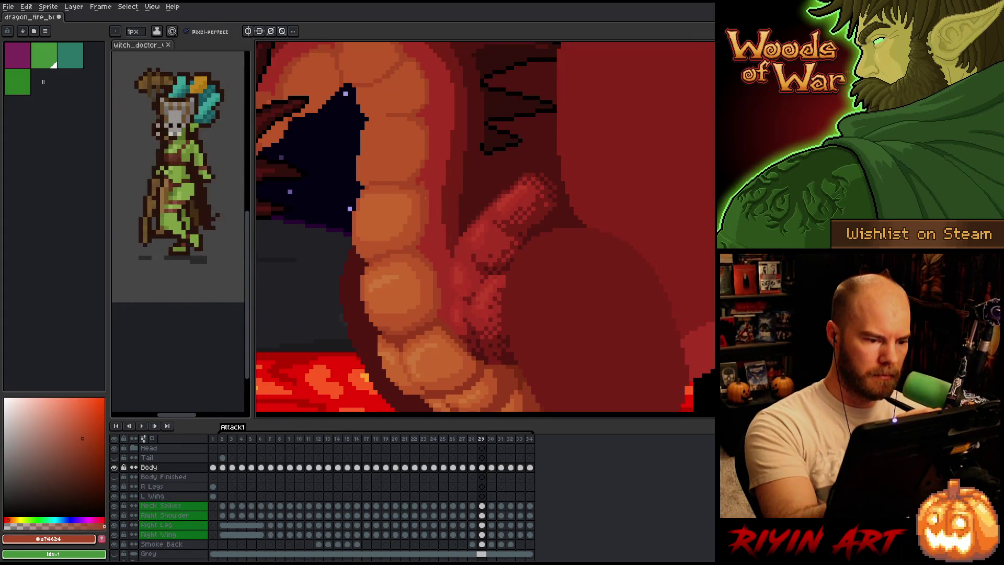
Sample the lighter orange, then dark red #a52f24 from frame 29, and zoom out to the full scene
{"action": "left_click", "coordinate": [423, 189], "text": "alt"}
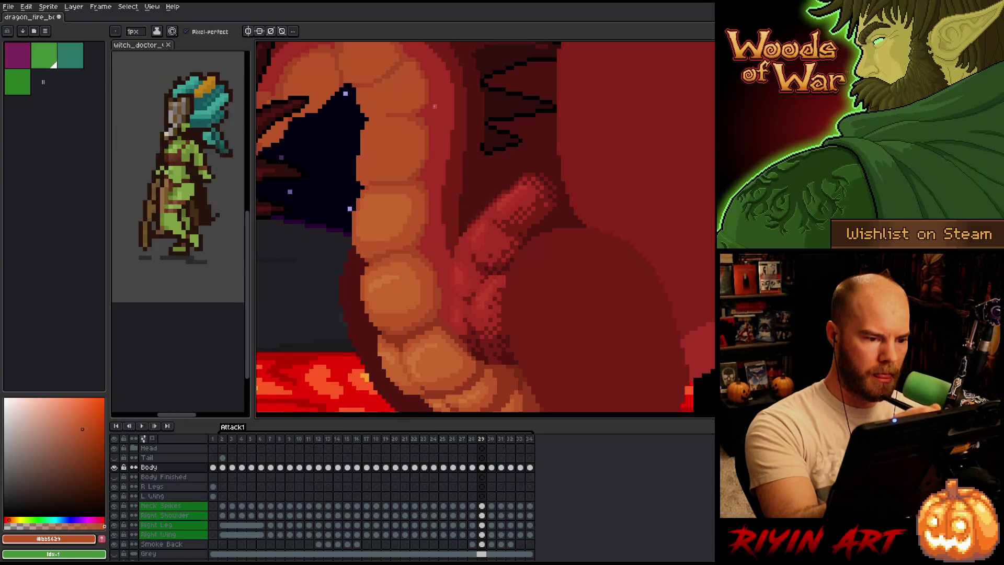
{"action": "left_click", "coordinate": [426, 168], "text": "alt"}
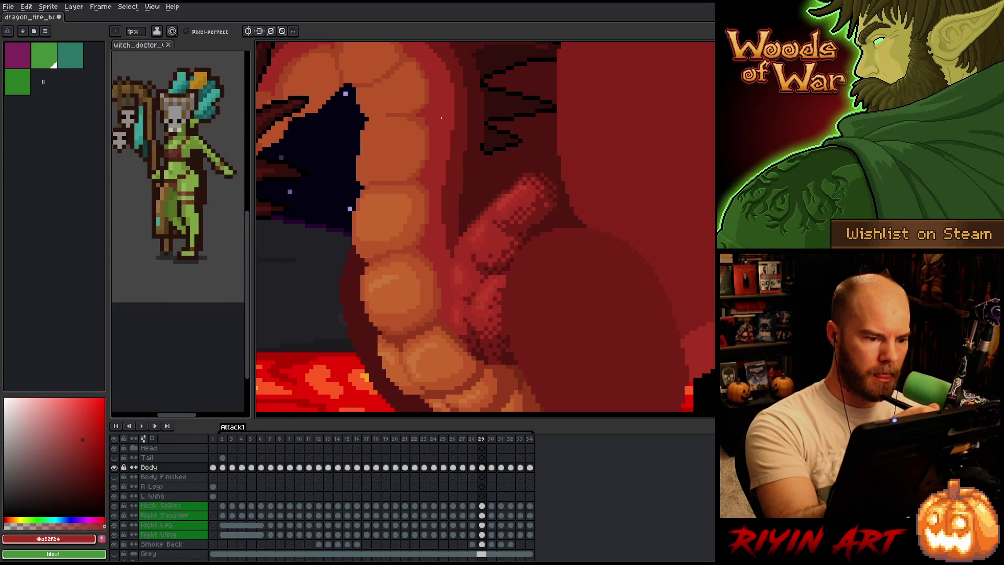
{"action": "scroll", "coordinate": [486, 285], "scroll_direction": "down", "scroll_amount": 3}
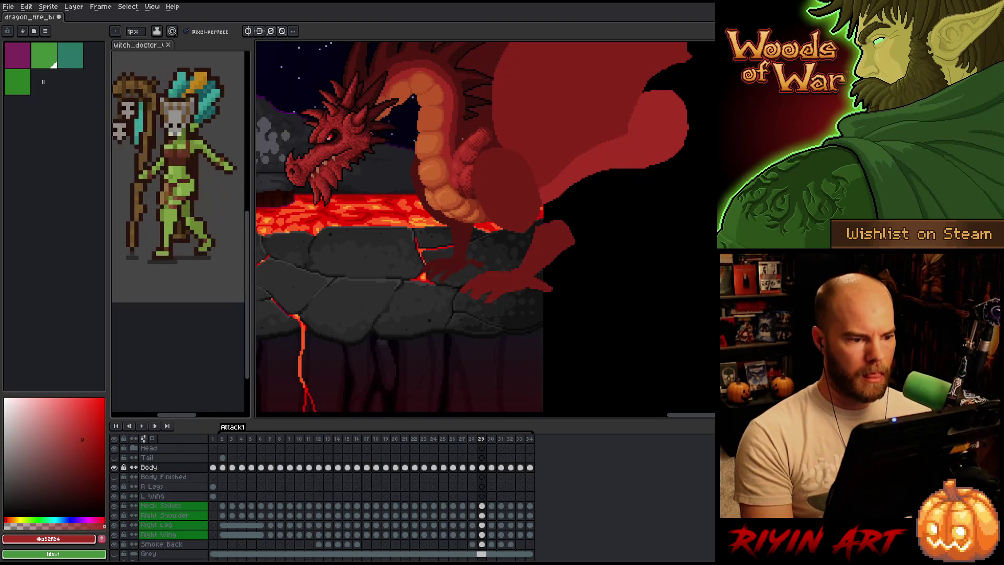
Toggle between frames 28 and 29 to compare the dragon's poses
{"action": "key", "text": "comma"}
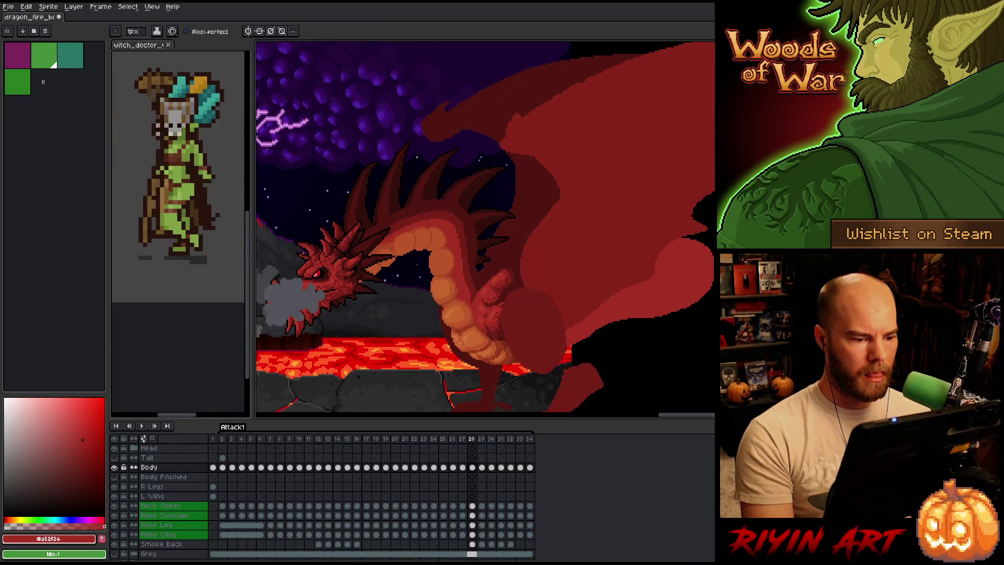
{"action": "key", "text": "period"}
{"action": "key", "text": "comma"}
{"action": "key", "text": "period"}
{"action": "key", "text": "comma"}
{"action": "key", "text": "period"}
{"action": "key", "text": "comma"}
{"action": "key", "text": "period"}
{"action": "key", "text": "comma"}
{"action": "key", "text": "period"}
{"action": "key", "text": "comma"}
Keep flipping poses, then settle on frame 28 and zoom into its neck plates
{"action": "key", "text": "comma"}
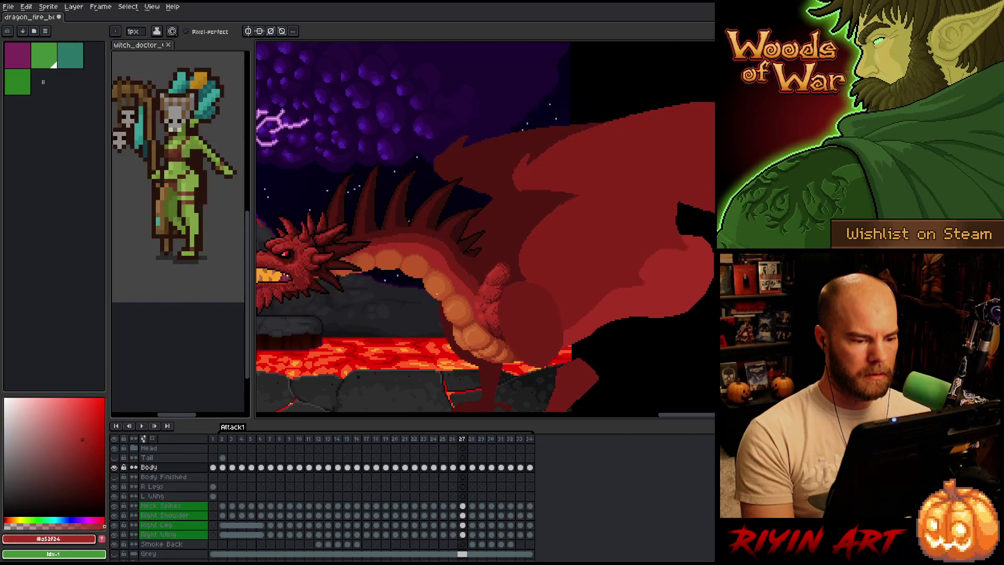
{"action": "key", "text": "period"}
{"action": "key", "text": "period"}
{"action": "key", "text": "period"}
{"action": "key", "text": "comma"}
{"action": "key", "text": "comma"}
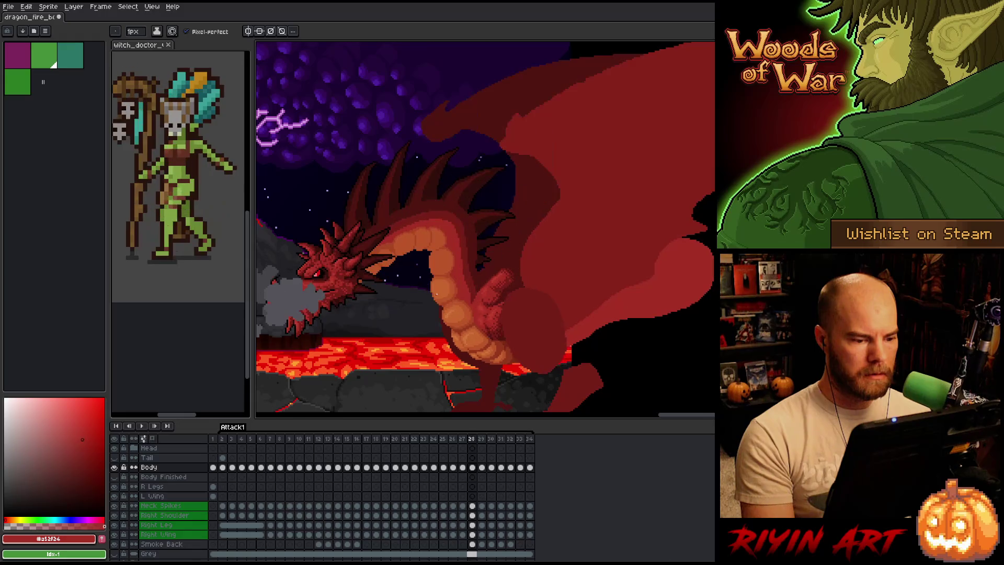
{"action": "key", "text": "comma"}
{"action": "key", "text": "period"}
{"action": "key", "text": "period"}
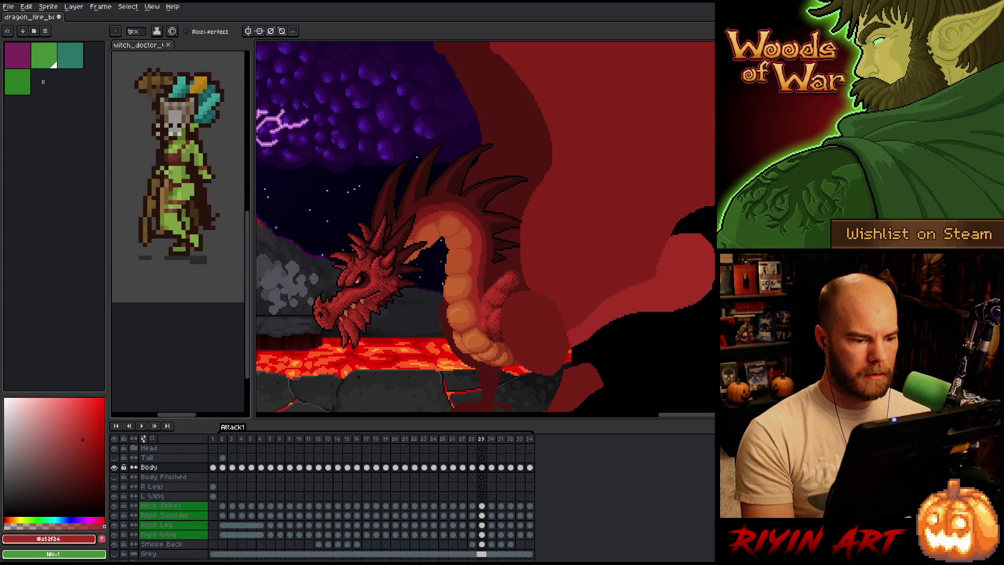
{"action": "key", "text": "comma"}
{"action": "key", "text": "comma"}
{"action": "key", "text": "period"}
{"action": "key", "text": "period"}
{"action": "key", "text": "comma"}
{"action": "scroll", "coordinate": [441, 266], "scroll_direction": "up", "scroll_amount": 3}
{"action": "key", "text": "comma"}
{"action": "key", "text": "period"}
{"action": "key", "text": "comma"}
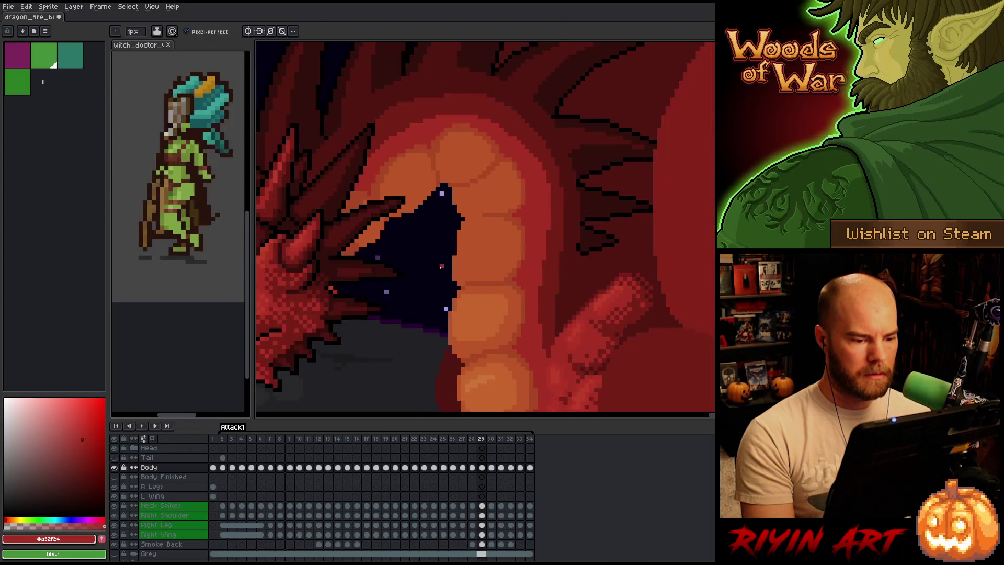
On frame 28, sample the darker and lighter neck-plate oranges and the dark red body colour
{"action": "key", "text": "period"}
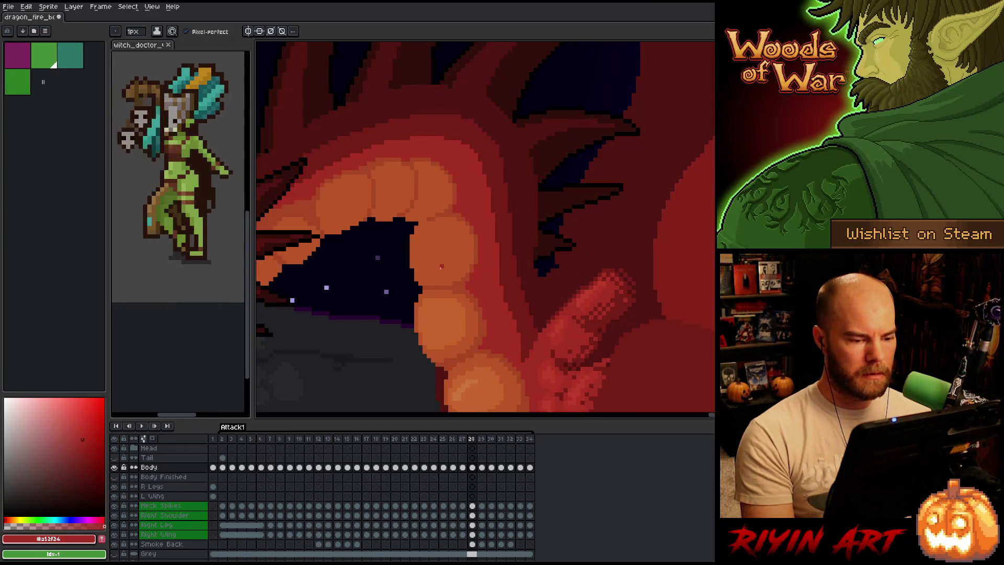
{"action": "left_click", "coordinate": [471, 282], "text": "alt"}
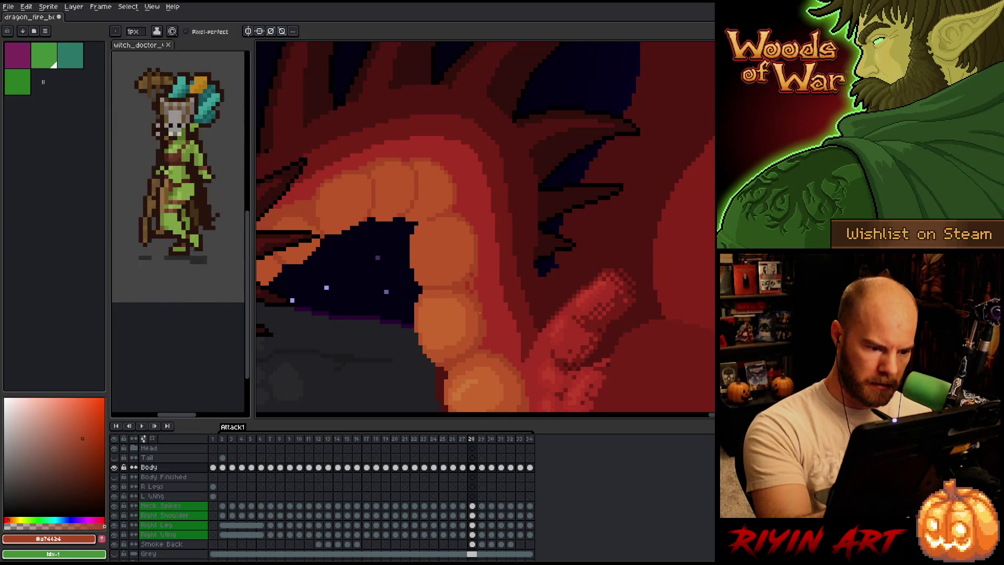
{"action": "left_click", "coordinate": [470, 297], "text": "alt"}
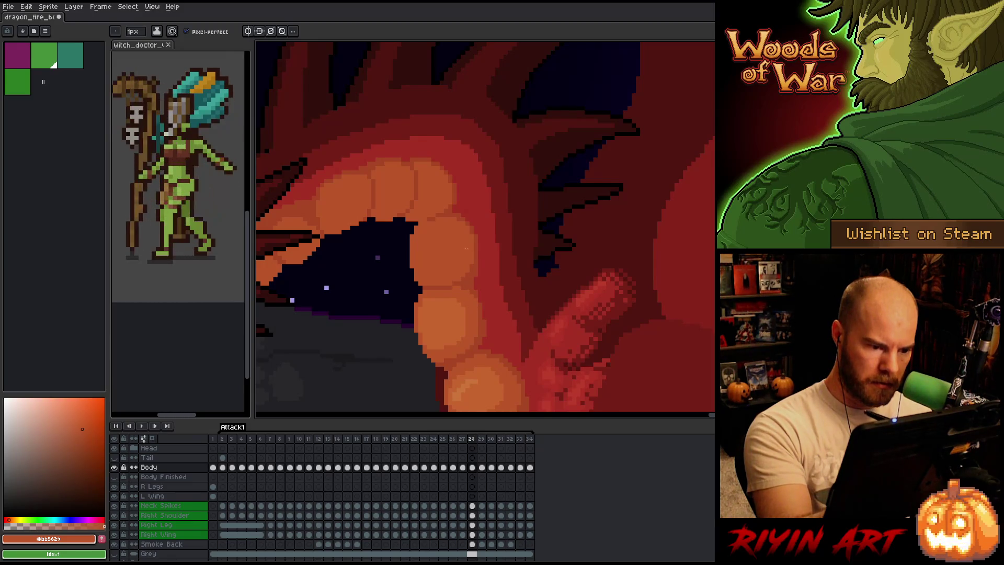
{"action": "left_click", "coordinate": [473, 282], "text": "alt"}
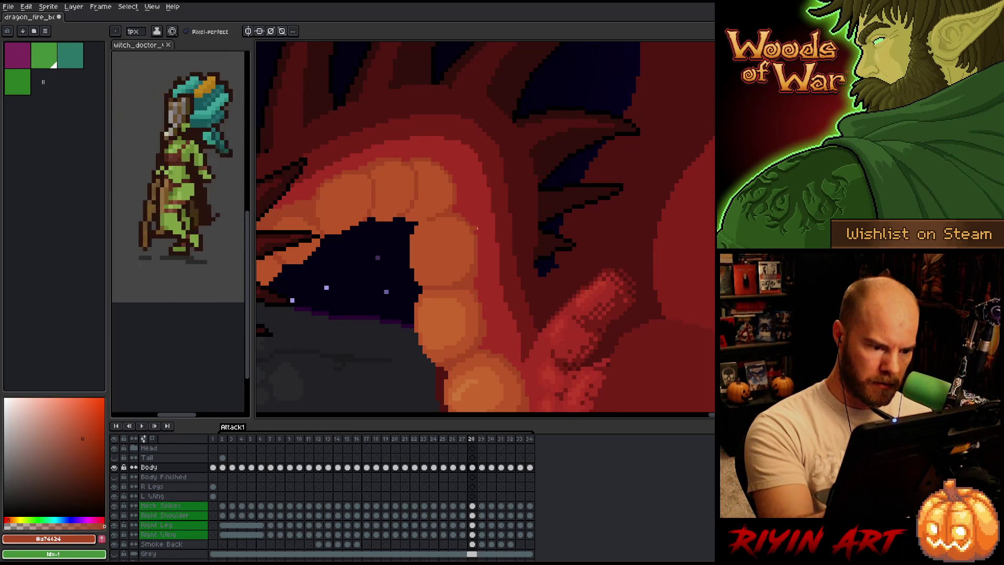
{"action": "left_click", "coordinate": [456, 282], "text": "alt"}
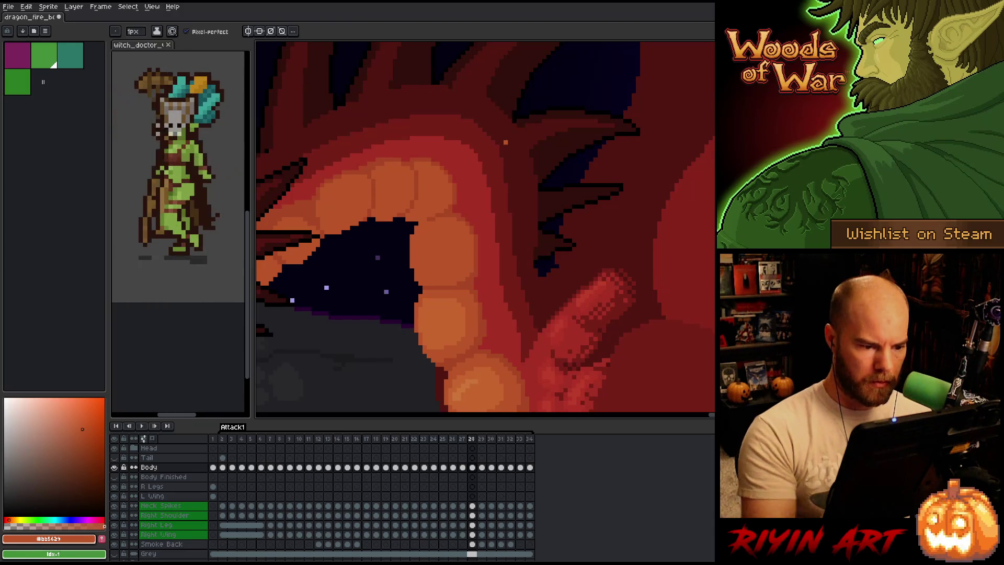
{"action": "left_click", "coordinate": [482, 281], "text": "alt"}
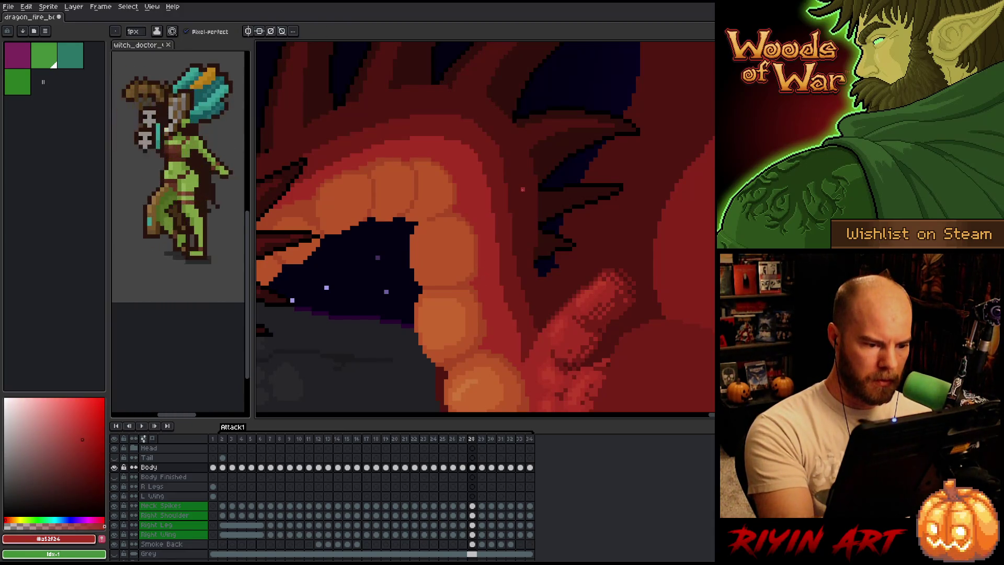
Check frames 27 and 29, then resample frame 28's neck-plate oranges and dark red
{"action": "key", "text": "Left"}
{"action": "key", "text": "Right"}
{"action": "key", "text": "Right"}
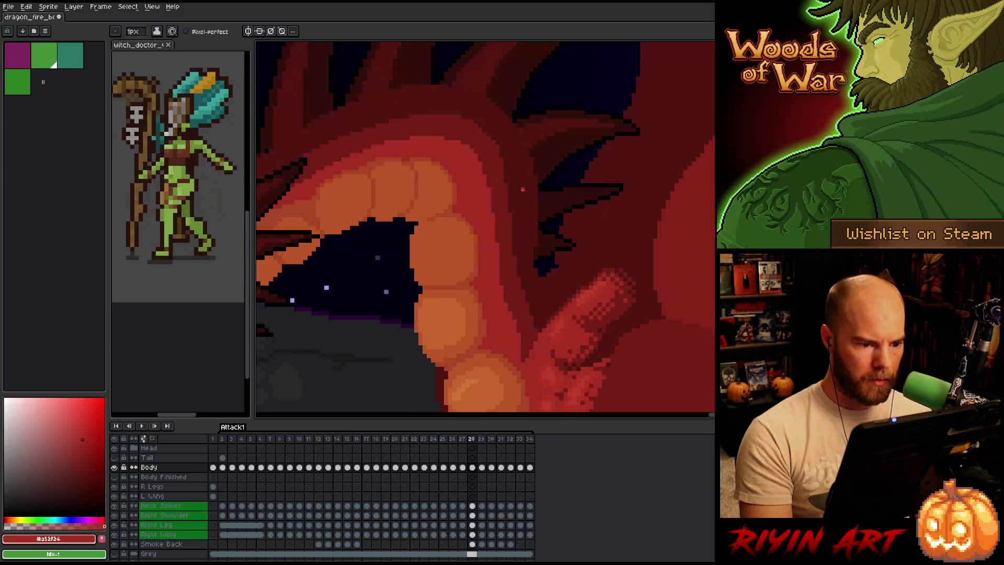
{"action": "key", "text": "Left"}
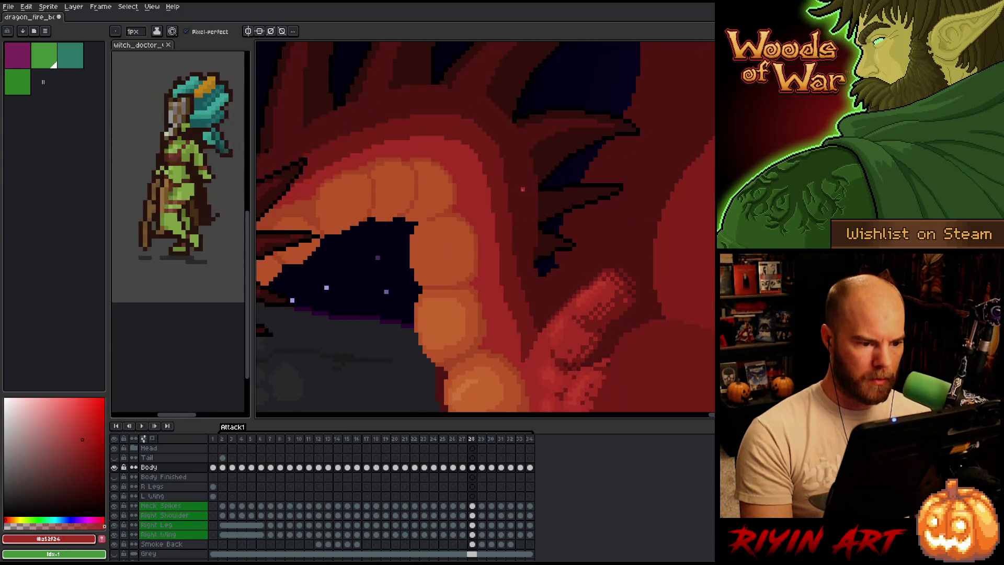
{"action": "left_click", "coordinate": [452, 178], "text": "alt"}
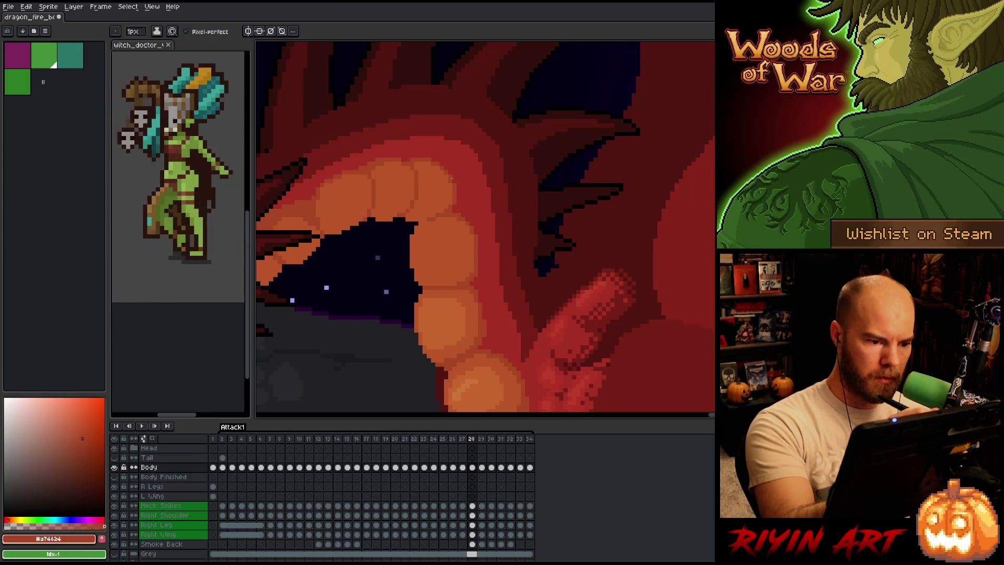
{"action": "left_click", "coordinate": [450, 210], "text": "alt"}
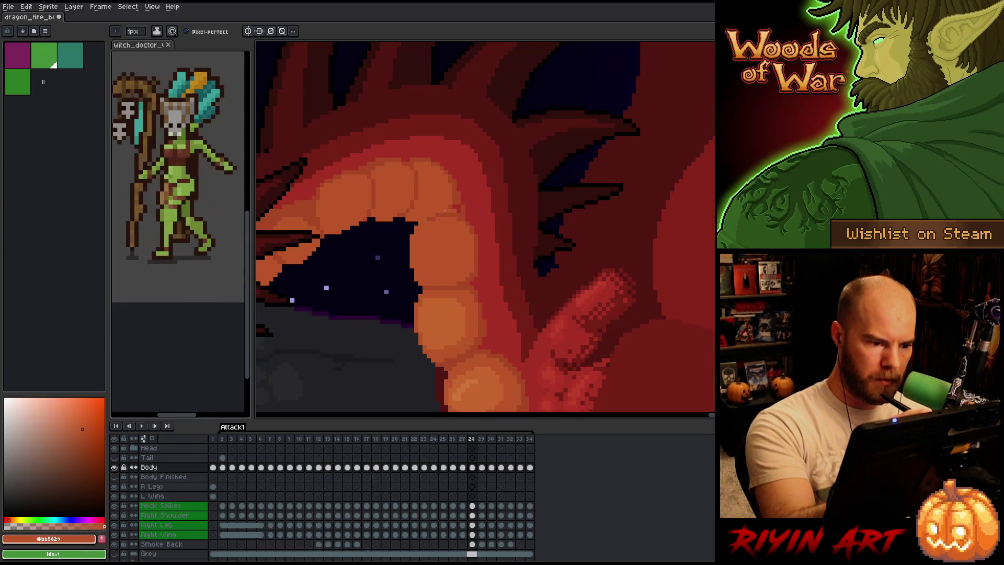
{"action": "left_click", "coordinate": [459, 196], "text": "alt"}
{"action": "left_click", "coordinate": [459, 198], "text": "alt"}
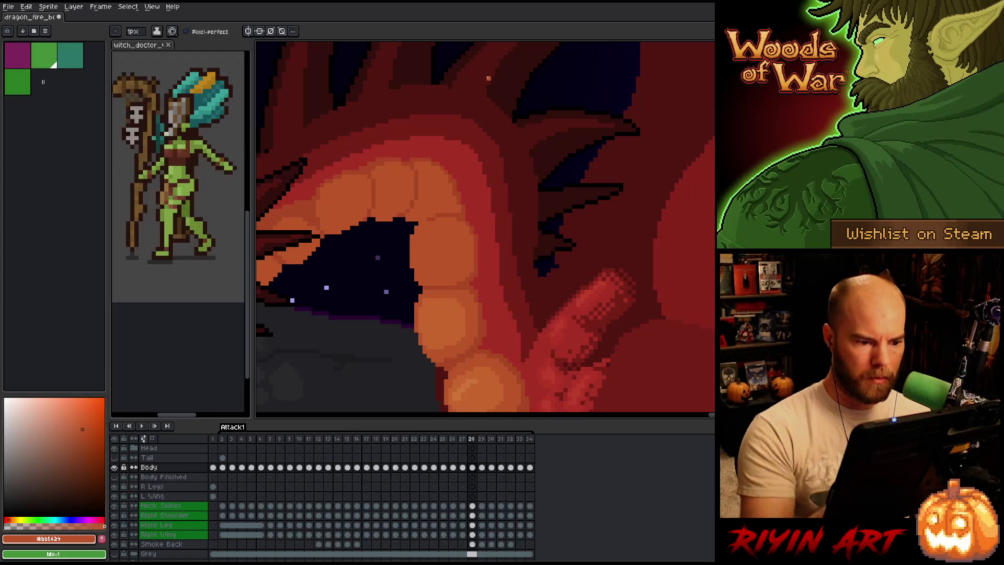
{"action": "left_click", "coordinate": [473, 199], "text": "alt"}
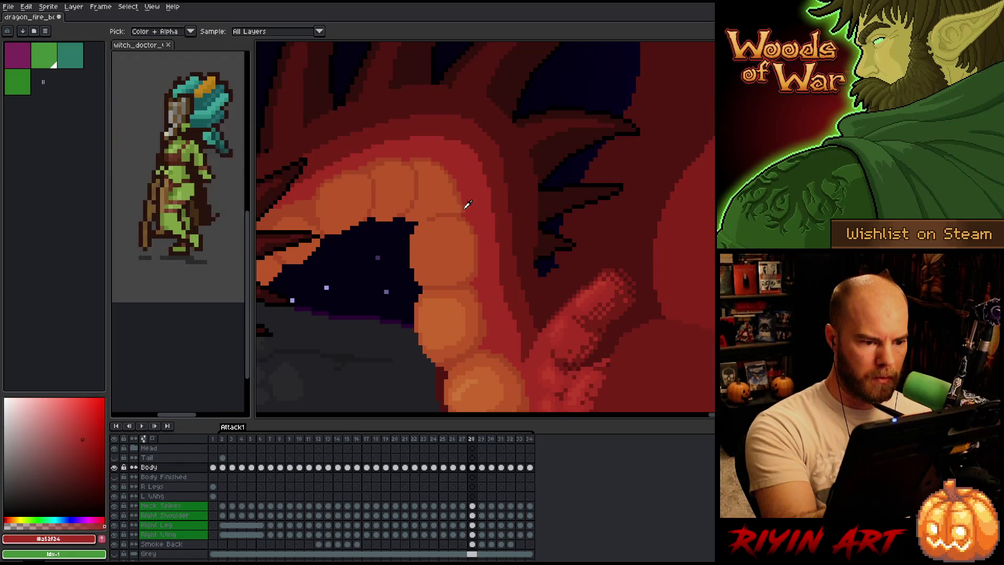
{"action": "left_click", "coordinate": [463, 190], "text": "alt"}
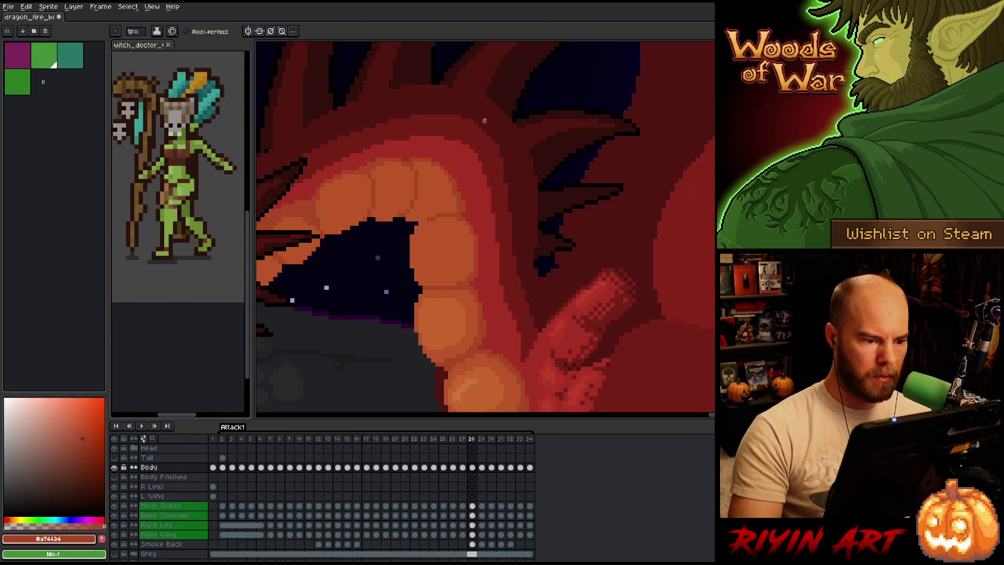
Flip between frames 29 and 30 and settle on frame 29
{"action": "key", "text": "period"}
{"action": "key", "text": "comma"}
{"action": "key", "text": "period"}
{"action": "key", "text": "comma"}
{"action": "key", "text": "period"}
{"action": "key", "text": "period"}
{"action": "key", "text": "comma"}
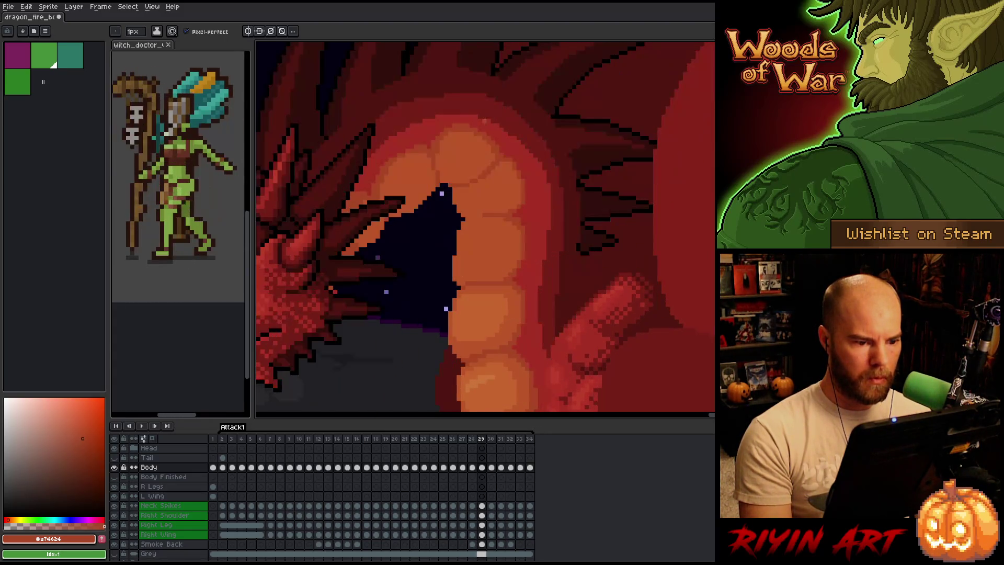
On frame 29, lasso the dragon's lower jaw pixels and move them into a new position
{"action": "scroll", "coordinate": [484, 120], "scroll_direction": "down", "scroll_amount": 3}
{"action": "scroll", "coordinate": [484, 120], "scroll_direction": "up", "scroll_amount": 3}
{"action": "scroll", "coordinate": [485, 120], "scroll_direction": "down", "scroll_amount": 3}
{"action": "scroll", "coordinate": [485, 120], "scroll_direction": "up", "scroll_amount": 3}
{"action": "scroll", "coordinate": [485, 119], "scroll_direction": "up", "scroll_amount": 1}
{"action": "scroll", "coordinate": [485, 120], "scroll_direction": "down", "scroll_amount": 1}
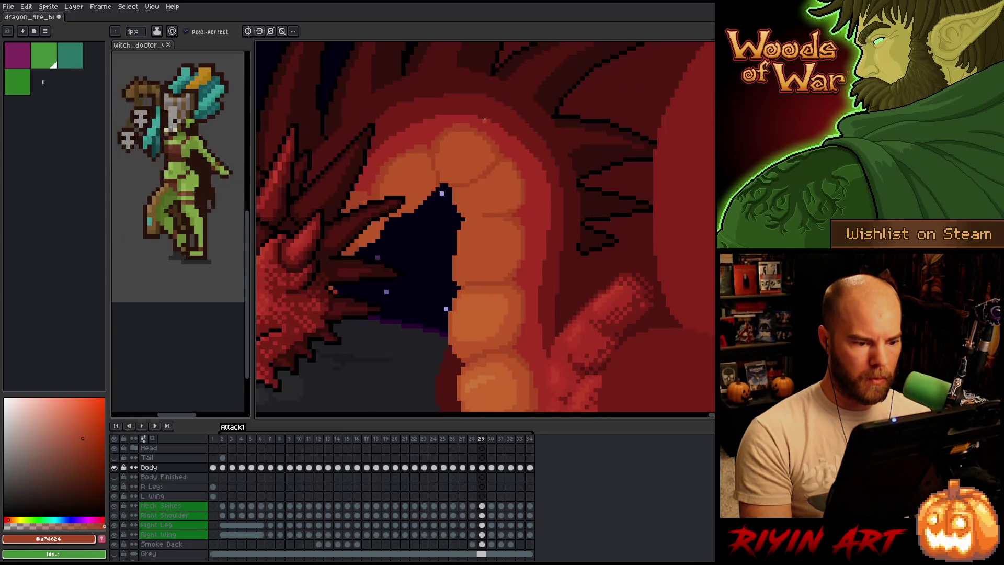
{"action": "key", "text": "period"}
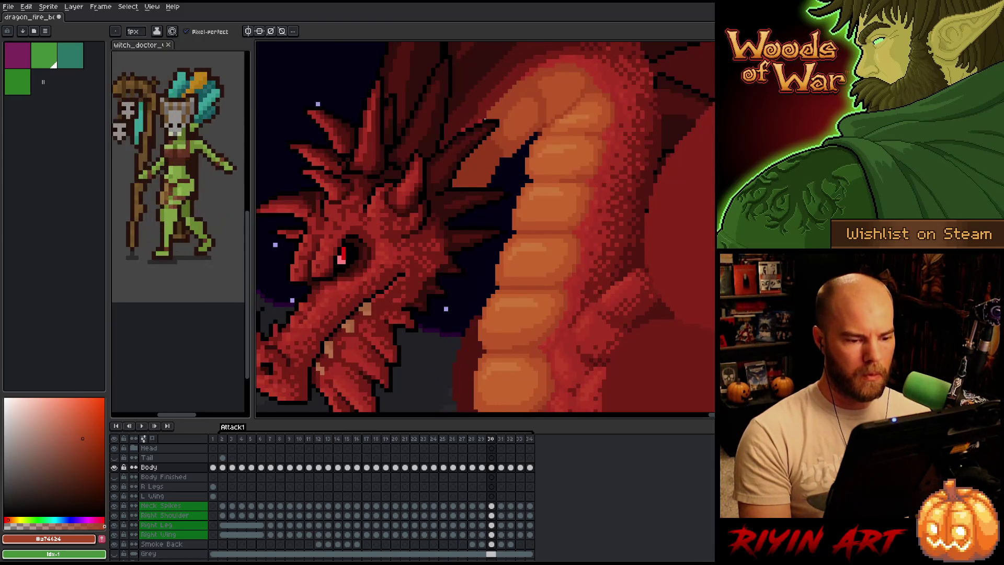
{"action": "key", "text": "comma"}
{"action": "scroll", "coordinate": [484, 120], "scroll_direction": "down", "scroll_amount": 3}
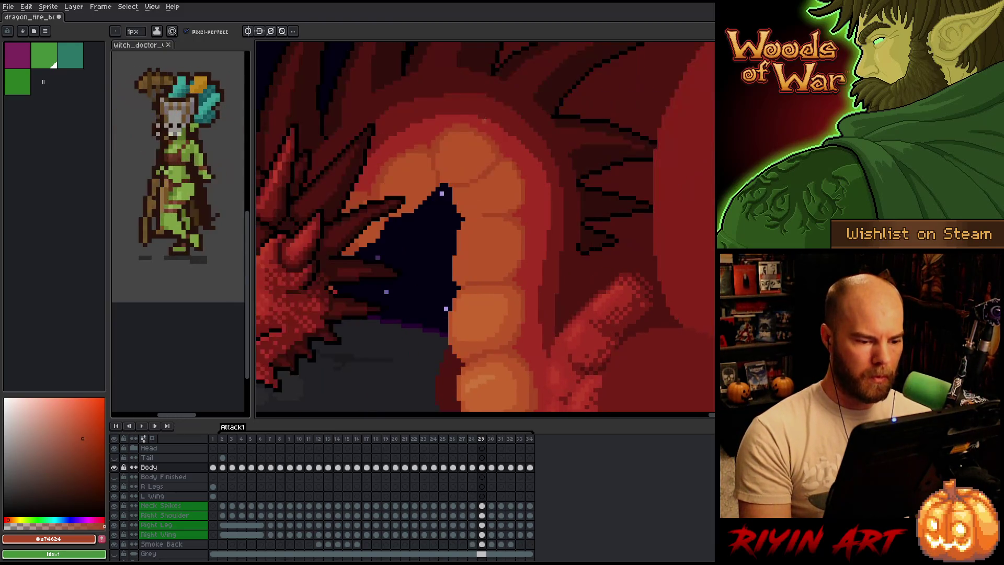
{"action": "scroll", "coordinate": [484, 120], "scroll_direction": "up", "scroll_amount": 3}
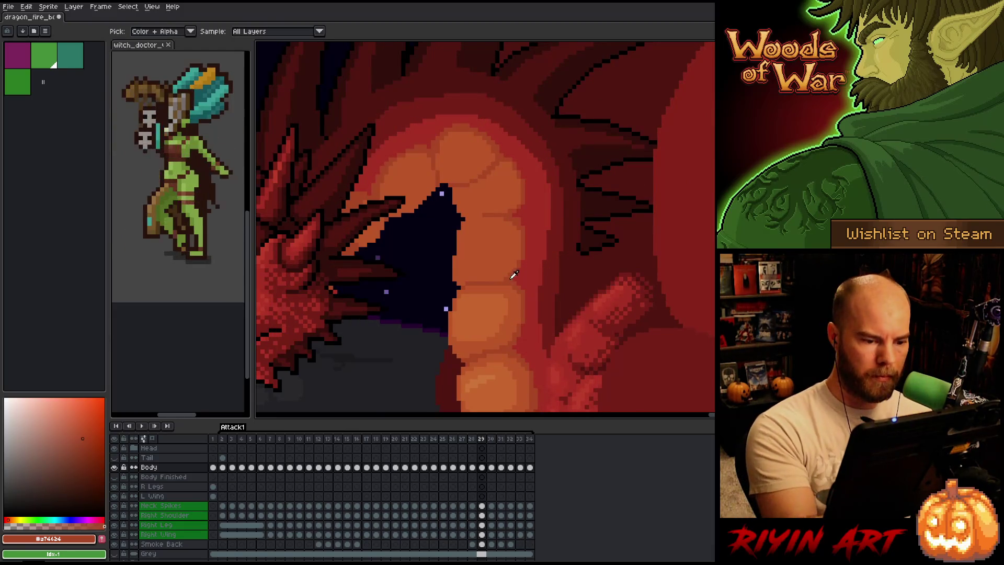
{"action": "key", "text": "q"}
{"action": "mouse_move", "coordinate": [442, 268]}
{"action": "left_mouse_down"}
{"action": "mouse_move", "coordinate": [474, 265]}
{"action": "mouse_move", "coordinate": [529, 296]}
{"action": "mouse_move", "coordinate": [448, 327]}
{"action": "mouse_move", "coordinate": [436, 293]}
{"action": "left_mouse_up"}
{"action": "left_click_drag", "start_coordinate": [499, 306], "coordinate": [498, 293]}
Pencil over the dark jaw-line tip with oranges picked from the neck plates
{"action": "key", "text": "i"}
{"action": "left_click", "coordinate": [520, 261], "text": "alt"}
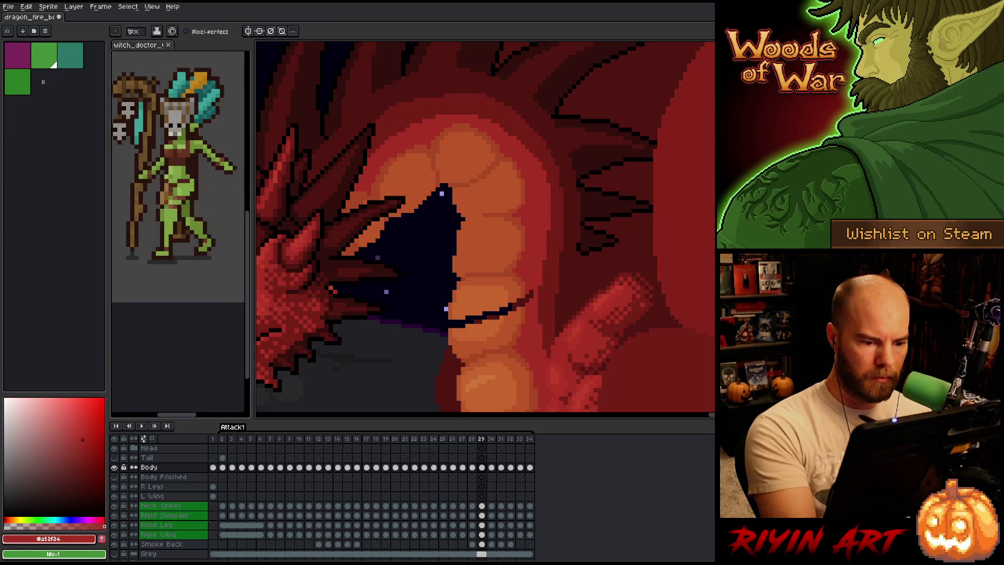
{"action": "left_click", "coordinate": [528, 282], "text": "alt"}
{"action": "left_click", "coordinate": [522, 301]}
{"action": "left_click", "coordinate": [515, 304]}
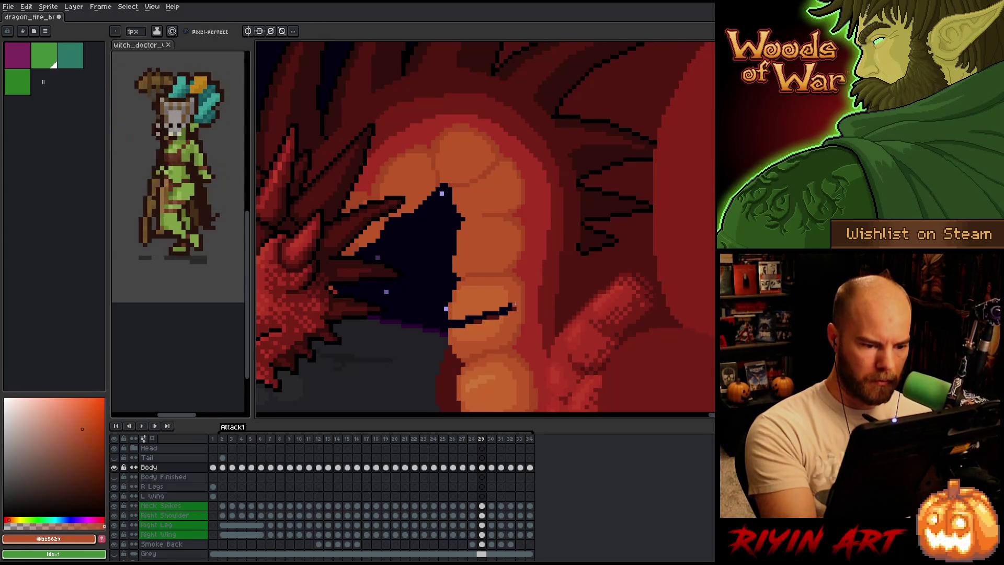
{"action": "left_click", "coordinate": [508, 294], "text": "alt"}
{"action": "left_click", "coordinate": [506, 310]}
{"action": "left_click", "coordinate": [498, 312]}
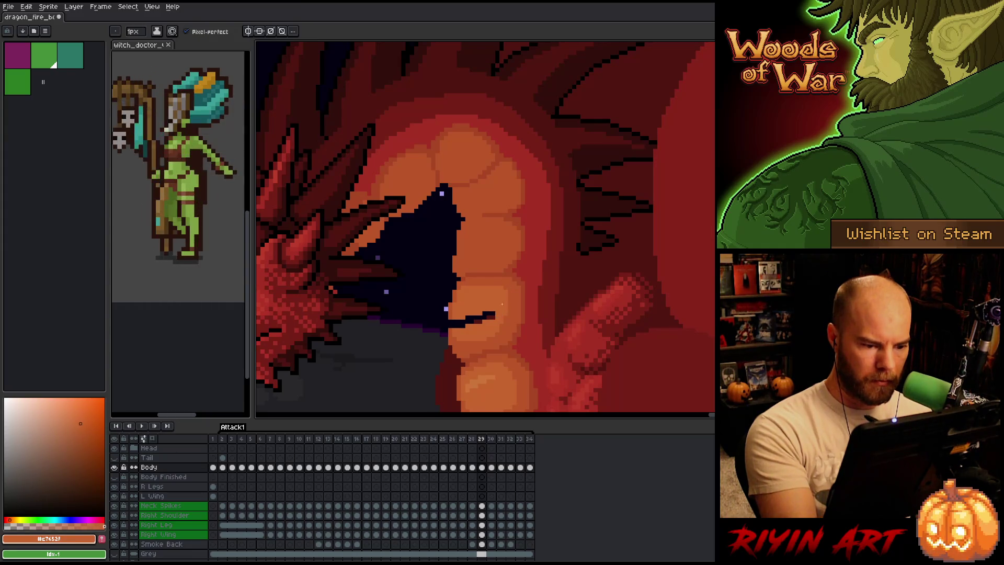
Flood-fill the remaining jaw-line tip with orange
{"action": "key", "text": "g"}
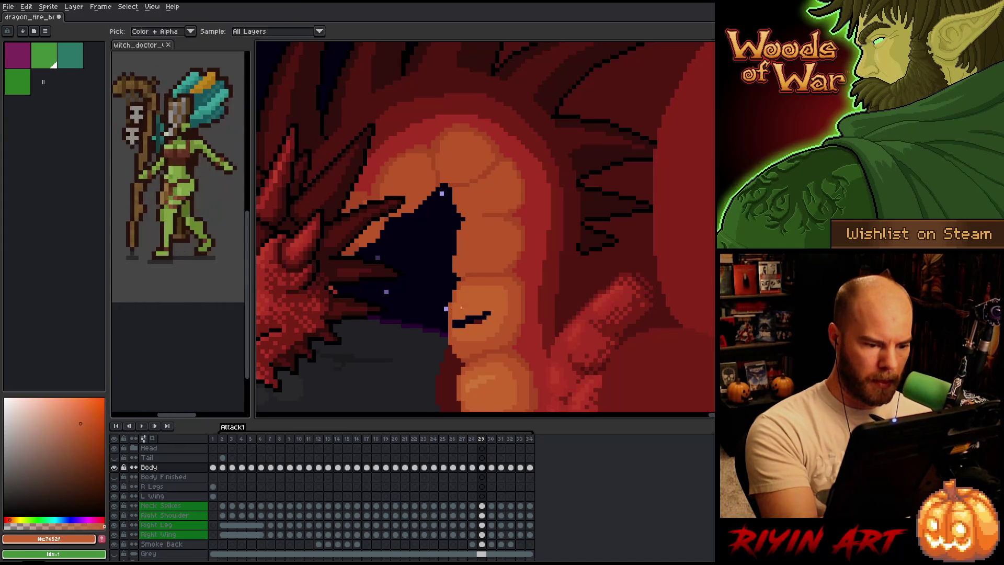
{"action": "left_click", "coordinate": [489, 315]}
{"action": "scroll", "coordinate": [556, 364], "scroll_direction": "down", "scroll_amount": 3}
{"action": "scroll", "coordinate": [556, 364], "scroll_direction": "up", "scroll_amount": 3}
{"action": "scroll", "coordinate": [556, 364], "scroll_direction": "down", "scroll_amount": 3}
{"action": "scroll", "coordinate": [556, 364], "scroll_direction": "up", "scroll_amount": 3}
{"action": "scroll", "coordinate": [555, 364], "scroll_direction": "down", "scroll_amount": 3}
{"action": "scroll", "coordinate": [555, 365], "scroll_direction": "up", "scroll_amount": 3}
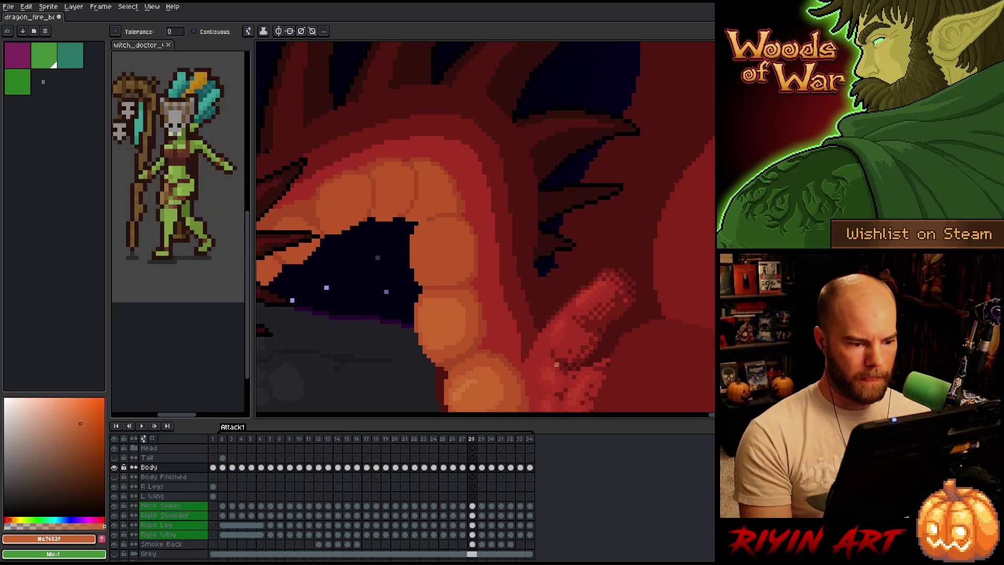
Rectangle-select the dark stroke across the neck plates and zoom out
{"action": "key", "text": "m"}
{"action": "left_click_drag", "start_coordinate": [445, 288], "coordinate": [550, 257]}
{"action": "scroll", "coordinate": [549, 261], "scroll_direction": "down", "scroll_amount": 2}
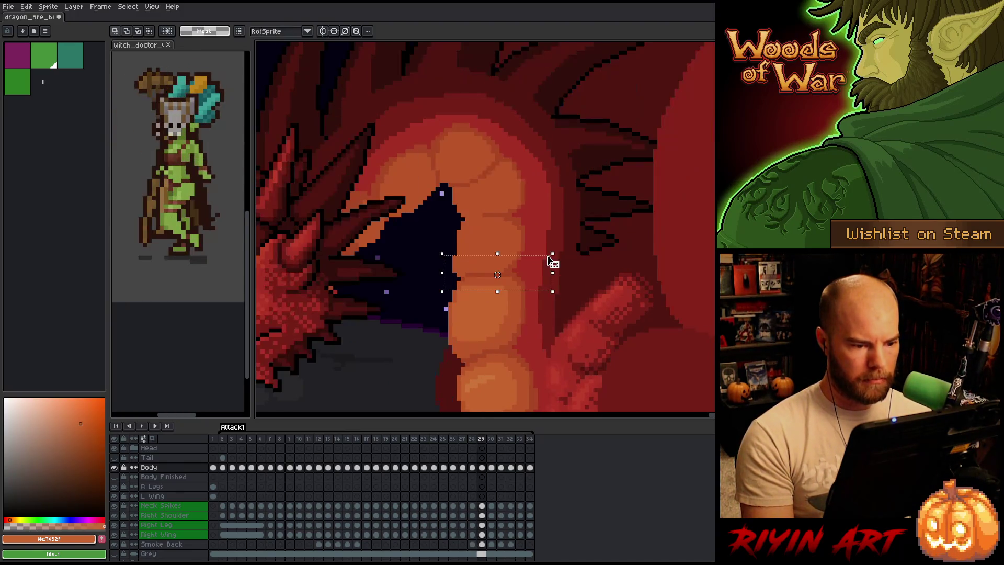
{"action": "key", "text": "period"}
{"action": "scroll", "coordinate": [550, 266], "scroll_direction": "up", "scroll_amount": 2}
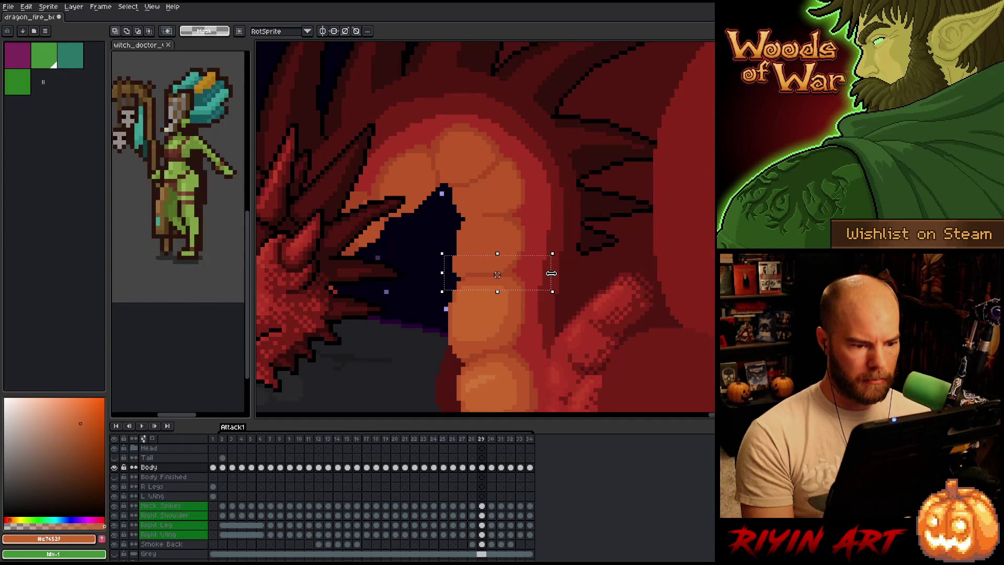
{"action": "scroll", "coordinate": [551, 273], "scroll_direction": "down", "scroll_amount": 3}
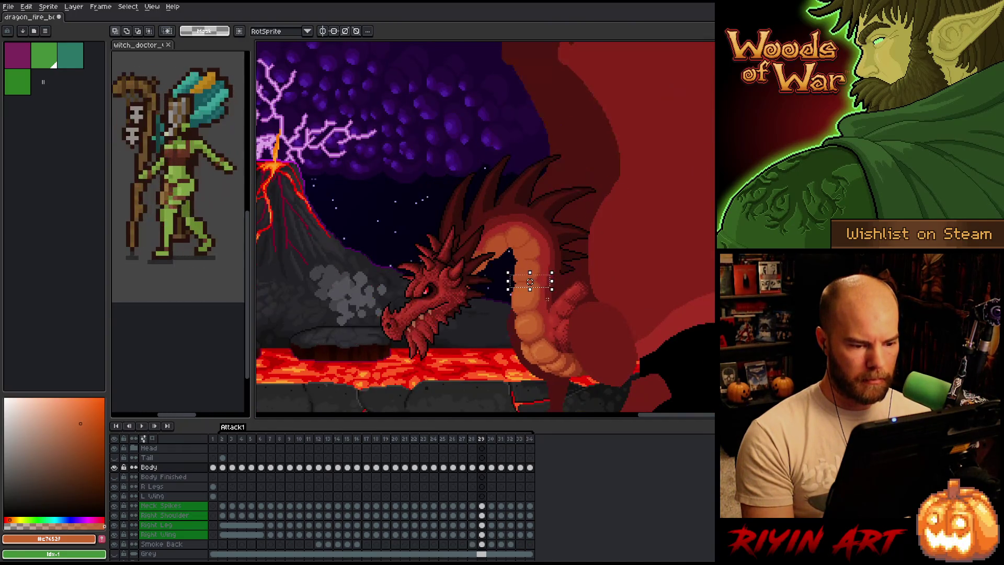
Compare the stroke across frames 28–30, then restore the selection on frame 29
{"action": "key", "text": "period"}
{"action": "key", "text": "comma"}
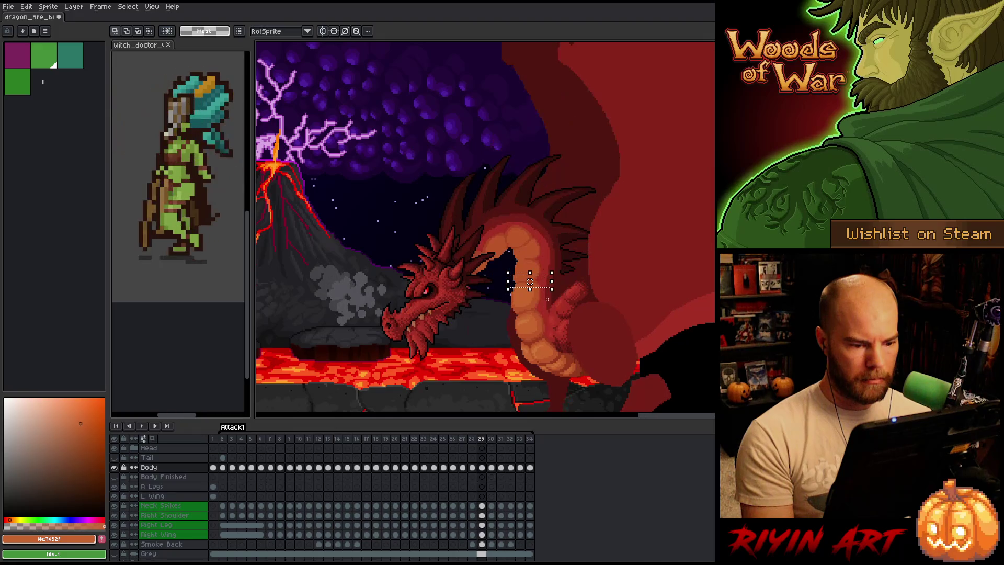
{"action": "key", "text": "comma"}
{"action": "key", "text": "period"}
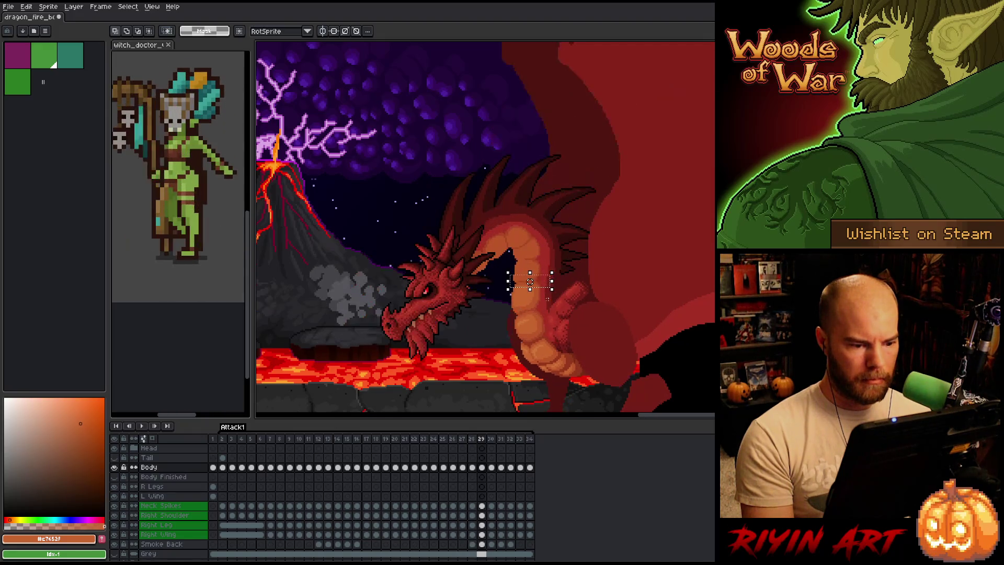
{"action": "key", "text": "period"}
{"action": "key", "text": "comma"}
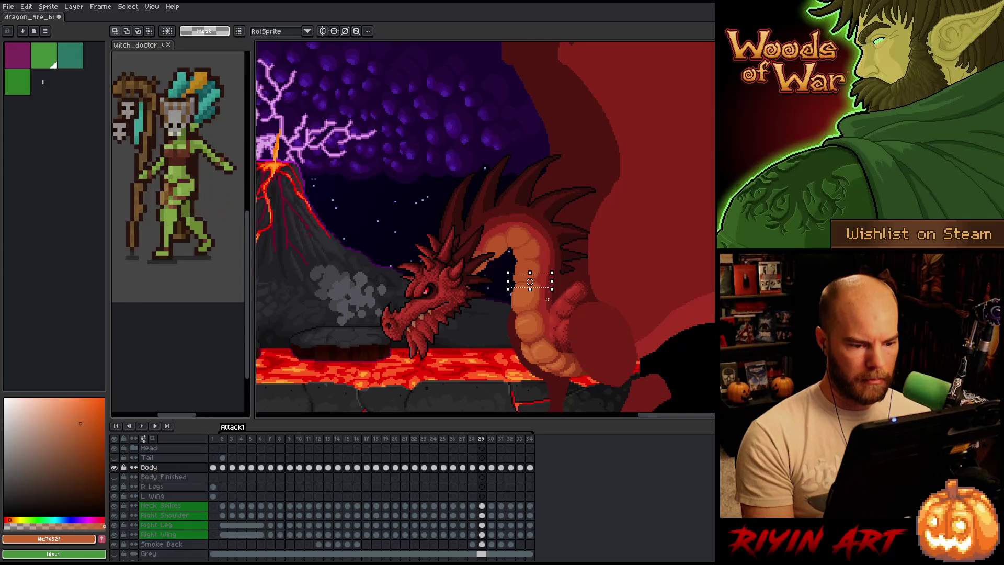
{"action": "key", "text": "ctrl+d"}
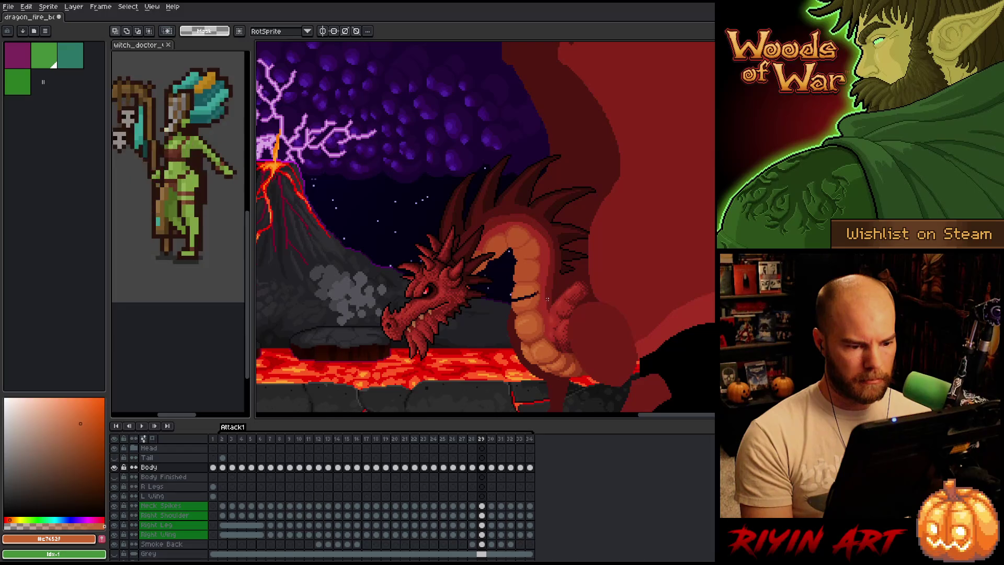
{"action": "key", "text": "ctrl+z"}
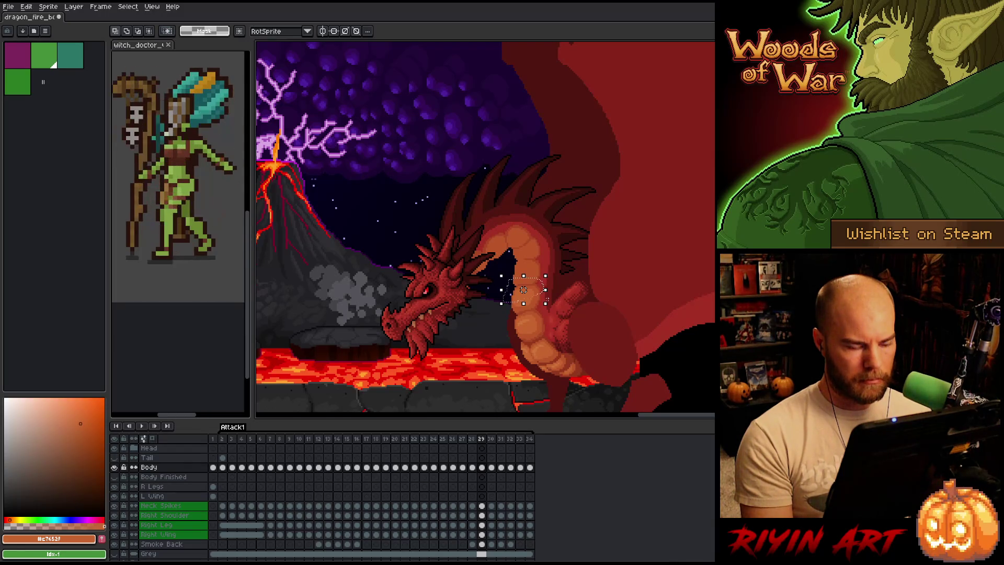
{"action": "scroll", "coordinate": [523, 289], "scroll_direction": "up", "scroll_amount": 3}
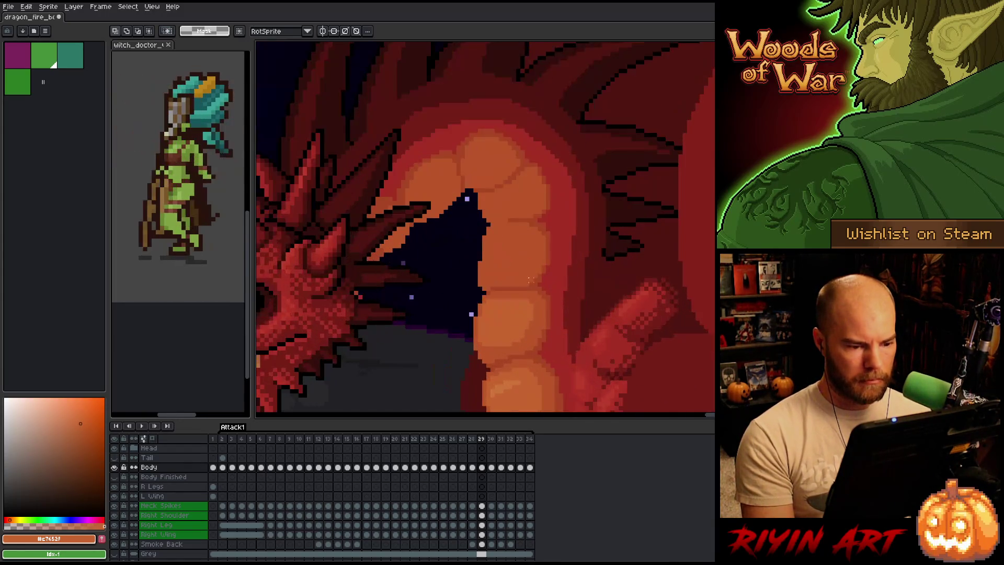
Select a band across the neck plates and compare it across frames 28–30
{"action": "left_click_drag", "start_coordinate": [451, 286], "coordinate": [642, 318]}
{"action": "key", "text": "period"}
{"action": "key", "text": "comma"}
{"action": "key", "text": "comma"}
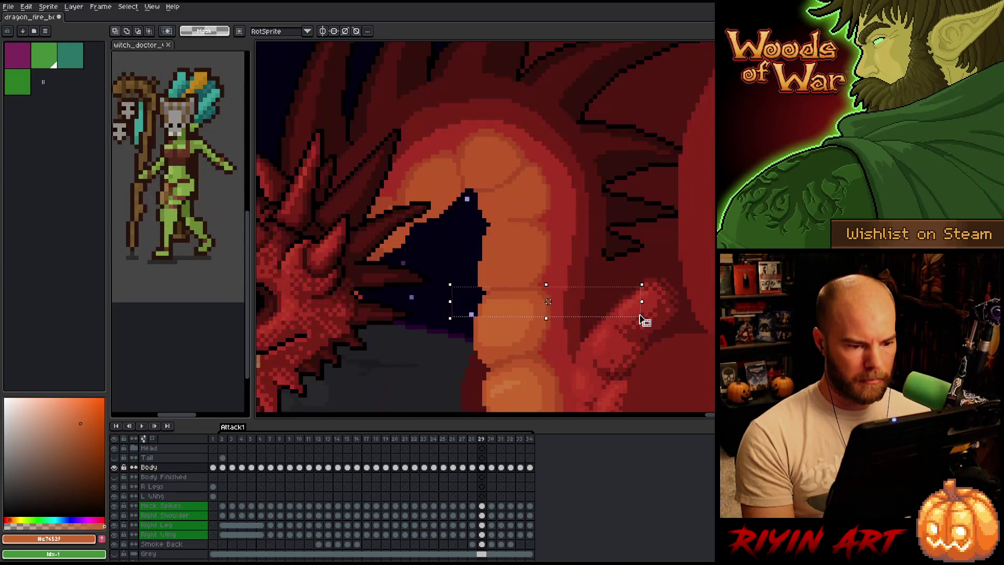
{"action": "key", "text": "period"}
{"action": "key", "text": "period"}
{"action": "key", "text": "comma"}
{"action": "key", "text": "comma"}
{"action": "key", "text": "period"}
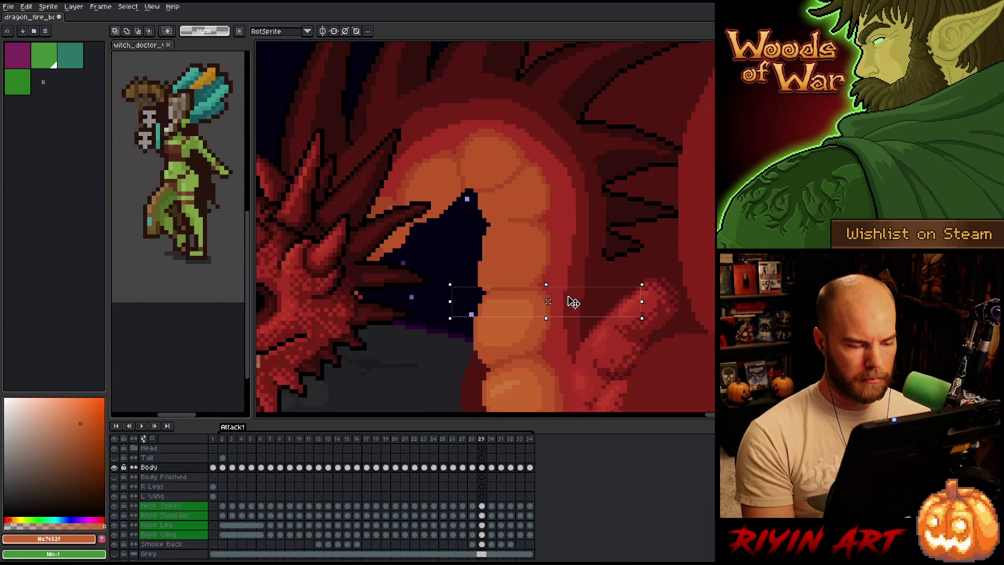
{"action": "key", "text": "period"}
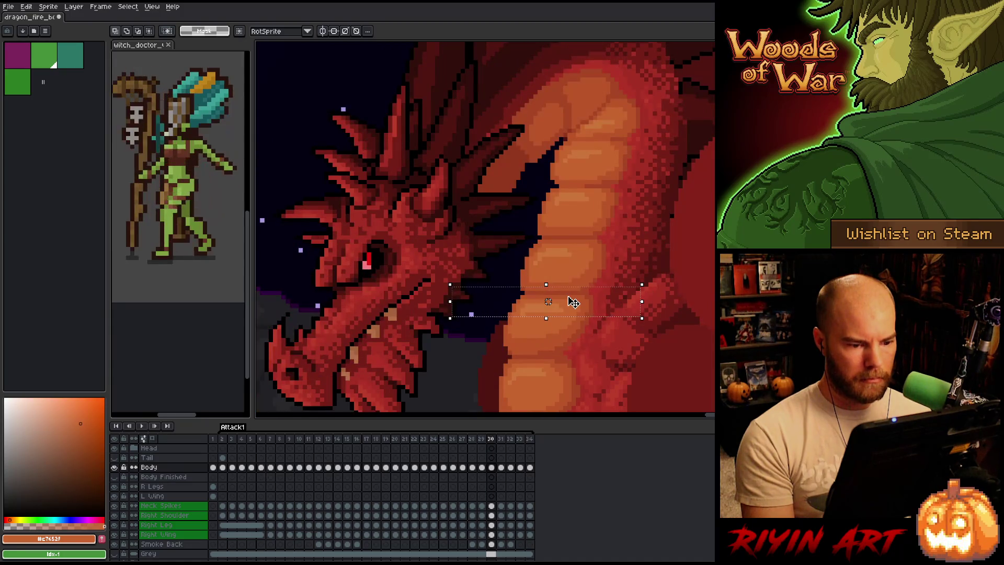
{"action": "key", "text": "comma"}
{"action": "key", "text": "comma"}
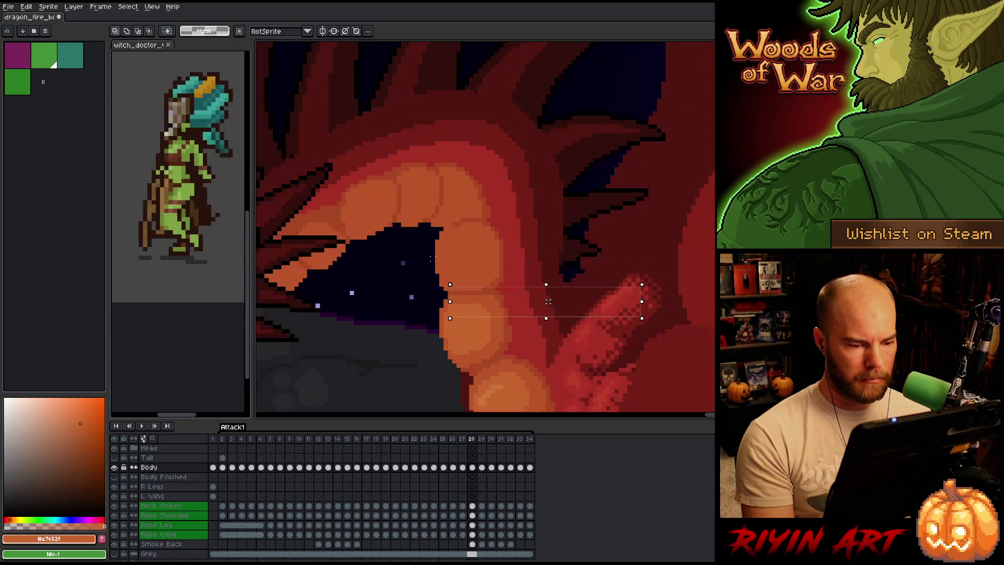
Select the dark mouth area, compare frames 28–30, then clear the selection
{"action": "left_click_drag", "start_coordinate": [424, 216], "coordinate": [526, 254]}
{"action": "key", "text": "period"}
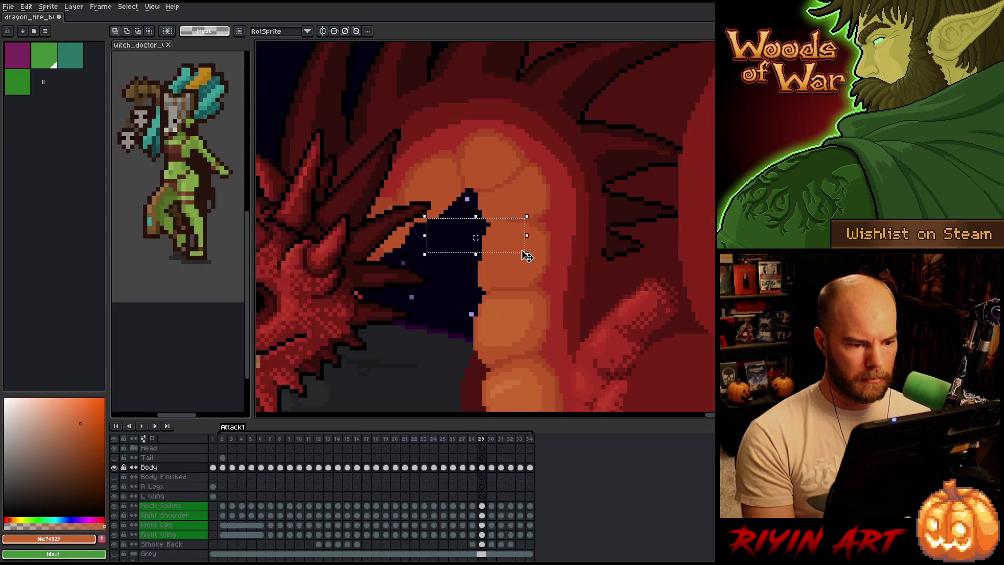
{"action": "key", "text": "period"}
{"action": "key", "text": "comma"}
{"action": "key", "text": "comma"}
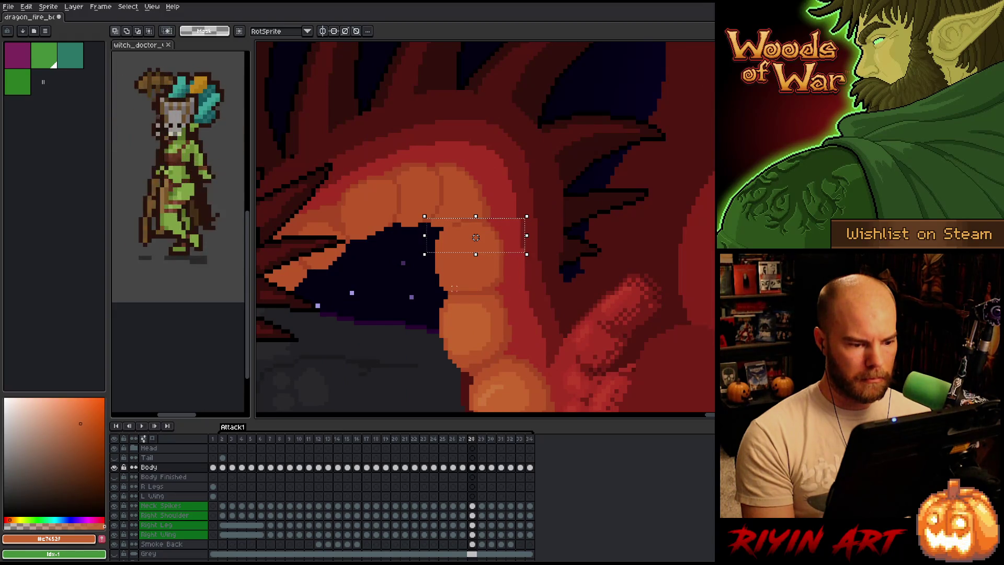
{"action": "key", "text": "period"}
{"action": "key", "text": "period"}
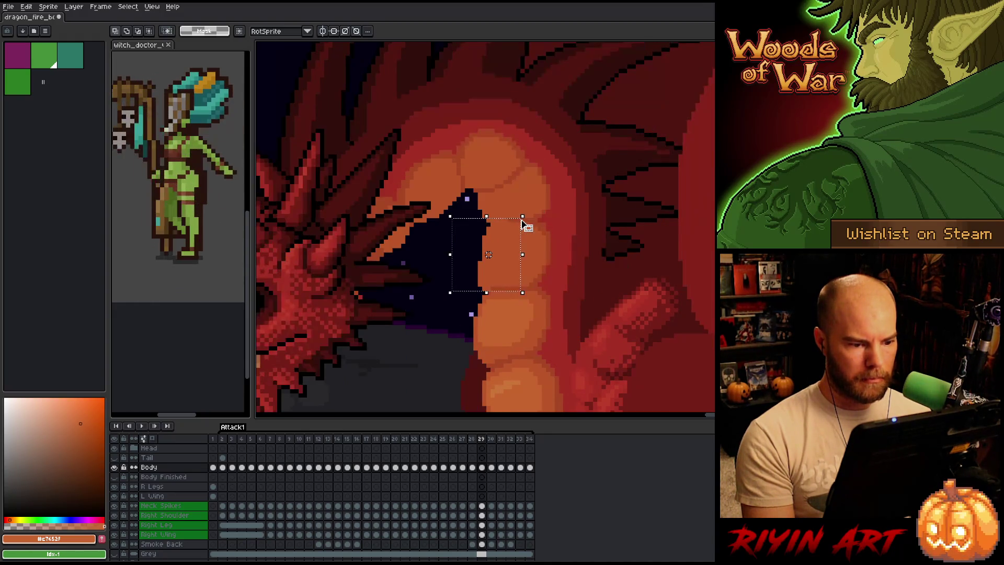
{"action": "key", "text": "comma"}
{"action": "scroll", "coordinate": [522, 222], "scroll_direction": "up", "scroll_amount": 2}
{"action": "key", "text": "ctrl+d"}
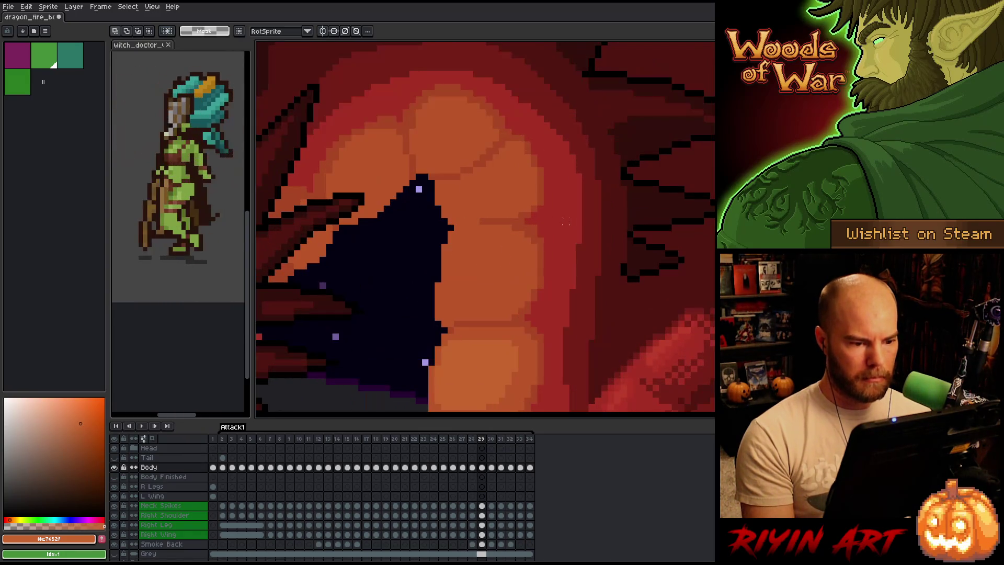
Select the upper neck plates beside the mouth and move them down slightly
{"action": "mouse_move", "coordinate": [562, 188]}
{"action": "left_mouse_down"}
{"action": "mouse_move", "coordinate": [512, 236]}
{"action": "mouse_move", "coordinate": [430, 264]}
{"action": "left_mouse_up"}
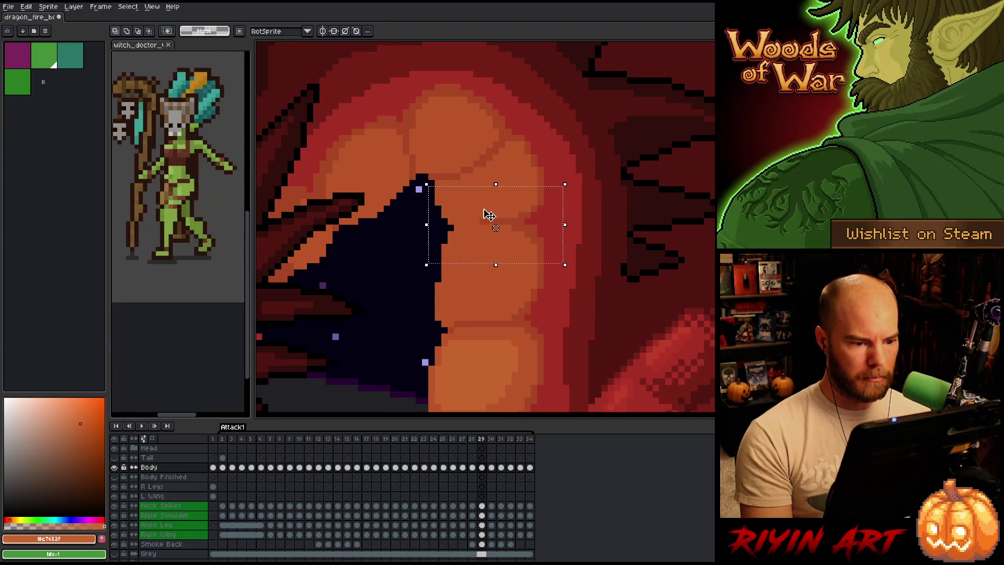
{"action": "left_click_drag", "start_coordinate": [489, 214], "coordinate": [491, 223]}
{"action": "key", "text": "period"}
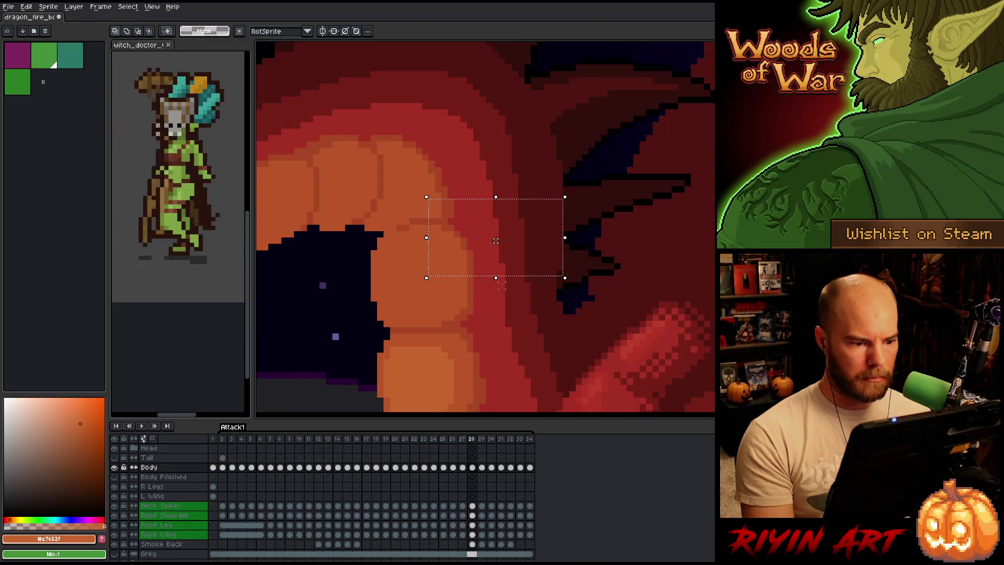
{"action": "key", "text": "comma"}
{"action": "key", "text": "period"}
Flip repeatedly through frames 28–30 to compare the neck plates, ending on frame 29
{"action": "key", "text": "comma"}
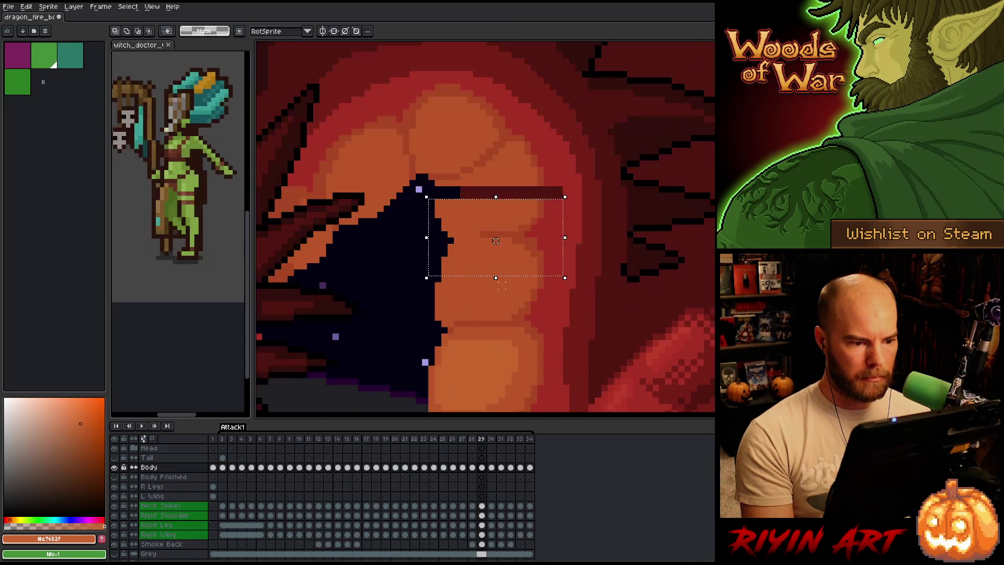
{"action": "key", "text": "period"}
{"action": "key", "text": "comma"}
{"action": "key", "text": "comma"}
{"action": "key", "text": "period"}
{"action": "key", "text": "period"}
{"action": "key", "text": "comma"}
{"action": "key", "text": "comma"}
{"action": "key", "text": "period"}
{"action": "key", "text": "period"}
{"action": "key", "text": "comma"}
{"action": "key", "text": "period"}
{"action": "key", "text": "comma"}
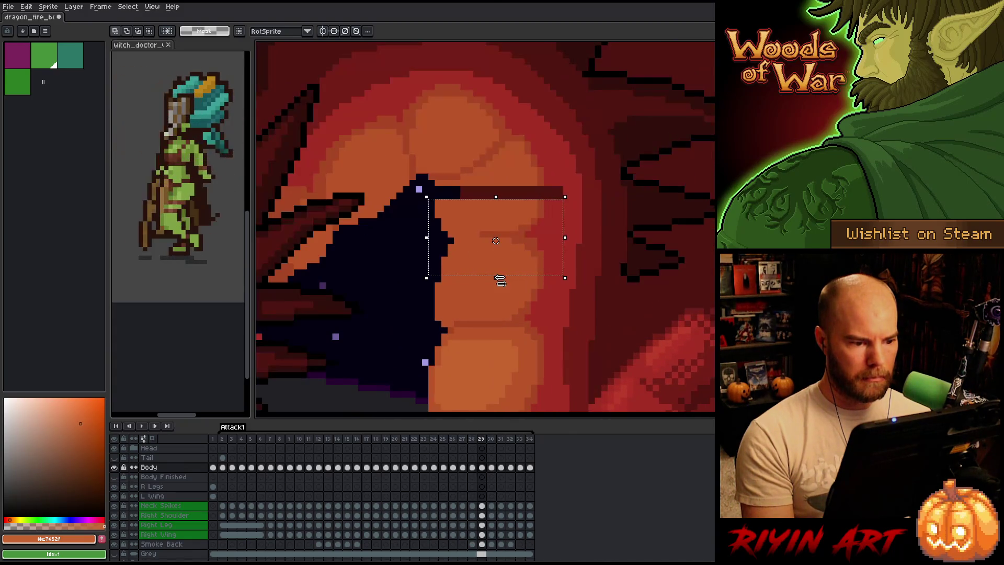
{"action": "key", "text": "period"}
{"action": "key", "text": "comma"}
{"action": "key", "text": "comma"}
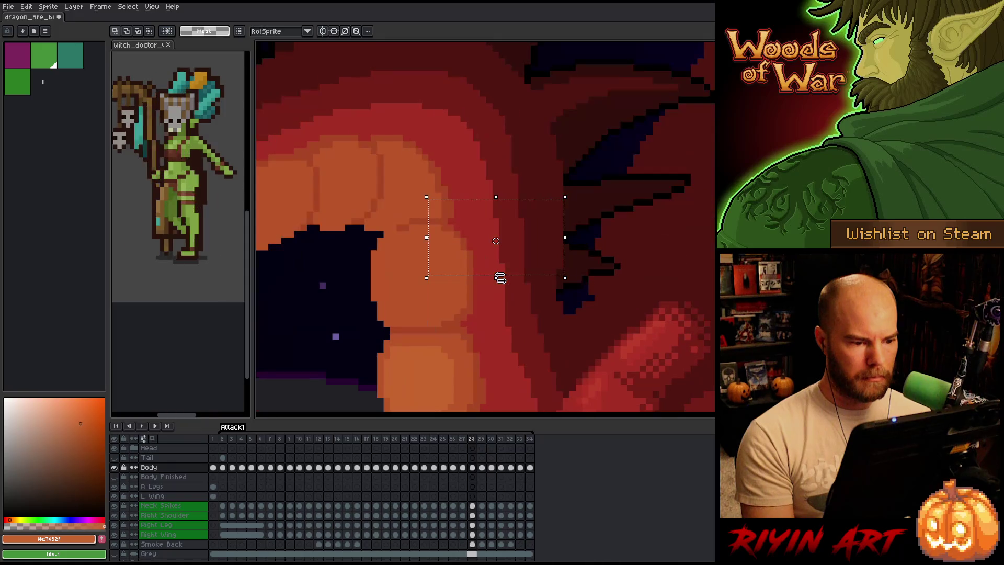
{"action": "key", "text": "period"}
{"action": "key", "text": "period"}
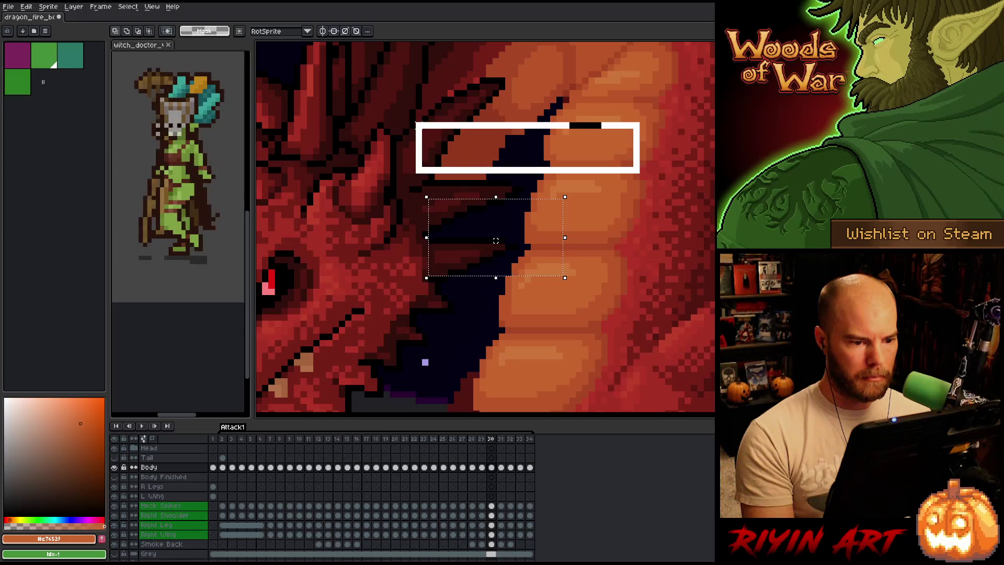
{"action": "key", "text": "period"}
{"action": "key", "text": "comma"}
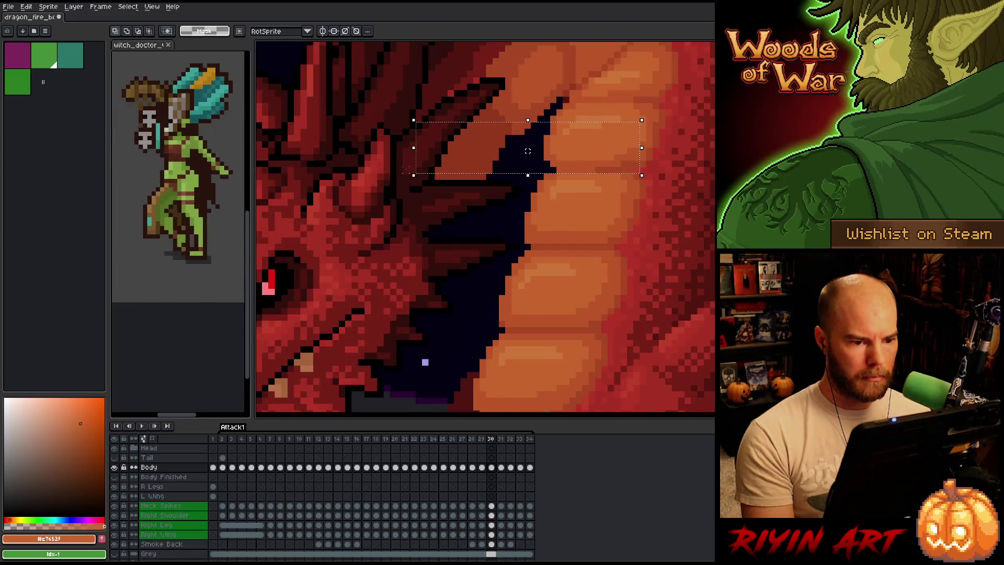
{"action": "key", "text": "comma"}
{"action": "key", "text": "comma"}
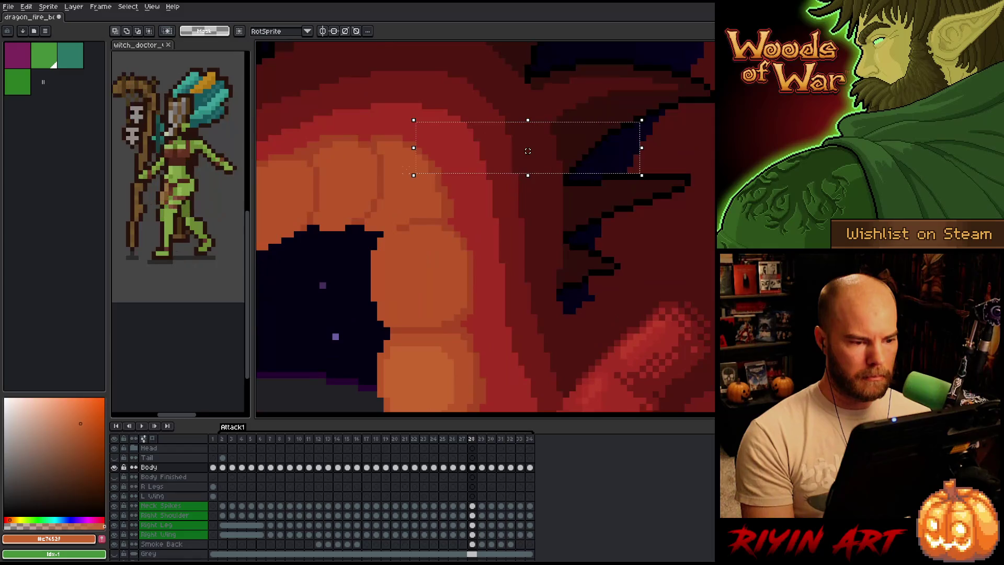
{"action": "key", "text": "period"}
{"action": "key", "text": "period"}
{"action": "key", "text": "comma"}
{"action": "key", "text": "comma"}
{"action": "key", "text": "period"}
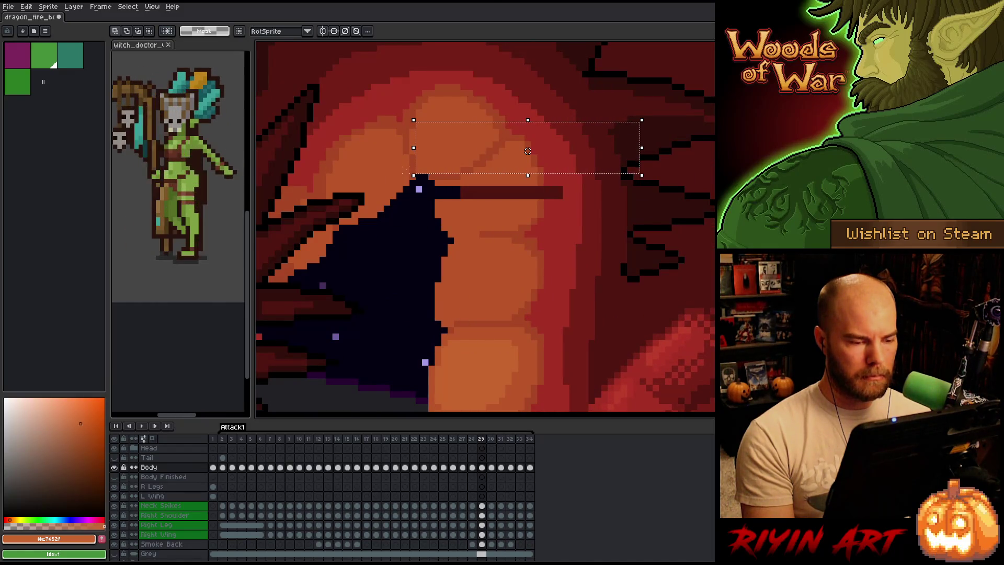
{"action": "key", "text": "comma"}
{"action": "key", "text": "period"}
{"action": "key", "text": "period"}
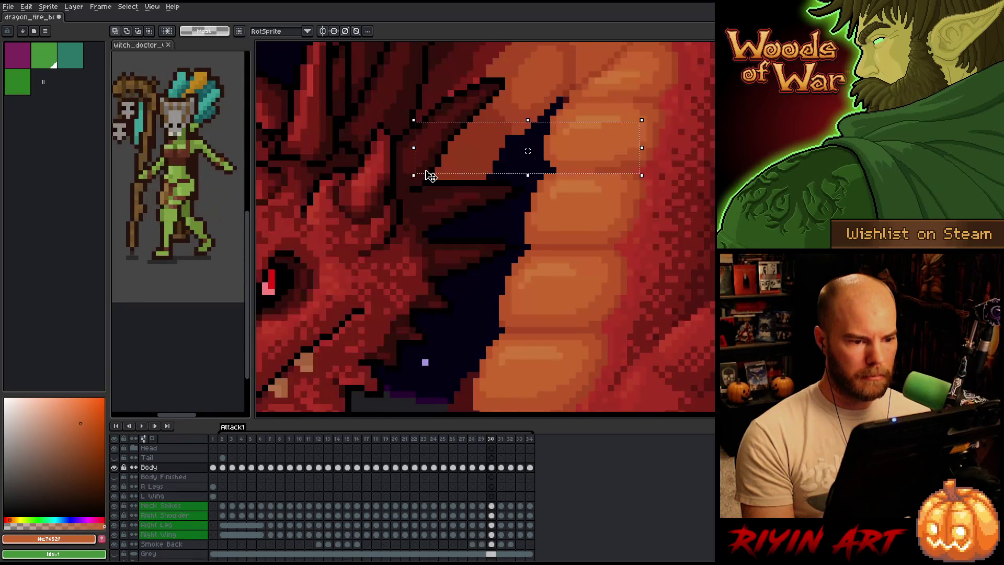
{"action": "key", "text": "comma"}
Pan to the upper neck plate, deselect, and begin drawing a curved outline with the Pencil
{"action": "mouse_move", "coordinate": [533, 150]}
{"action": "left_mouse_down"}
{"action": "mouse_move", "coordinate": [609, 208]}
{"action": "mouse_move", "coordinate": [579, 218]}
{"action": "left_mouse_up"}
{"action": "key", "text": "ctrl+d"}
{"action": "key", "text": "b"}
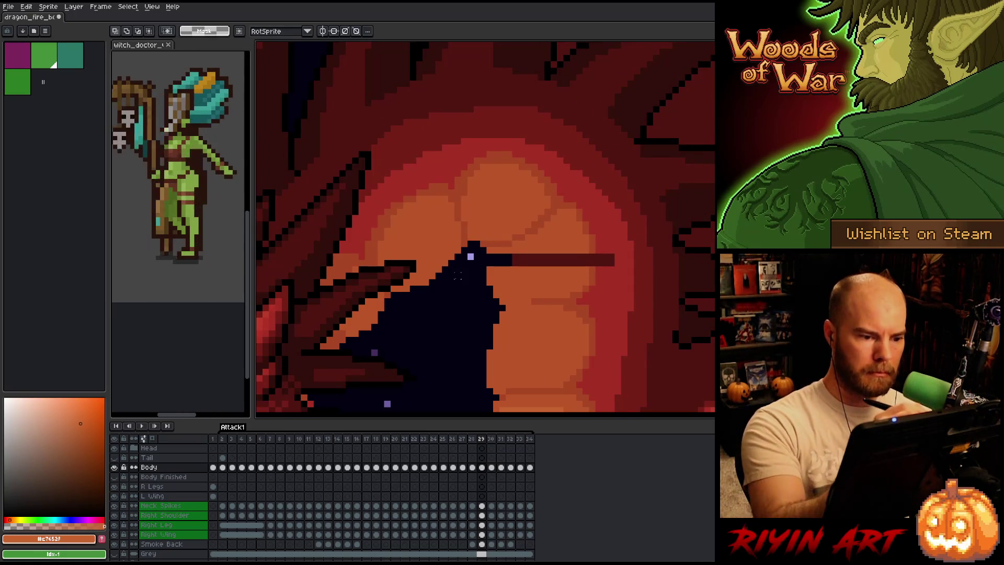
{"action": "mouse_move", "coordinate": [461, 203]}
{"action": "left_mouse_down"}
{"action": "mouse_move", "coordinate": [460, 175]}
{"action": "mouse_move", "coordinate": [510, 154]}
{"action": "mouse_move", "coordinate": [575, 198]}
{"action": "mouse_move", "coordinate": [601, 256]}
{"action": "mouse_move", "coordinate": [472, 258]}
{"action": "mouse_move", "coordinate": [460, 206]}
{"action": "left_mouse_up"}
Nudge the drawn piece one pixel right and two down, commit it, and drop the plate selection
{"action": "key", "text": "Right"}
{"action": "key", "text": "Down"}
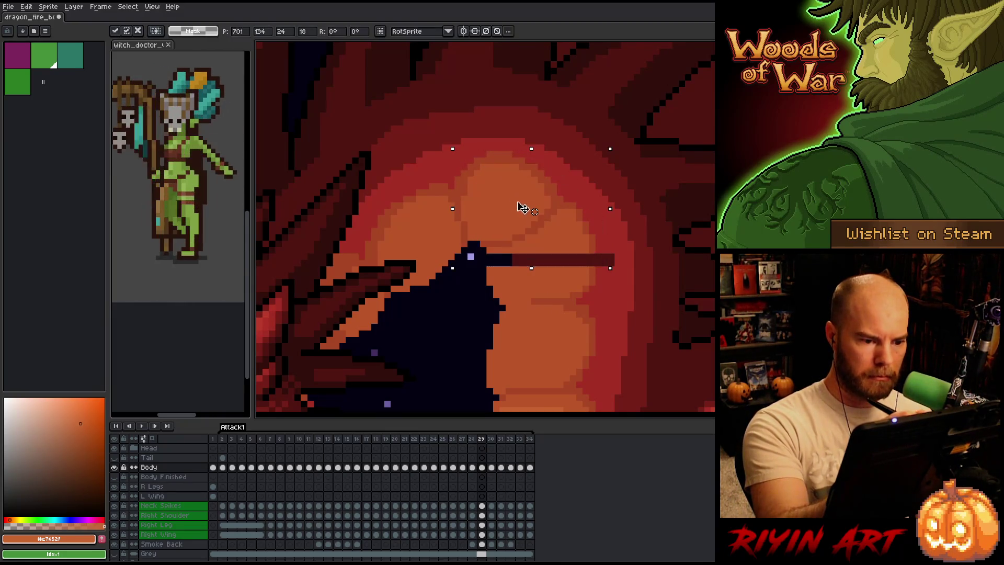
{"action": "key", "text": "Down"}
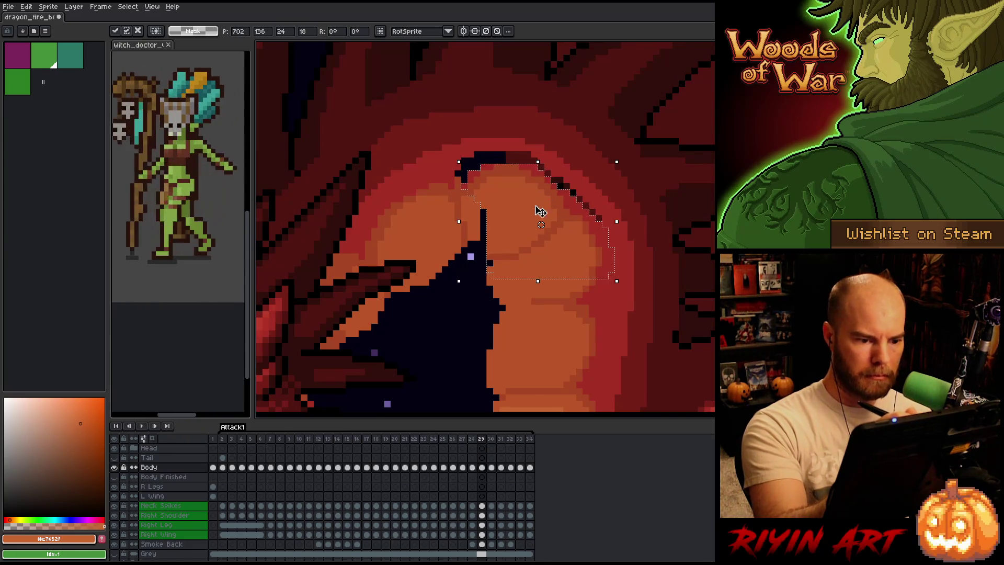
{"action": "left_click", "coordinate": [605, 296]}
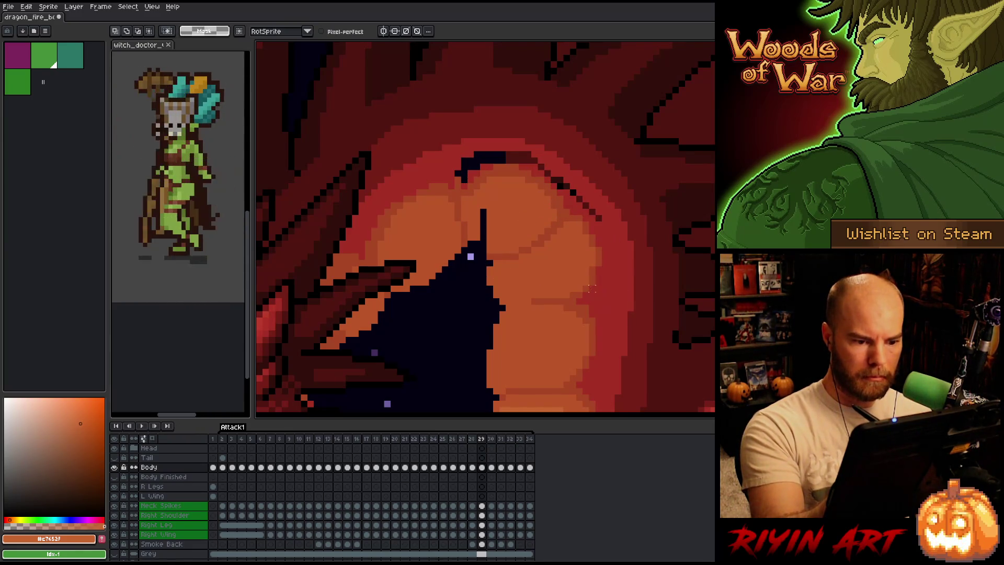
{"action": "mouse_move", "coordinate": [566, 294]}
{"action": "left_mouse_down"}
{"action": "mouse_move", "coordinate": [595, 225]}
{"action": "mouse_move", "coordinate": [568, 241]}
{"action": "mouse_move", "coordinate": [559, 294]}
{"action": "left_mouse_up"}
{"action": "left_click", "coordinate": [554, 294]}
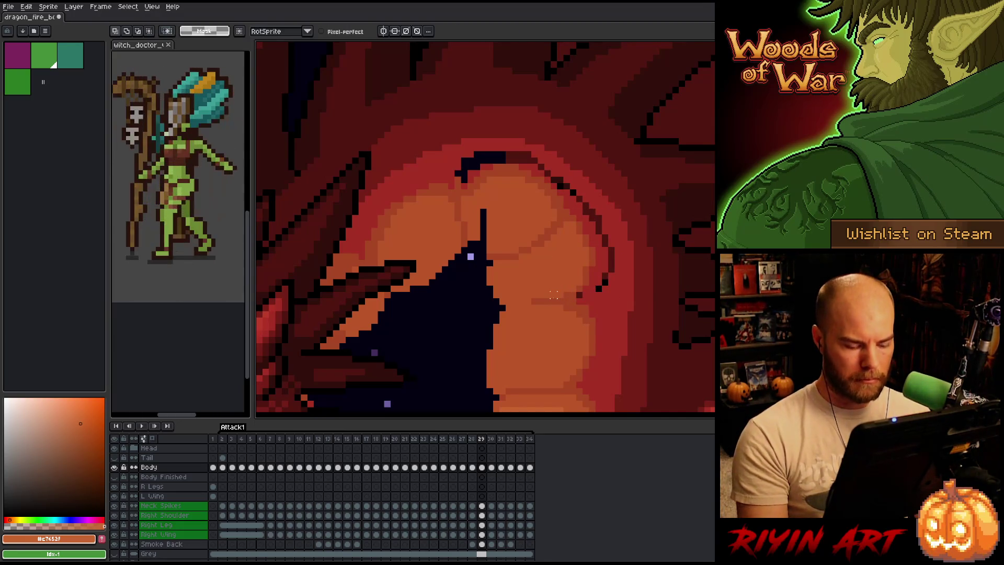
Compare frames 29 and 30, then rectangle-select the region around the top neck plate
{"action": "key", "text": "Right"}
{"action": "key", "text": "Left"}
{"action": "key", "text": "Right"}
{"action": "key", "text": "Left"}
{"action": "key", "text": "Right"}
{"action": "key", "text": "Left"}
{"action": "key", "text": "Left"}
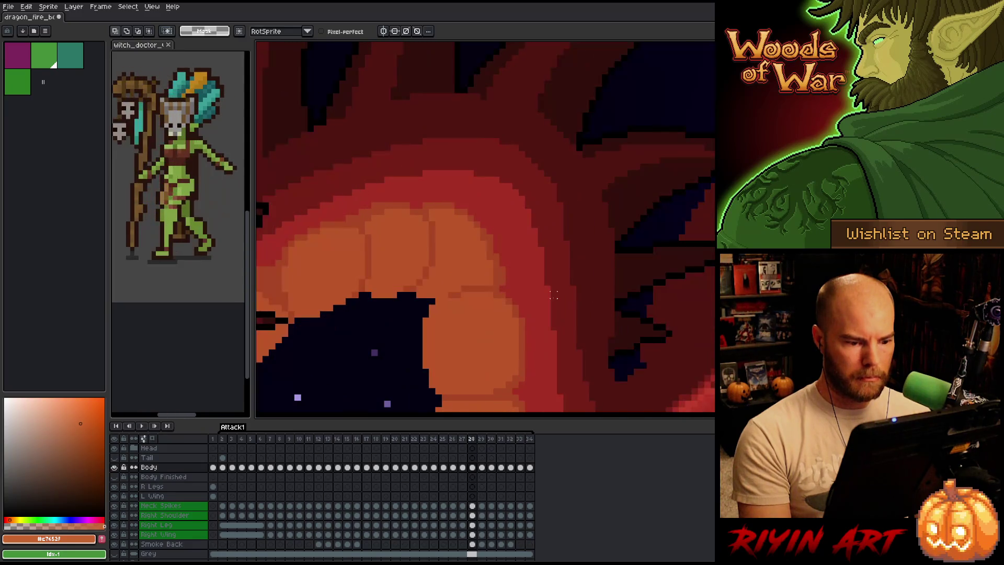
{"action": "key", "text": "Right"}
{"action": "key", "text": "Right"}
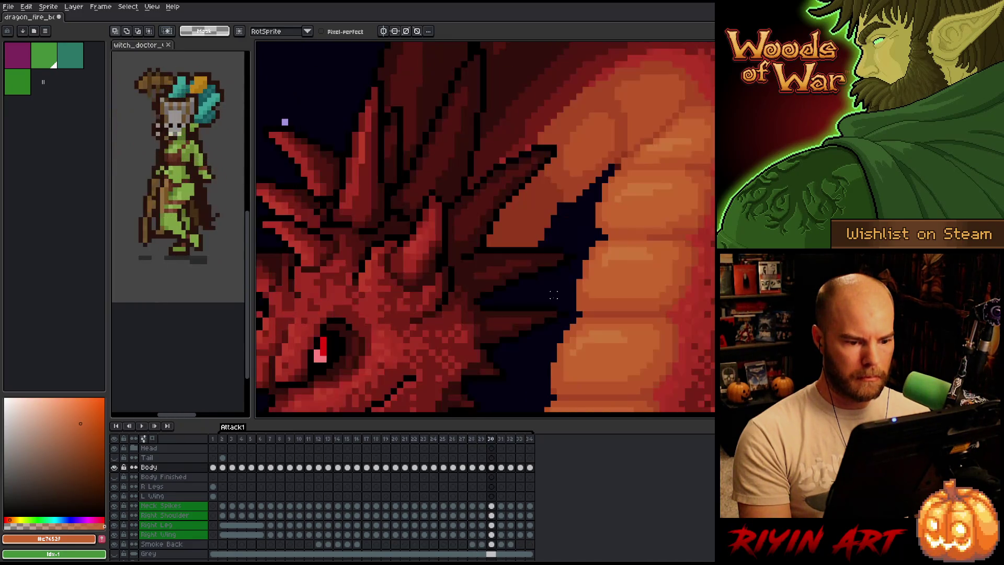
{"action": "key", "text": "m"}
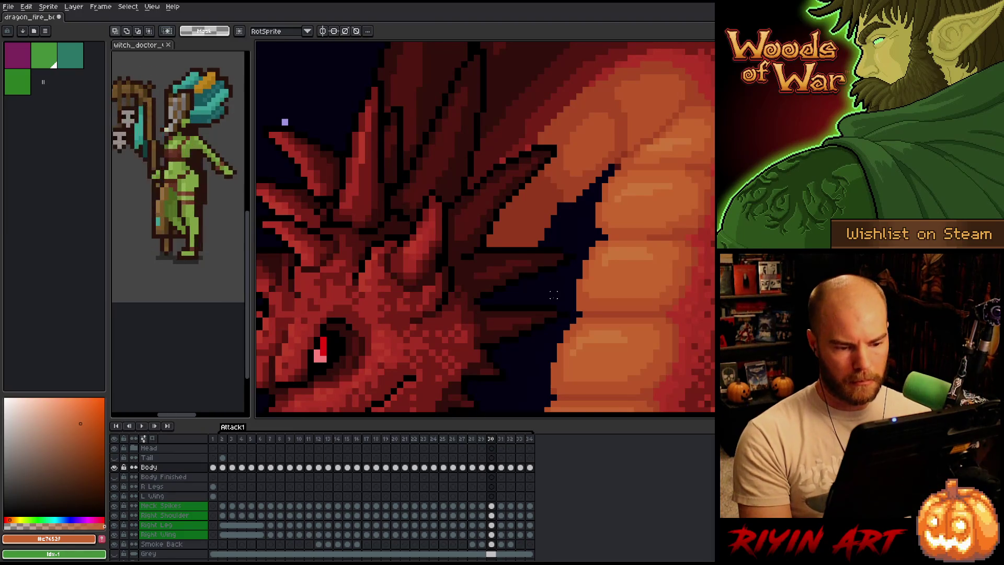
{"action": "left_click_drag", "start_coordinate": [578, 211], "coordinate": [416, 137]}
{"action": "key", "text": "Left"}
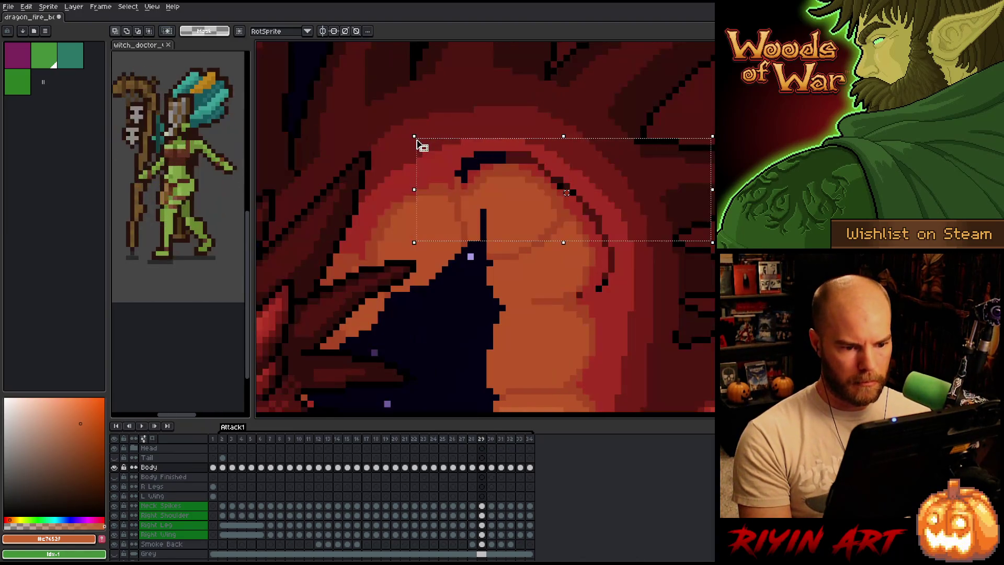
Flip back and forth through frames 28–30 to compare the neck plates
{"action": "key", "text": "Right"}
{"action": "key", "text": "Left"}
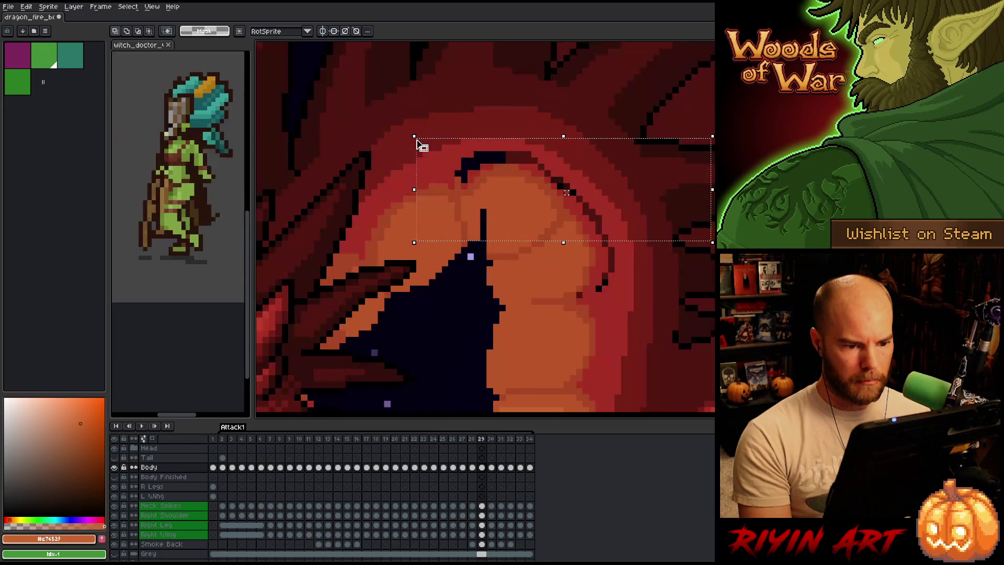
{"action": "key", "text": "Left"}
{"action": "key", "text": "Right"}
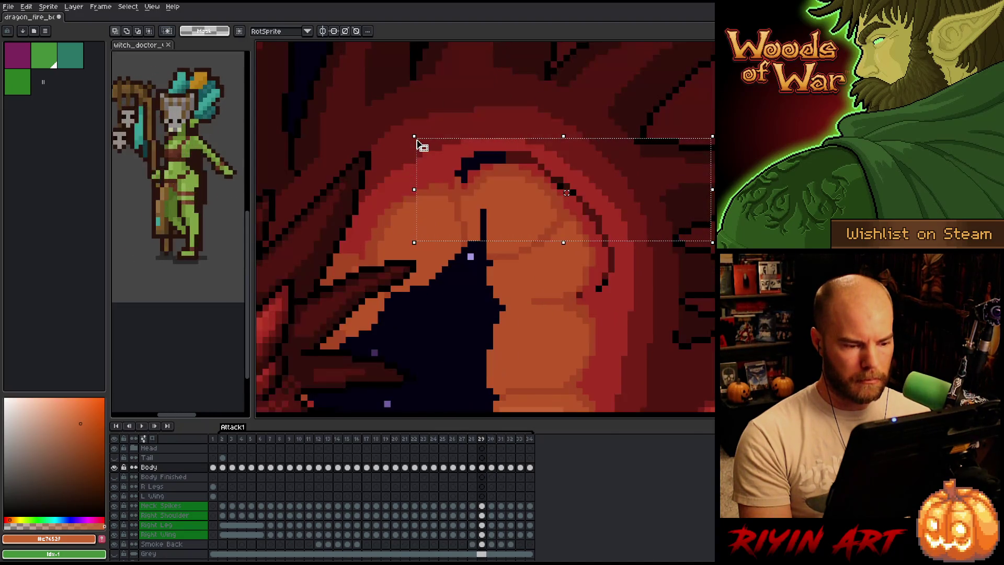
{"action": "key", "text": "Right"}
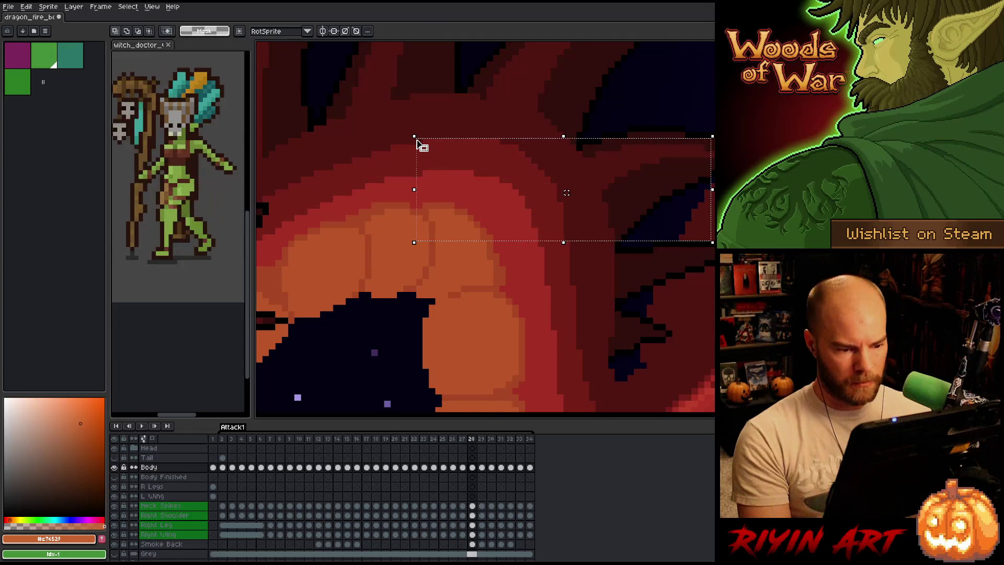
{"action": "key", "text": "Left"}
{"action": "key", "text": "Right"}
{"action": "key", "text": "Left"}
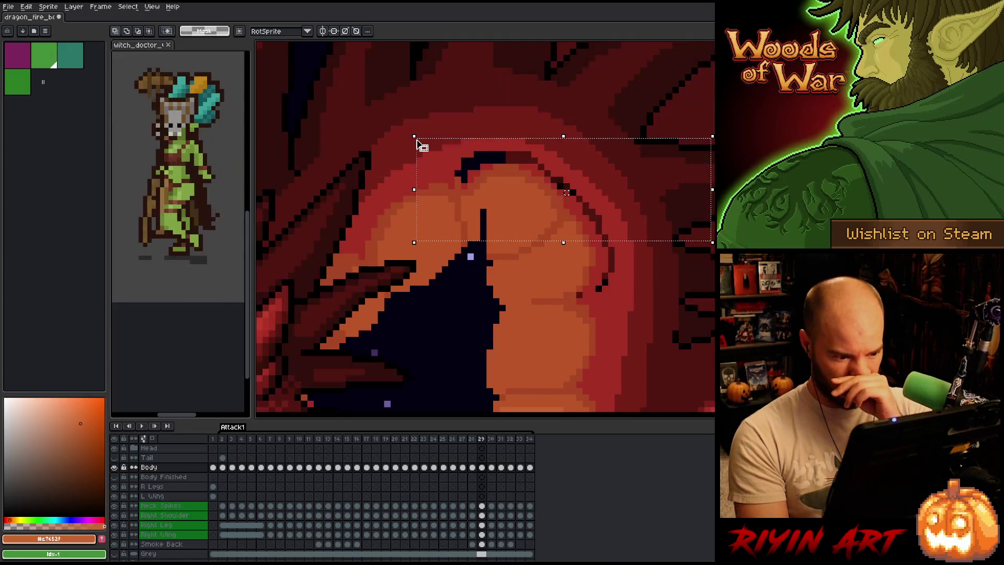
{"action": "key", "text": "Right"}
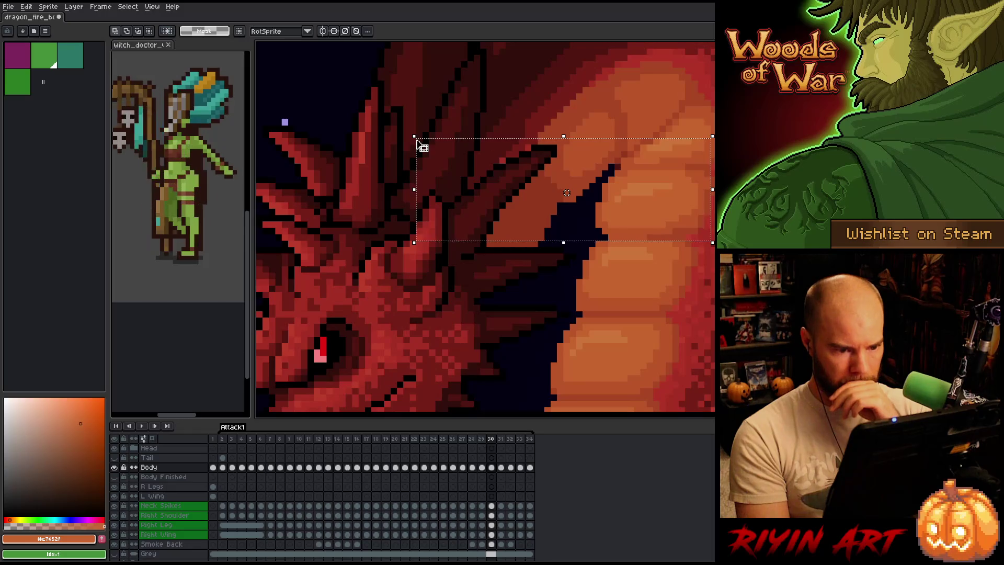
{"action": "scroll", "coordinate": [422, 146], "scroll_direction": "down", "scroll_amount": 3}
{"action": "scroll", "coordinate": [501, 281], "scroll_direction": "up", "scroll_amount": 2}
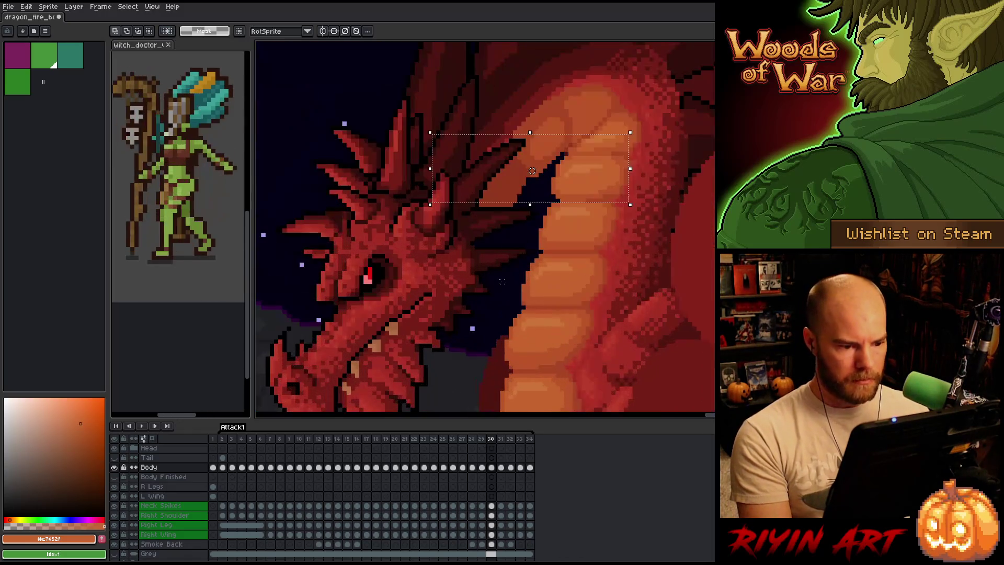
{"action": "key", "text": "Left"}
{"action": "scroll", "coordinate": [532, 170], "scroll_direction": "down", "scroll_amount": 3}
{"action": "scroll", "coordinate": [532, 170], "scroll_direction": "up", "scroll_amount": 3}
{"action": "key", "text": "Left"}
{"action": "key", "text": "Right"}
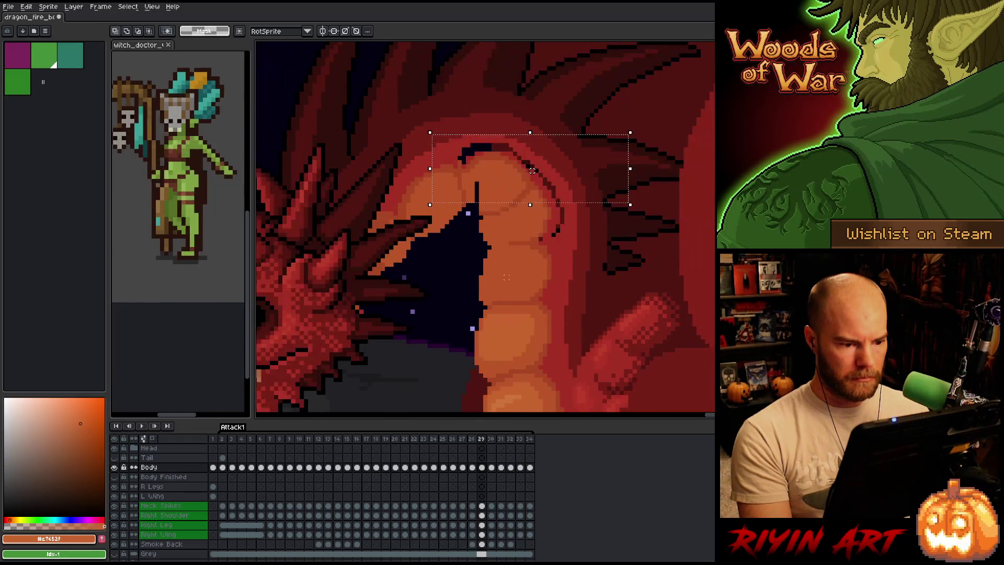
{"action": "scroll", "coordinate": [532, 170], "scroll_direction": "down", "scroll_amount": 3}
{"action": "scroll", "coordinate": [532, 170], "scroll_direction": "up", "scroll_amount": 3}
{"action": "key", "text": "Left"}
{"action": "key", "text": "Right"}
{"action": "key", "text": "Left"}
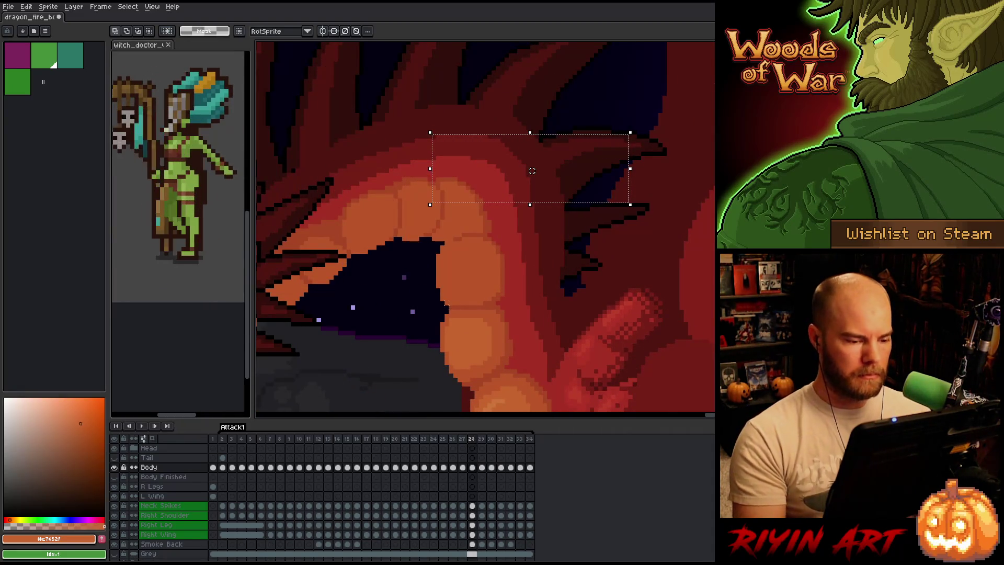
Clear the selection and pick the plate's orange-brown #bb5629 for the Pencil
{"action": "key", "text": "ctrl+d"}
{"action": "left_click", "coordinate": [485, 303], "text": "alt"}
{"action": "key", "text": "b"}
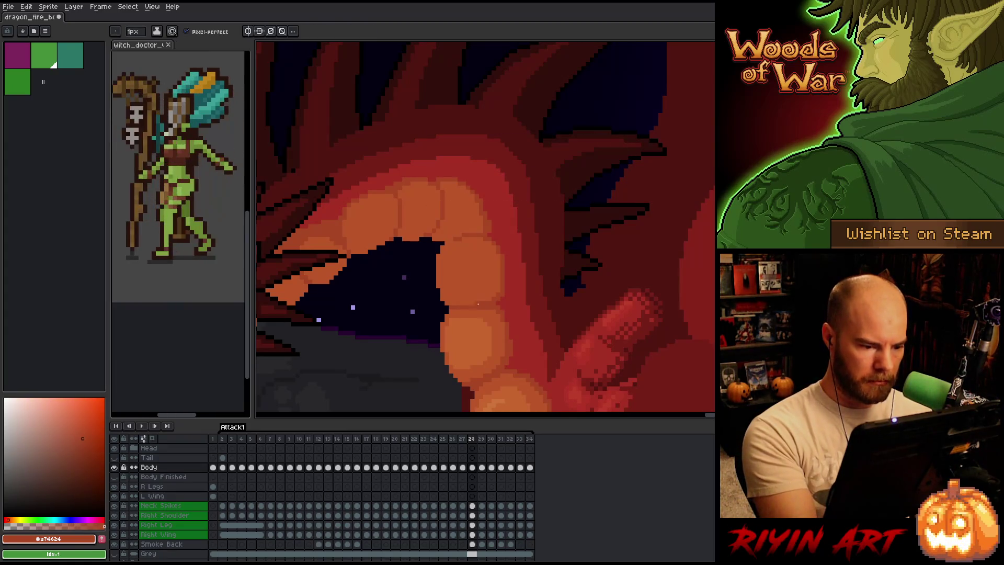
{"action": "left_click", "coordinate": [484, 307], "text": "alt"}
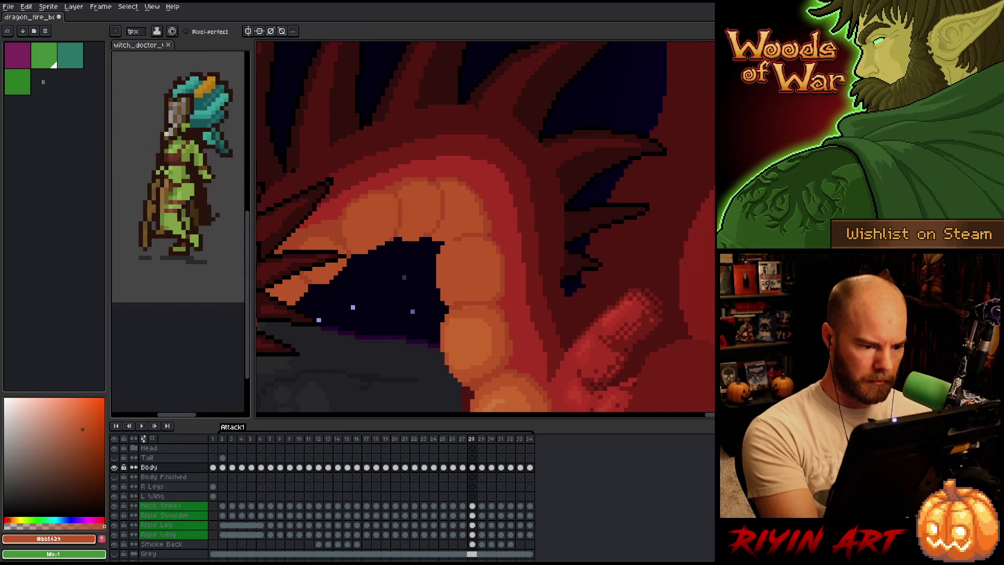
{"action": "scroll", "coordinate": [461, 295], "scroll_direction": "down", "scroll_amount": 4}
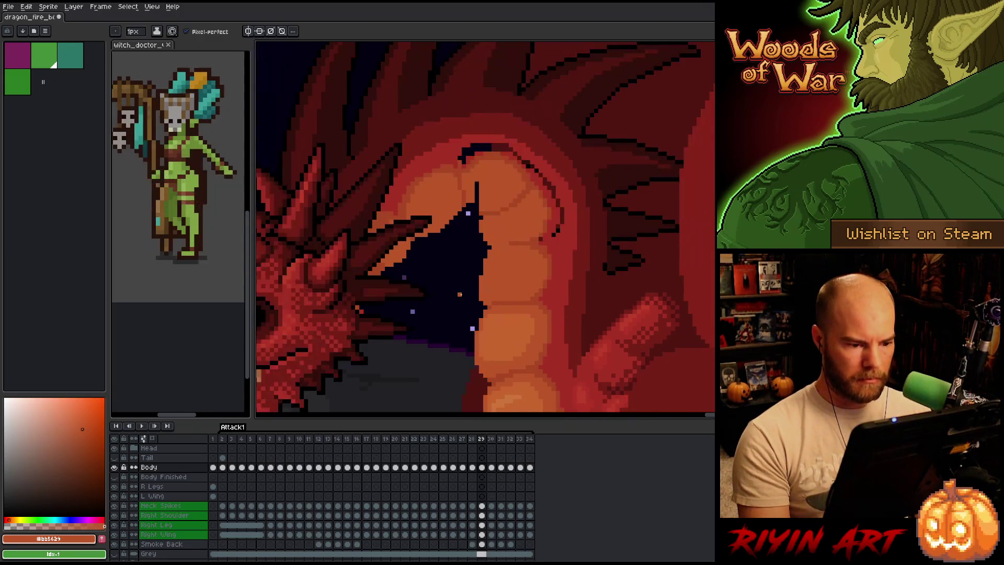
{"action": "scroll", "coordinate": [461, 294], "scroll_direction": "up", "scroll_amount": 4}
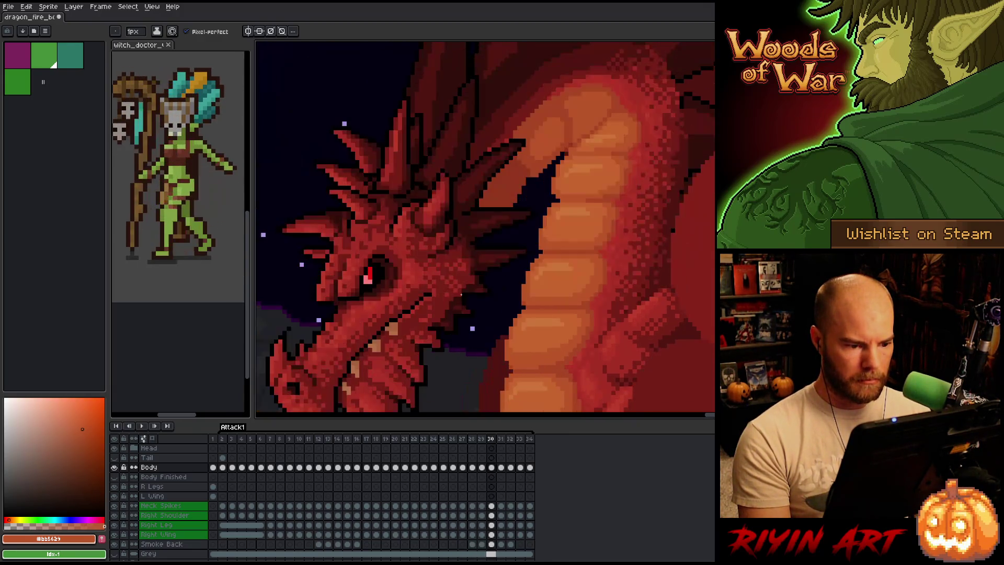
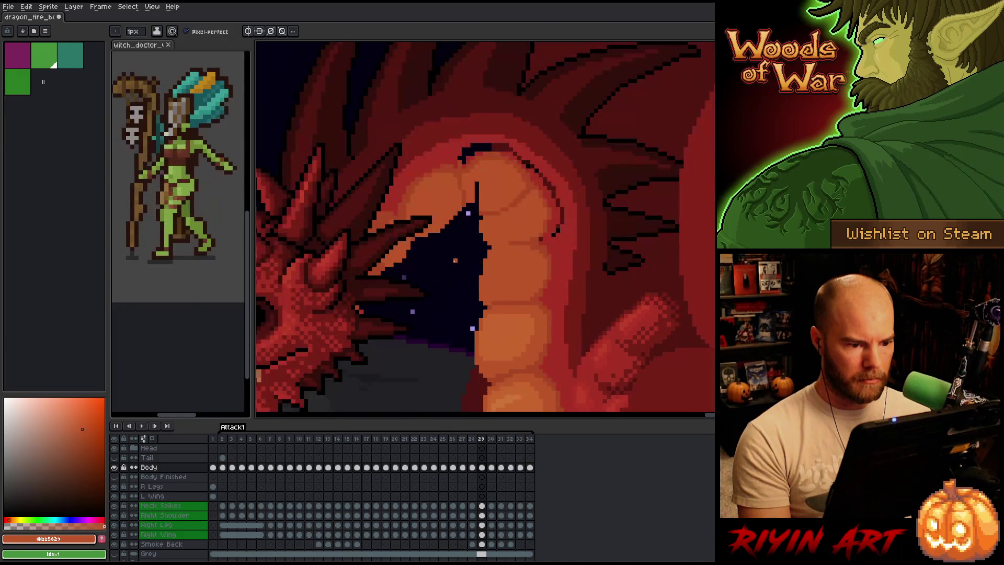
Marquee-select the dark neck-plate line on frame 29 and move it slightly lower
{"action": "key", "text": "m"}
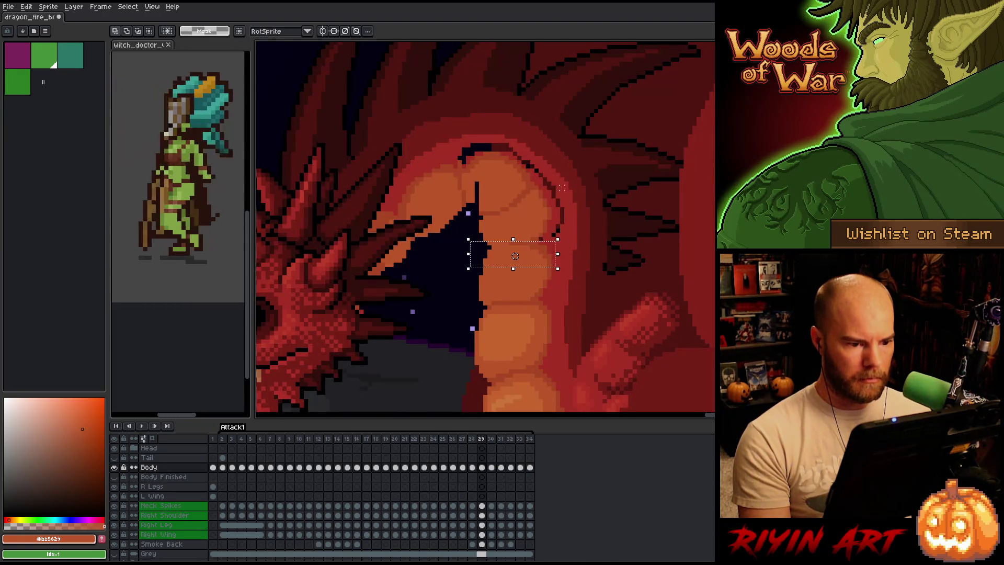
{"action": "mouse_move", "coordinate": [553, 223]}
{"action": "left_mouse_down"}
{"action": "mouse_move", "coordinate": [455, 267]}
{"action": "mouse_move", "coordinate": [468, 264]}
{"action": "left_mouse_up"}
{"action": "left_click_drag", "start_coordinate": [550, 188], "coordinate": [425, 222]}
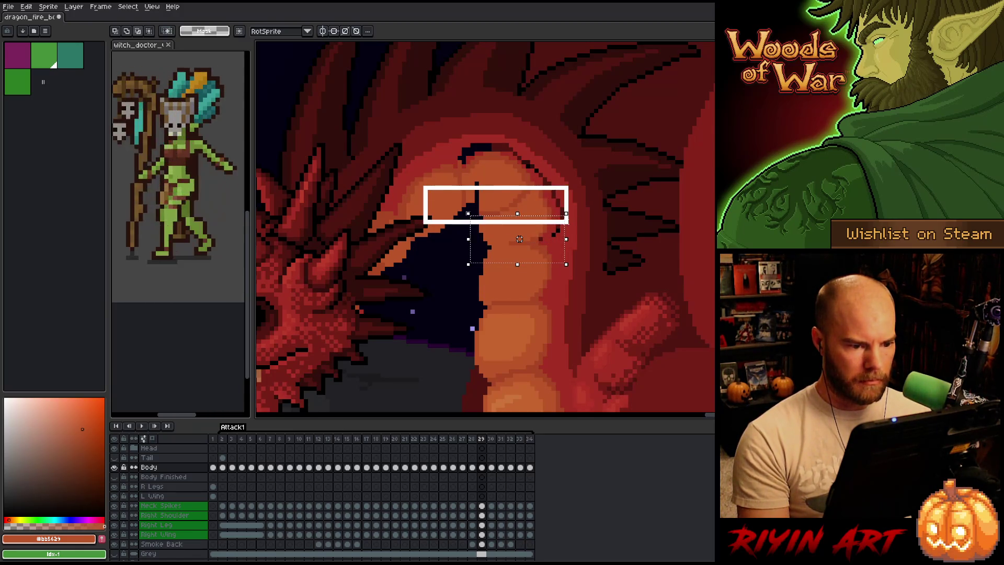
{"action": "left_click_drag", "start_coordinate": [520, 239], "coordinate": [519, 248]}
{"action": "key", "text": "Return"}
Flip between frames 28, 29 and 30 to compare the shifted plate line
{"action": "scroll", "coordinate": [560, 240], "scroll_direction": "down", "scroll_amount": 3}
{"action": "scroll", "coordinate": [559, 240], "scroll_direction": "up", "scroll_amount": 3}
{"action": "scroll", "coordinate": [559, 240], "scroll_direction": "down", "scroll_amount": 3}
{"action": "scroll", "coordinate": [569, 244], "scroll_direction": "up", "scroll_amount": 3}
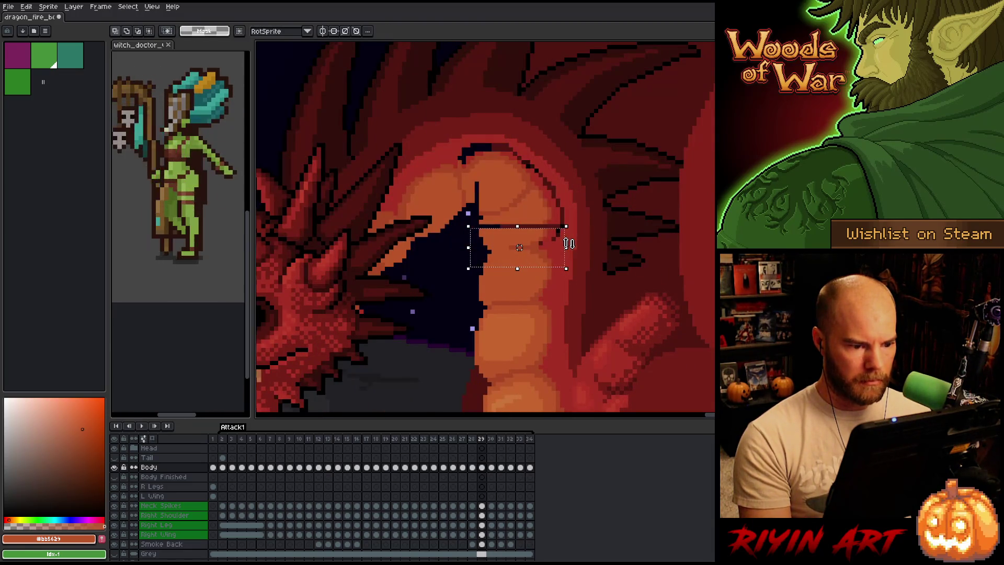
{"action": "key", "text": "Right"}
{"action": "key", "text": "Left"}
{"action": "key", "text": "Right"}
{"action": "key", "text": "Left"}
{"action": "scroll", "coordinate": [519, 252], "scroll_direction": "down", "scroll_amount": 3}
{"action": "scroll", "coordinate": [520, 251], "scroll_direction": "up", "scroll_amount": 3}
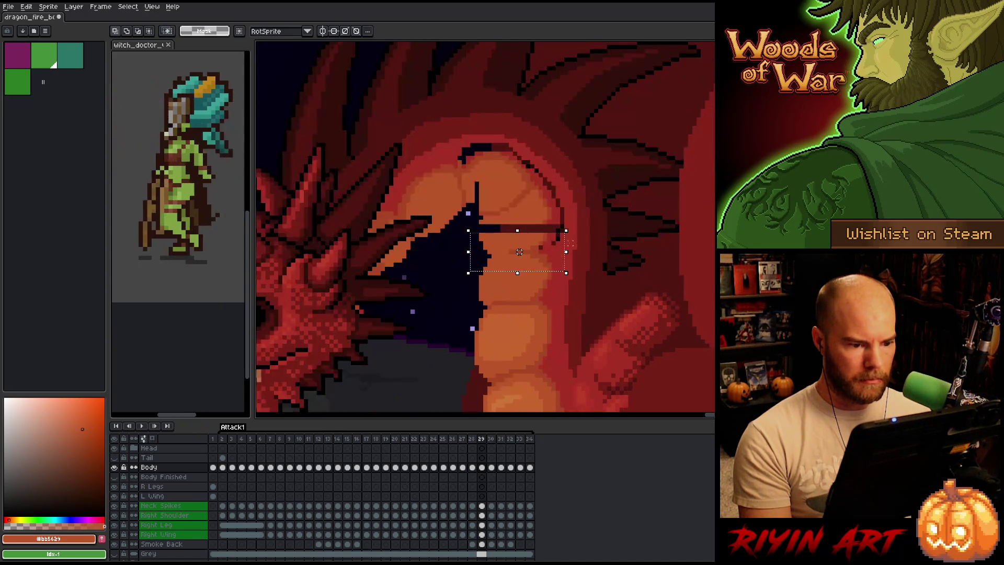
{"action": "key", "text": "Left"}
{"action": "key", "text": "Right"}
{"action": "key", "text": "Right"}
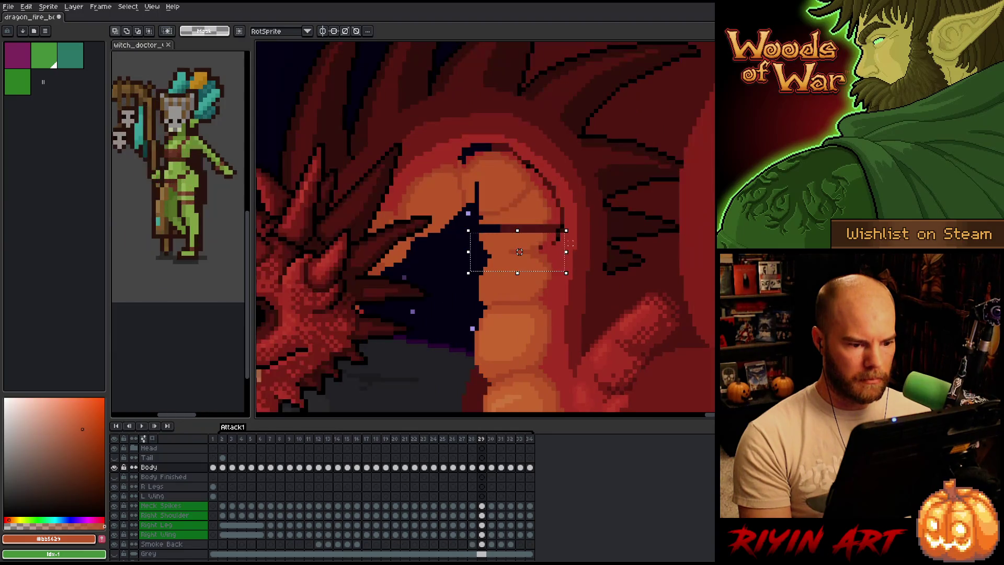
{"action": "key", "text": "Left"}
{"action": "key", "text": "Left"}
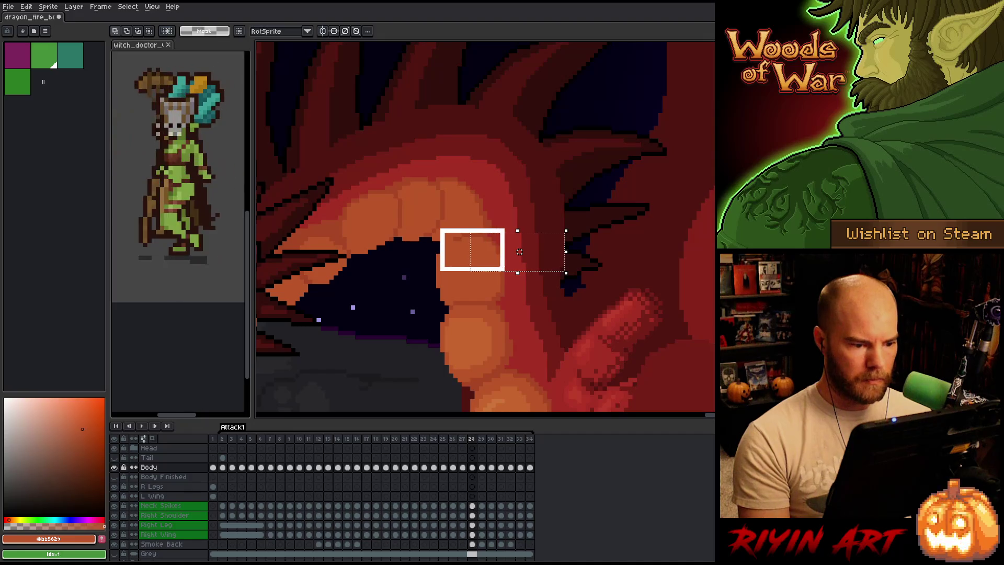
Select the neck belly line on frame 28, drag it down, and compare neighbouring frames
{"action": "left_click_drag", "start_coordinate": [441, 229], "coordinate": [515, 273]}
{"action": "mouse_move", "coordinate": [425, 345]}
{"action": "left_mouse_down"}
{"action": "mouse_move", "coordinate": [508, 251]}
{"action": "mouse_move", "coordinate": [513, 224]}
{"action": "left_mouse_up"}
{"action": "mouse_move", "coordinate": [364, 226]}
{"action": "left_mouse_down"}
{"action": "mouse_move", "coordinate": [395, 168]}
{"action": "mouse_move", "coordinate": [524, 170]}
{"action": "left_mouse_up"}
{"action": "left_click_drag", "start_coordinate": [525, 226], "coordinate": [524, 226]}
{"action": "left_click_drag", "start_coordinate": [382, 212], "coordinate": [453, 240]}
{"action": "left_click_drag", "start_coordinate": [467, 290], "coordinate": [468, 294]}
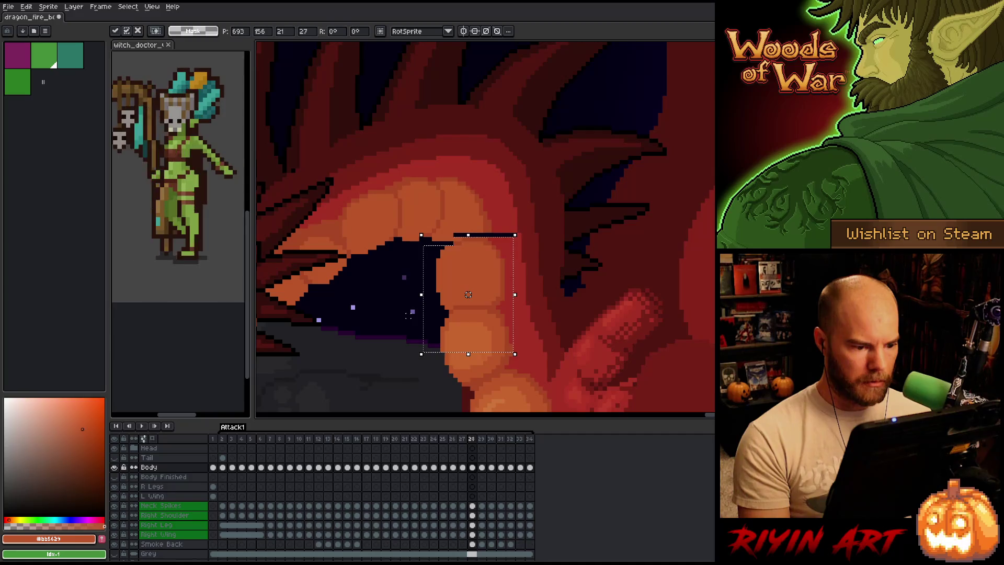
{"action": "key", "text": "comma"}
{"action": "key", "text": "comma"}
{"action": "key", "text": "period"}
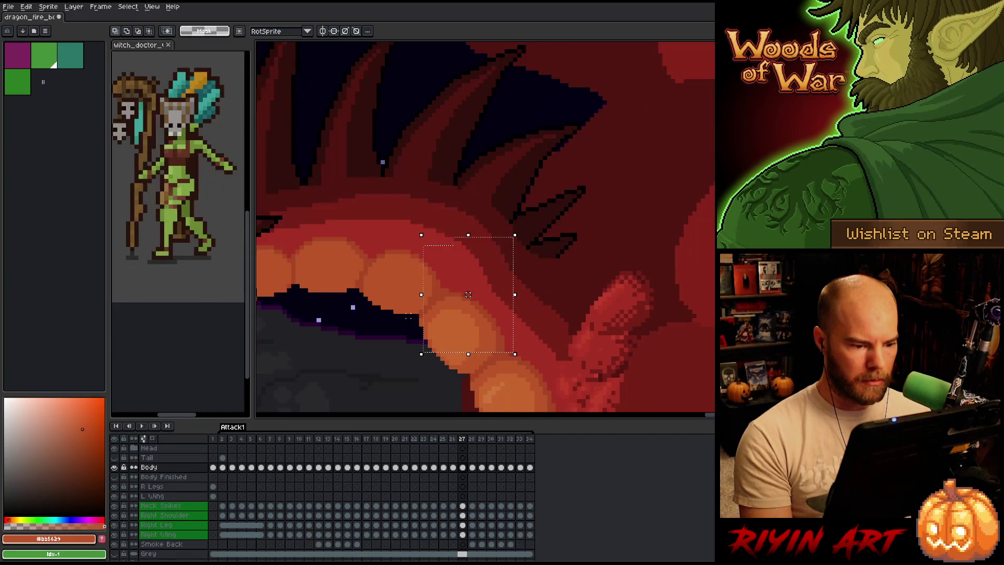
{"action": "key", "text": "period"}
{"action": "key", "text": "period"}
{"action": "key", "text": "period"}
{"action": "key", "text": "comma"}
{"action": "key", "text": "comma"}
{"action": "key", "text": "comma"}
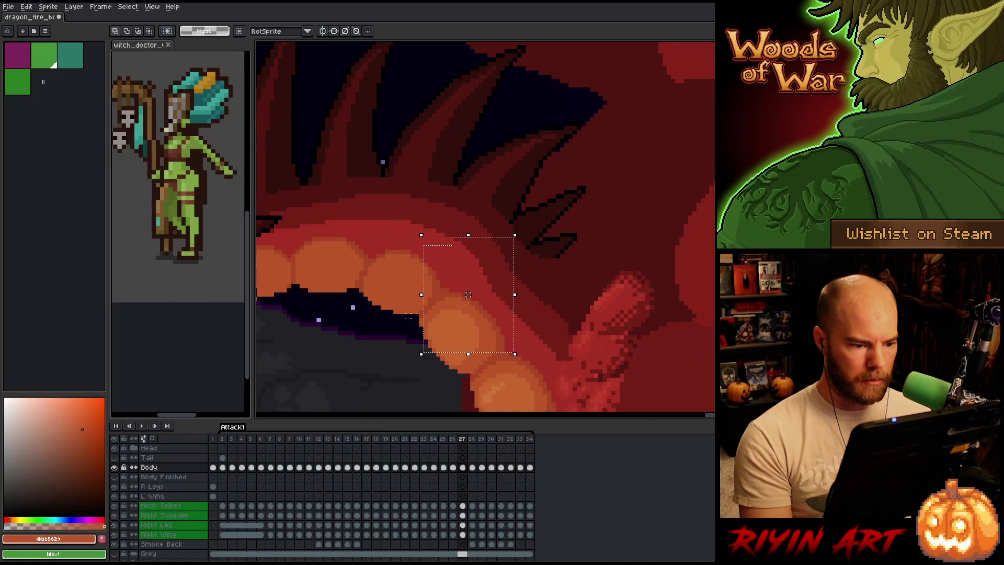
{"action": "key", "text": "period"}
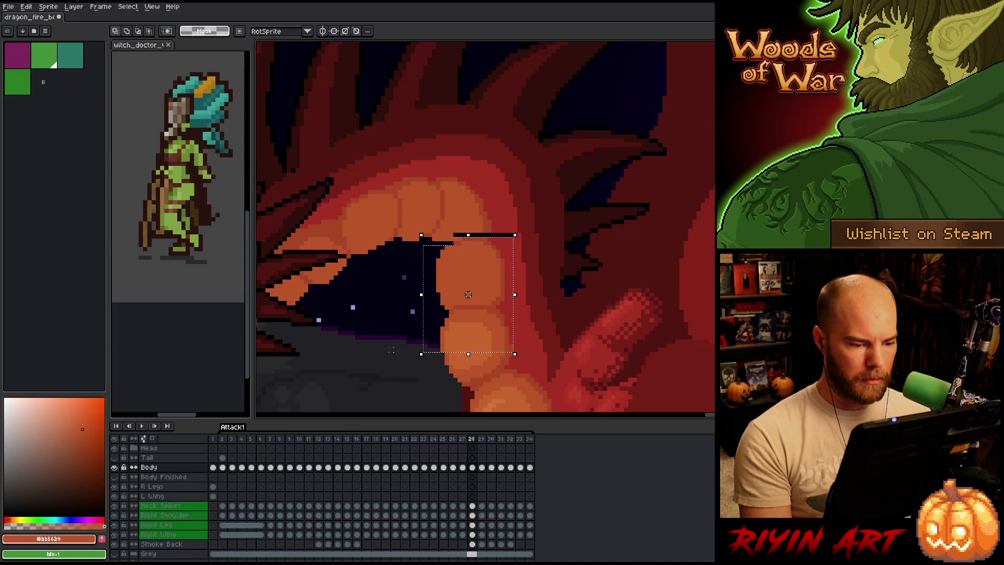
Narrow the selection to the plate line and nudge it down one pixel
{"action": "key", "text": "Up"}
{"action": "mouse_move", "coordinate": [538, 351]}
{"action": "left_mouse_down"}
{"action": "mouse_move", "coordinate": [375, 283]}
{"action": "mouse_move", "coordinate": [378, 273]}
{"action": "left_mouse_up"}
{"action": "key", "text": "Down"}
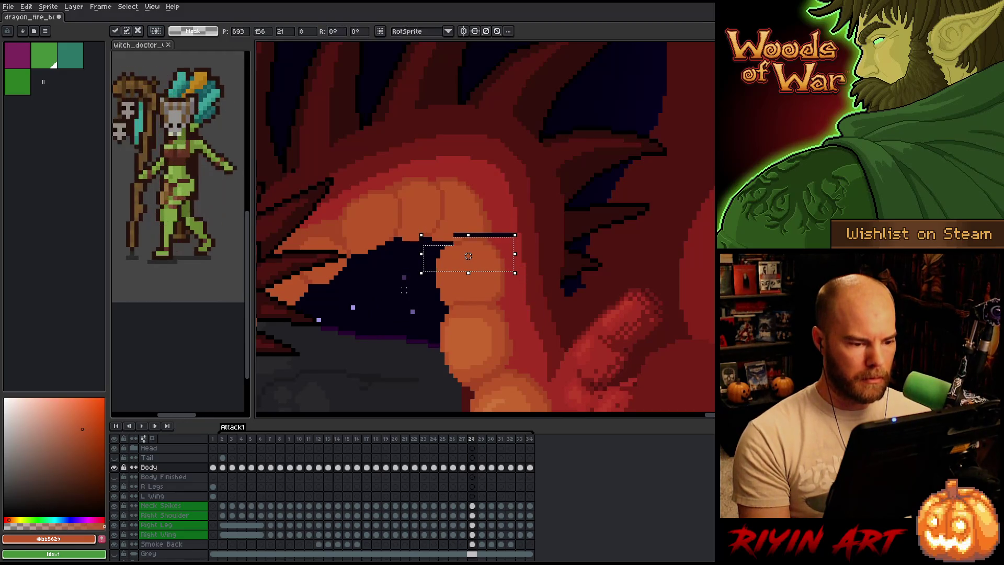
{"action": "key", "text": "period"}
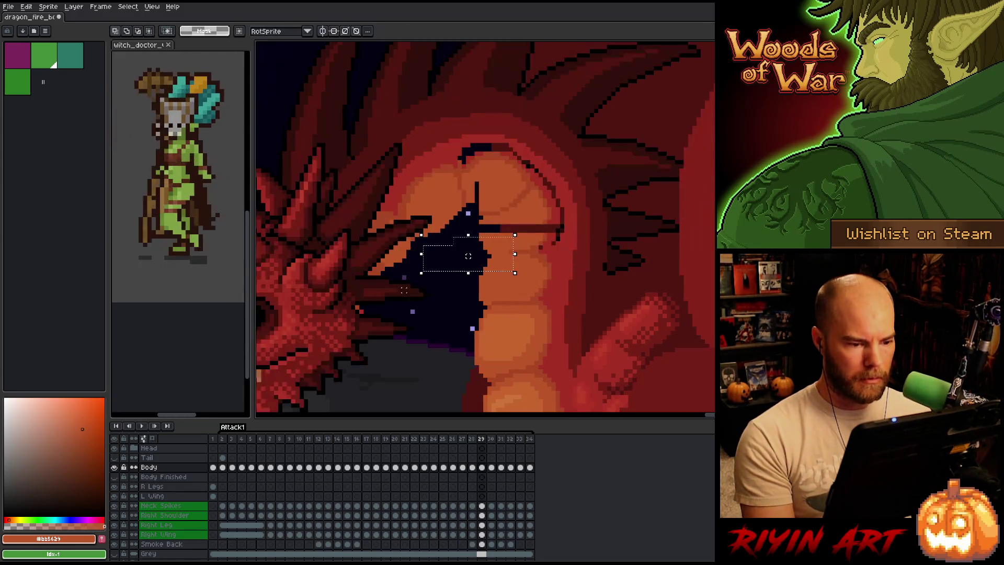
{"action": "key", "text": "comma"}
{"action": "key", "text": "period"}
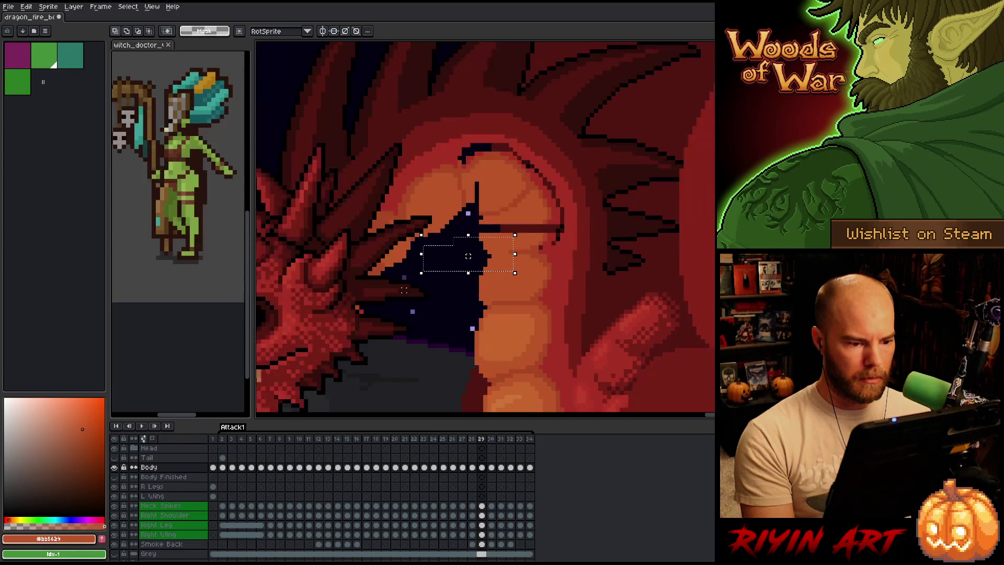
{"action": "key", "text": "comma"}
{"action": "key", "text": "period"}
{"action": "key", "text": "period"}
{"action": "key", "text": "comma"}
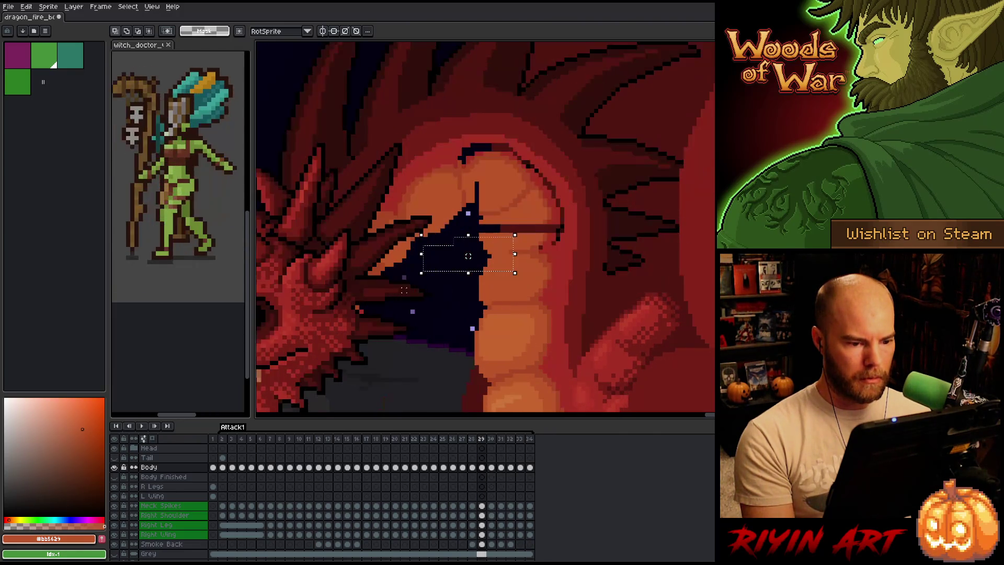
Reselect a larger area around the line, compare frames 28 and 29, then deselect
{"action": "left_click_drag", "start_coordinate": [566, 222], "coordinate": [460, 273]}
{"action": "left_click", "coordinate": [515, 247]}
{"action": "key", "text": "comma"}
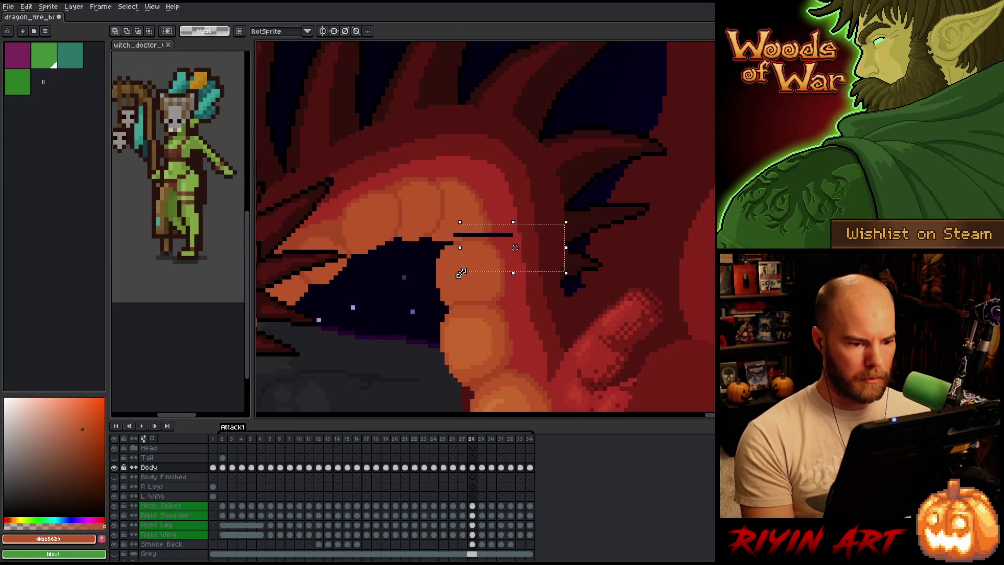
{"action": "key", "text": "period"}
{"action": "key", "text": "comma"}
{"action": "key", "text": "period"}
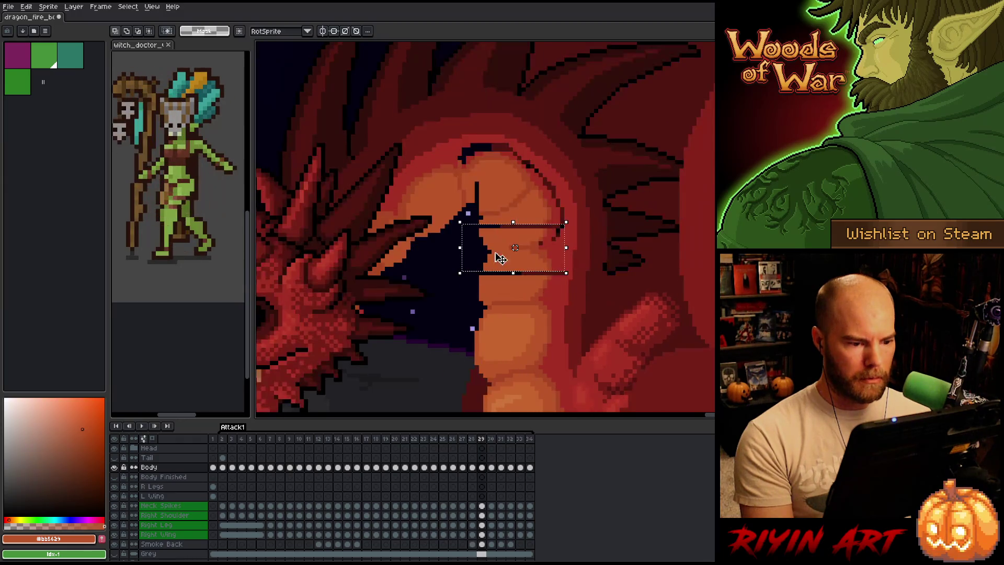
{"action": "key", "text": "comma"}
{"action": "key", "text": "ctrl+d"}
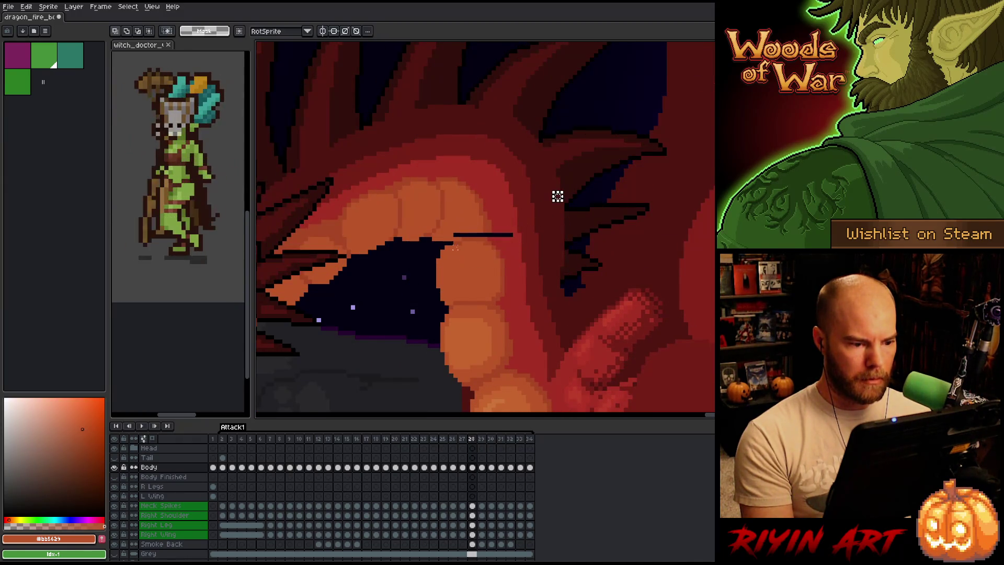
{"action": "scroll", "coordinate": [556, 280], "scroll_direction": "down", "scroll_amount": 1}
{"action": "key", "text": "ctrl+shift+d"}
{"action": "key", "text": "period"}
{"action": "key", "text": "period"}
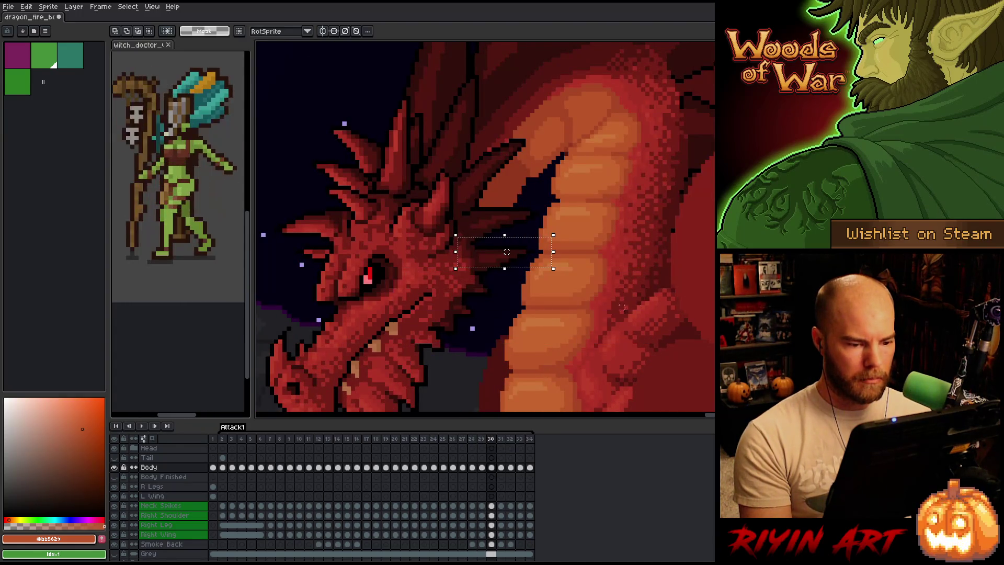
Shift the selection box up over the neck and compare frames 27 through 30
{"action": "left_click_drag", "start_coordinate": [506, 260], "coordinate": [506, 252]}
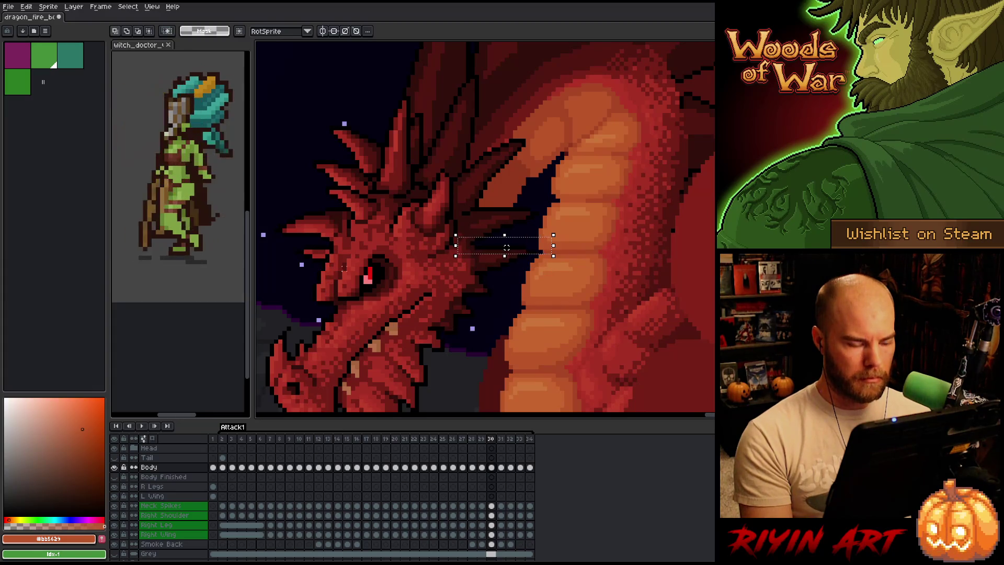
{"action": "scroll", "coordinate": [668, 210], "scroll_direction": "up", "scroll_amount": 2}
{"action": "key", "text": "Left"}
{"action": "key", "text": "Left"}
{"action": "scroll", "coordinate": [344, 268], "scroll_direction": "down", "scroll_amount": 2}
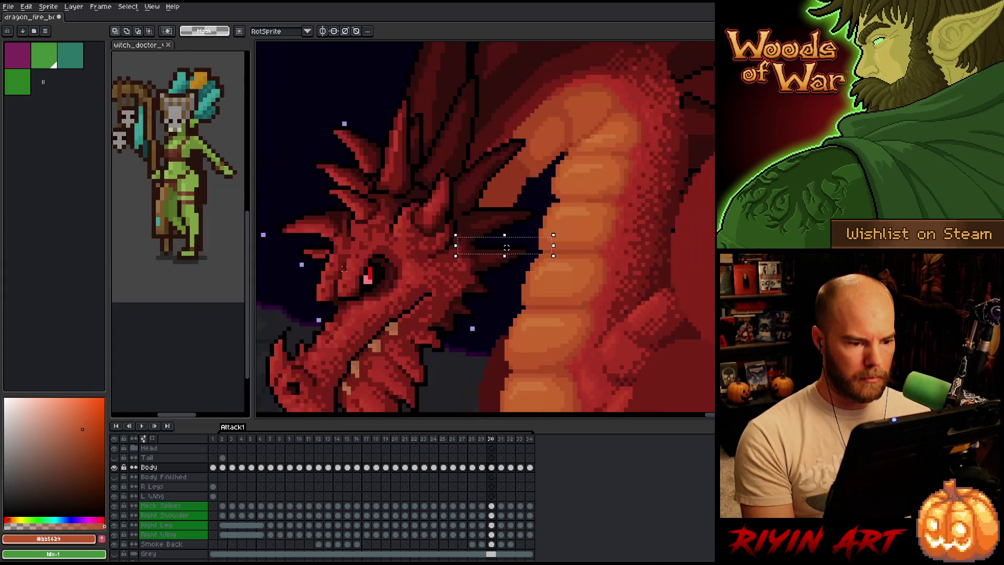
{"action": "key", "text": "Right"}
{"action": "scroll", "coordinate": [343, 269], "scroll_direction": "up", "scroll_amount": 2}
{"action": "key", "text": "Right"}
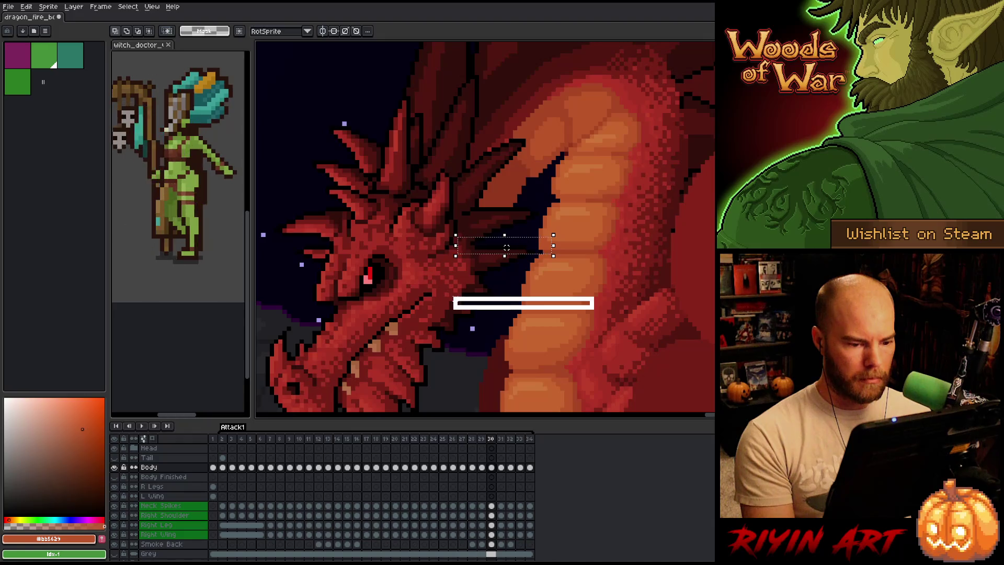
{"action": "scroll", "coordinate": [506, 247], "scroll_direction": "up", "scroll_amount": 1}
{"action": "key", "text": "Left"}
{"action": "scroll", "coordinate": [485, 226], "scroll_direction": "down", "scroll_amount": 1}
{"action": "scroll", "coordinate": [485, 227], "scroll_direction": "up", "scroll_amount": 1}
{"action": "key", "text": "Left"}
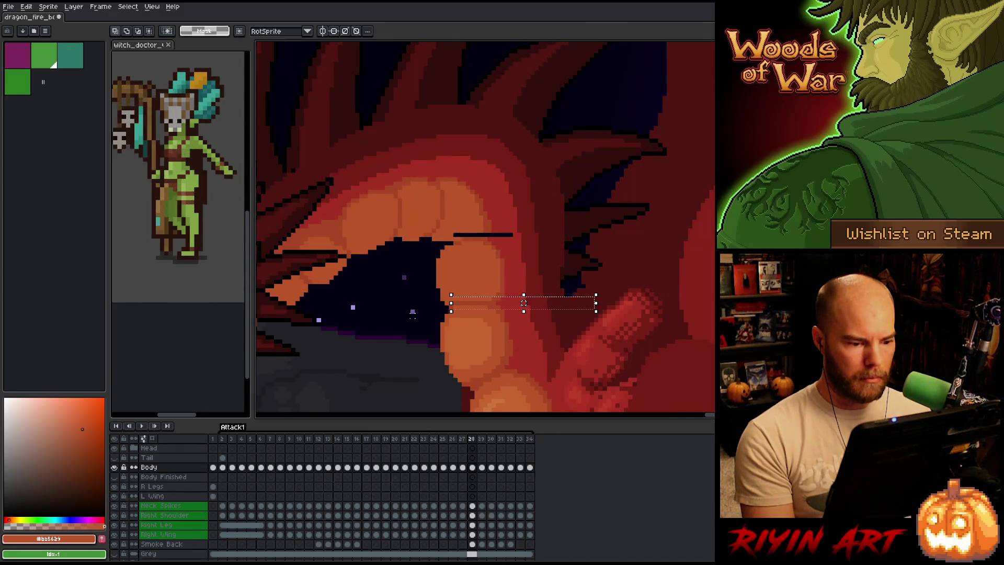
{"action": "key", "text": "Left"}
{"action": "key", "text": "Right"}
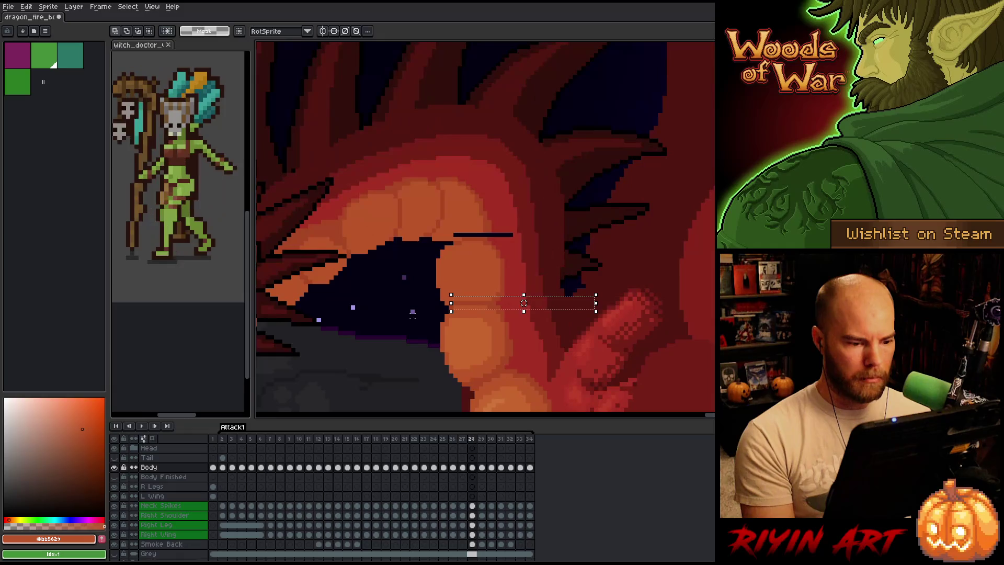
{"action": "key", "text": "Left"}
{"action": "key", "text": "Right"}
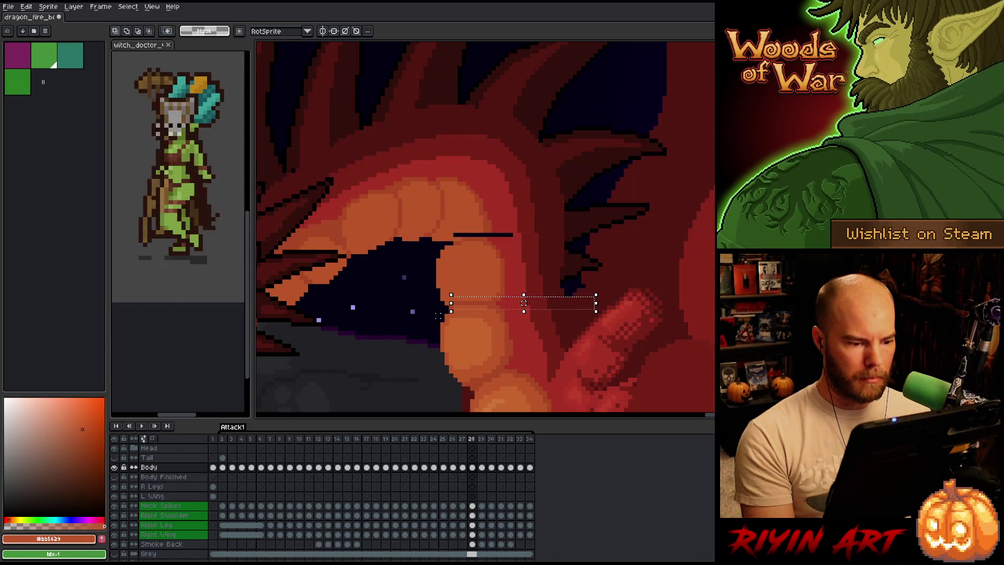
Paste a copy of the short black line lower on the frame 28 belly
{"action": "left_click", "coordinate": [438, 237]}
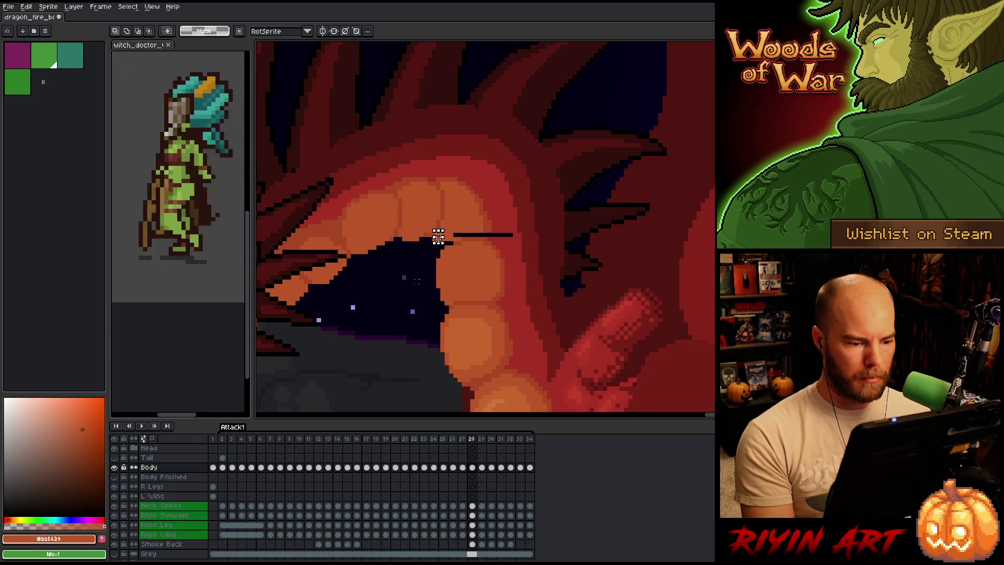
{"action": "key", "text": "ctrl+v"}
{"action": "key", "text": "Return"}
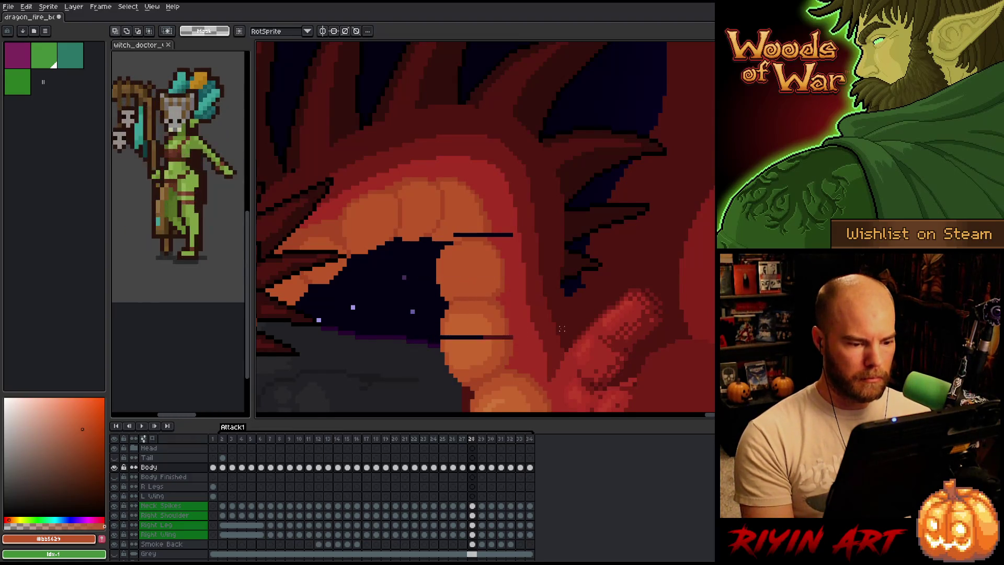
{"action": "key", "text": "Right"}
{"action": "key", "text": "Left"}
{"action": "key", "text": "Right"}
Flip between frames 28, 29 and 30 to compare the plate lines
{"action": "key", "text": "Right"}
{"action": "key", "text": "Left"}
{"action": "key", "text": "Right"}
{"action": "key", "text": "Left"}
{"action": "key", "text": "Right"}
{"action": "key", "text": "Left"}
{"action": "key", "text": "Left"}
{"action": "key", "text": "Right"}
{"action": "key", "text": "Right"}
{"action": "key", "text": "Left"}
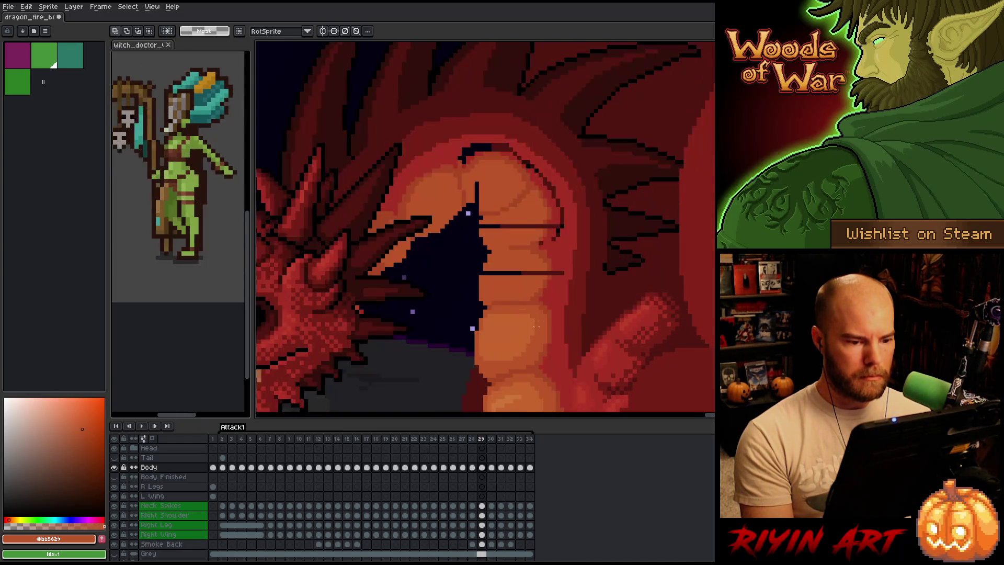
{"action": "key", "text": "Left"}
{"action": "key", "text": "Right"}
{"action": "key", "text": "Right"}
{"action": "key", "text": "Left"}
{"action": "key", "text": "Left"}
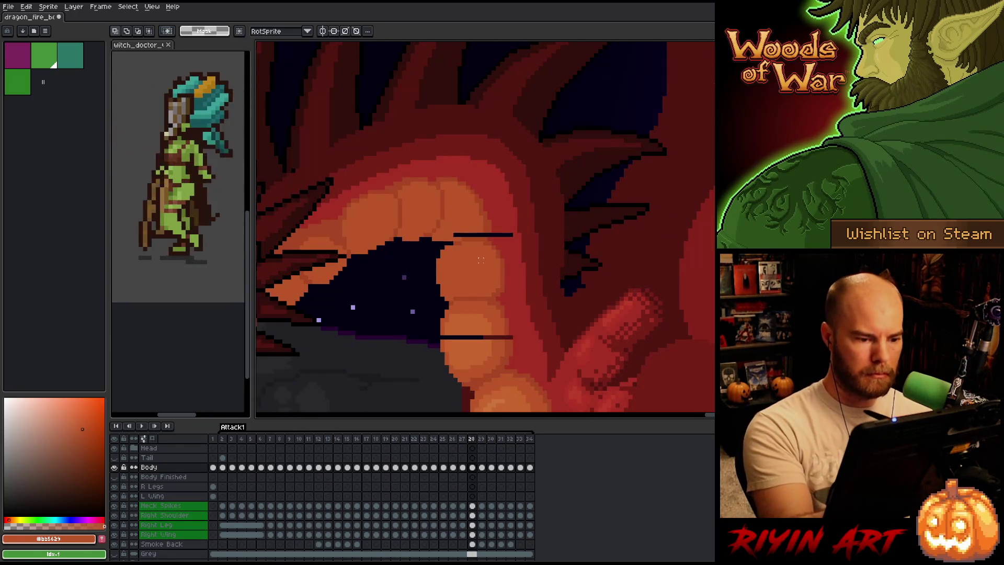
With the pencil, paint over the lower dark belly line in sampled light orange
{"action": "key", "text": "b"}
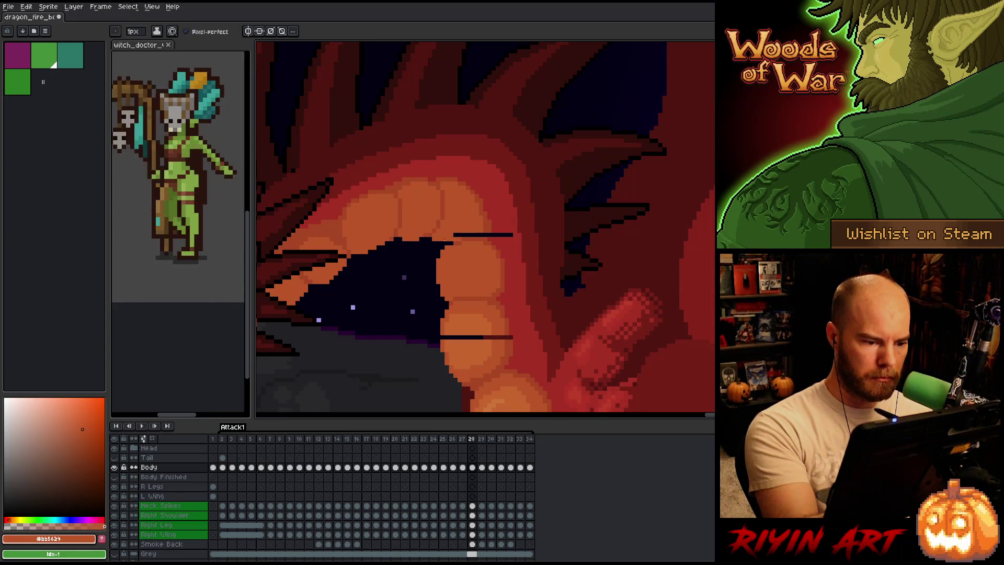
{"action": "key", "text": "b"}
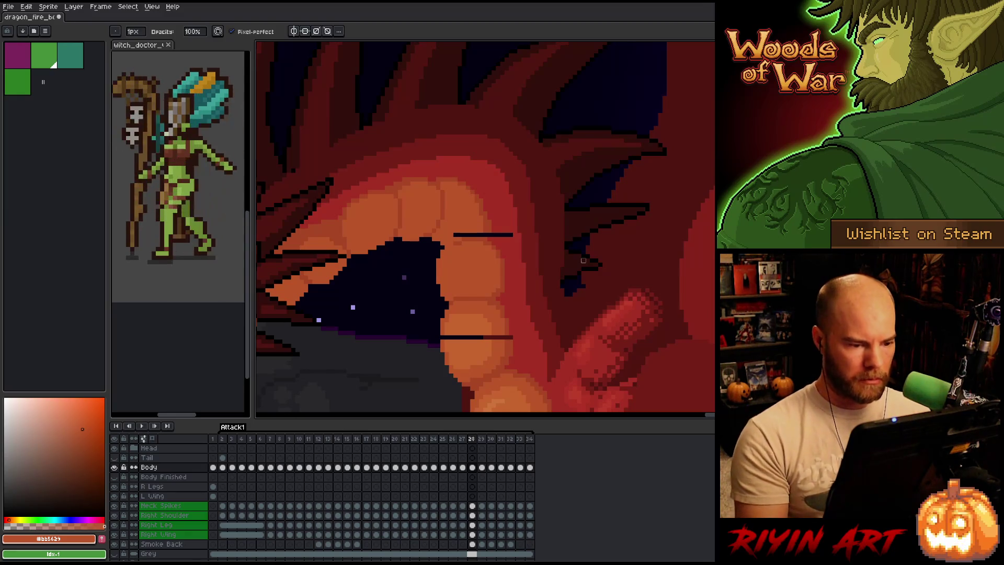
{"action": "left_click", "coordinate": [491, 322], "text": "alt"}
{"action": "left_click_drag", "start_coordinate": [489, 337], "coordinate": [446, 337]}
{"action": "left_click", "coordinate": [444, 334], "text": "alt"}
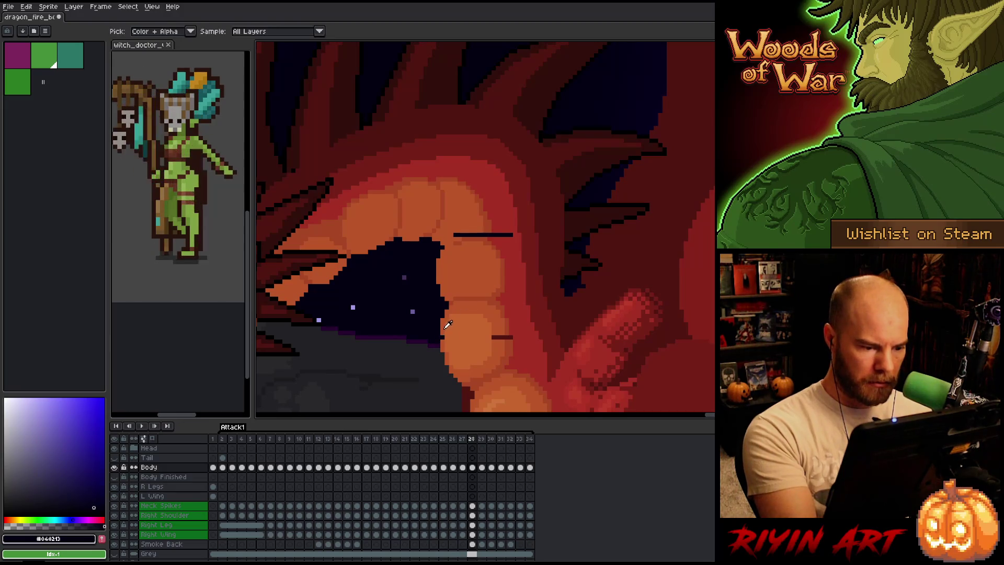
{"action": "left_click", "coordinate": [452, 314], "text": "alt"}
{"action": "left_click", "coordinate": [494, 337]}
Cover the short dark lines near the mouth with sampled red and darker orange shades
{"action": "left_click", "coordinate": [507, 340], "text": "alt"}
{"action": "left_click", "coordinate": [499, 235], "text": "alt"}
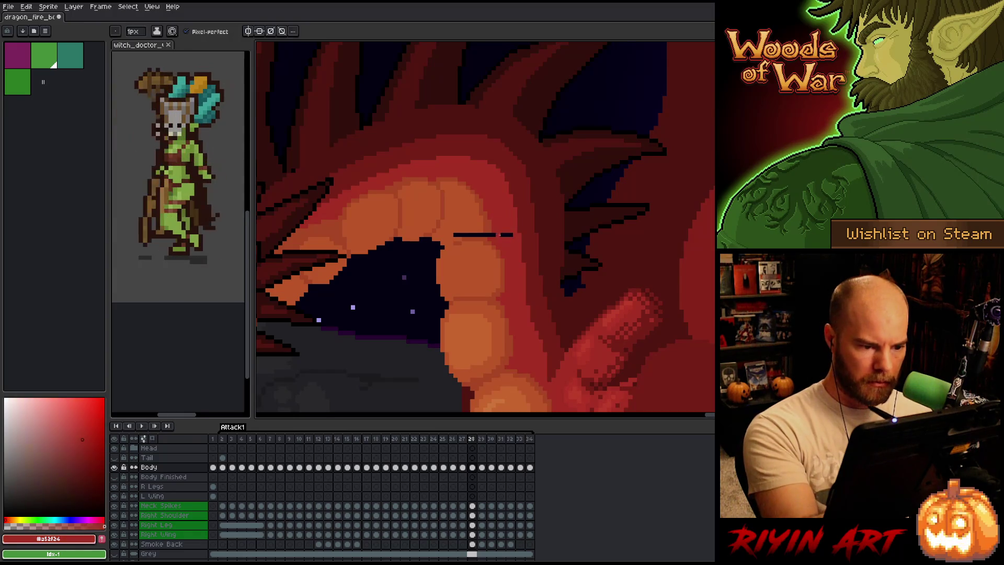
{"action": "left_click_drag", "start_coordinate": [490, 235], "coordinate": [510, 235]}
{"action": "left_click", "coordinate": [494, 222], "text": "alt"}
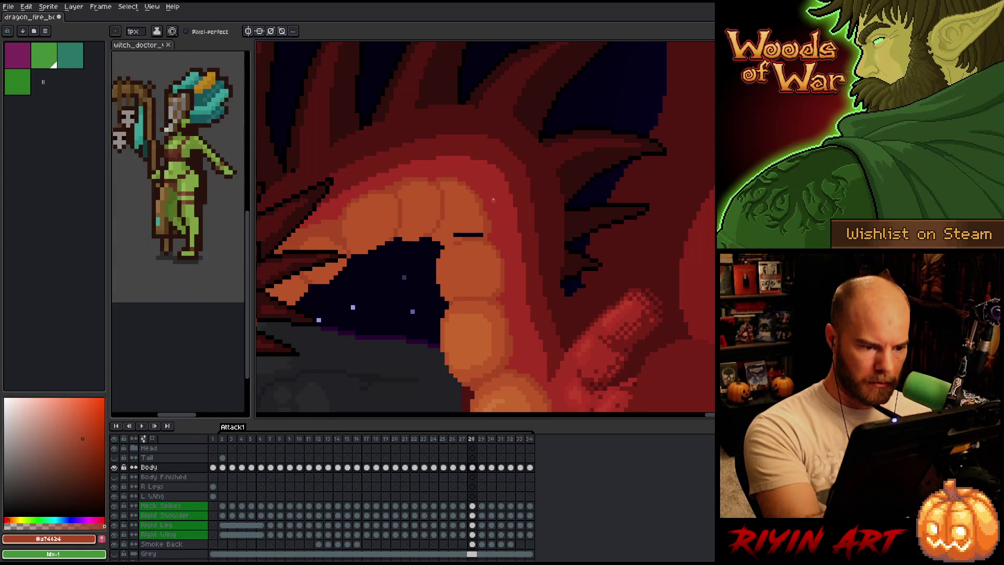
{"action": "left_click", "coordinate": [477, 217], "text": "alt"}
{"action": "left_click_drag", "start_coordinate": [455, 234], "coordinate": [481, 234]}
{"action": "left_click", "coordinate": [514, 187], "text": "alt"}
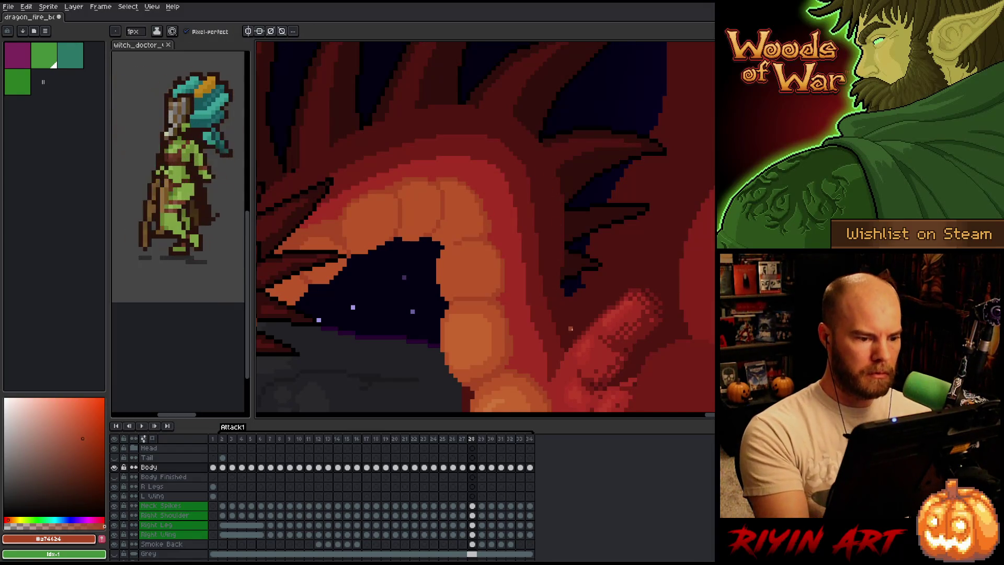
{"action": "key", "text": "Left"}
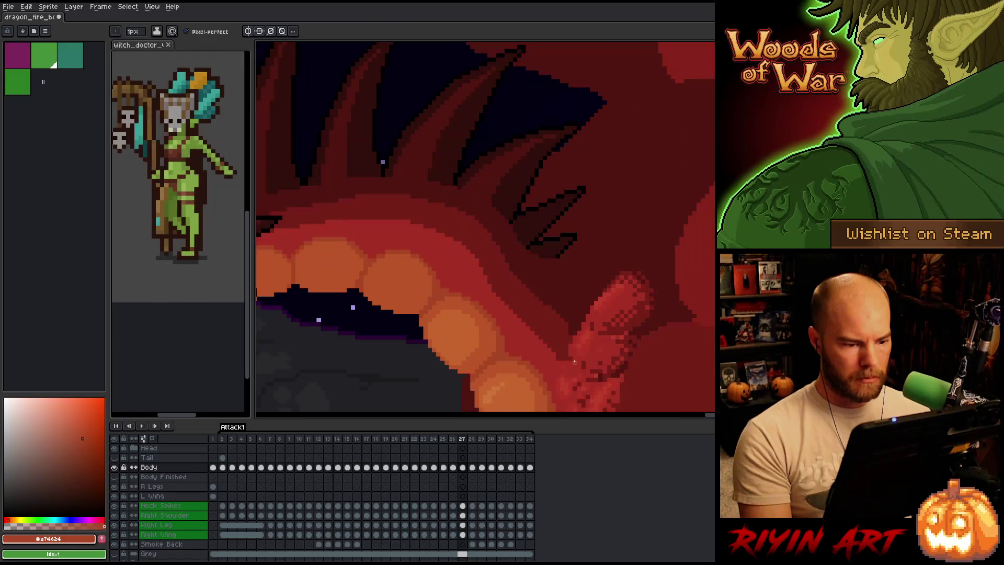
Go to frame 29 and sample the belly plate's orange and red shades
{"action": "key", "text": "Right"}
{"action": "key", "text": "Left"}
{"action": "key", "text": "Right"}
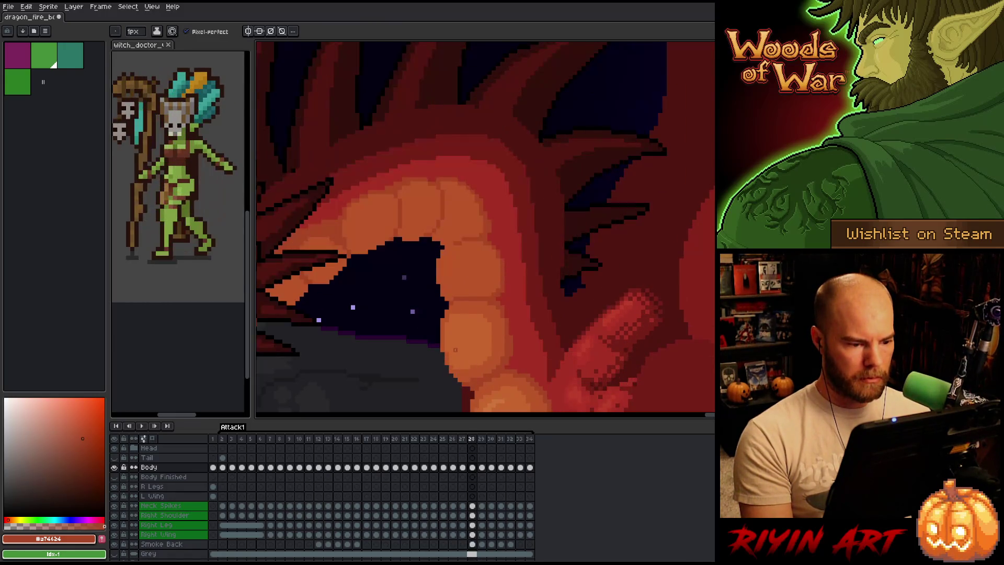
{"action": "key", "text": "Right"}
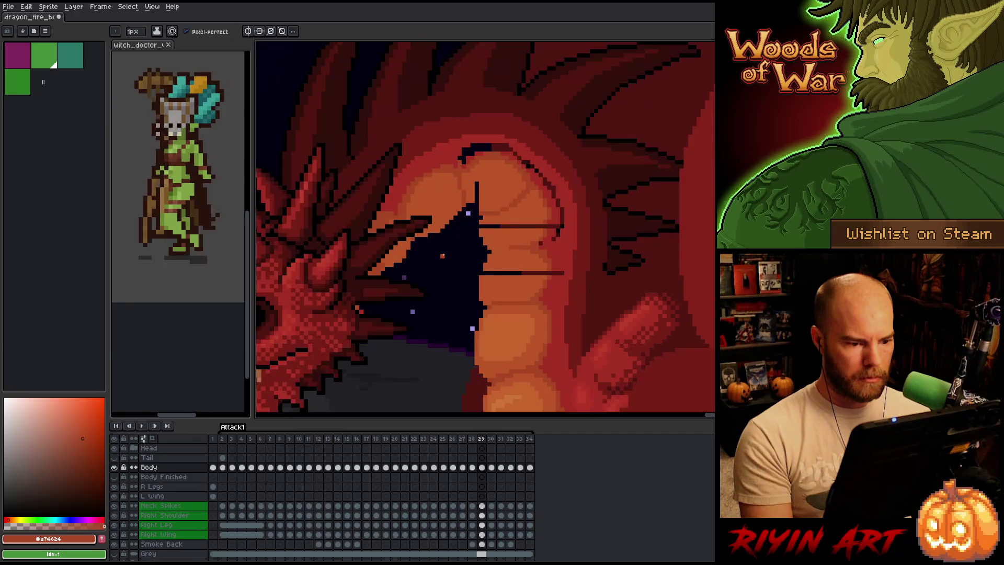
{"action": "left_click", "coordinate": [486, 269], "text": "alt"}
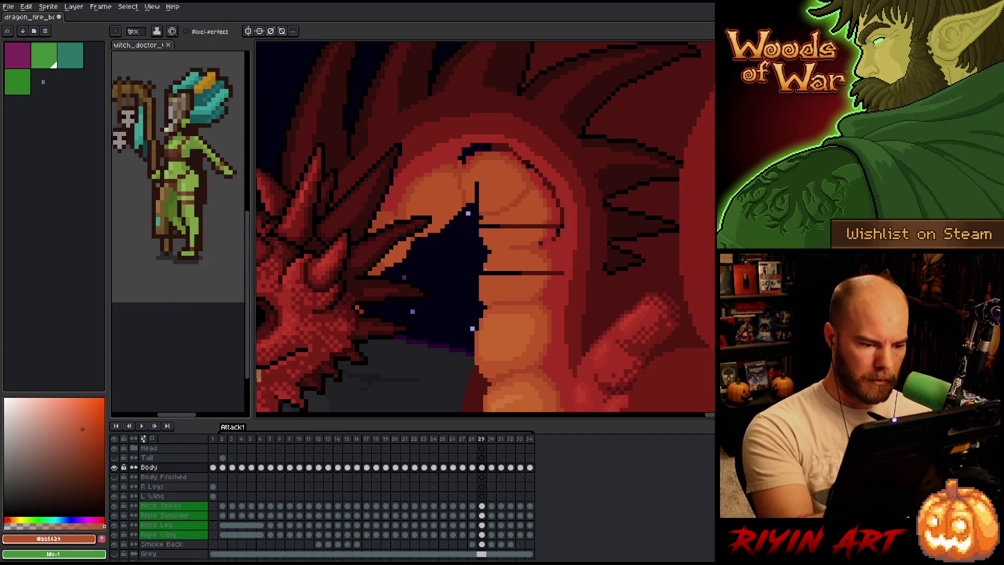
{"action": "left_click", "coordinate": [553, 266], "text": "alt"}
{"action": "left_click", "coordinate": [553, 274], "text": "alt"}
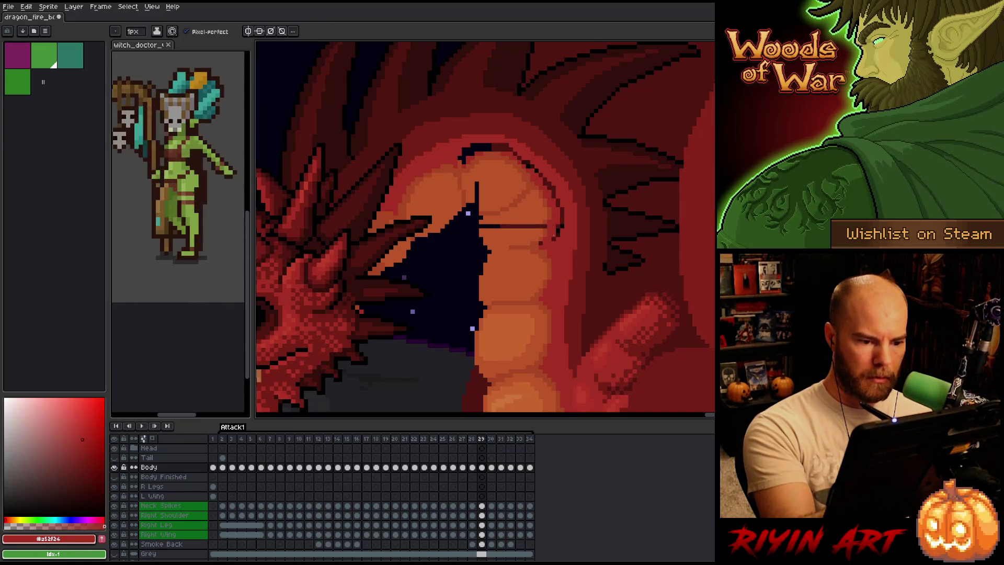
Undo the stray stroke and pencil over the dark horizontal and vertical neck lines in orange
{"action": "key", "text": "g"}
{"action": "key", "text": "b"}
{"action": "key", "text": "ctrl+z"}
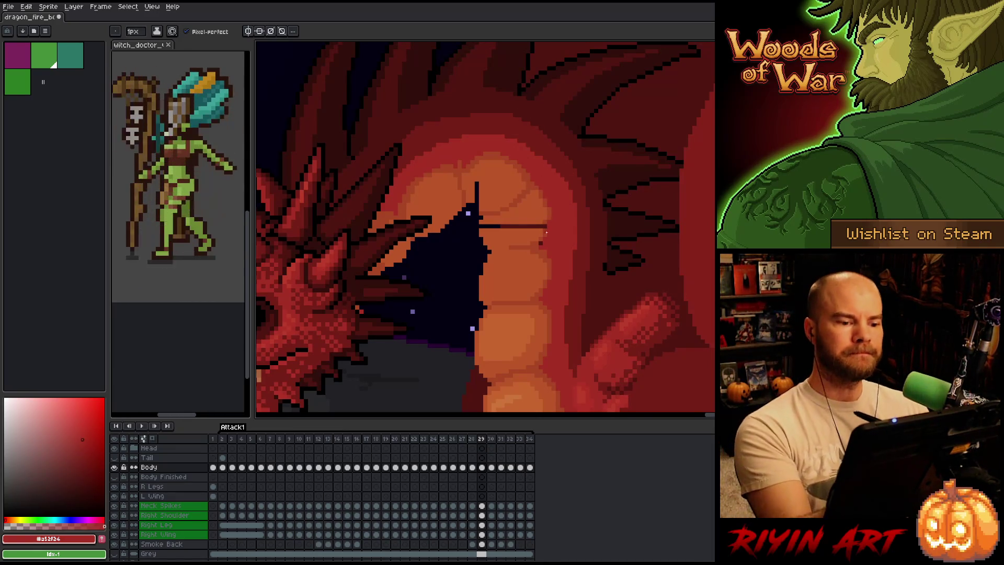
{"action": "left_click", "coordinate": [546, 228], "text": "alt"}
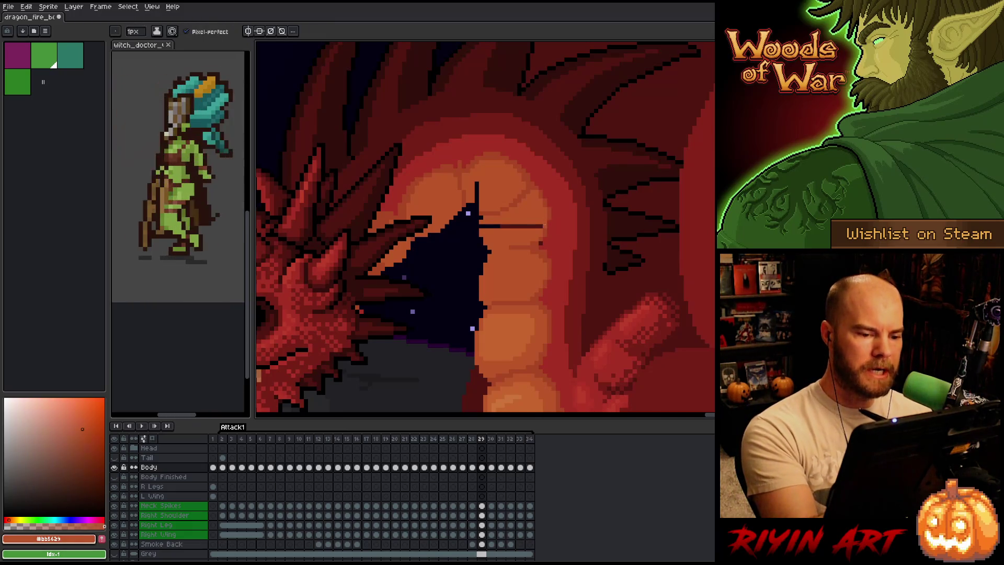
{"action": "left_click", "coordinate": [549, 223], "text": "alt"}
{"action": "left_click", "coordinate": [553, 239], "text": "alt"}
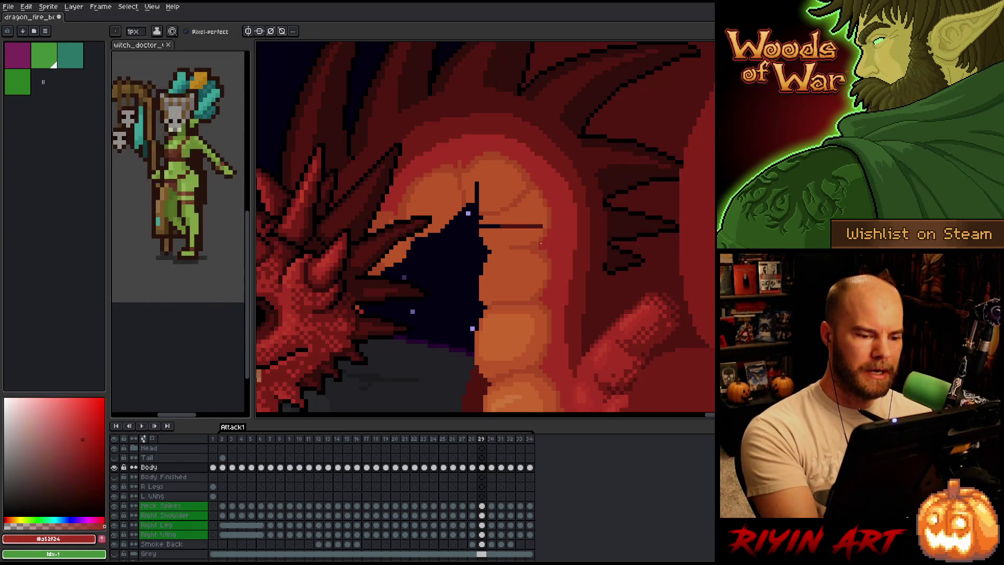
{"action": "left_click", "coordinate": [542, 226], "text": "alt"}
{"action": "left_click_drag", "start_coordinate": [542, 226], "coordinate": [484, 226]}
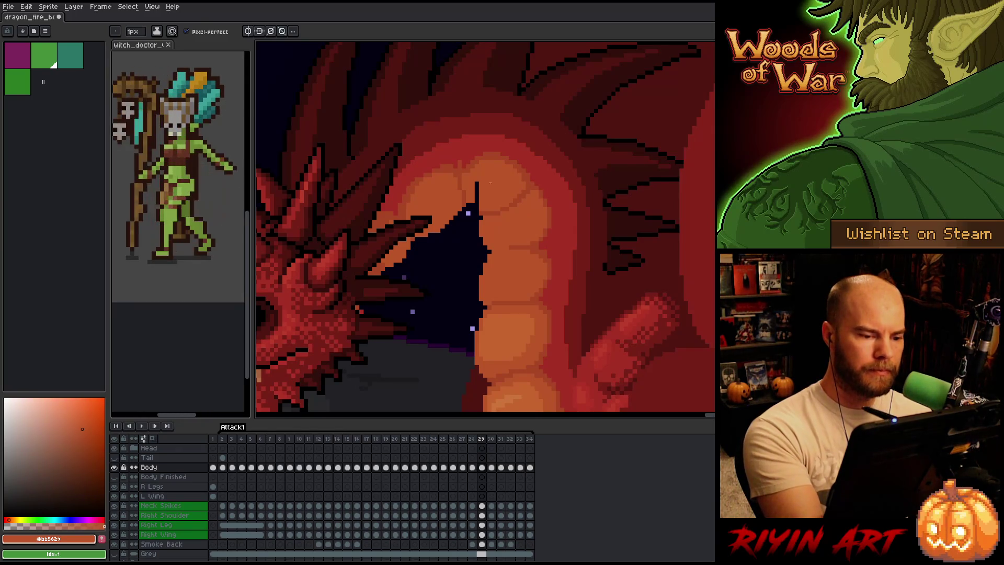
{"action": "left_click_drag", "start_coordinate": [477, 182], "coordinate": [477, 207]}
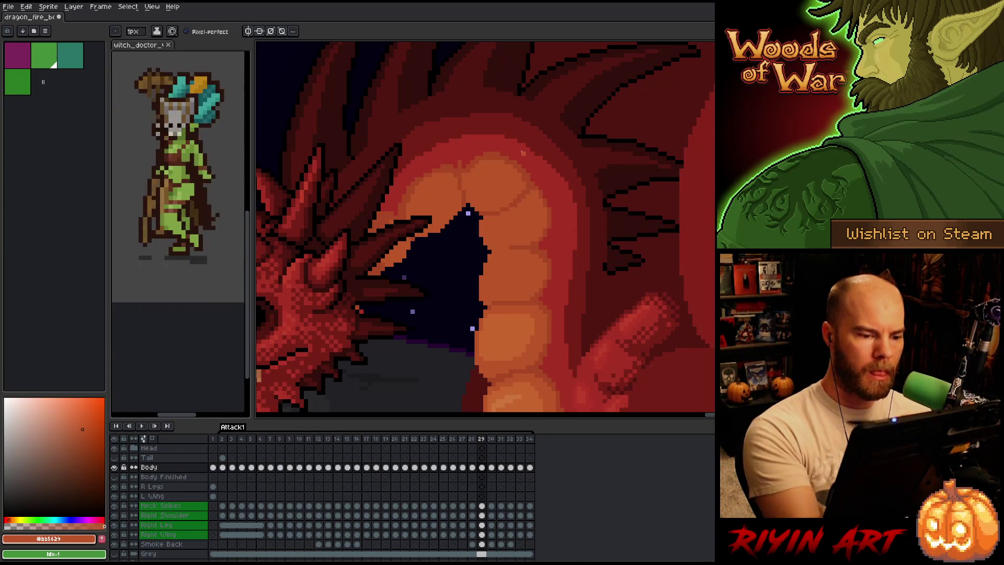
{"action": "left_click", "coordinate": [460, 165], "text": "alt"}
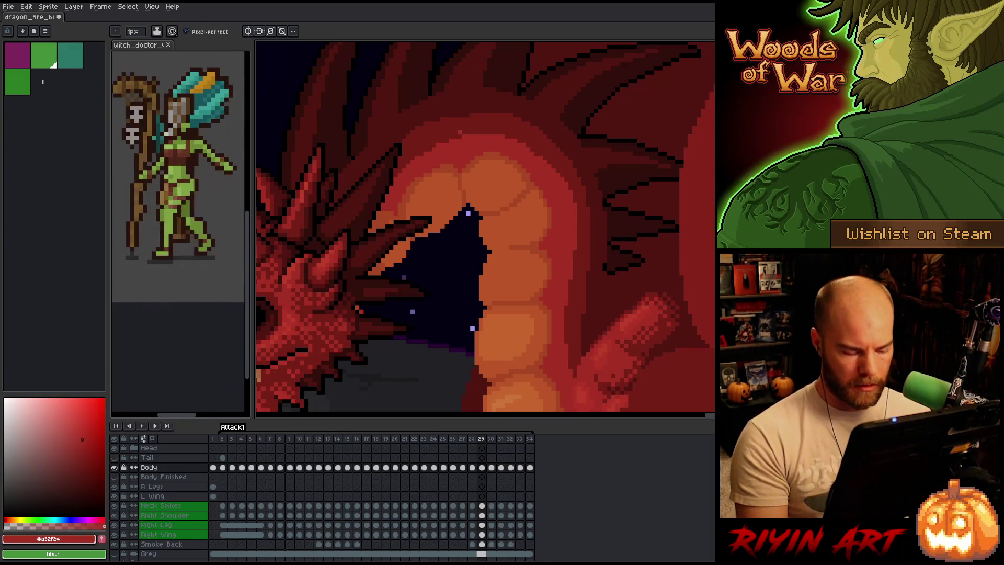
Advance to frame 30, comparing it against frames 28 and 29
{"action": "key", "text": "period"}
{"action": "key", "text": "comma"}
{"action": "key", "text": "period"}
{"action": "key", "text": "comma"}
{"action": "key", "text": "comma"}
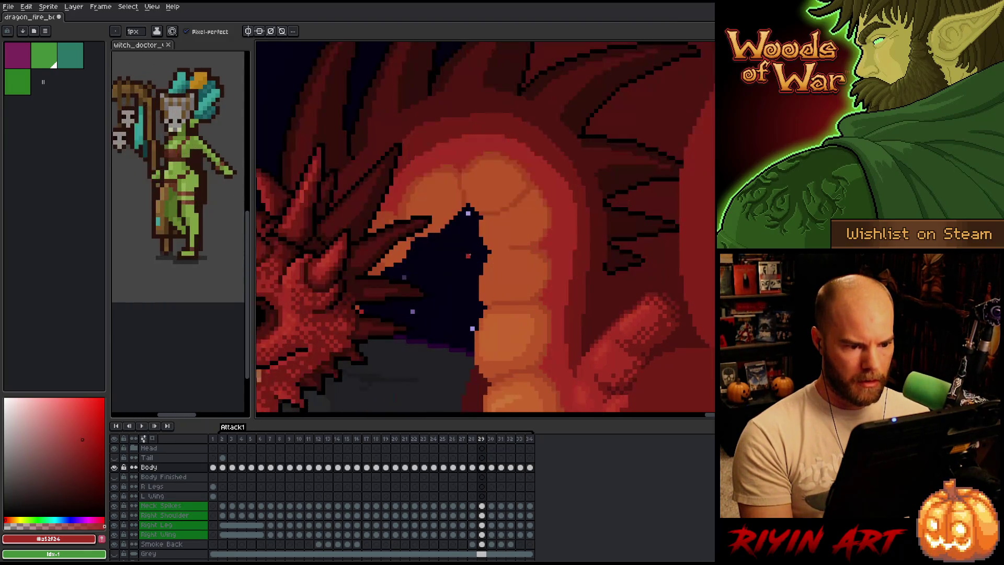
{"action": "key", "text": "period"}
{"action": "key", "text": "period"}
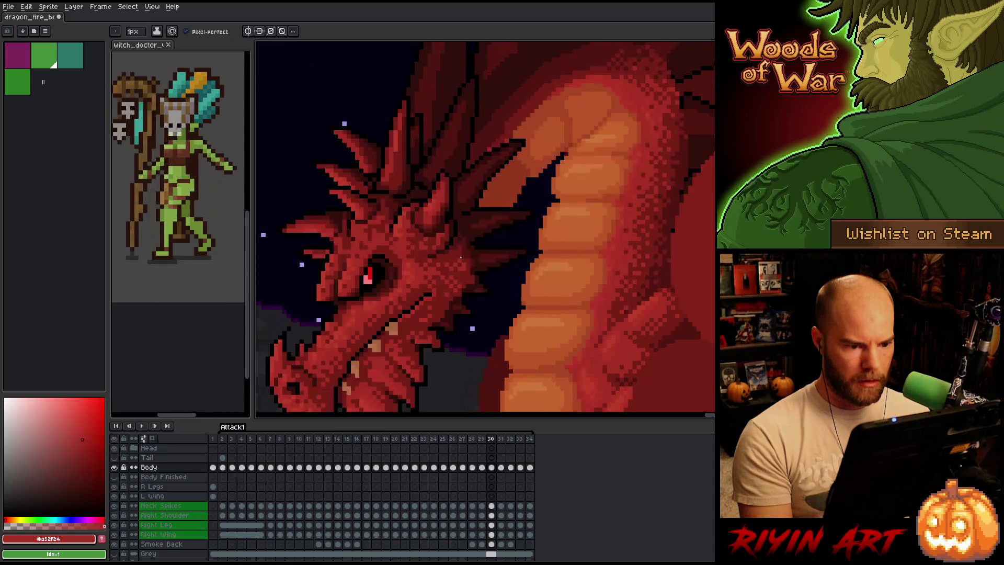
{"action": "scroll", "coordinate": [460, 257], "scroll_direction": "down", "scroll_amount": 3}
{"action": "key", "text": "comma"}
{"action": "key", "text": "comma"}
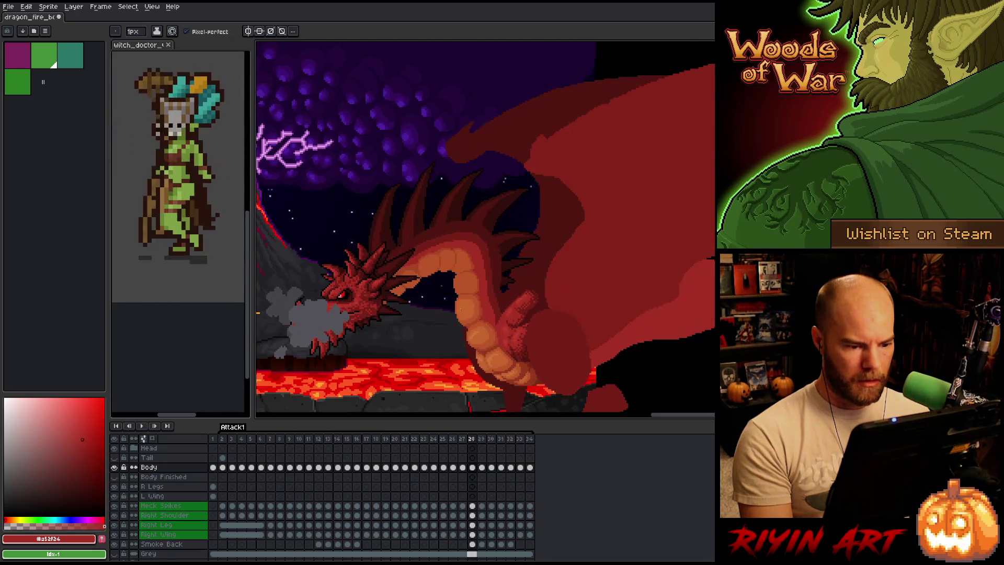
{"action": "key", "text": "period"}
{"action": "key", "text": "period"}
{"action": "key", "text": "comma"}
{"action": "key", "text": "comma"}
{"action": "key", "text": "period"}
{"action": "key", "text": "period"}
{"action": "key", "text": "comma"}
{"action": "key", "text": "comma"}
{"action": "key", "text": "period"}
{"action": "key", "text": "period"}
{"action": "key", "text": "comma"}
{"action": "key", "text": "comma"}
{"action": "key", "text": "period"}
{"action": "key", "text": "comma"}
{"action": "key", "text": "period"}
{"action": "key", "text": "period"}
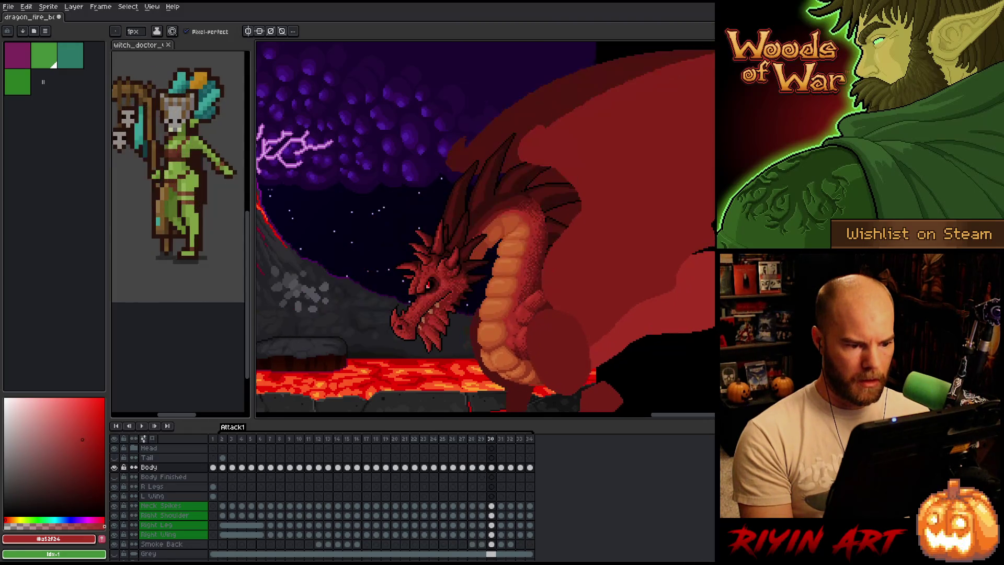
{"action": "key", "text": "comma"}
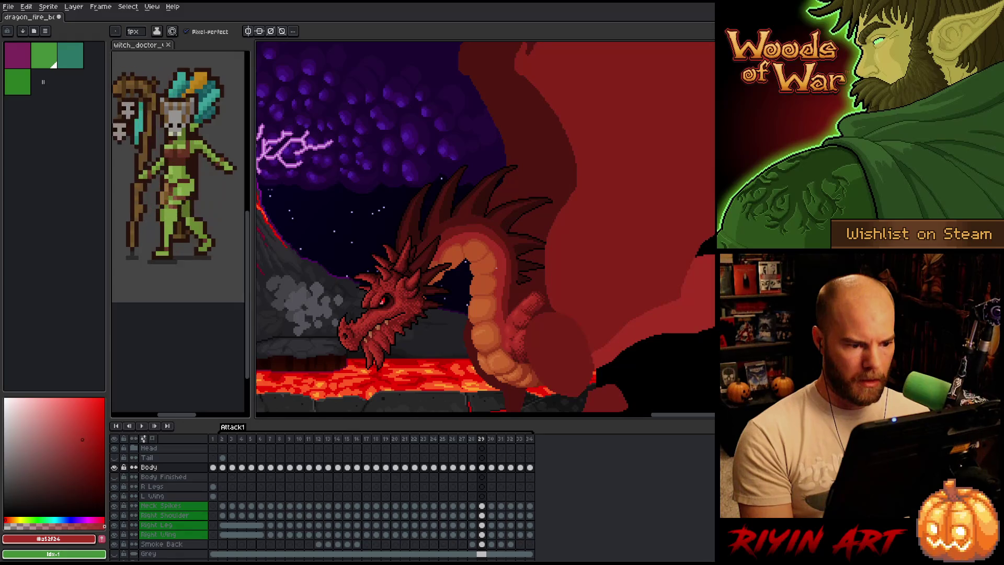
{"action": "key", "text": "comma"}
{"action": "key", "text": "period"}
{"action": "key", "text": "period"}
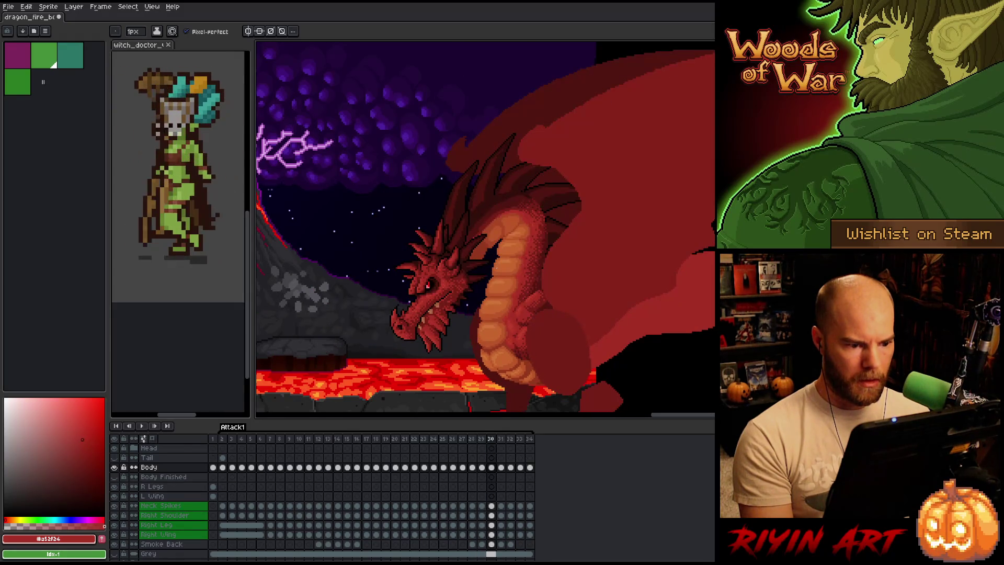
{"action": "key", "text": "comma"}
{"action": "key", "text": "comma"}
{"action": "key", "text": "comma"}
{"action": "key", "text": "period"}
{"action": "key", "text": "period"}
{"action": "key", "text": "period"}
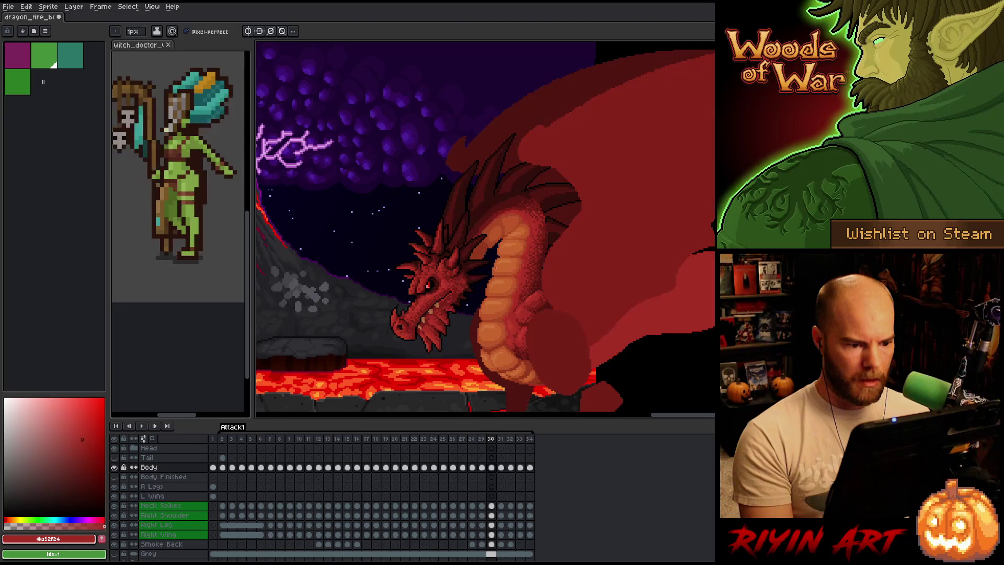
{"action": "key", "text": "comma"}
{"action": "key", "text": "comma"}
{"action": "key", "text": "period"}
{"action": "key", "text": "comma"}
{"action": "key", "text": "period"}
{"action": "key", "text": "period"}
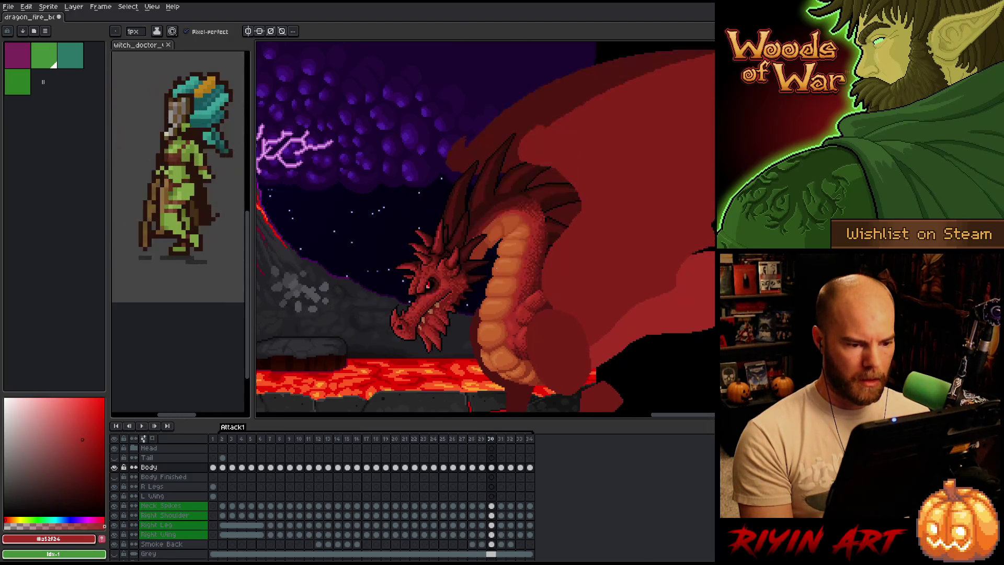
{"action": "key", "text": "comma"}
{"action": "key", "text": "period"}
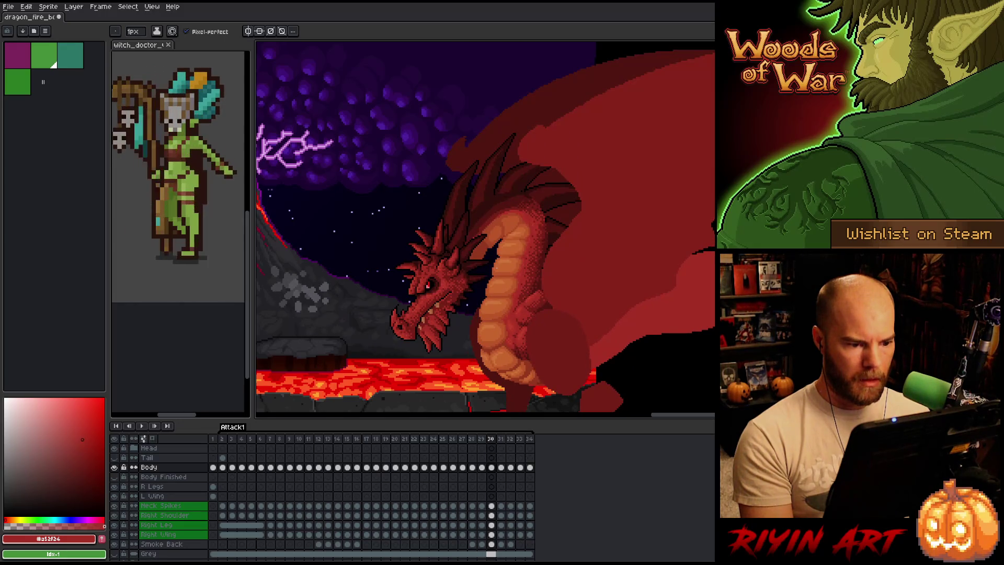
{"action": "key", "text": "comma"}
{"action": "key", "text": "period"}
{"action": "key", "text": "m"}
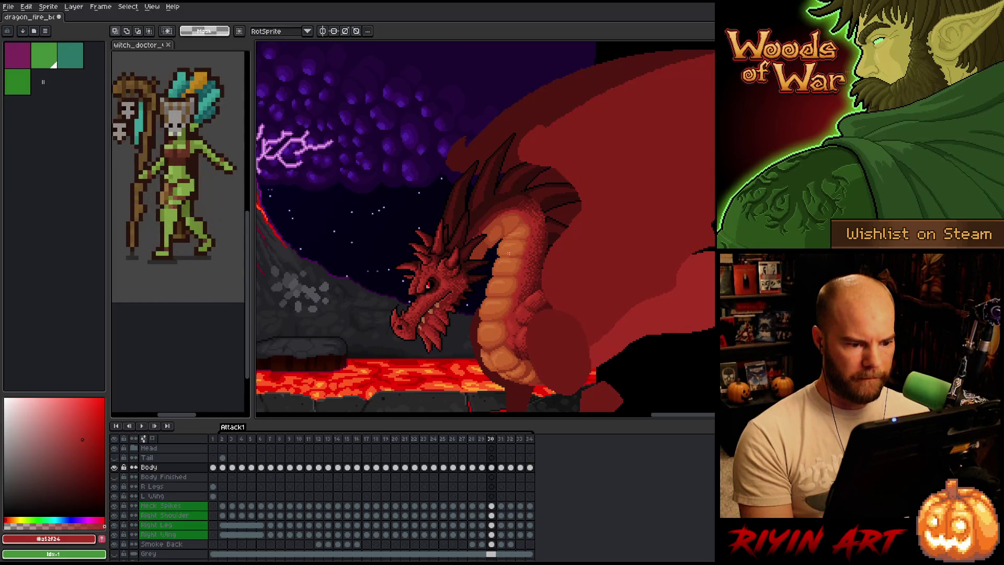
Select the neck plates on frame 29 and sample the #a74624 and #bb5629 plate shades
{"action": "left_click_drag", "start_coordinate": [521, 258], "coordinate": [459, 286]}
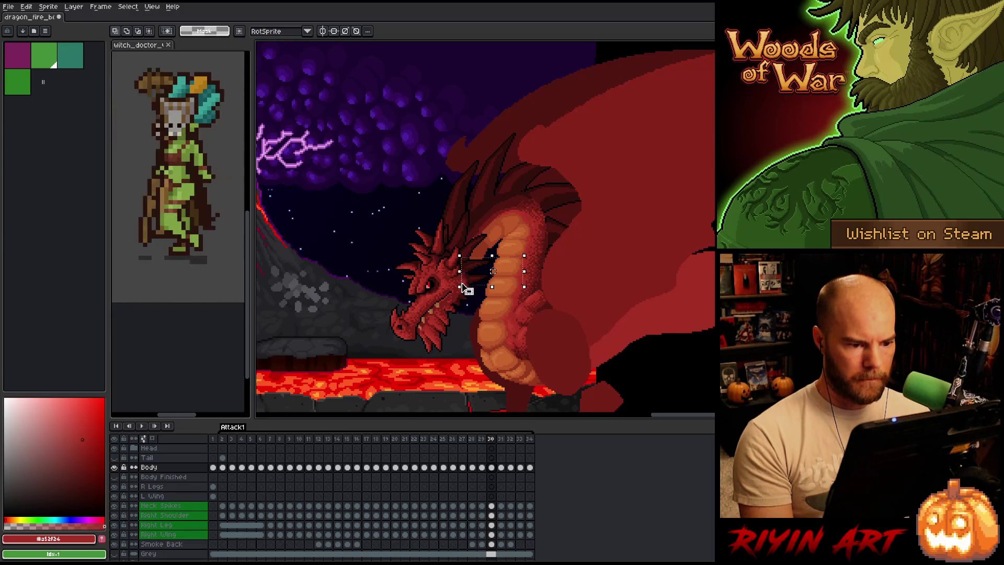
{"action": "scroll", "coordinate": [493, 271], "scroll_direction": "up", "scroll_amount": 2}
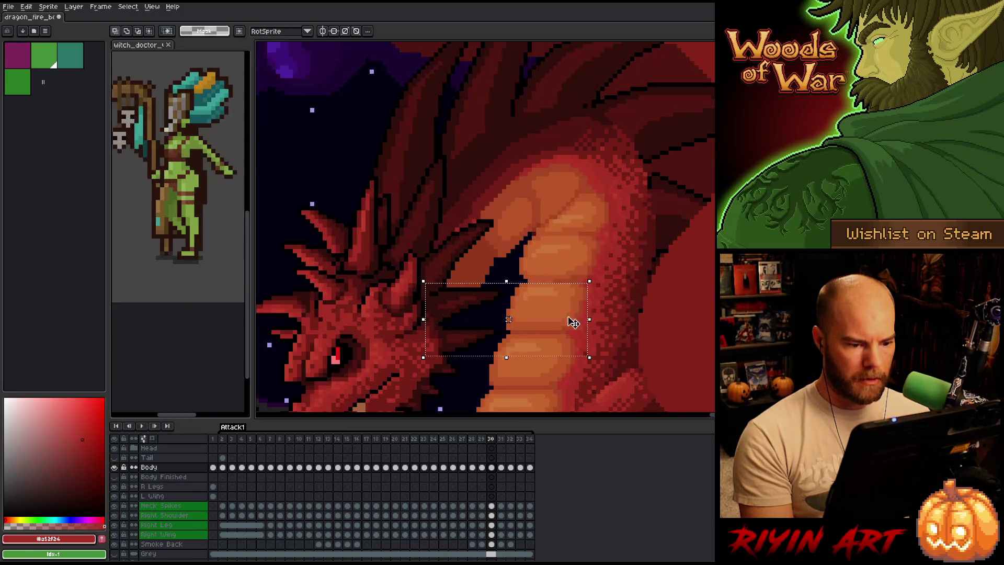
{"action": "key", "text": "period"}
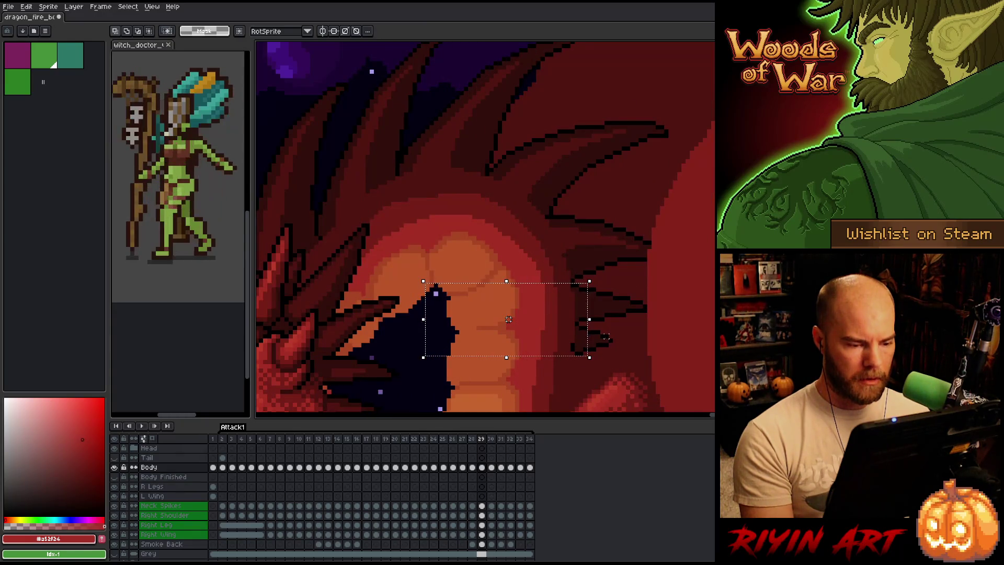
{"action": "key", "text": "comma"}
{"action": "key", "text": "comma"}
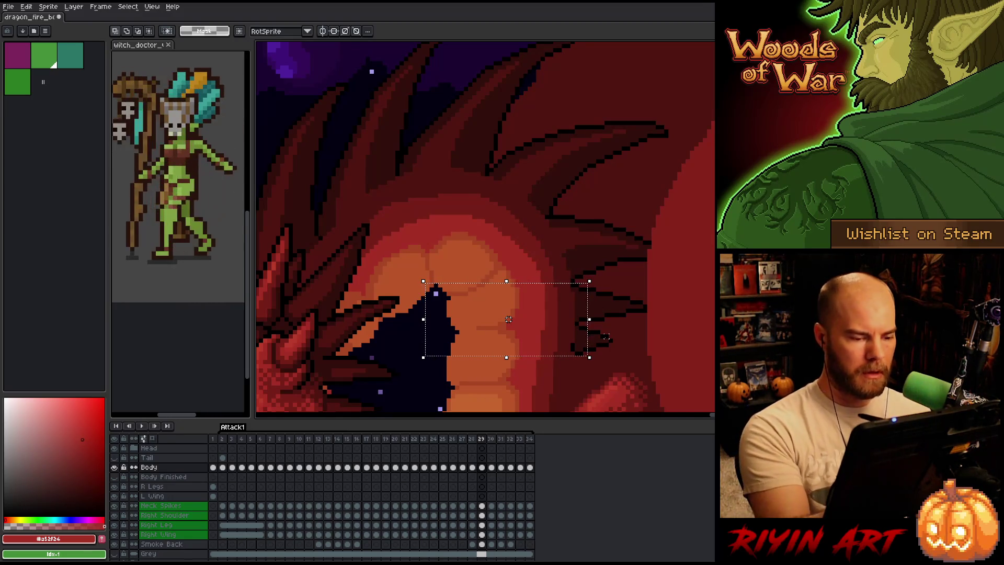
{"action": "key", "text": "b"}
{"action": "left_click", "coordinate": [477, 257], "text": "alt"}
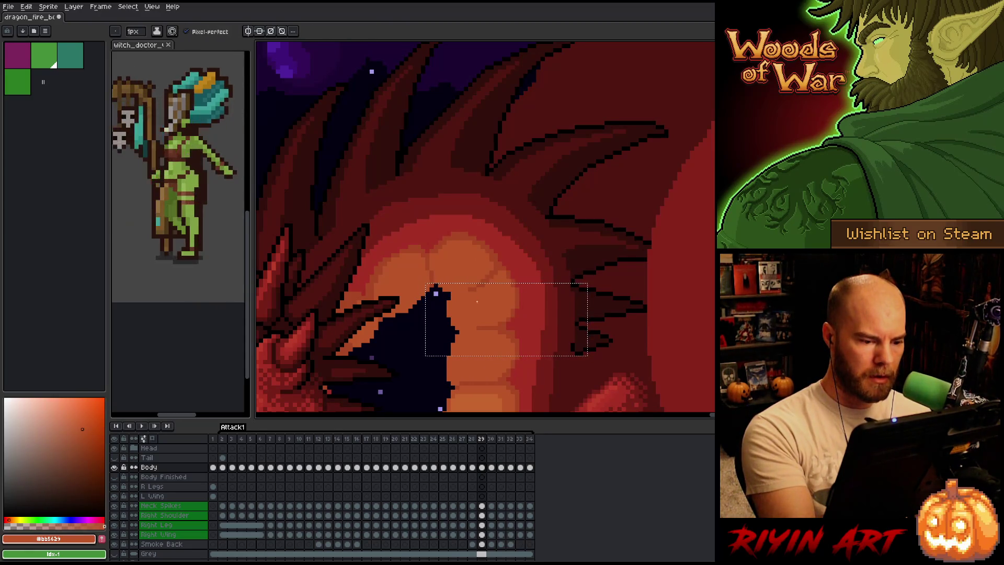
{"action": "left_click", "coordinate": [504, 325], "text": "alt"}
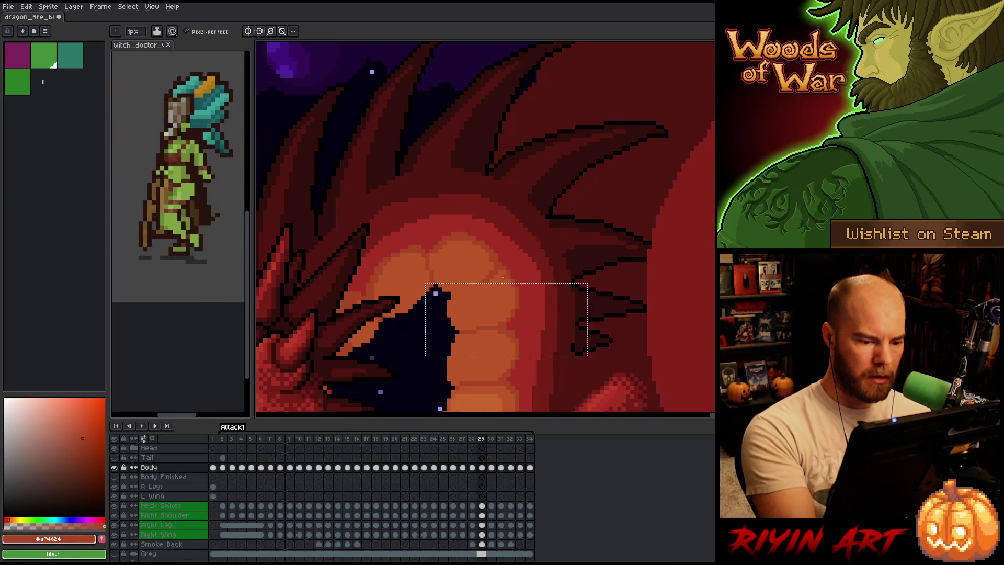
{"action": "left_click", "coordinate": [567, 251], "text": "alt"}
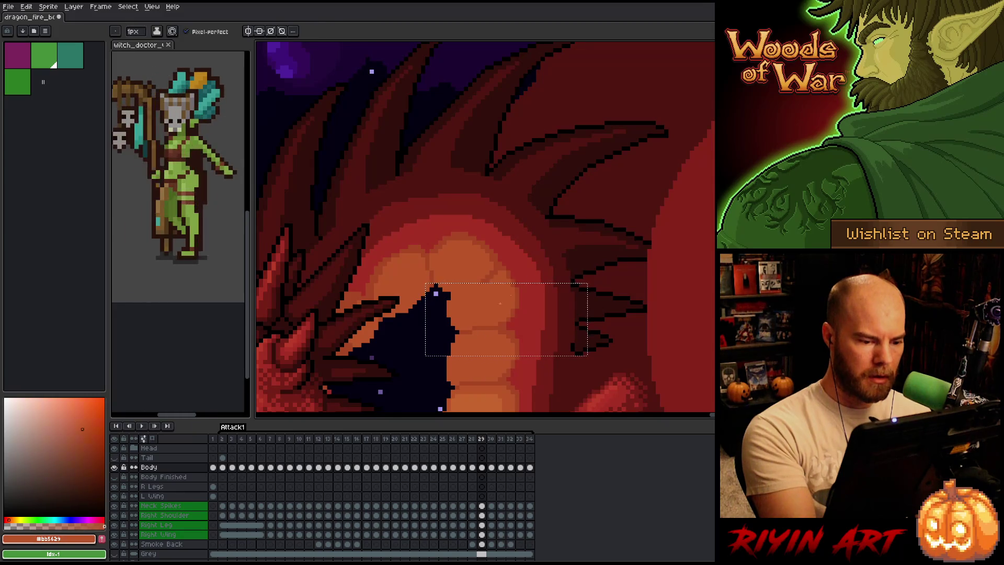
{"action": "left_click", "coordinate": [471, 321], "text": "alt"}
Compare frames 28 and 29, then clear the selection around the mouth
{"action": "scroll", "coordinate": [471, 320], "scroll_direction": "down", "scroll_amount": 3}
{"action": "scroll", "coordinate": [491, 293], "scroll_direction": "up", "scroll_amount": 3}
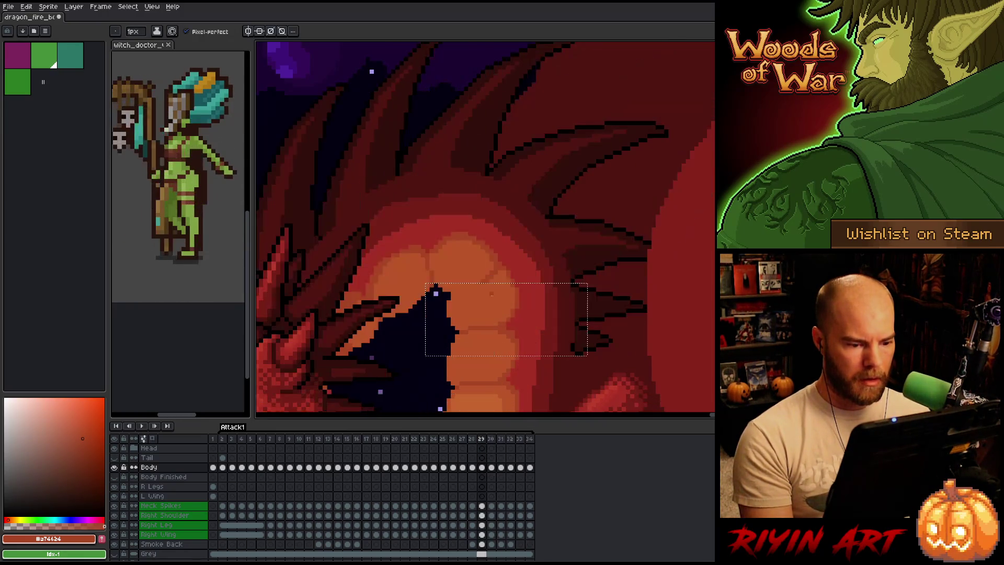
{"action": "key", "text": "Left"}
{"action": "key", "text": "Right"}
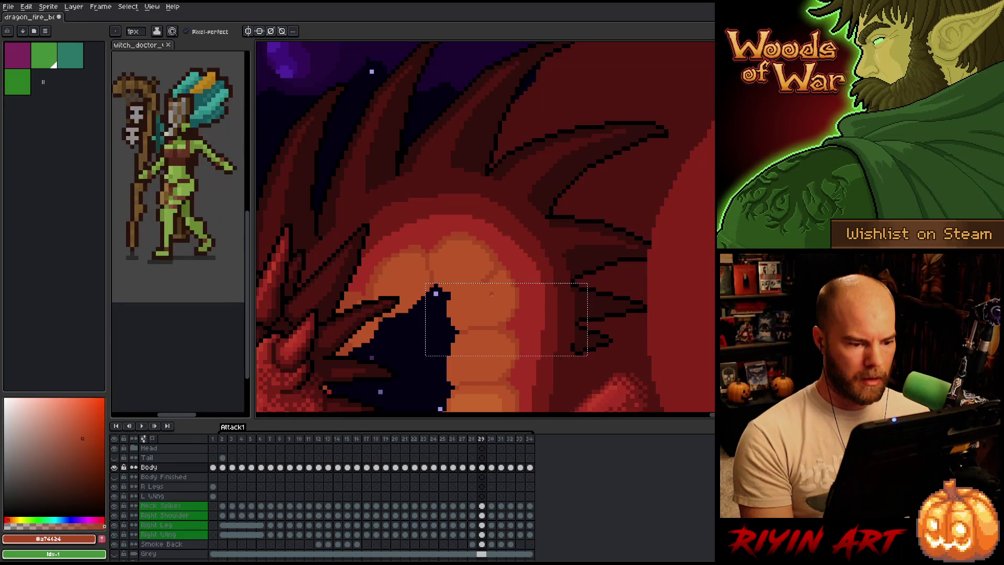
{"action": "key", "text": "Left"}
{"action": "key", "text": "Right"}
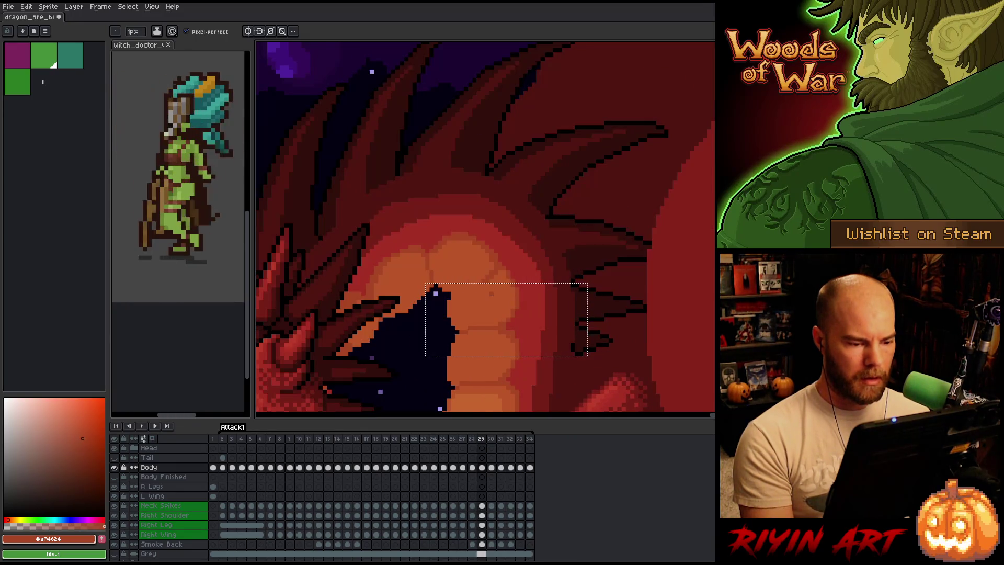
{"action": "key", "text": "ctrl+d"}
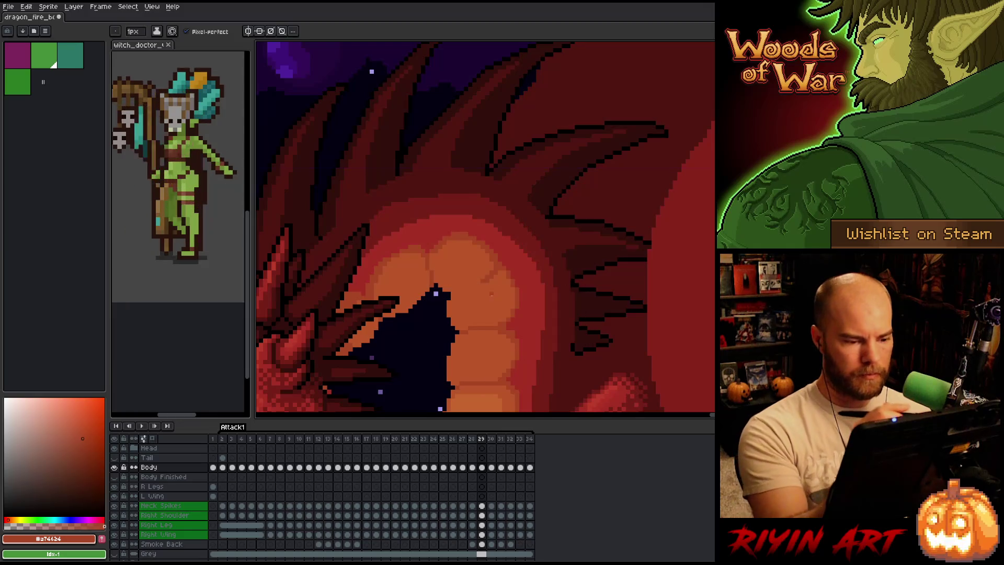
Sample the lighter plate colour on frame 29 and the darker plate shade from frame 28
{"action": "left_click", "coordinate": [490, 282], "text": "alt"}
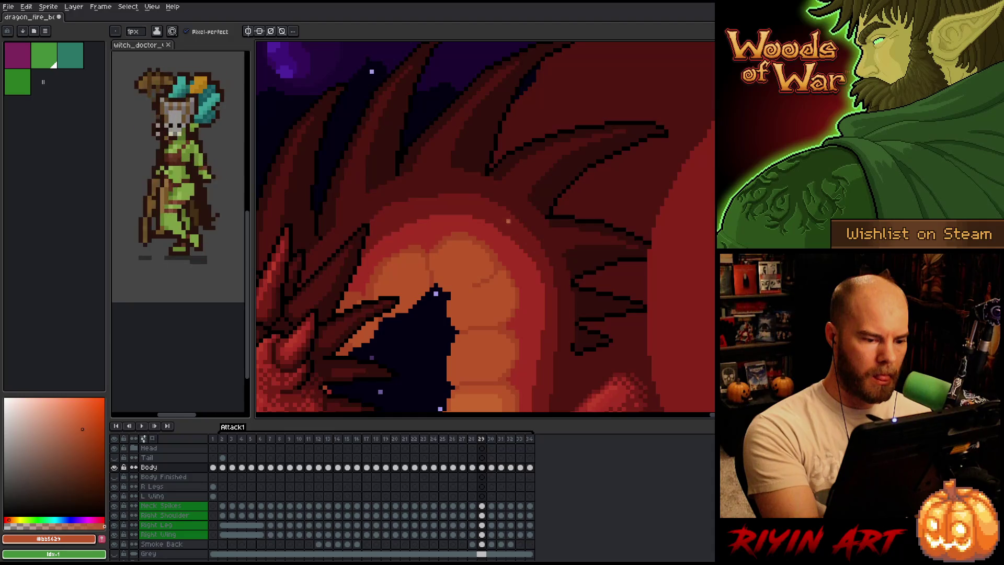
{"action": "key", "text": "comma"}
{"action": "key", "text": "alt"}
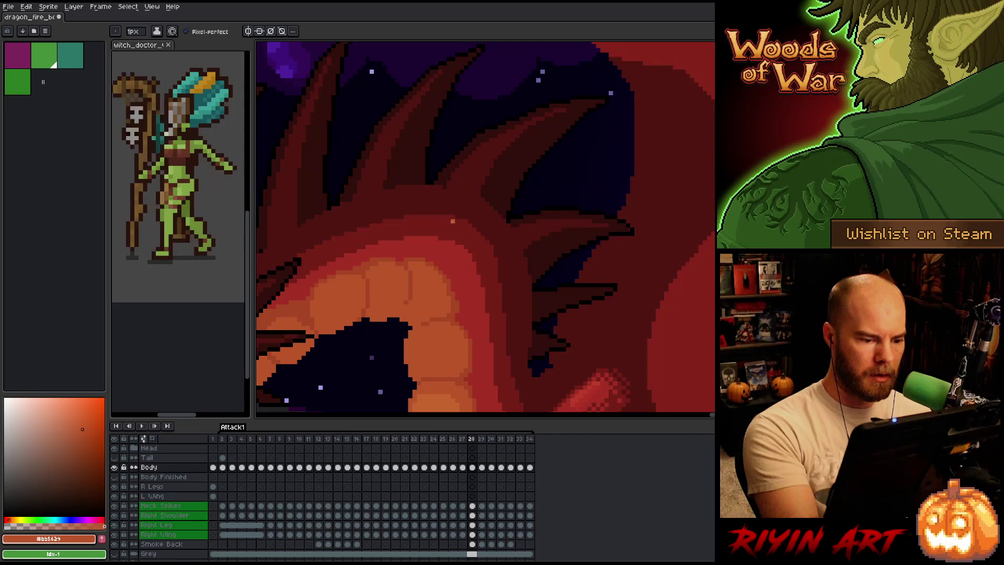
{"action": "left_click", "coordinate": [417, 328], "text": "alt"}
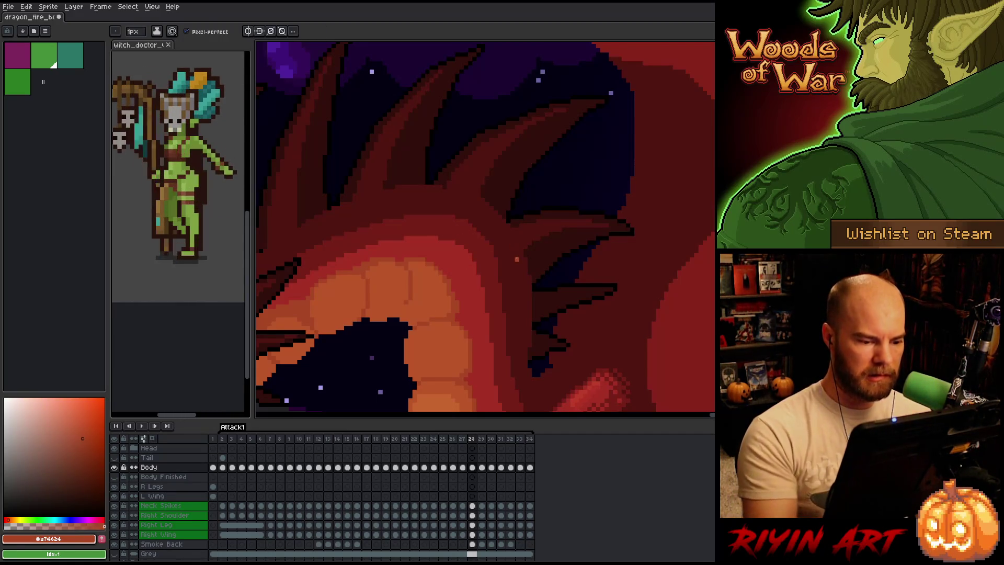
Flip between frames 28, 29 and 30 to compare the dragon's neck poses
{"action": "key", "text": "period"}
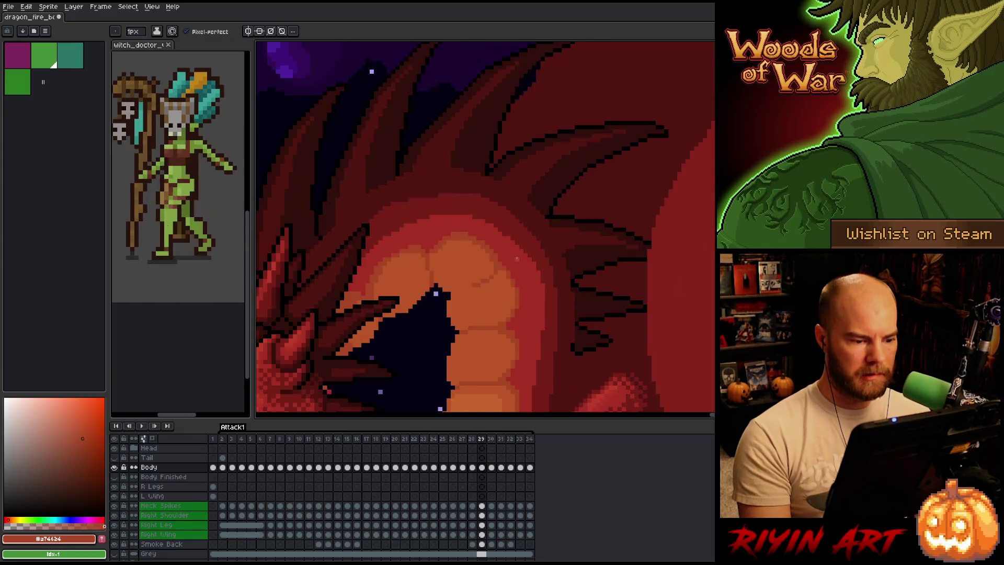
{"action": "key", "text": "period"}
{"action": "key", "text": "comma"}
{"action": "key", "text": "period"}
{"action": "key", "text": "comma"}
{"action": "key", "text": "period"}
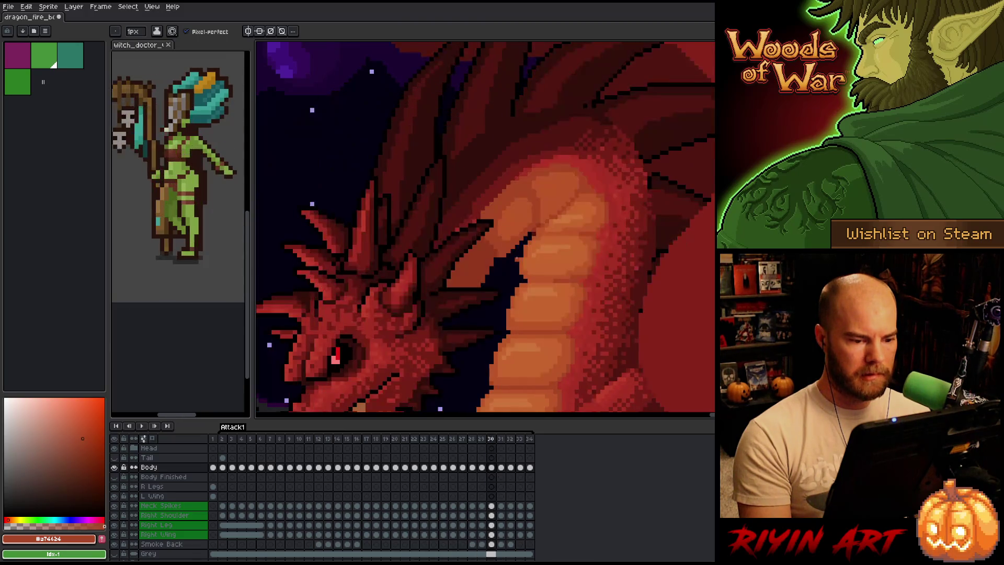
{"action": "key", "text": "comma"}
{"action": "key", "text": "comma"}
{"action": "key", "text": "period"}
{"action": "key", "text": "period"}
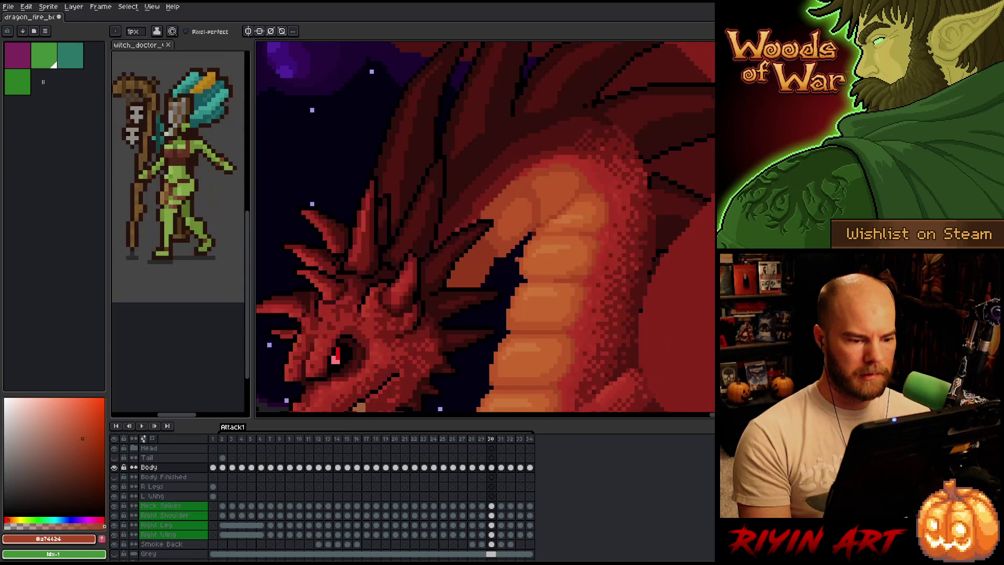
{"action": "key", "text": "period"}
{"action": "key", "text": "comma"}
{"action": "key", "text": "comma"}
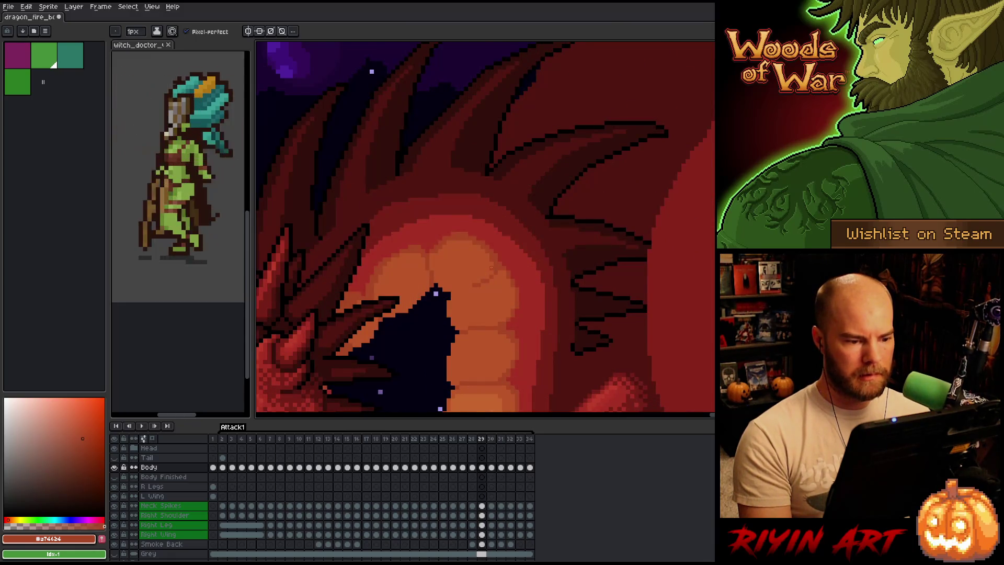
{"action": "key", "text": "period"}
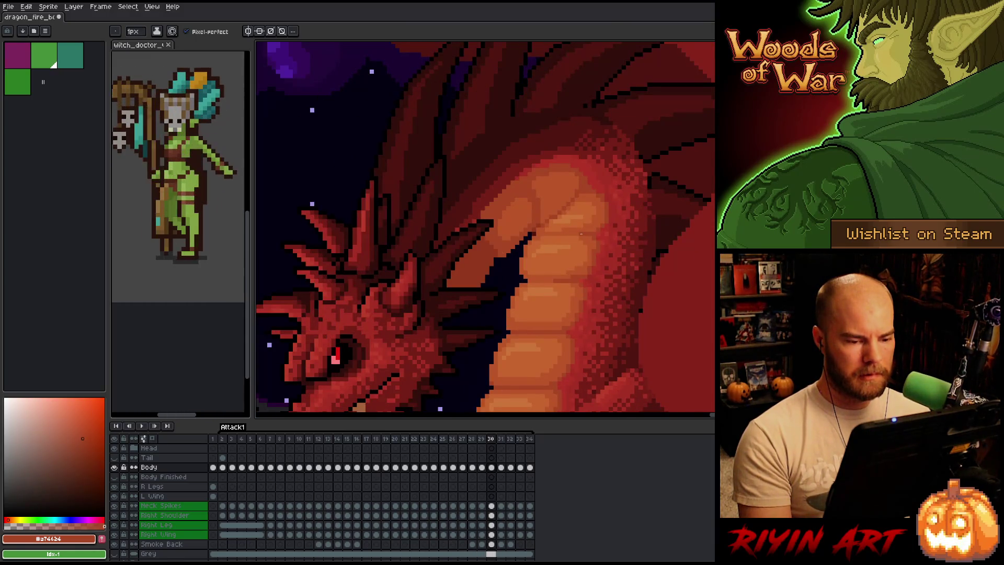
{"action": "key", "text": "comma"}
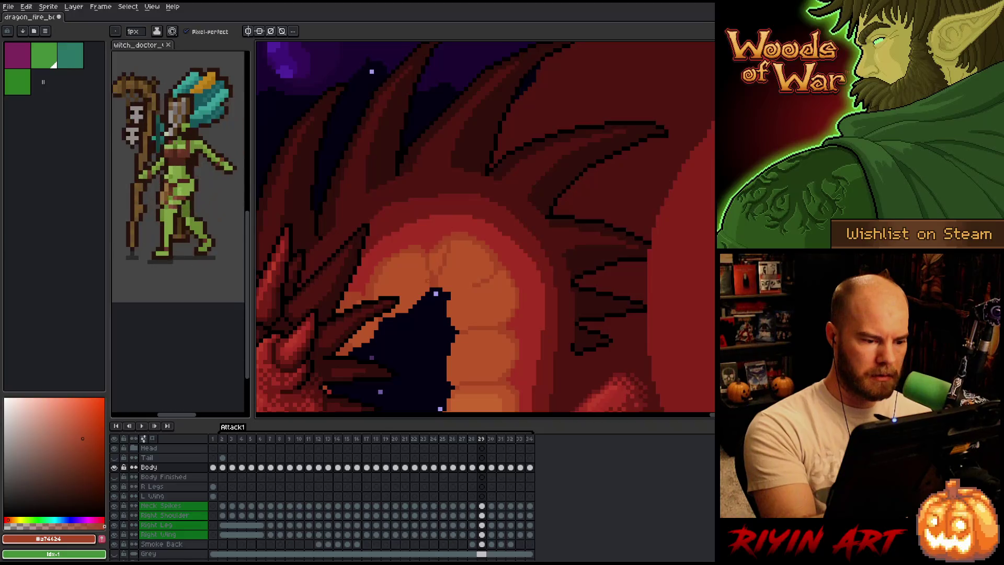
Pick the plate shades #bb5629 and #a74624, then compare frame 29 against frame 30
{"action": "left_click", "coordinate": [426, 273], "text": "alt"}
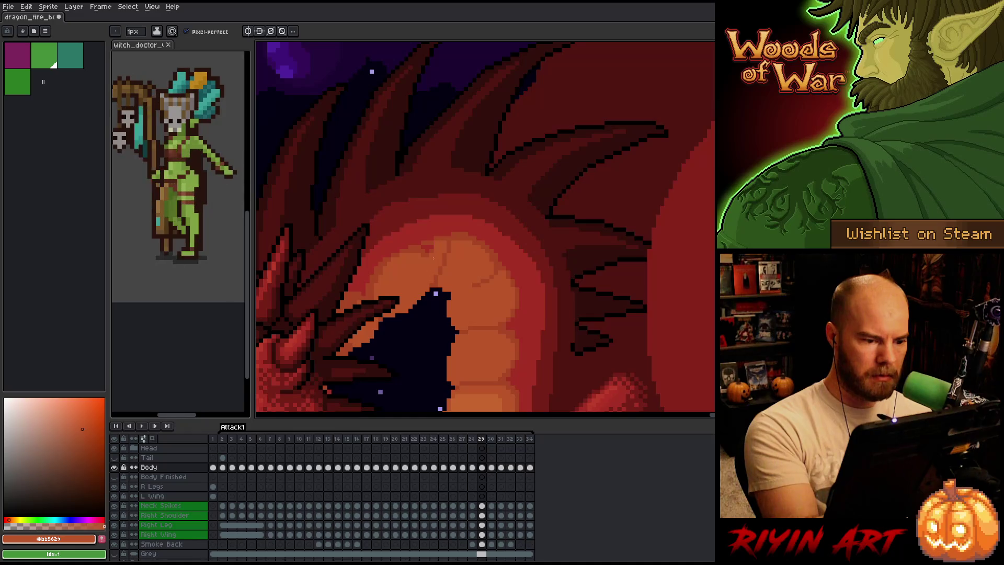
{"action": "left_click", "coordinate": [423, 246], "text": "alt"}
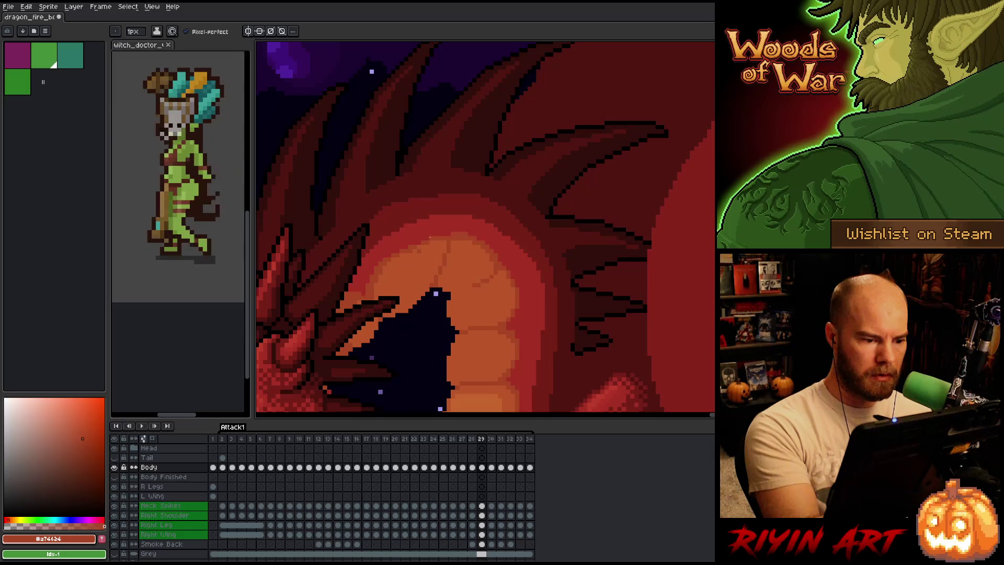
{"action": "left_click", "coordinate": [422, 252], "text": "alt"}
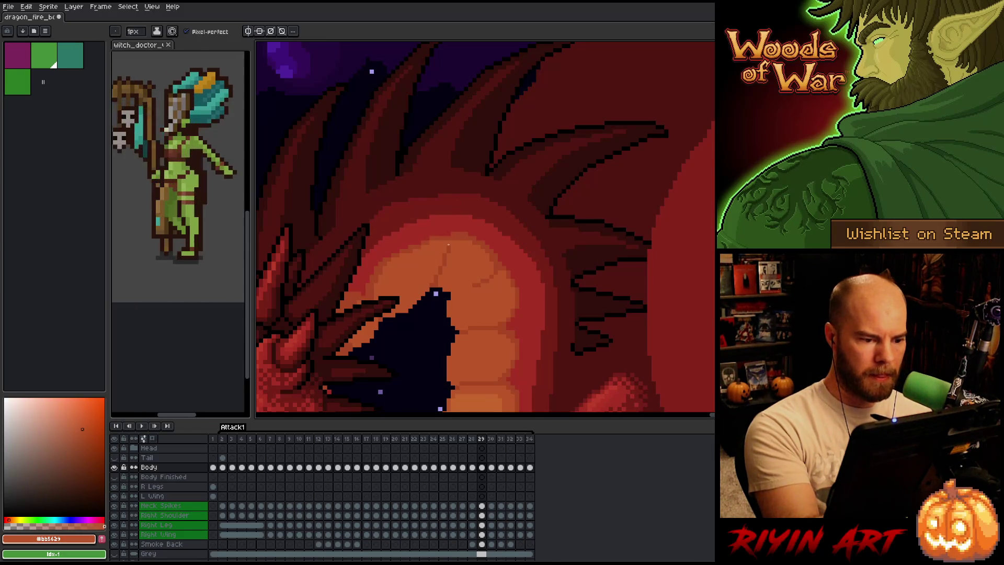
{"action": "left_click", "coordinate": [446, 240], "text": "alt"}
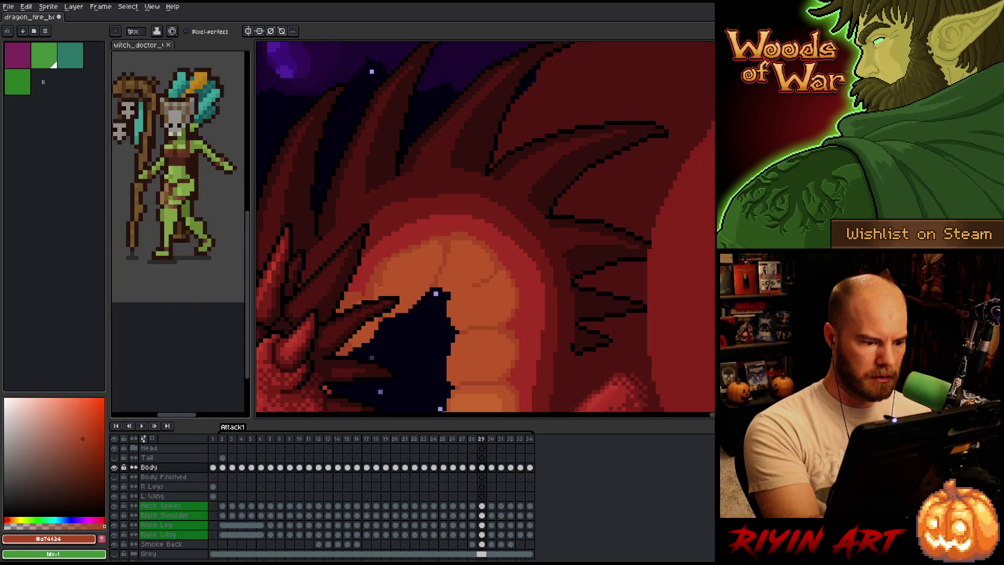
{"action": "key", "text": "g"}
{"action": "key", "text": "b"}
{"action": "left_click", "coordinate": [440, 235], "text": "alt"}
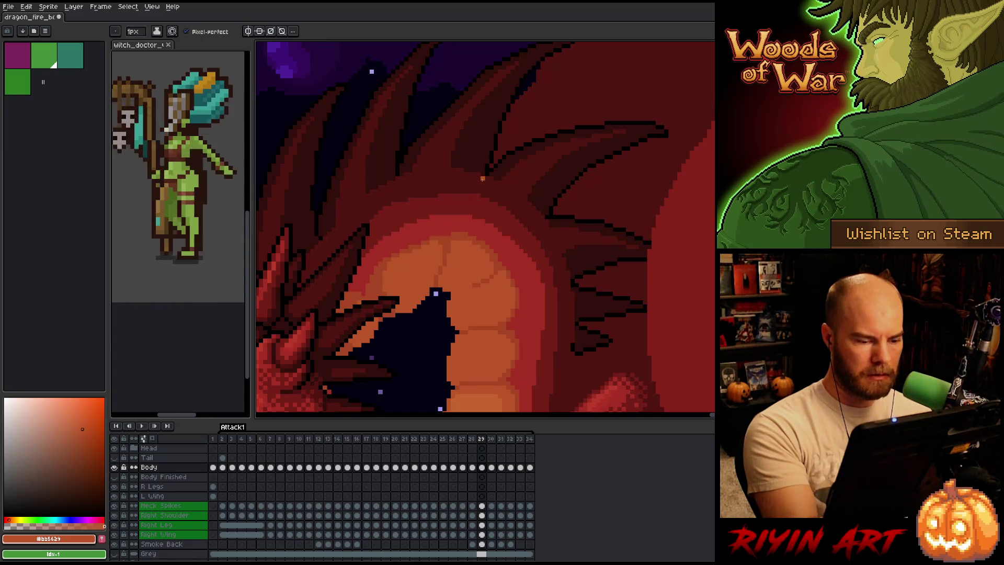
{"action": "key", "text": "Right"}
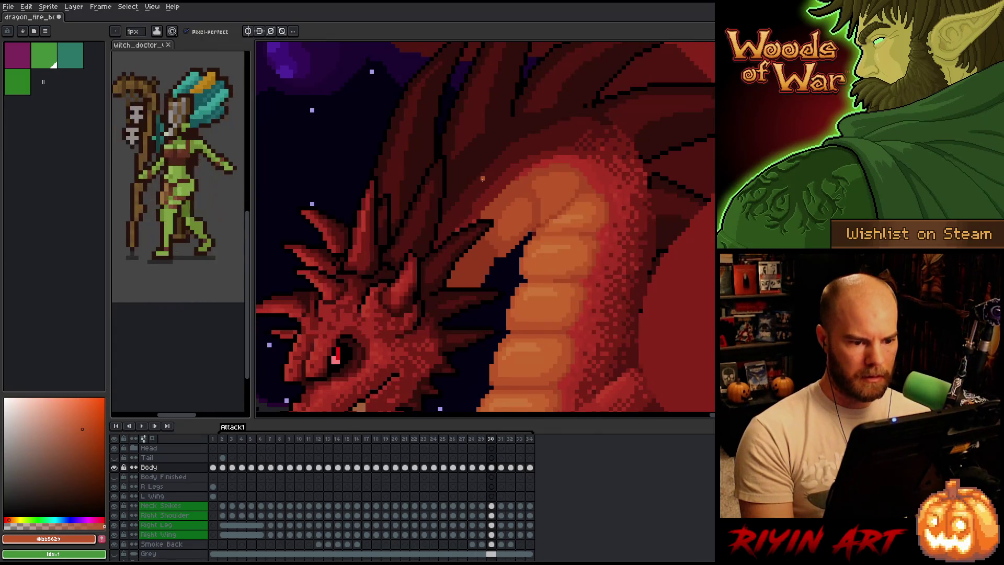
{"action": "key", "text": "Left"}
{"action": "key", "text": "Right"}
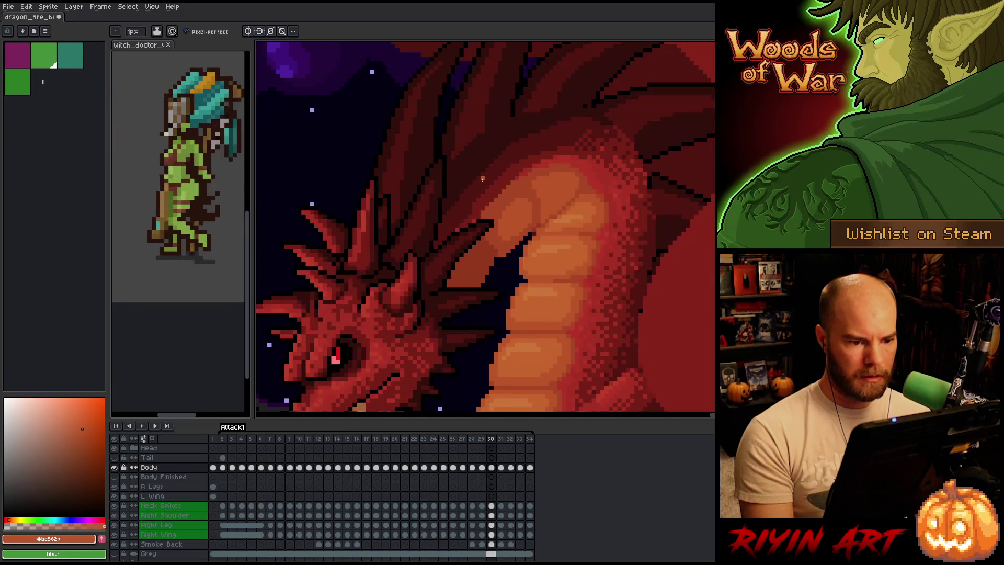
{"action": "key", "text": "Left"}
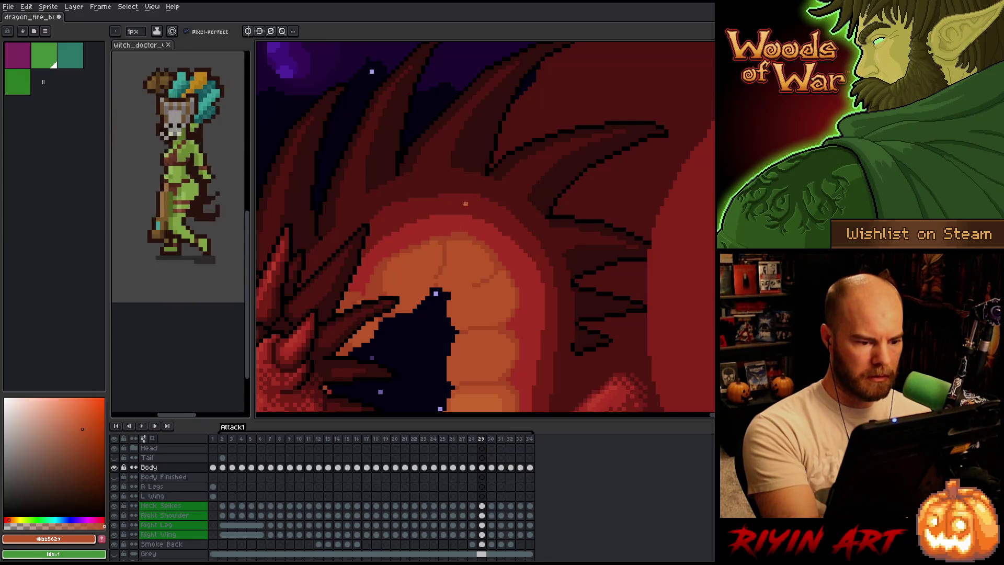
Paint dark #a74624 and #a52f24 pencil strokes separating the neck belly plates
{"action": "left_click", "coordinate": [435, 279], "text": "alt"}
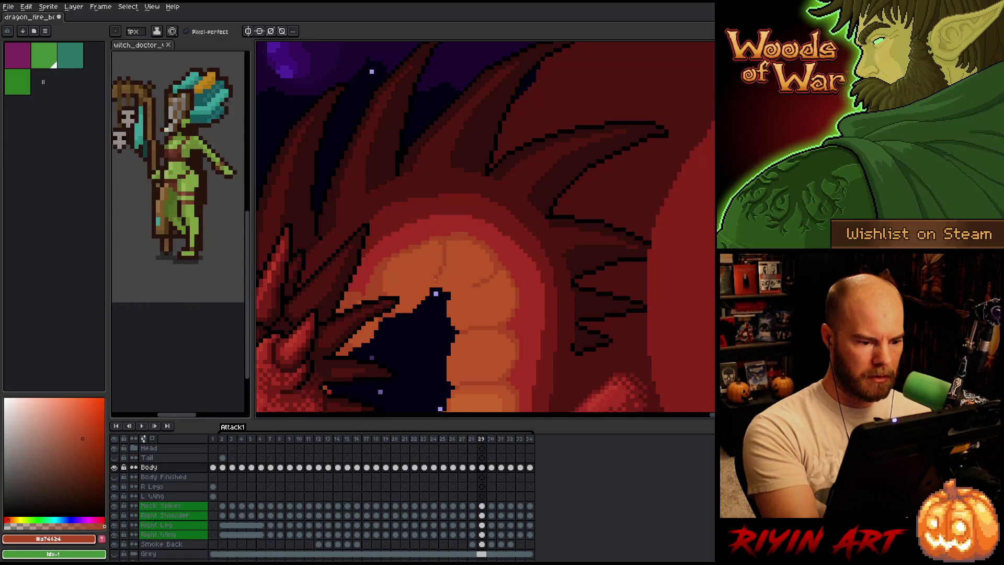
{"action": "left_click", "coordinate": [449, 272], "text": "alt"}
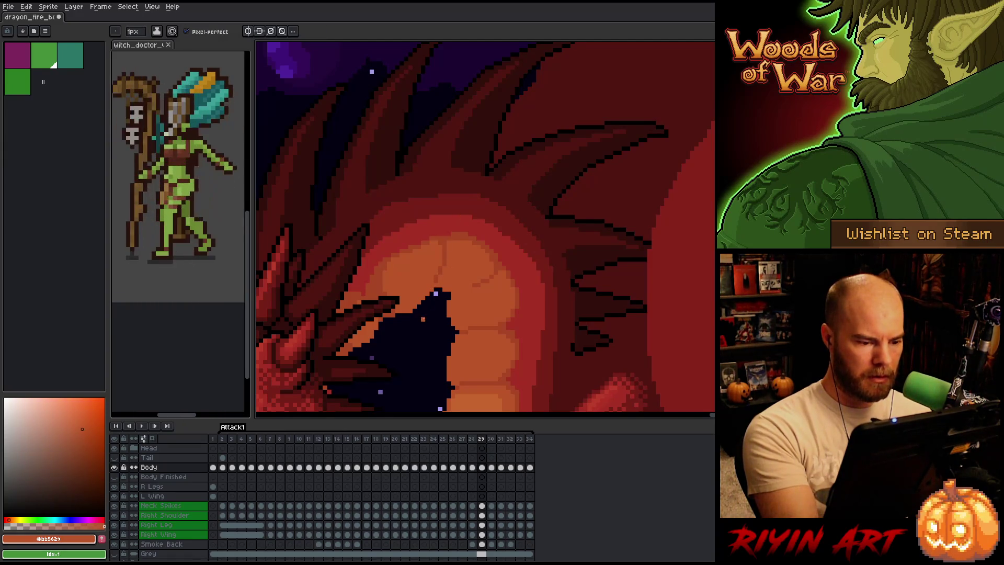
{"action": "key", "text": "b"}
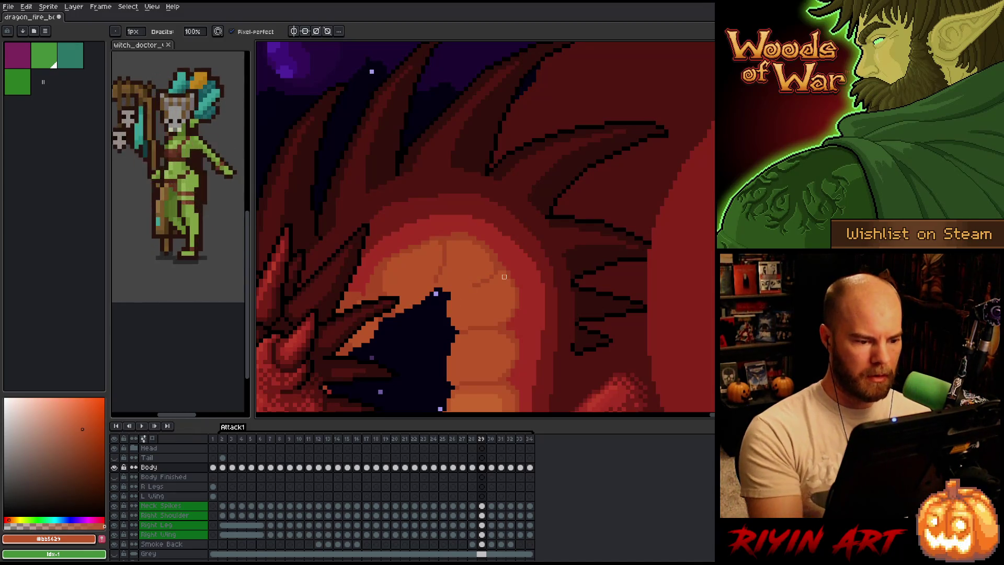
{"action": "left_click", "coordinate": [416, 251], "text": "alt"}
{"action": "left_click_drag", "start_coordinate": [387, 272], "coordinate": [387, 296]}
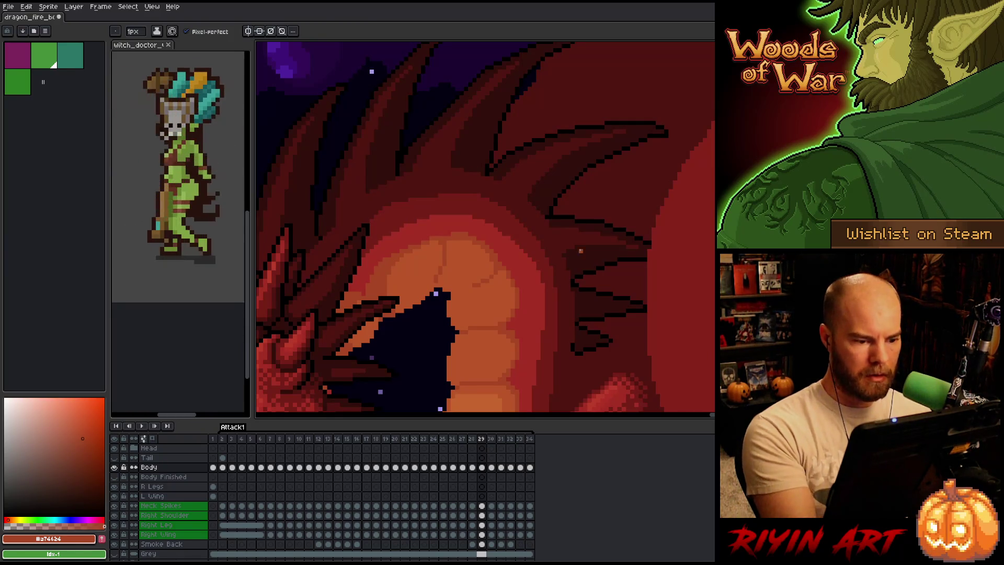
{"action": "left_click", "coordinate": [377, 269], "text": "alt"}
{"action": "left_click_drag", "start_coordinate": [384, 263], "coordinate": [371, 285]}
{"action": "left_click", "coordinate": [378, 283], "text": "alt"}
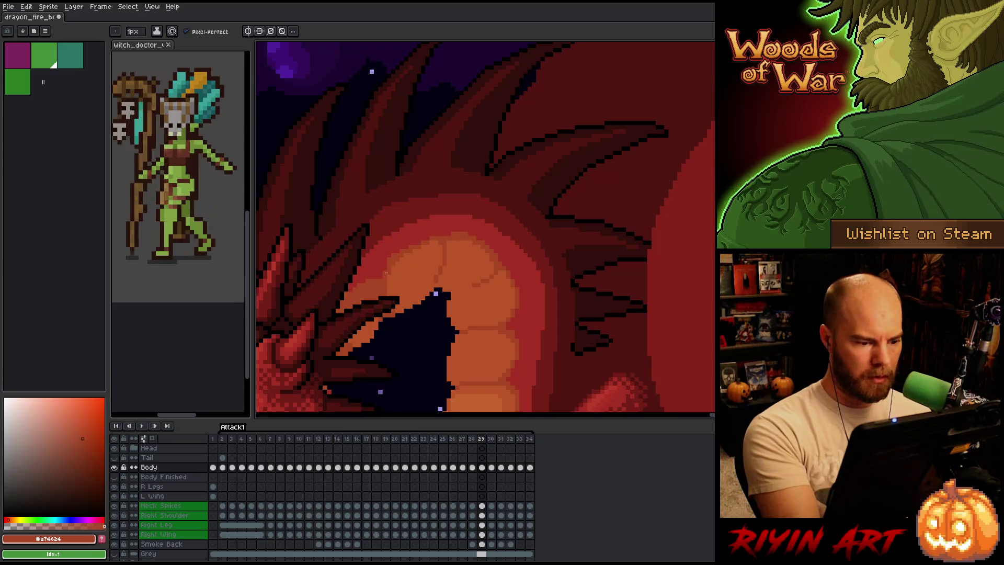
{"action": "left_click", "coordinate": [397, 242], "text": "alt"}
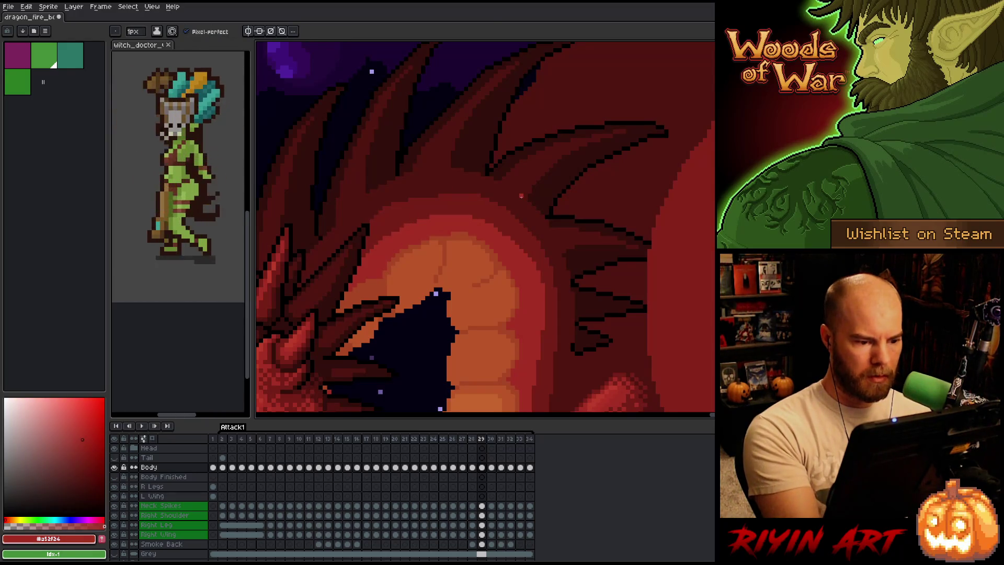
{"action": "key", "text": "period"}
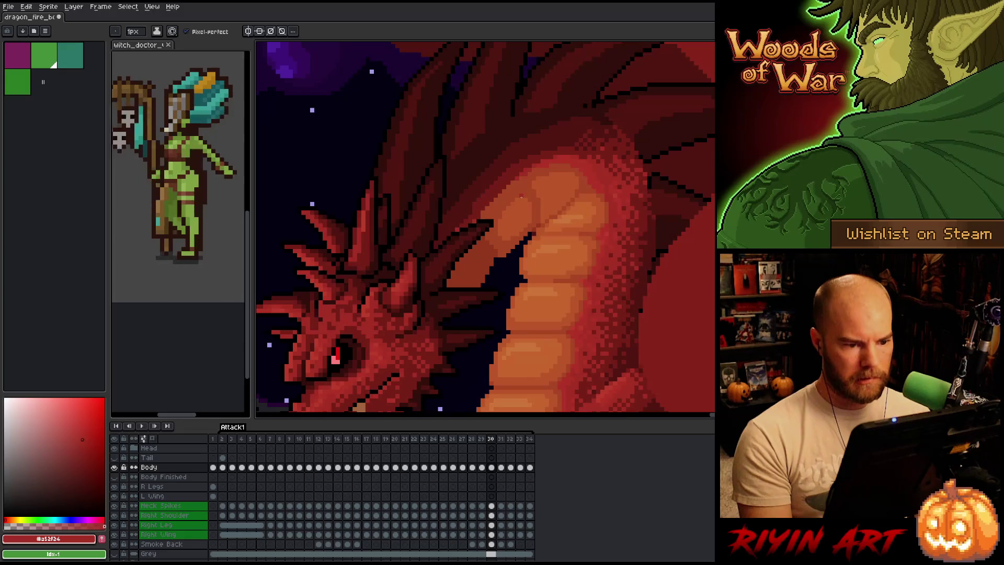
Compare neighbouring frames' shading and choose a slightly more orange red
{"action": "key", "text": "comma"}
{"action": "key", "text": "period"}
{"action": "key", "text": "comma"}
{"action": "key", "text": "period"}
{"action": "key", "text": "period"}
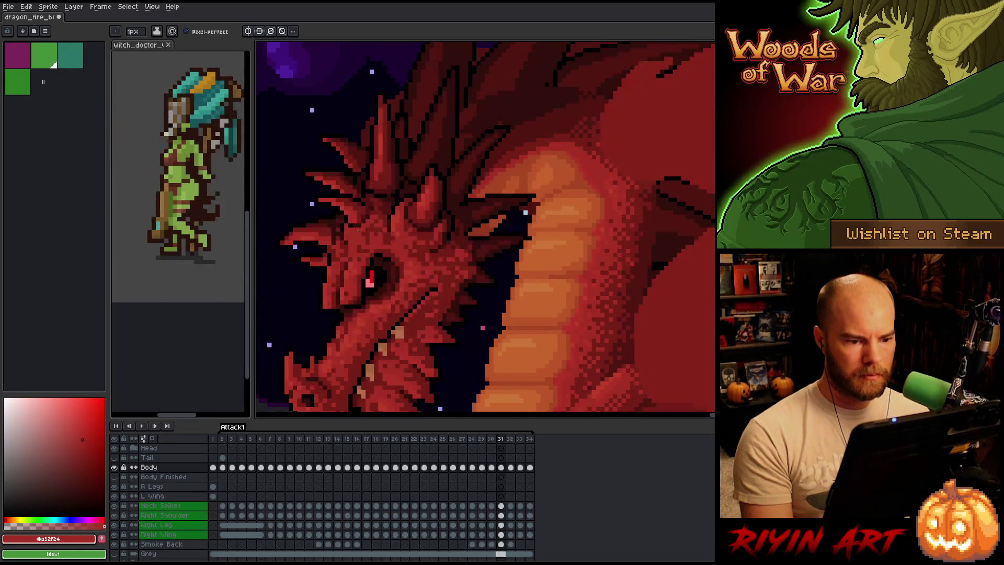
{"action": "key", "text": "comma"}
{"action": "key", "text": "comma"}
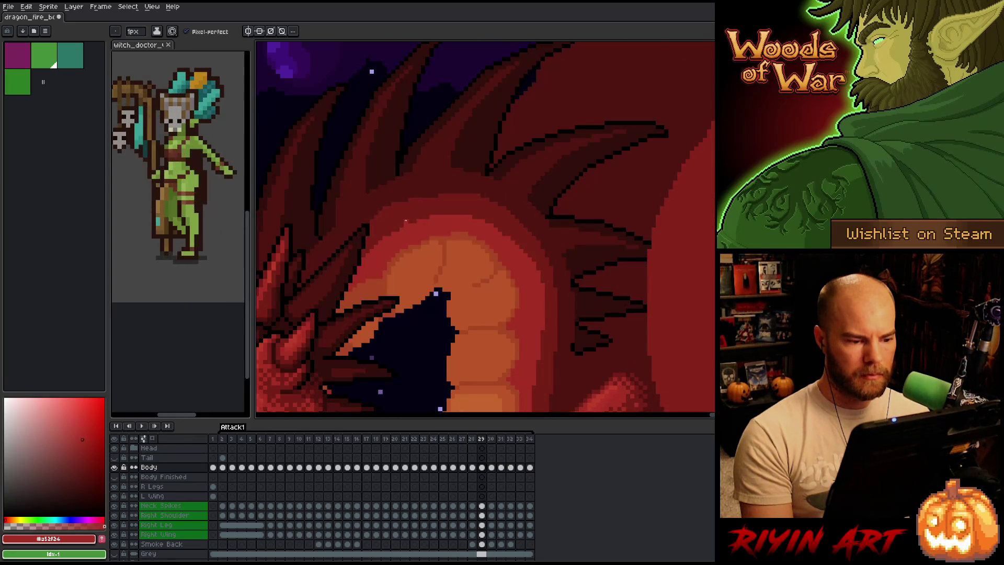
{"action": "key", "text": "period"}
{"action": "key", "text": "comma"}
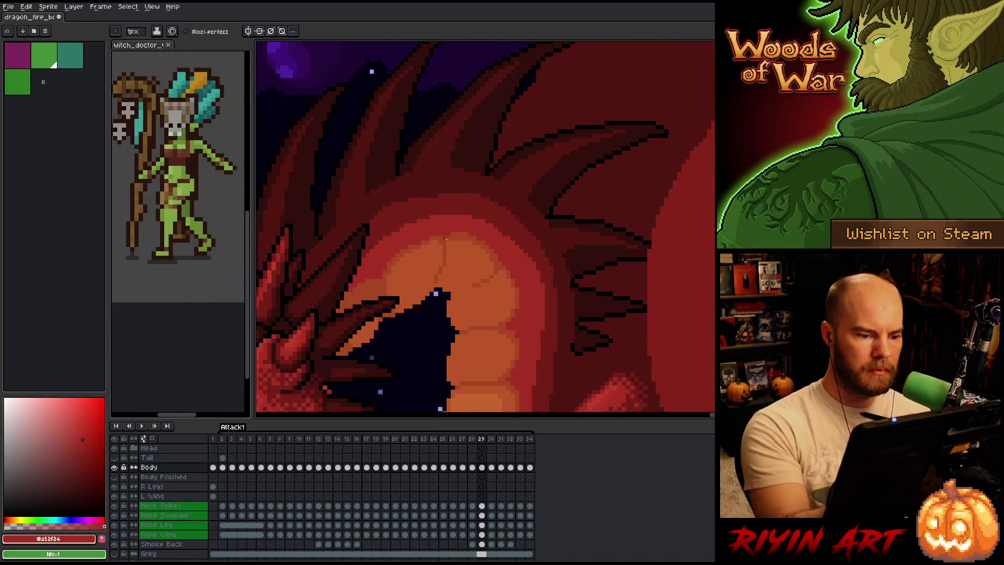
{"action": "left_click", "coordinate": [436, 238], "text": "alt"}
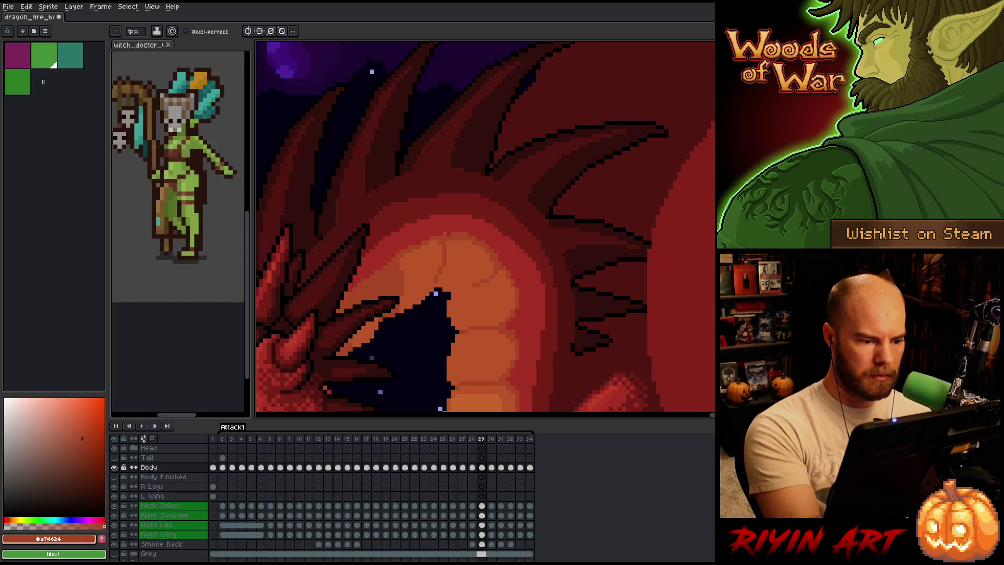
Save the dragon animation and step to frame 30
{"action": "key", "text": "ctrl+s"}
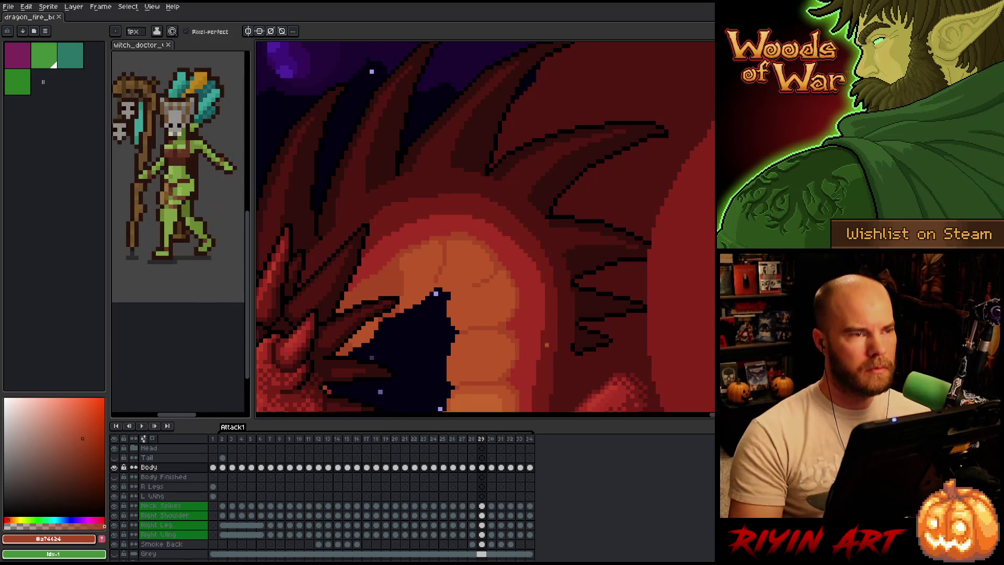
{"action": "key", "text": "Right"}
{"action": "key", "text": "Left"}
{"action": "key", "text": "Right"}
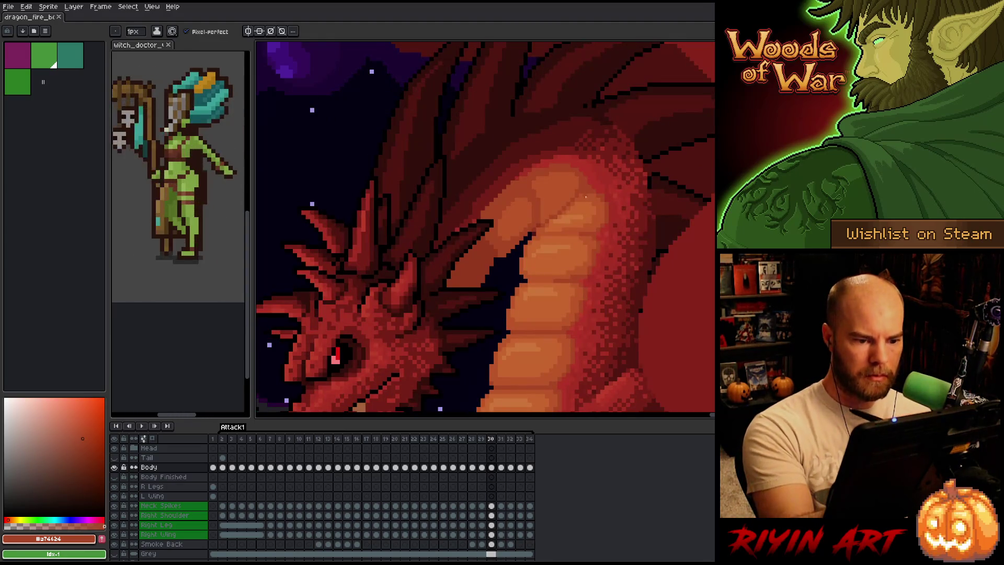
Add #bb5629 orange and #a74624 red shading pixels to the neck on frame 30, then go to frame 31
{"action": "left_click", "coordinate": [573, 198], "text": "alt"}
{"action": "left_click", "coordinate": [597, 148]}
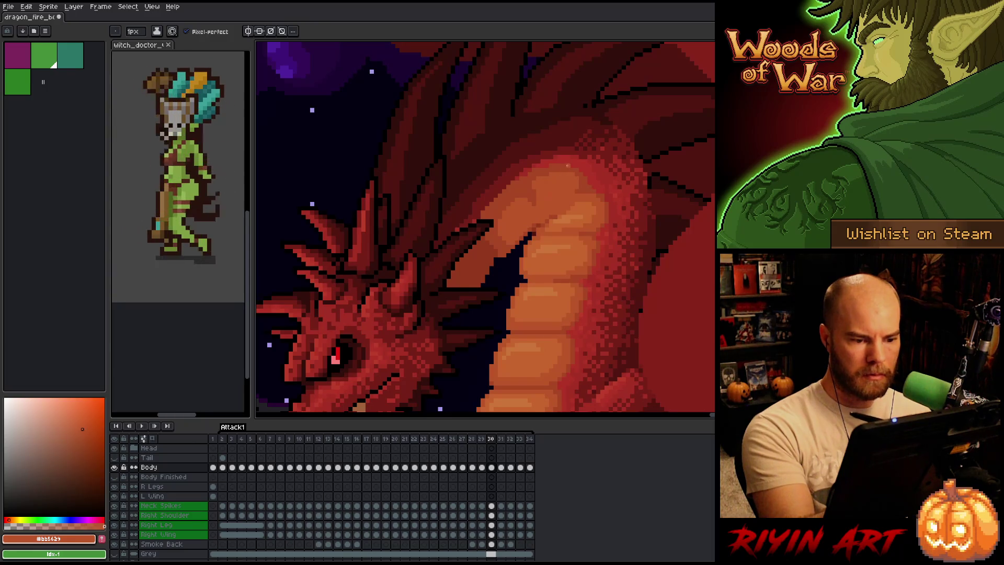
{"action": "left_click", "coordinate": [543, 222], "text": "alt"}
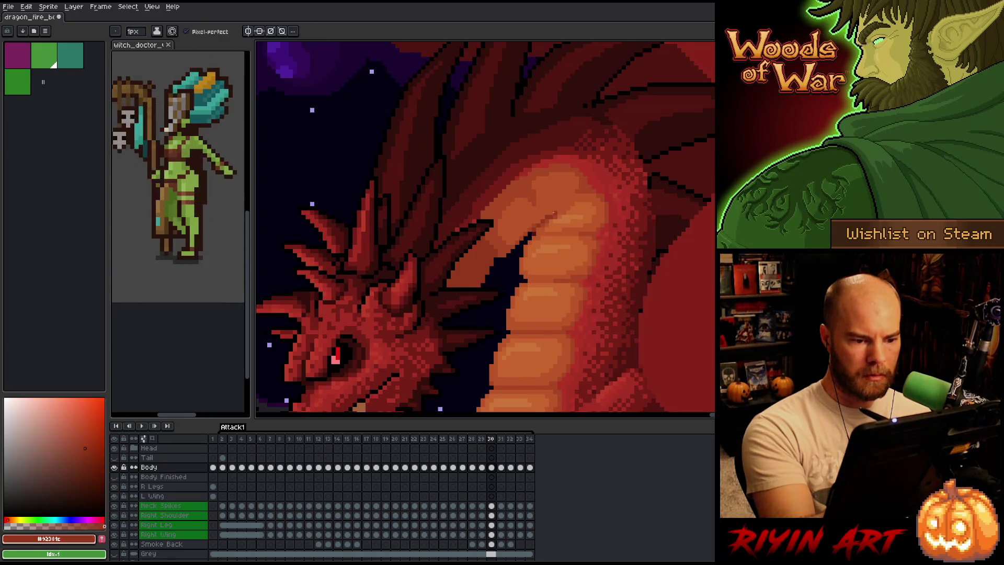
{"action": "left_click", "coordinate": [544, 221], "text": "alt"}
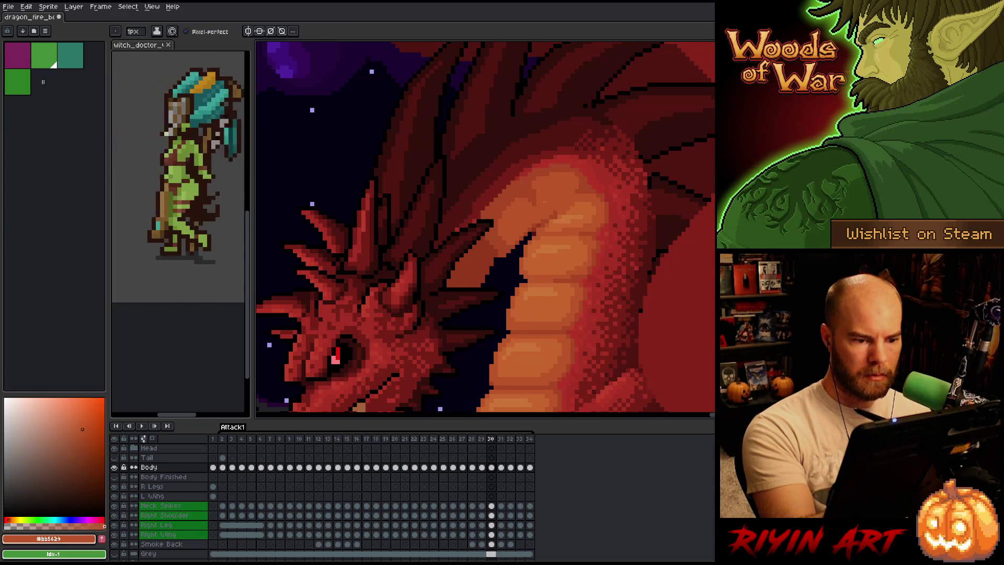
{"action": "left_click", "coordinate": [562, 202], "text": "alt"}
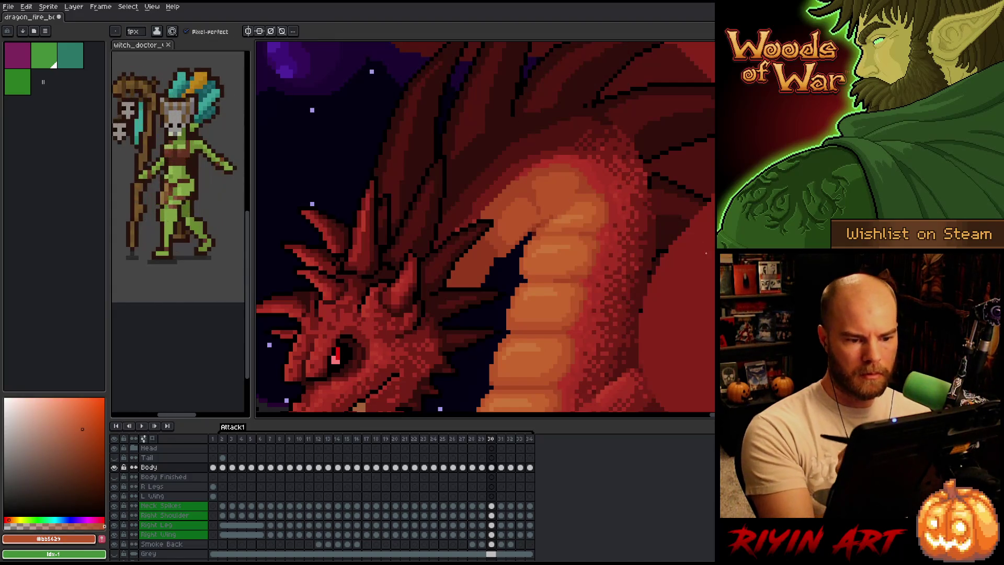
{"action": "left_click", "coordinate": [555, 214], "text": "alt"}
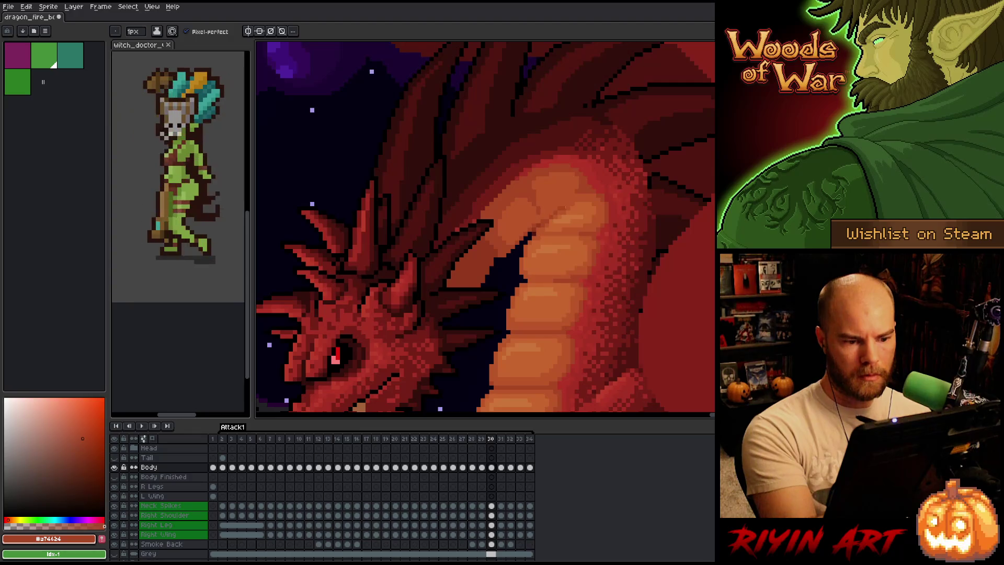
{"action": "left_click", "coordinate": [569, 207], "text": "alt"}
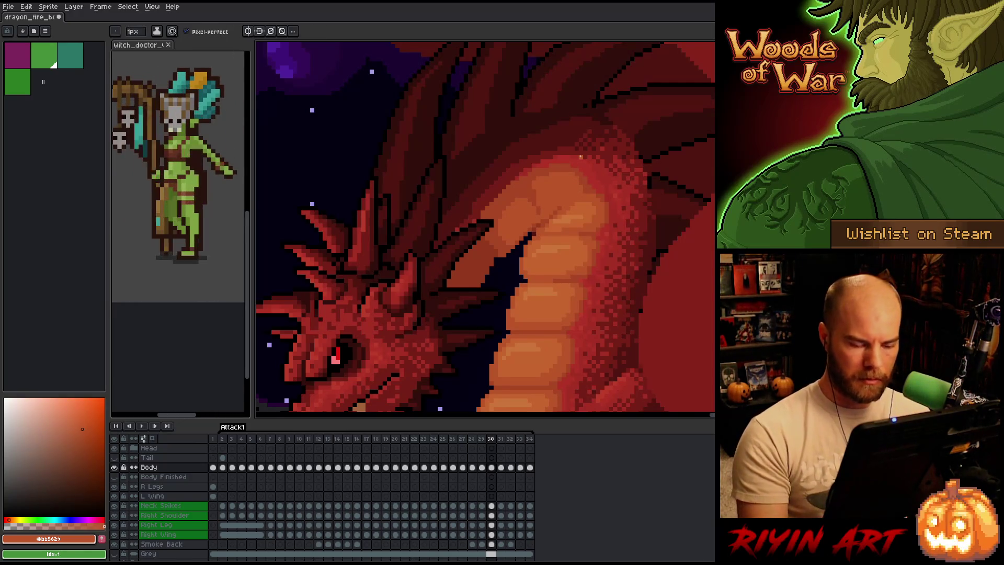
{"action": "left_click", "coordinate": [591, 184], "text": "alt"}
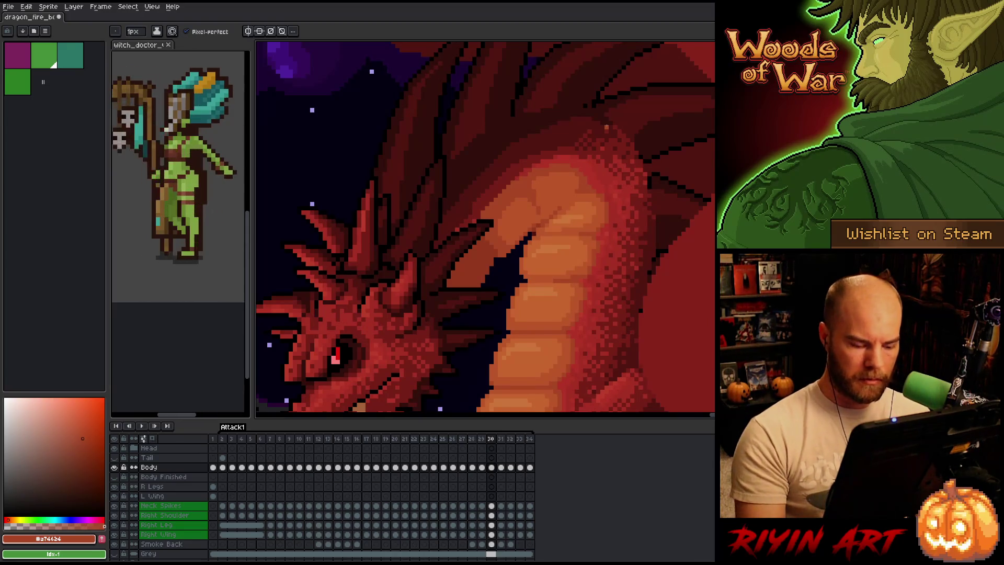
{"action": "key", "text": "Right"}
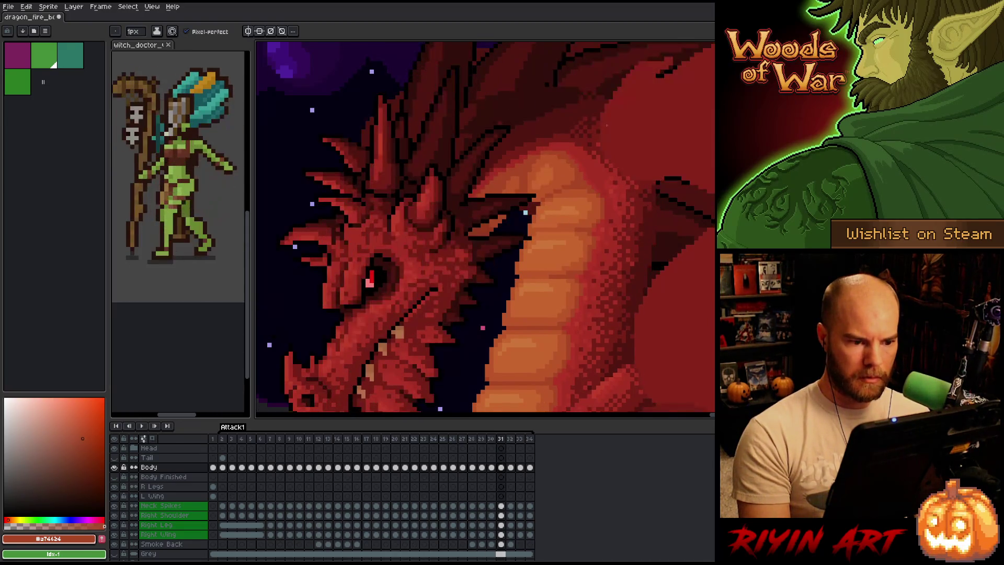
{"action": "left_click", "coordinate": [567, 187], "text": "alt"}
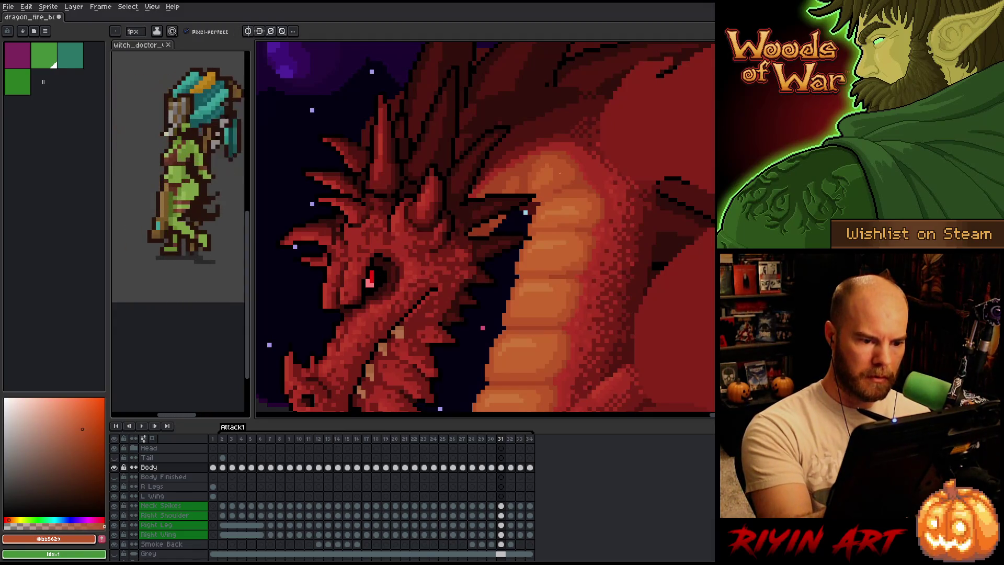
{"action": "key", "text": "Right"}
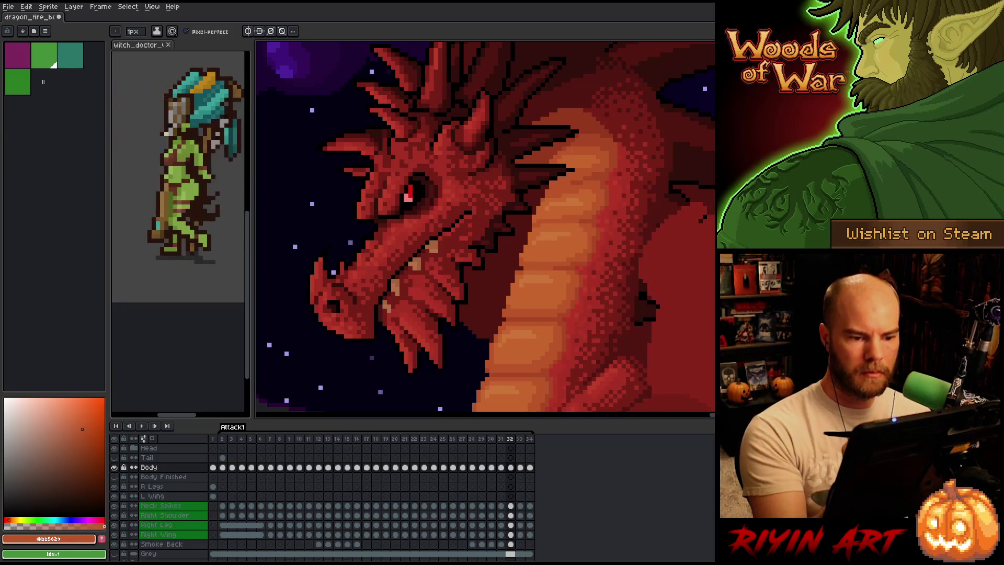
{"action": "key", "text": "e"}
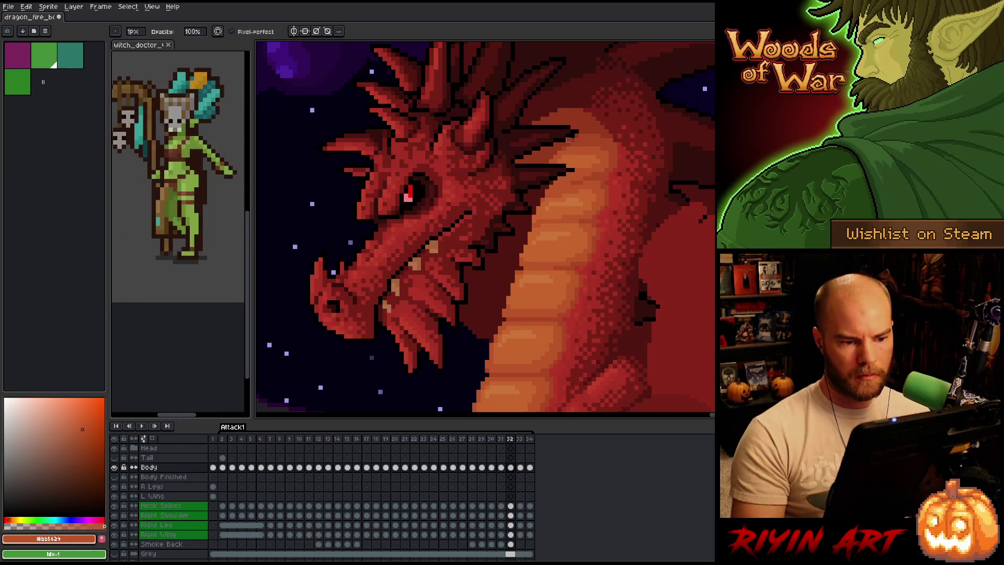
{"action": "key", "text": "Left"}
{"action": "key", "text": "Right"}
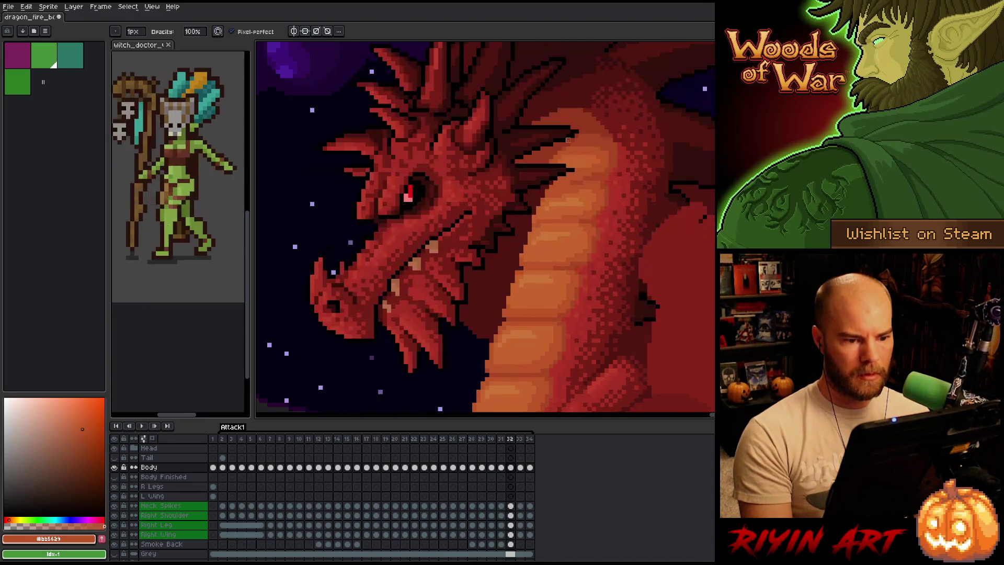
{"action": "key", "text": "Right"}
{"action": "key", "text": "Left"}
{"action": "key", "text": "Right"}
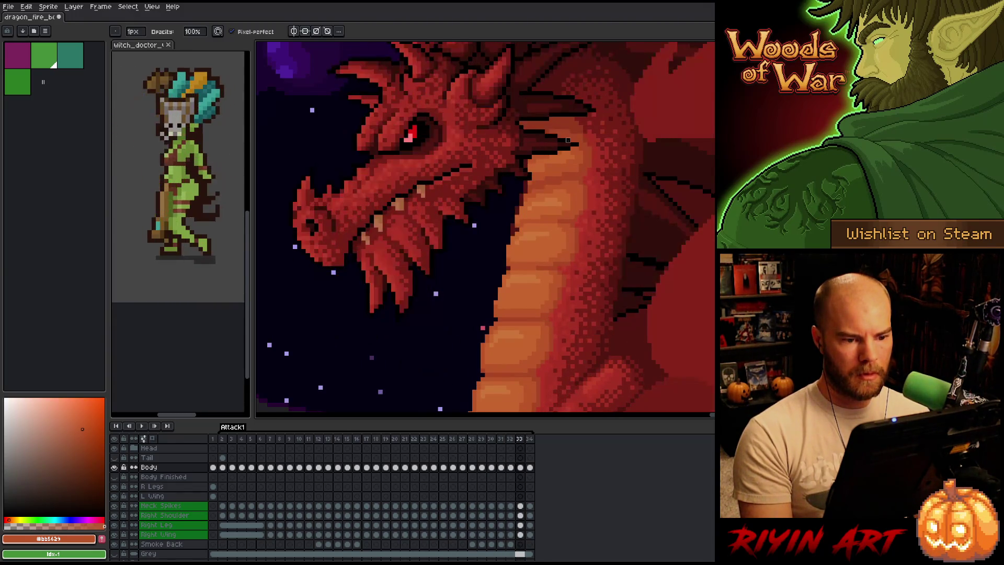
{"action": "key", "text": "Left"}
{"action": "key", "text": "Right"}
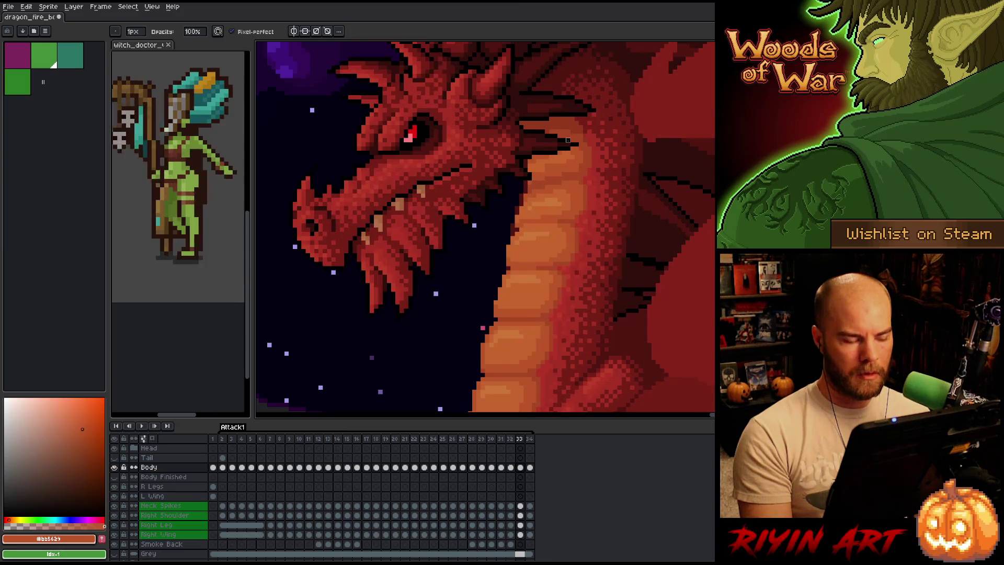
{"action": "key", "text": "Left"}
{"action": "key", "text": "v"}
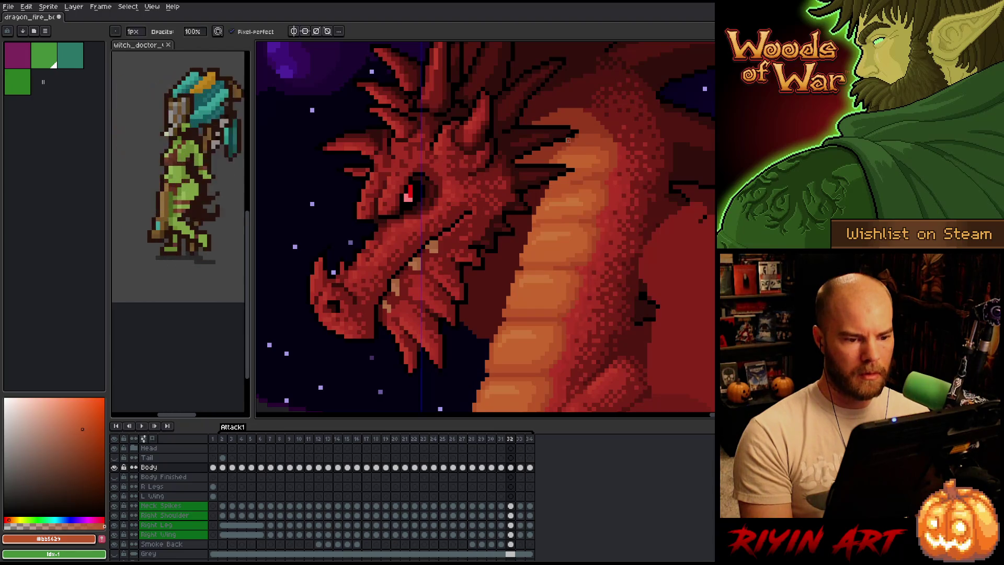
{"action": "key", "text": "b"}
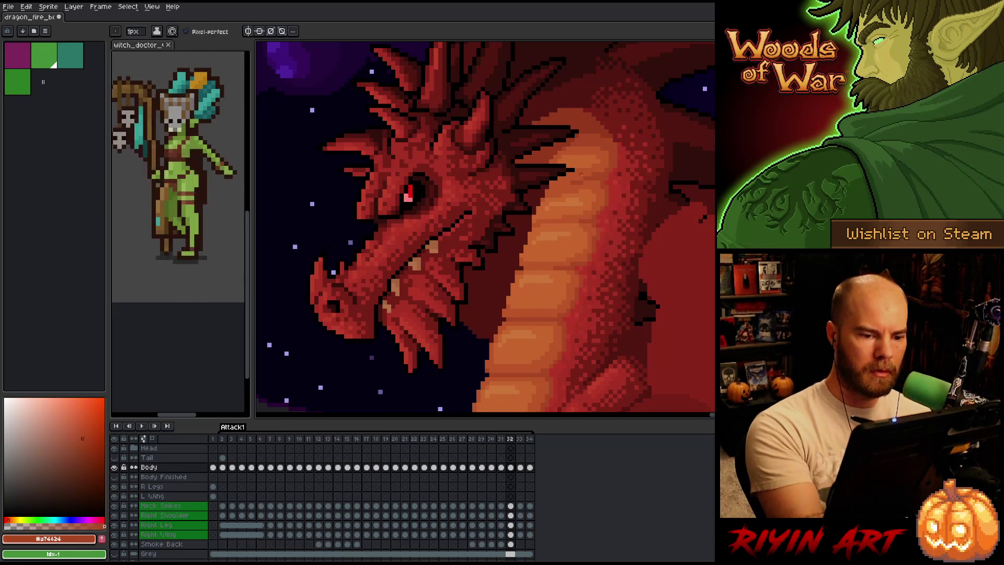
{"action": "left_click", "coordinate": [583, 179], "text": "alt"}
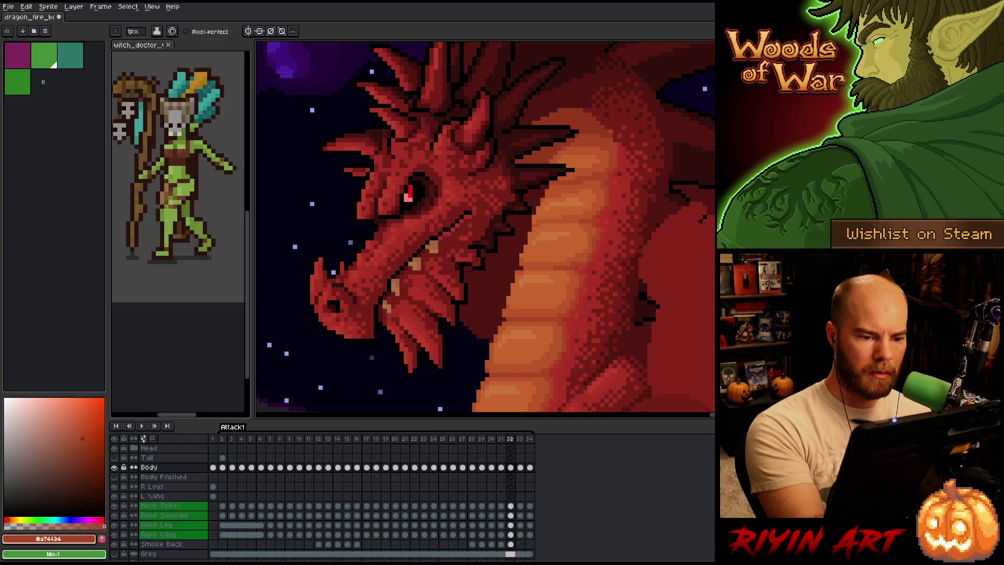
{"action": "key", "text": "Left"}
{"action": "key", "text": "Right"}
{"action": "key", "text": "Right"}
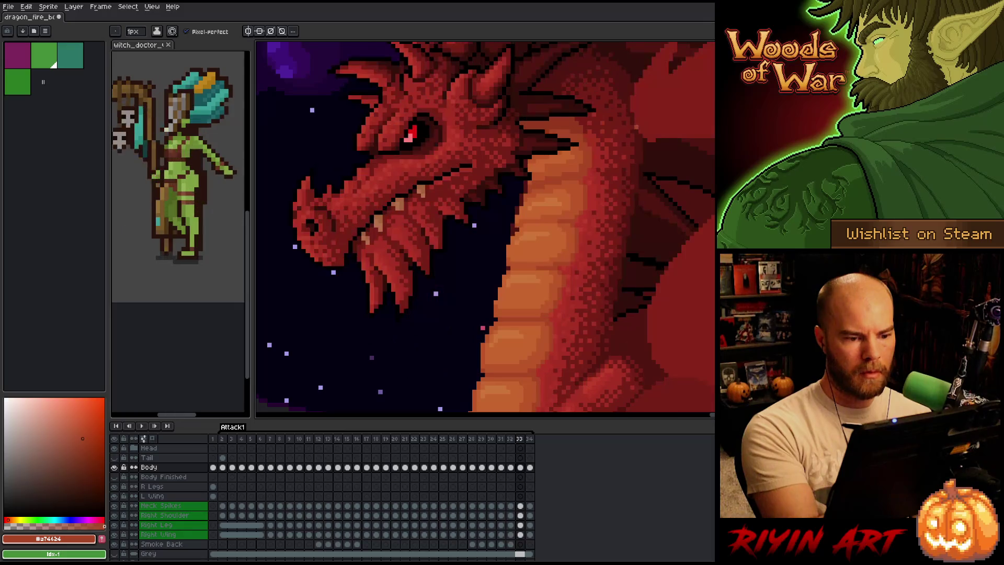
{"action": "key", "text": "Left"}
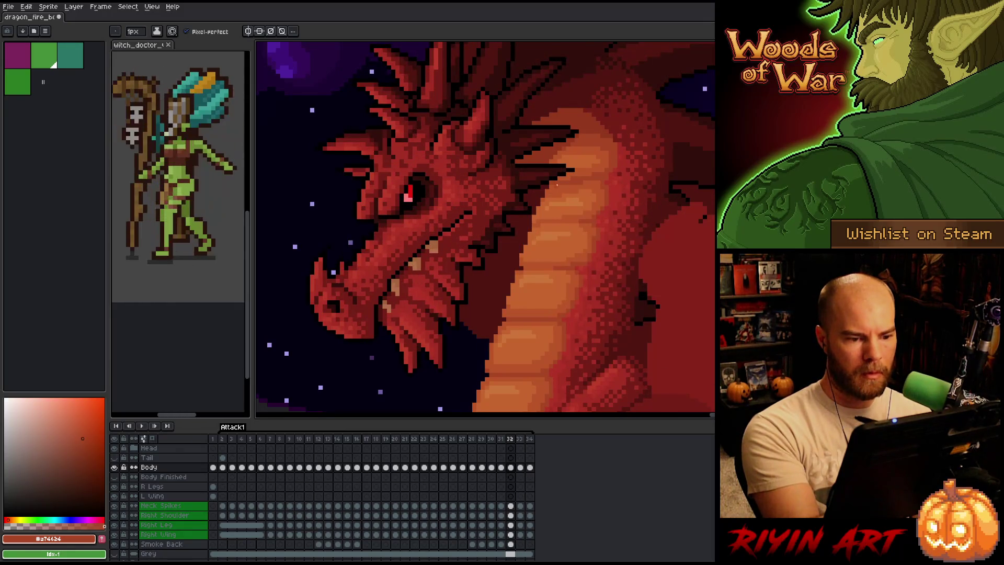
{"action": "key", "text": "Right"}
{"action": "key", "text": "Left"}
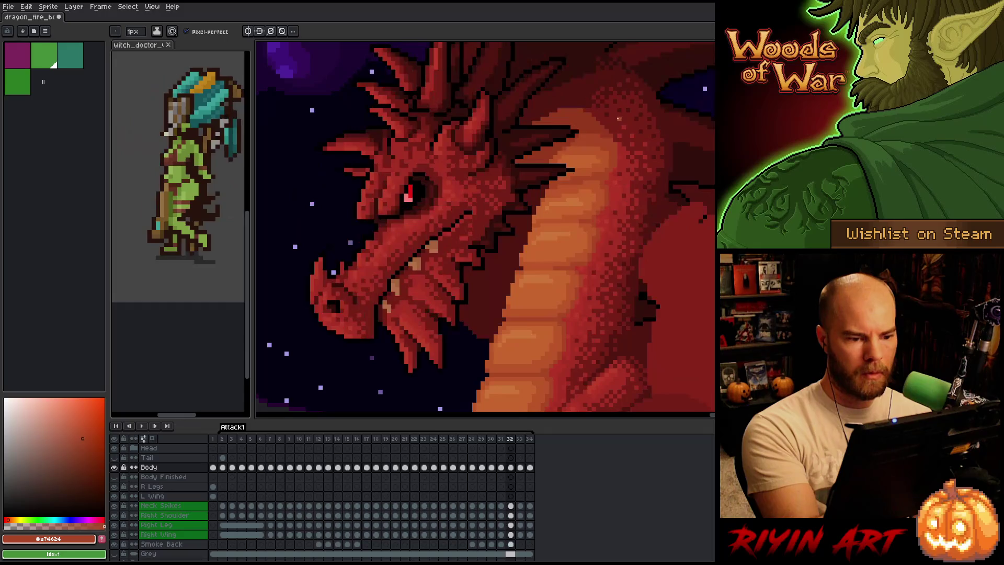
{"action": "key", "text": "Left"}
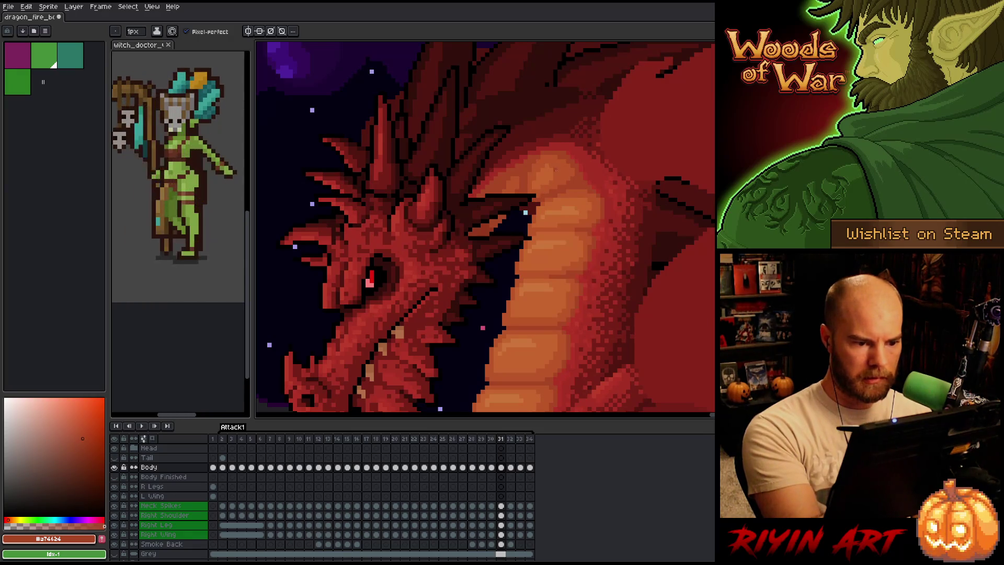
{"action": "key", "text": "Left"}
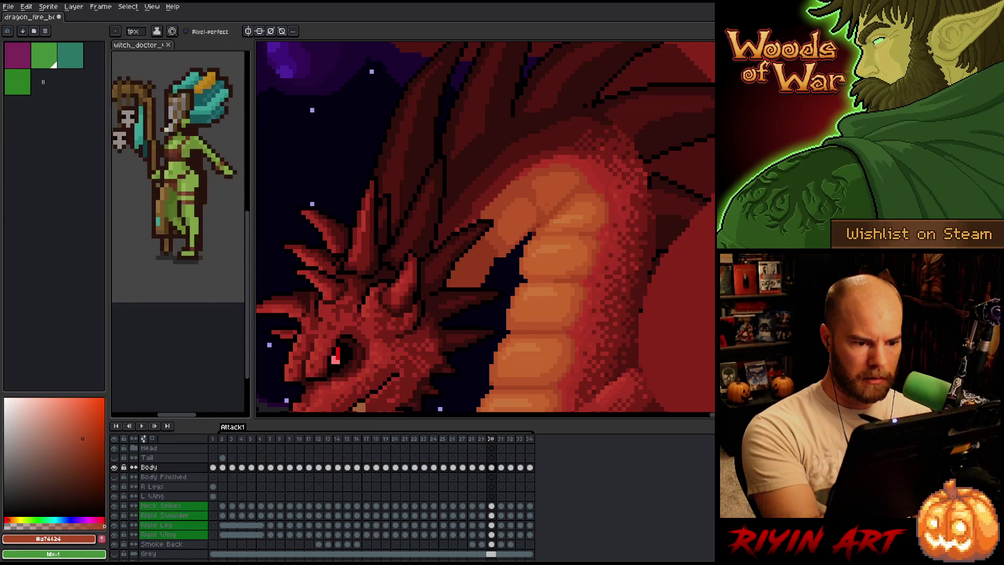
{"action": "key", "text": "period"}
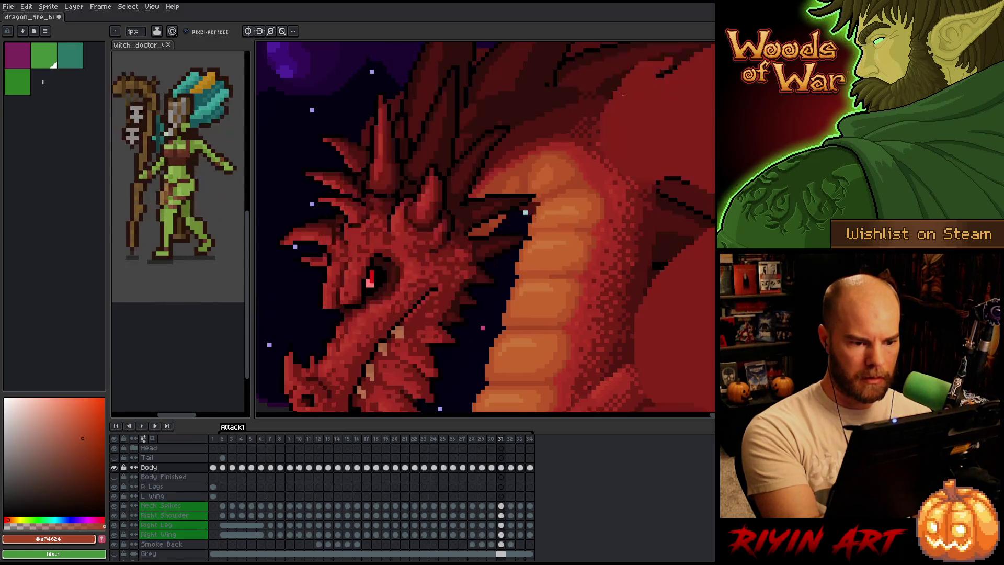
{"action": "key", "text": "comma"}
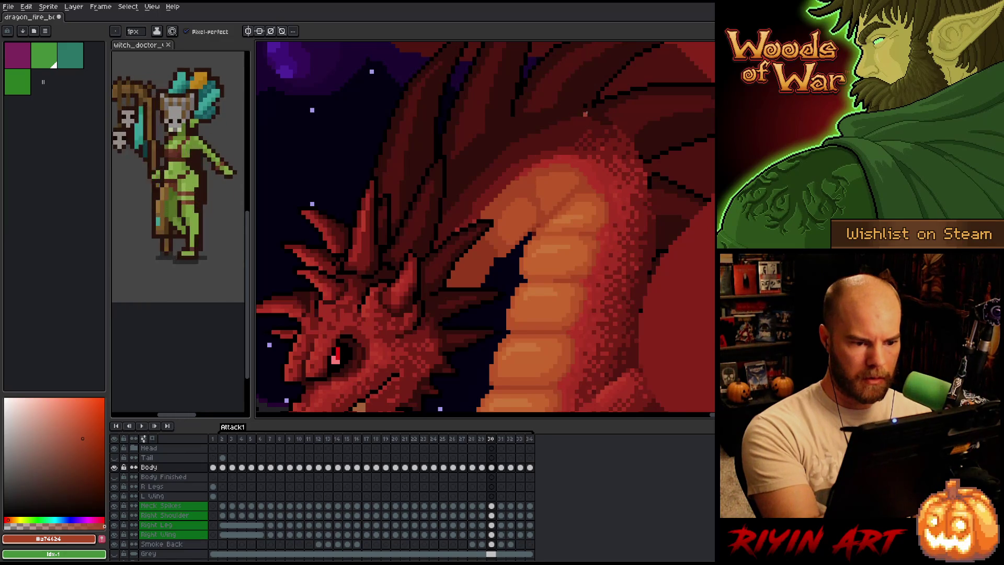
{"action": "key", "text": "period"}
{"action": "key", "text": "comma"}
{"action": "key", "text": "period"}
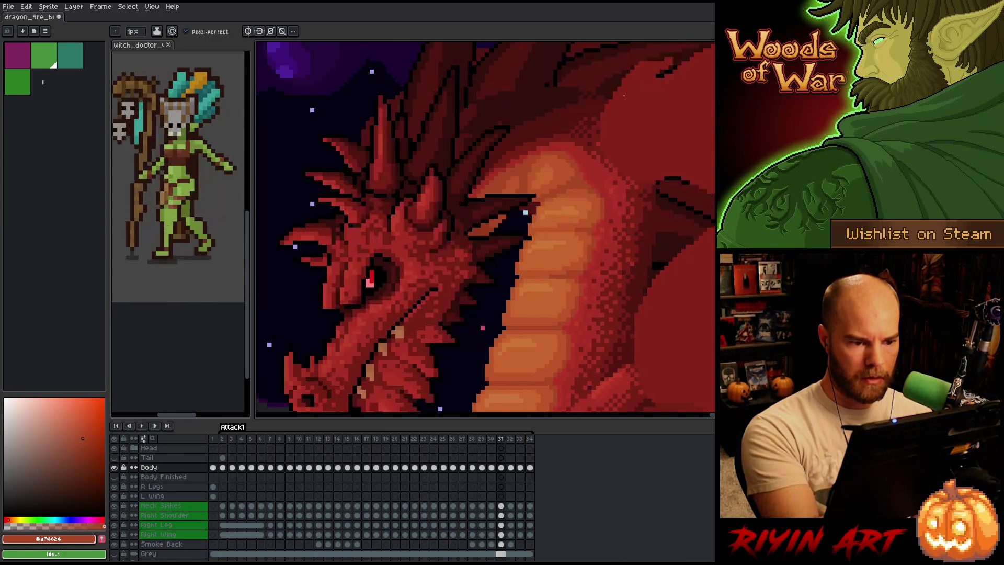
{"action": "key", "text": "comma"}
{"action": "key", "text": "period"}
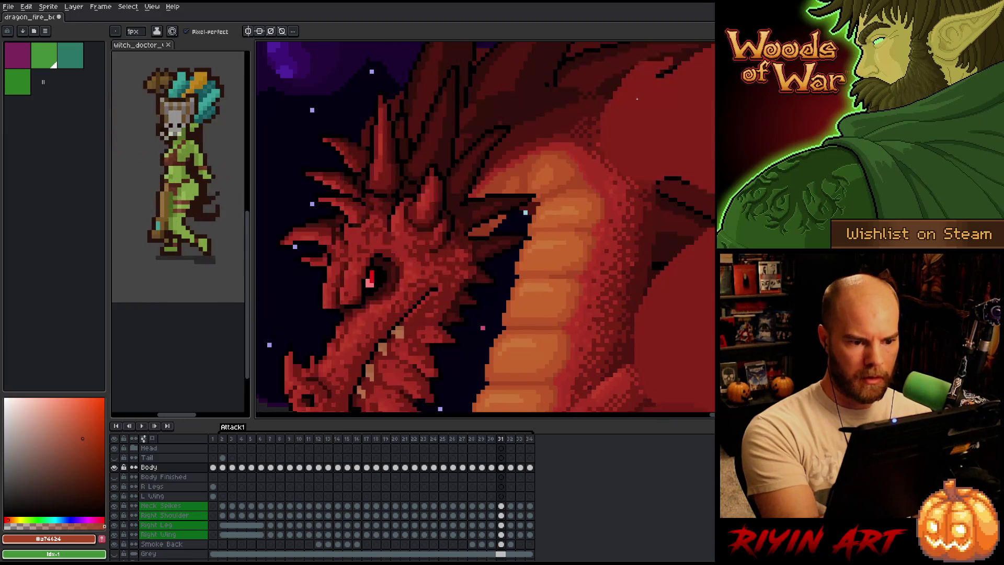
{"action": "key", "text": "comma"}
{"action": "key", "text": "period"}
{"action": "key", "text": "period"}
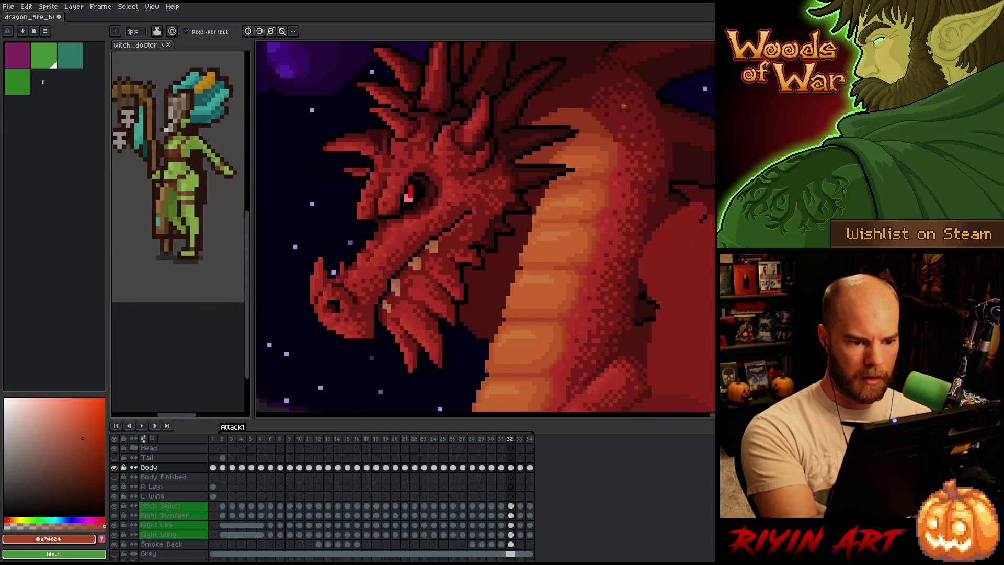
{"action": "key", "text": "period"}
{"action": "key", "text": "comma"}
{"action": "key", "text": "period"}
{"action": "key", "text": "comma"}
{"action": "key", "text": "period"}
{"action": "key", "text": "comma"}
{"action": "key", "text": "period"}
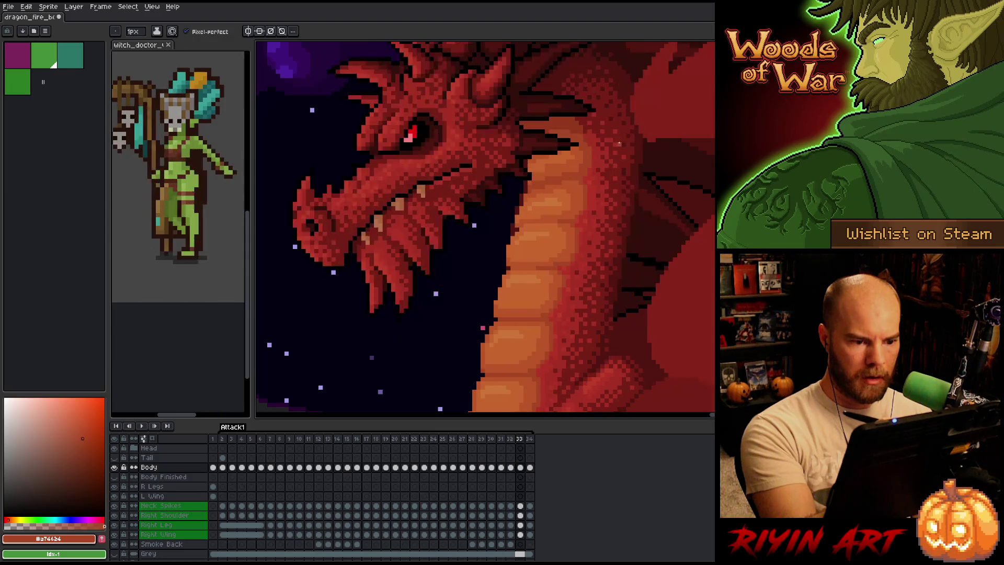
{"action": "key", "text": "comma"}
{"action": "key", "text": "comma"}
{"action": "key", "text": "comma"}
{"action": "key", "text": "period"}
{"action": "key", "text": "period"}
{"action": "key", "text": "comma"}
{"action": "key", "text": "comma"}
{"action": "key", "text": "period"}
{"action": "key", "text": "period"}
{"action": "key", "text": "period"}
{"action": "key", "text": "period"}
{"action": "key", "text": "comma"}
{"action": "key", "text": "comma"}
{"action": "key", "text": "comma"}
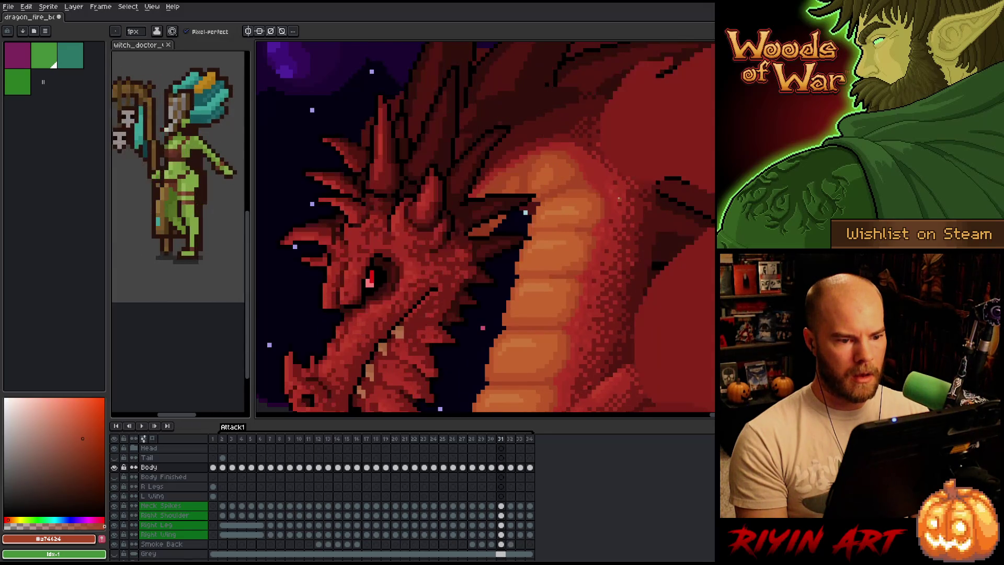
{"action": "key", "text": "period"}
{"action": "key", "text": "period"}
{"action": "key", "text": "comma"}
{"action": "key", "text": "comma"}
{"action": "key", "text": "comma"}
{"action": "key", "text": "comma"}
{"action": "key", "text": "period"}
{"action": "key", "text": "period"}
{"action": "key", "text": "period"}
{"action": "key", "text": "period"}
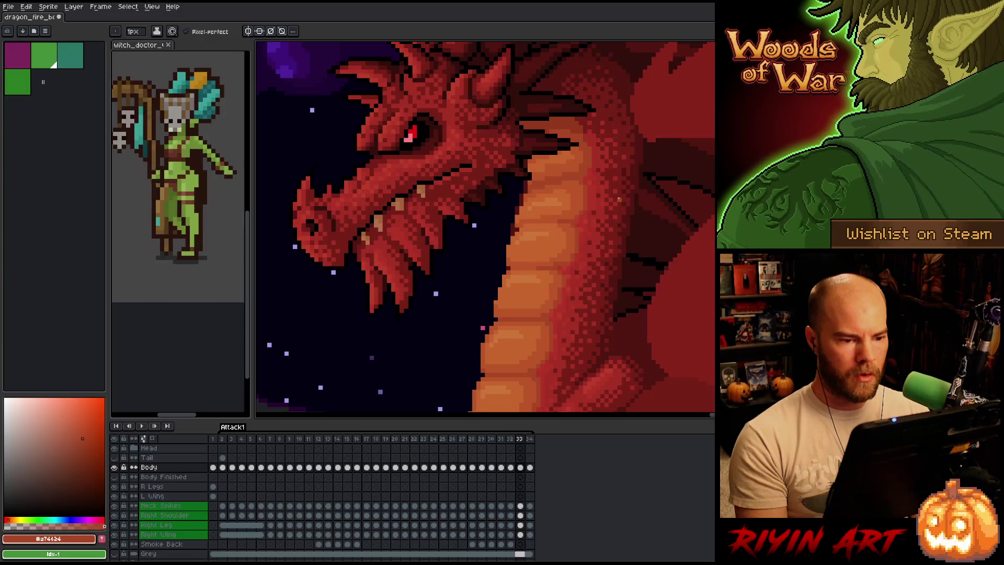
{"action": "key", "text": "comma"}
{"action": "key", "text": "comma"}
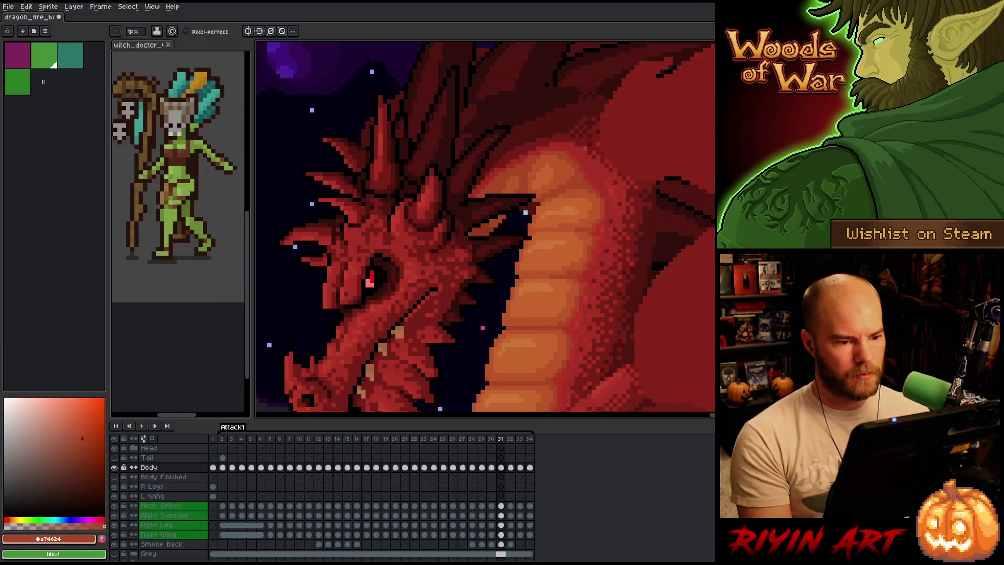
{"action": "key", "text": "m"}
Select a block of the upper neck and compare the neck plates across frames 32 and 33
{"action": "left_click_drag", "start_coordinate": [552, 149], "coordinate": [635, 191]}
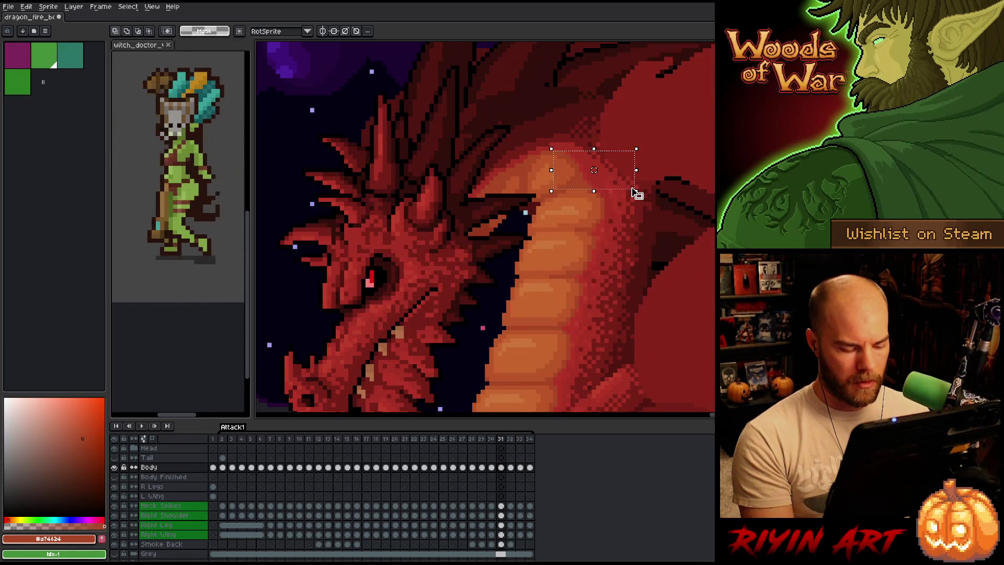
{"action": "key", "text": "period"}
{"action": "key", "text": "period"}
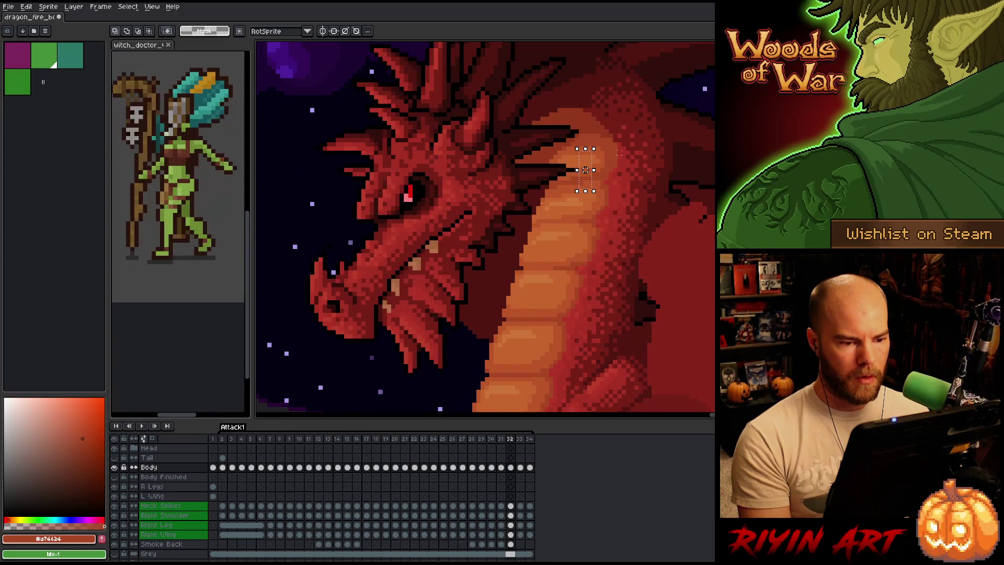
{"action": "key", "text": "Right"}
{"action": "key", "text": "Left"}
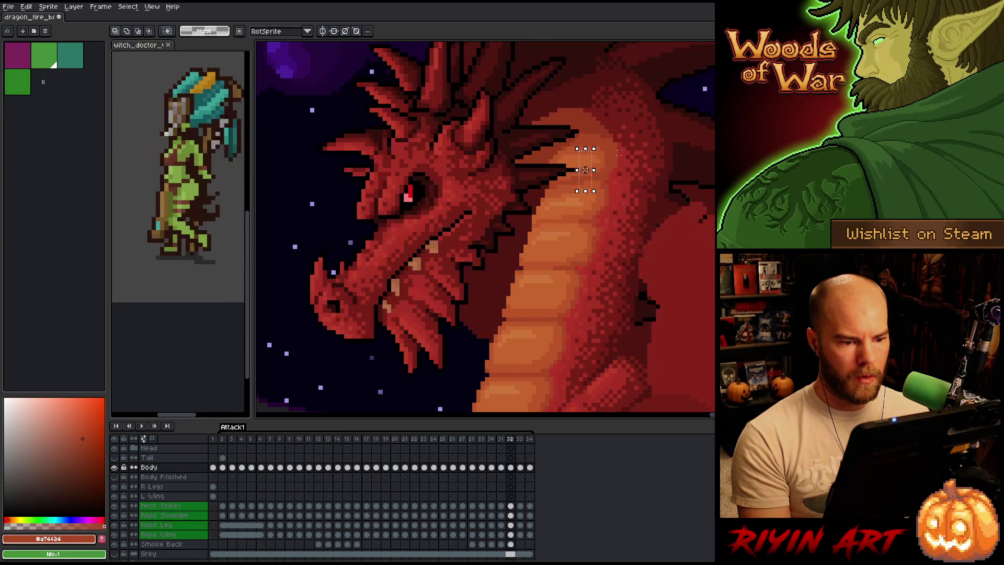
{"action": "key", "text": "Left"}
{"action": "key", "text": "Left"}
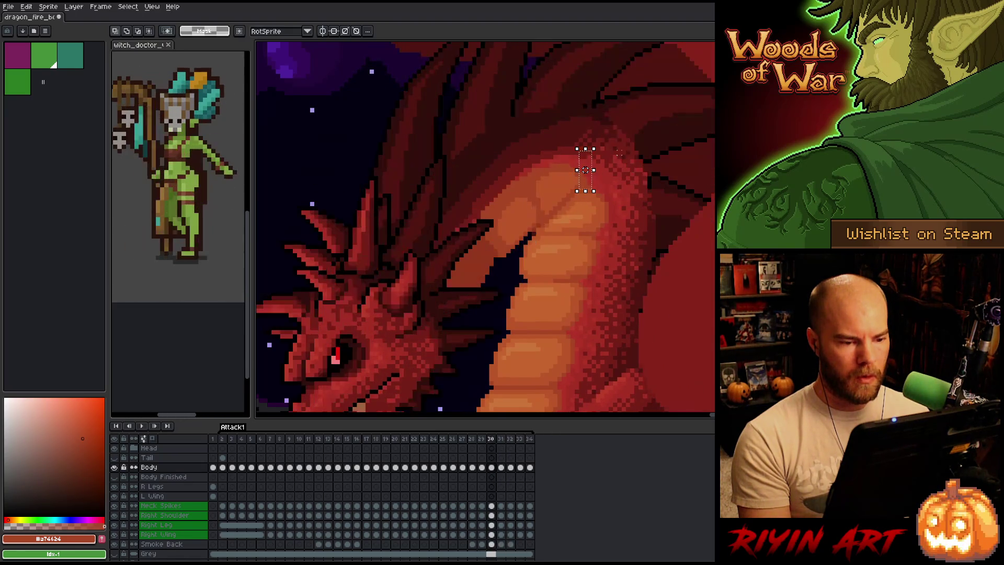
{"action": "key", "text": "Right"}
{"action": "key", "text": "Right"}
{"action": "key", "text": "Right"}
{"action": "key", "text": "Left"}
{"action": "key", "text": "Left"}
{"action": "key", "text": "Right"}
{"action": "key", "text": "Right"}
{"action": "key", "text": "Left"}
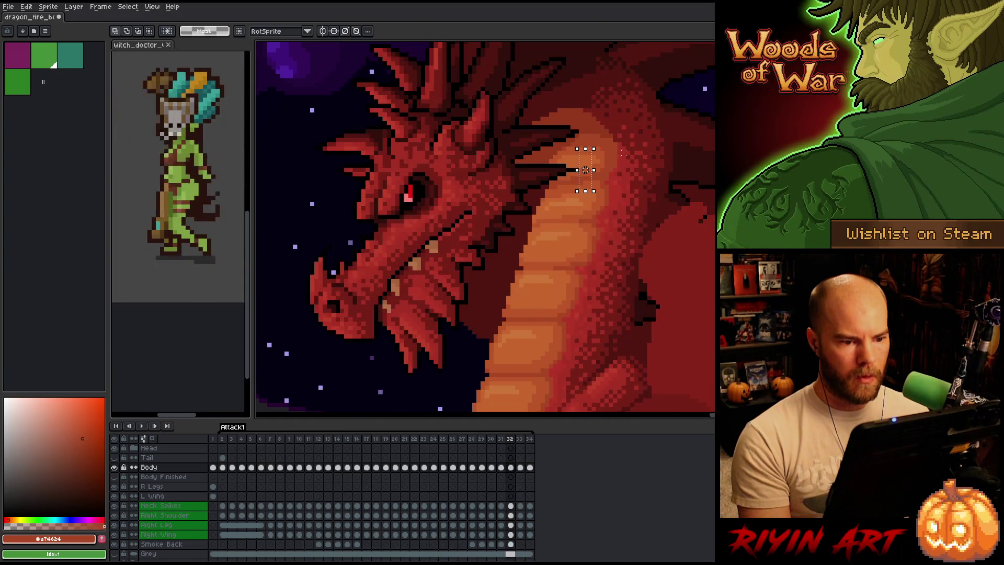
{"action": "scroll", "coordinate": [585, 170], "scroll_direction": "up", "scroll_amount": 2}
{"action": "scroll", "coordinate": [565, 180], "scroll_direction": "down", "scroll_amount": 1}
Move the selected dark neck marks two pixels left, confirm, and deselect
{"action": "mouse_move", "coordinate": [556, 108]}
{"action": "left_mouse_down"}
{"action": "mouse_move", "coordinate": [605, 201]}
{"action": "mouse_move", "coordinate": [614, 190]}
{"action": "left_mouse_up"}
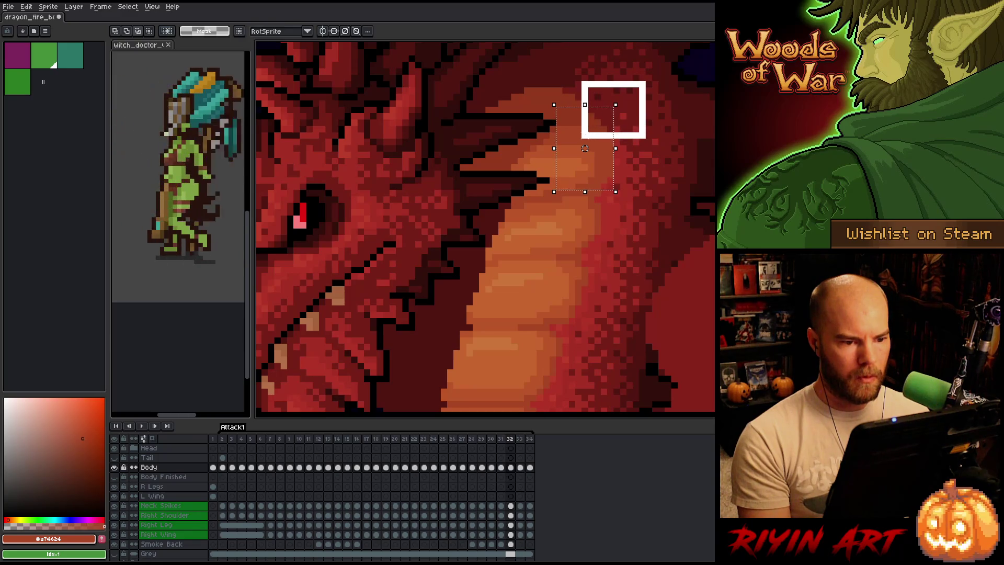
{"action": "key", "text": "Left"}
{"action": "key", "text": "Left"}
{"action": "key", "text": "Return"}
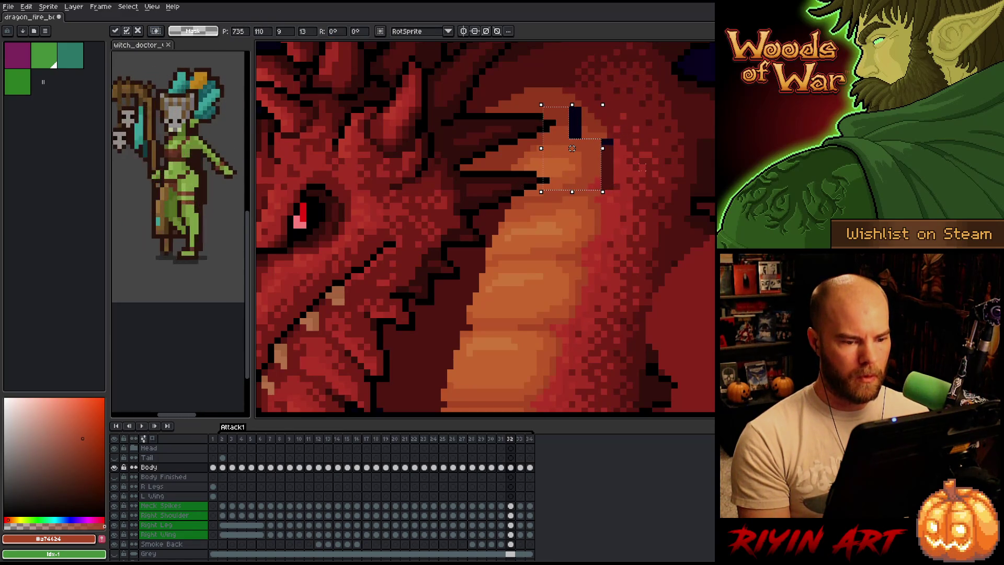
{"action": "key", "text": "comma"}
{"action": "key", "text": "period"}
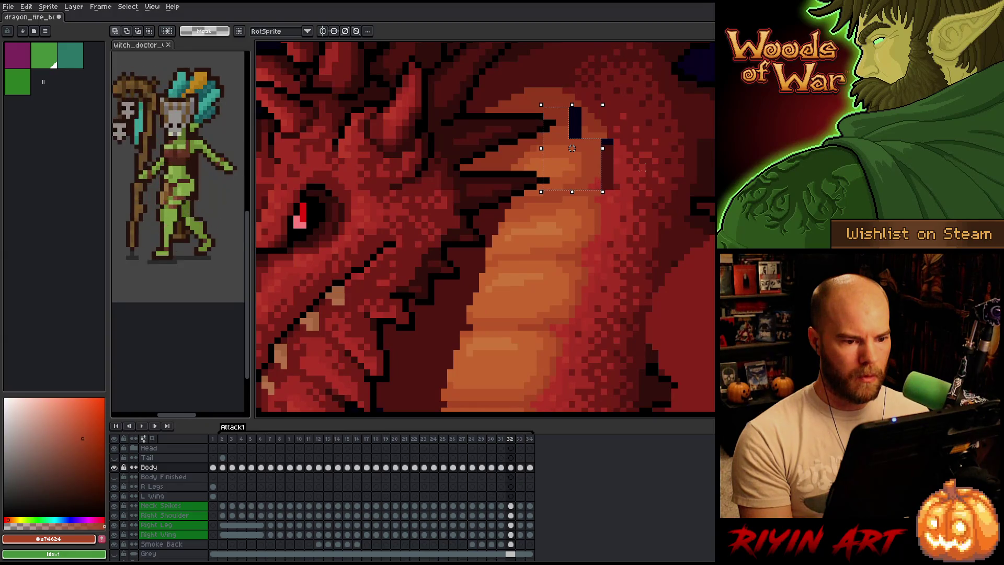
{"action": "key", "text": "ctrl+d"}
{"action": "key", "text": "comma"}
{"action": "key", "text": "period"}
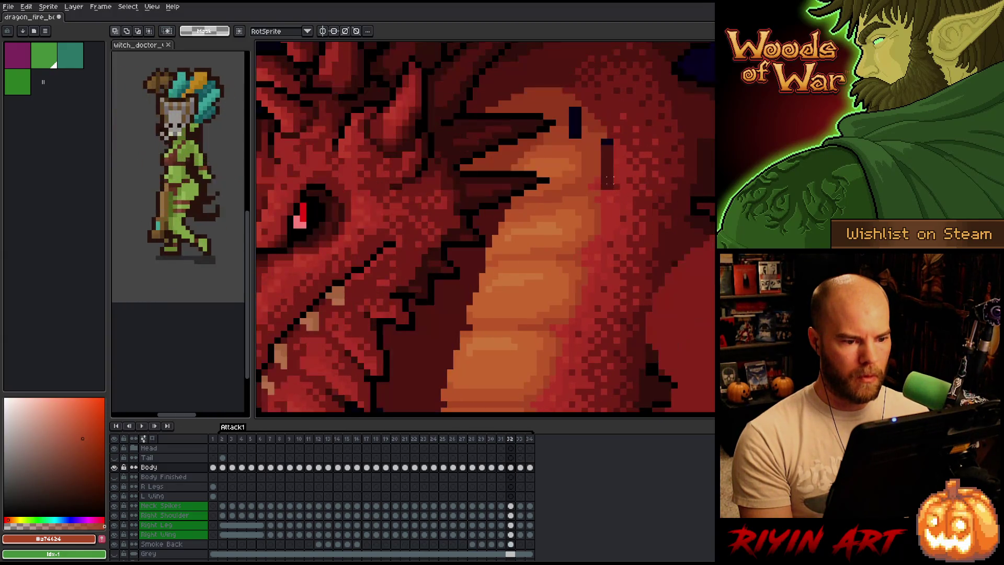
Select the narrow dark neck column and compare it across frames 32 to 34
{"action": "left_click_drag", "start_coordinate": [585, 137], "coordinate": [596, 186]}
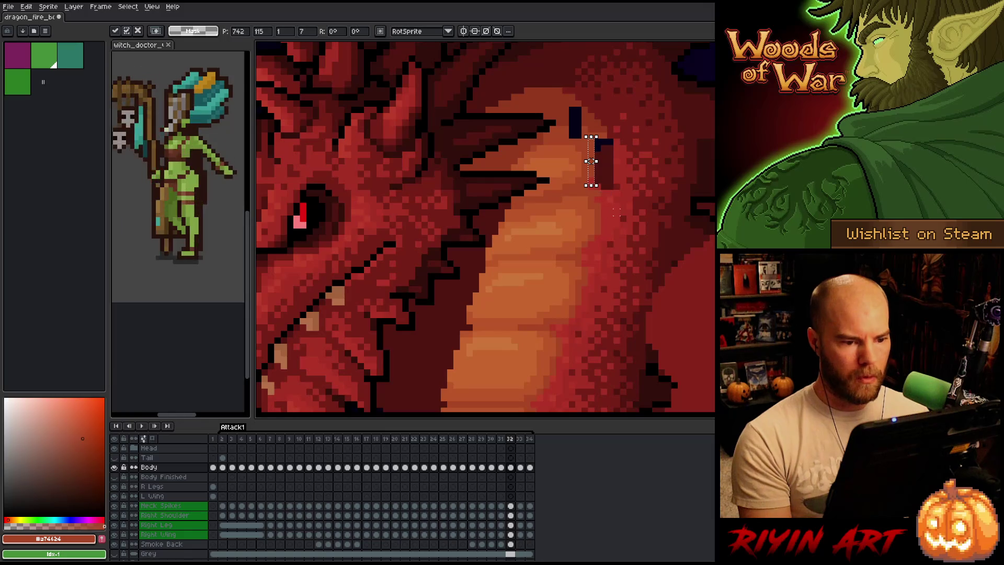
{"action": "key", "text": "comma"}
{"action": "key", "text": "period"}
{"action": "key", "text": "comma"}
{"action": "key", "text": "period"}
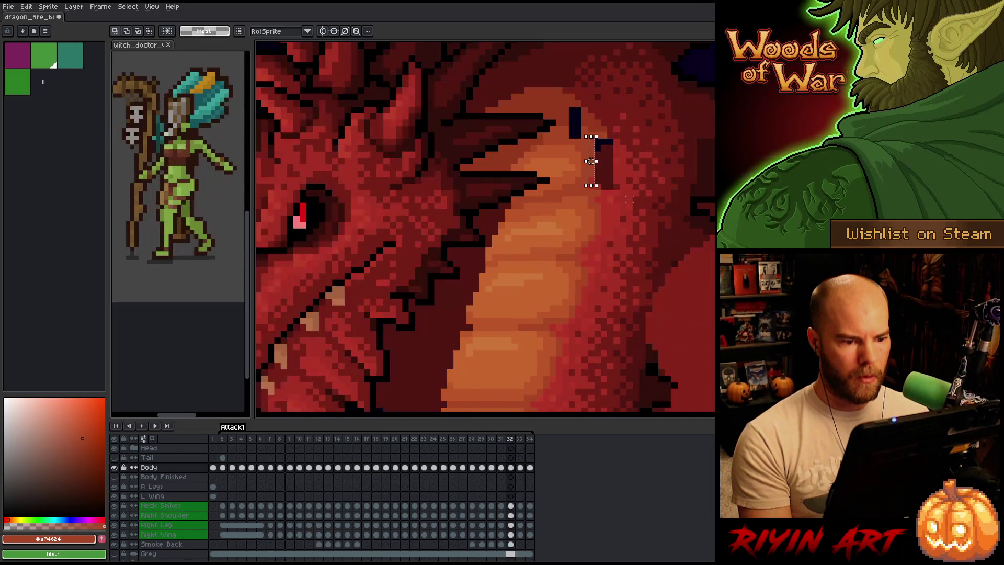
{"action": "key", "text": "period"}
{"action": "key", "text": "period"}
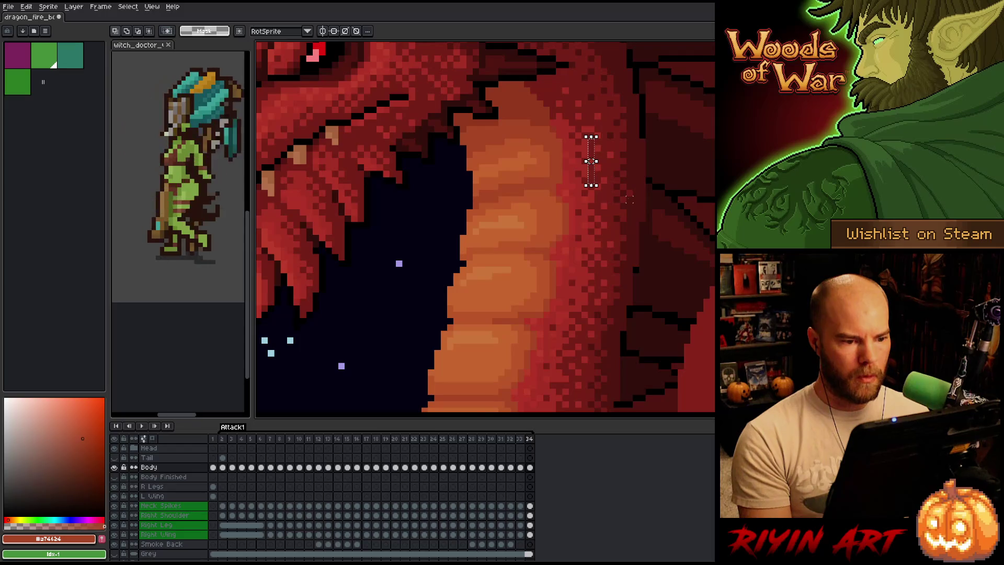
{"action": "key", "text": "comma"}
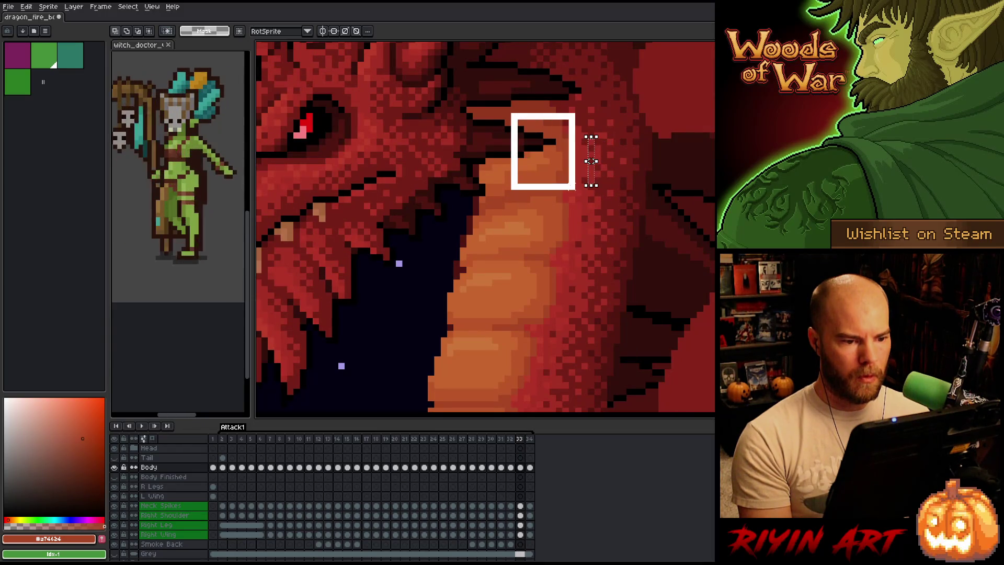
{"action": "key", "text": "comma"}
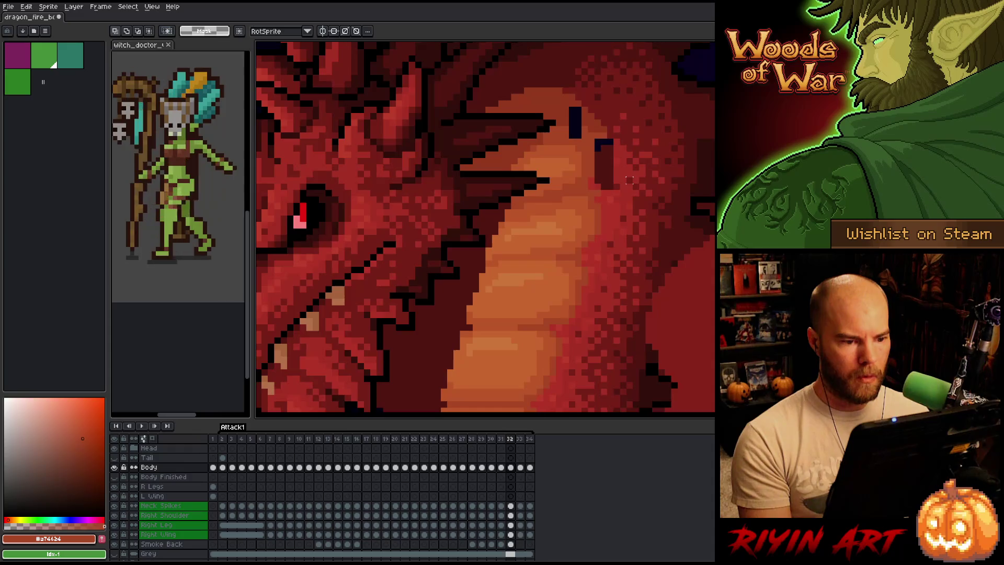
{"action": "key", "text": "period"}
{"action": "key", "text": "comma"}
{"action": "key", "text": "period"}
{"action": "key", "text": "comma"}
On frame 32, repaint the dark neck column with #92381c and #a52f24 reds
{"action": "key", "text": "b"}
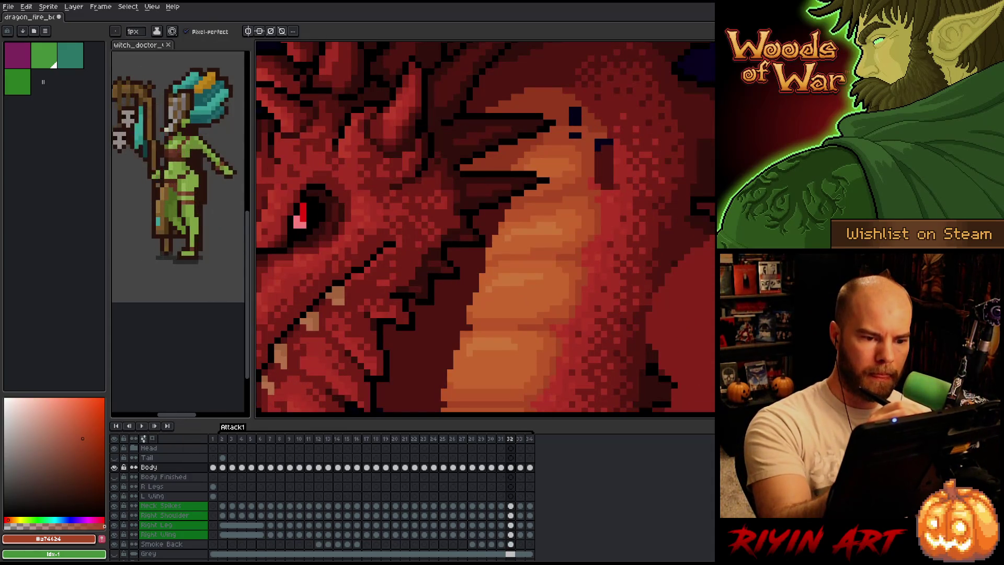
{"action": "left_click", "coordinate": [586, 118], "text": "alt"}
{"action": "left_click", "coordinate": [574, 112]}
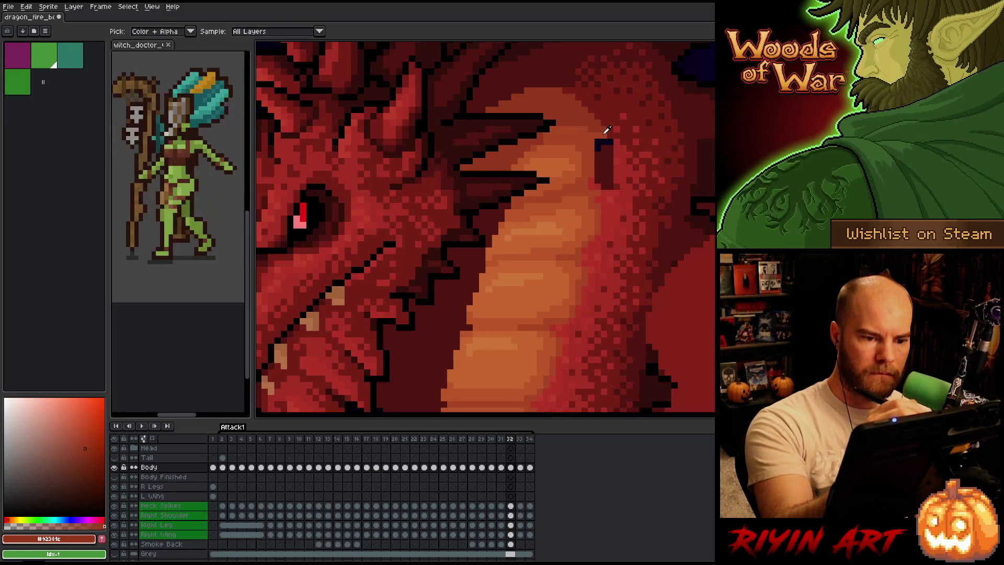
{"action": "left_click", "coordinate": [586, 131], "text": "alt"}
{"action": "left_click_drag", "start_coordinate": [597, 139], "coordinate": [597, 170]}
{"action": "left_click", "coordinate": [604, 130]}
{"action": "left_click", "coordinate": [612, 133], "text": "alt"}
{"action": "left_click_drag", "start_coordinate": [604, 128], "coordinate": [605, 183]}
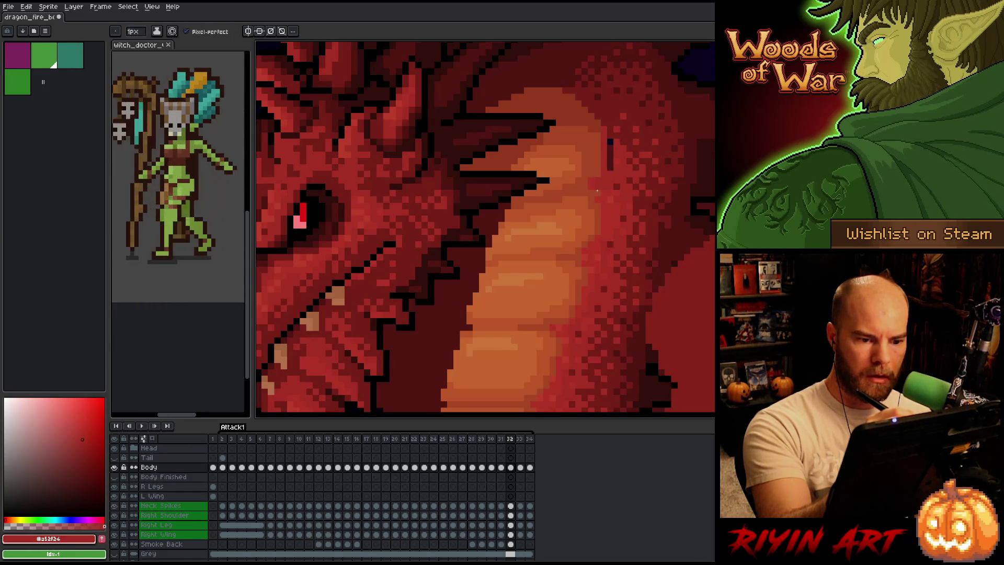
{"action": "left_click", "coordinate": [597, 183], "text": "alt"}
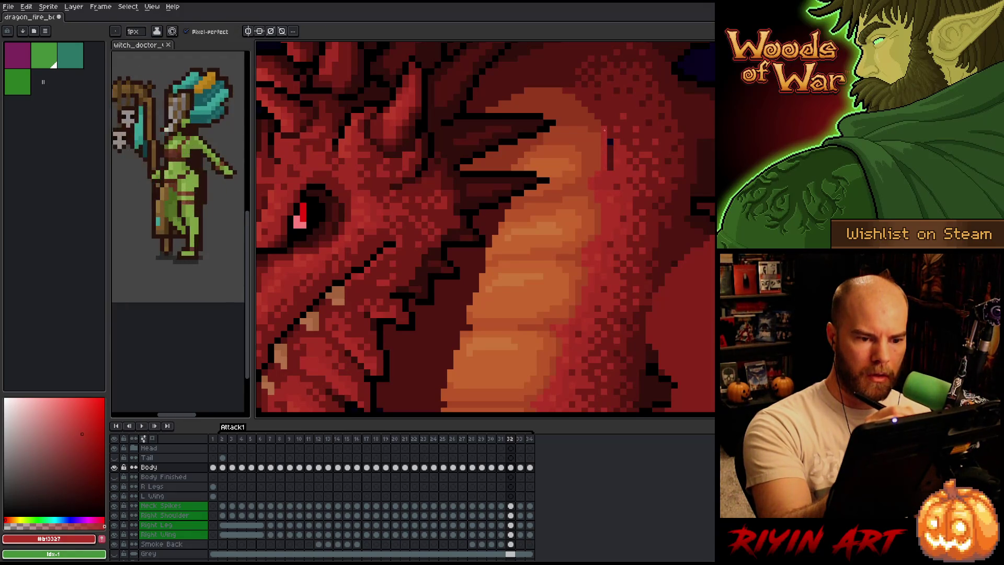
{"action": "left_click", "coordinate": [619, 166], "text": "alt"}
{"action": "left_click_drag", "start_coordinate": [610, 139], "coordinate": [611, 169]}
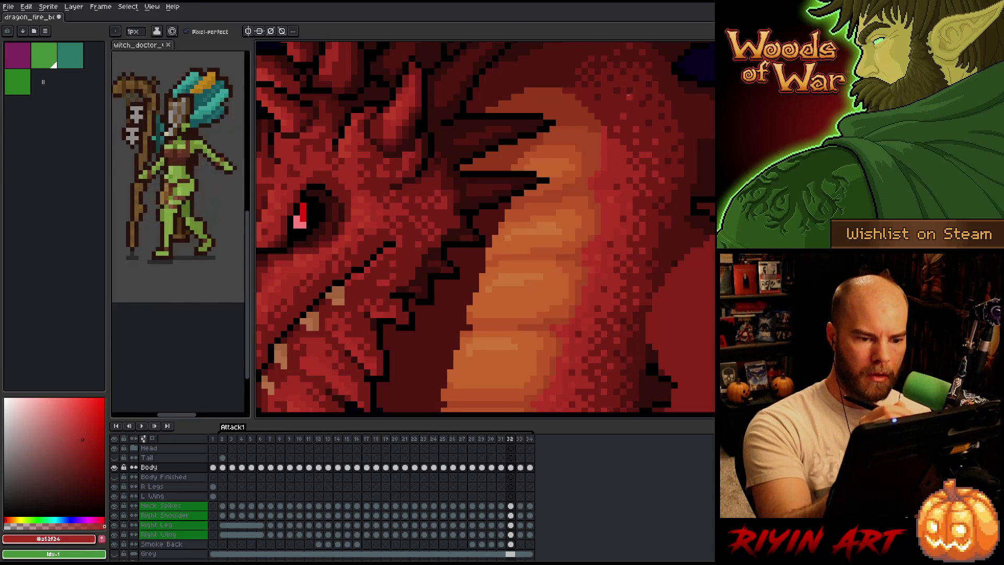
On frame 33, cover the dark plate line with #c7653f, #bb5629, #a74624 and #92381c
{"action": "key", "text": "."}
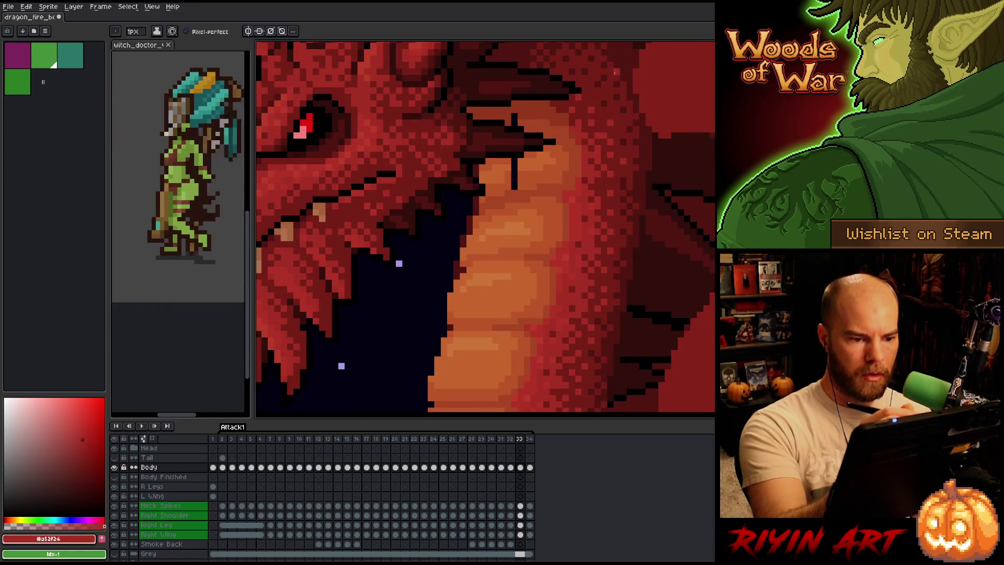
{"action": "left_click", "coordinate": [523, 156], "text": "alt"}
{"action": "left_click_drag", "start_coordinate": [514, 137], "coordinate": [514, 165]}
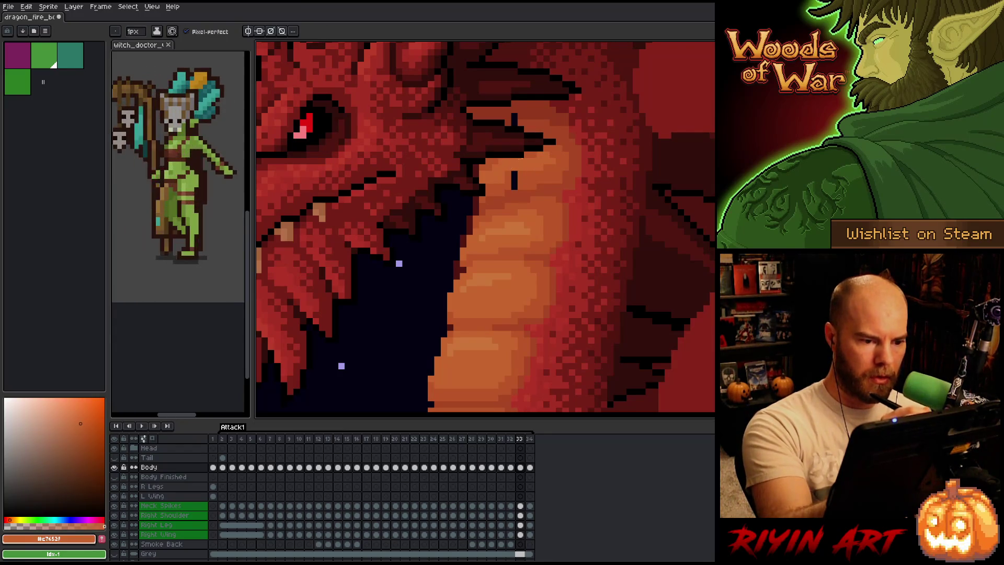
{"action": "left_click", "coordinate": [523, 168], "text": "alt"}
{"action": "left_click", "coordinate": [514, 173]}
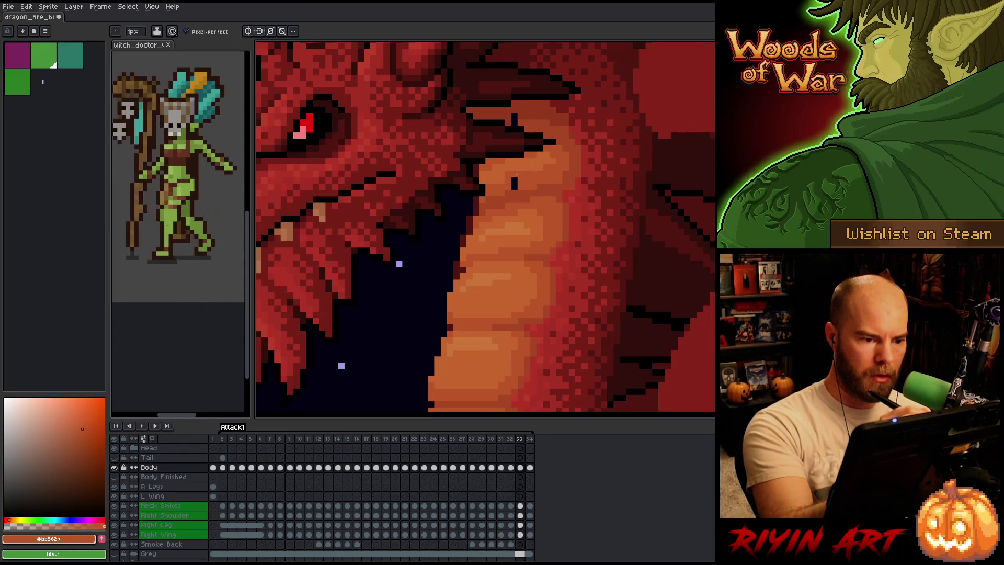
{"action": "left_click", "coordinate": [538, 123], "text": "alt"}
{"action": "left_click", "coordinate": [513, 119]}
{"action": "left_click", "coordinate": [514, 129], "text": "alt"}
{"action": "left_click", "coordinate": [514, 116]}
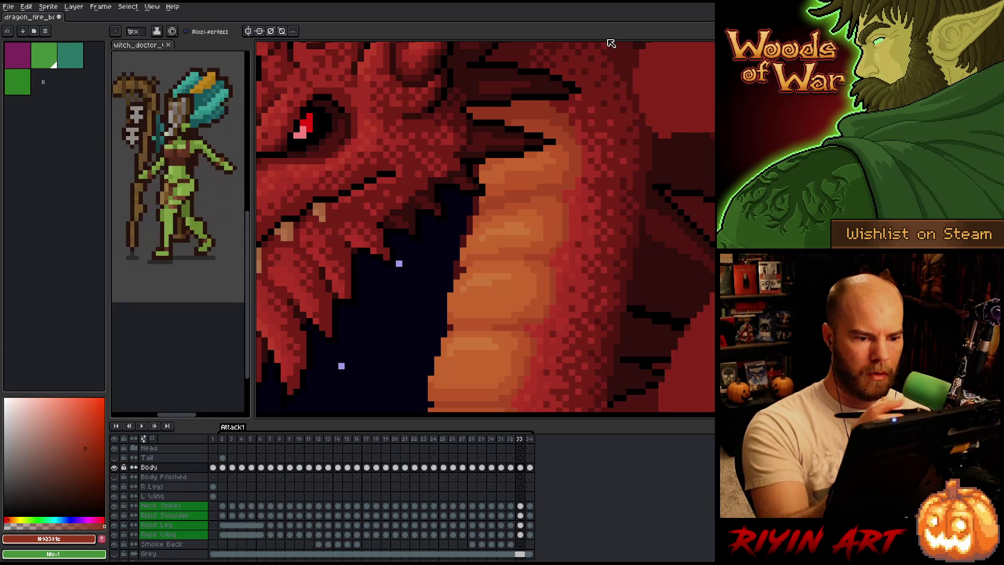
Compare neighbouring frames and switch to a different drawing tool
{"action": "key", "text": "Right"}
{"action": "key", "text": "Right"}
{"action": "key", "text": "Left"}
{"action": "key", "text": "Right"}
{"action": "key", "text": "Right"}
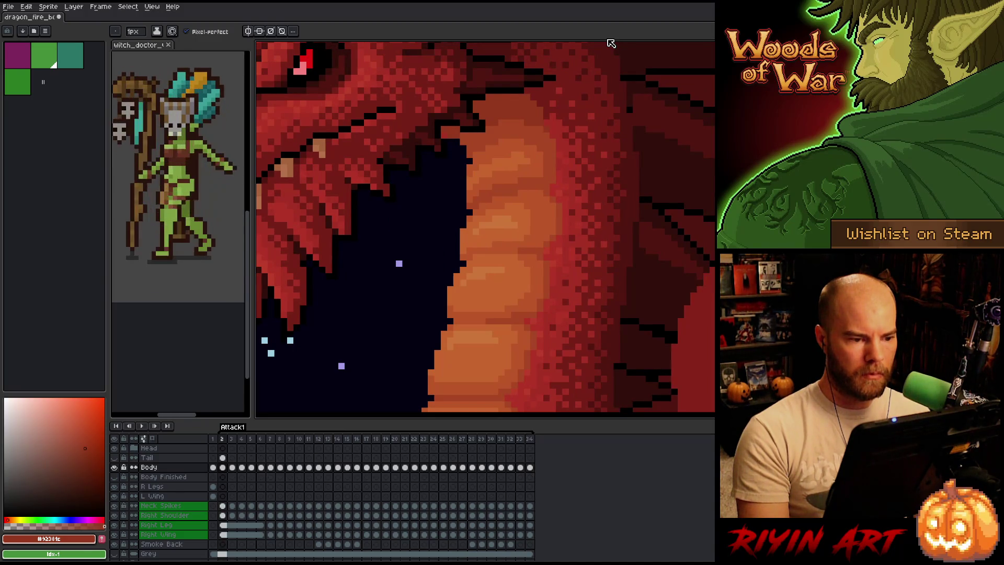
{"action": "key", "text": "e"}
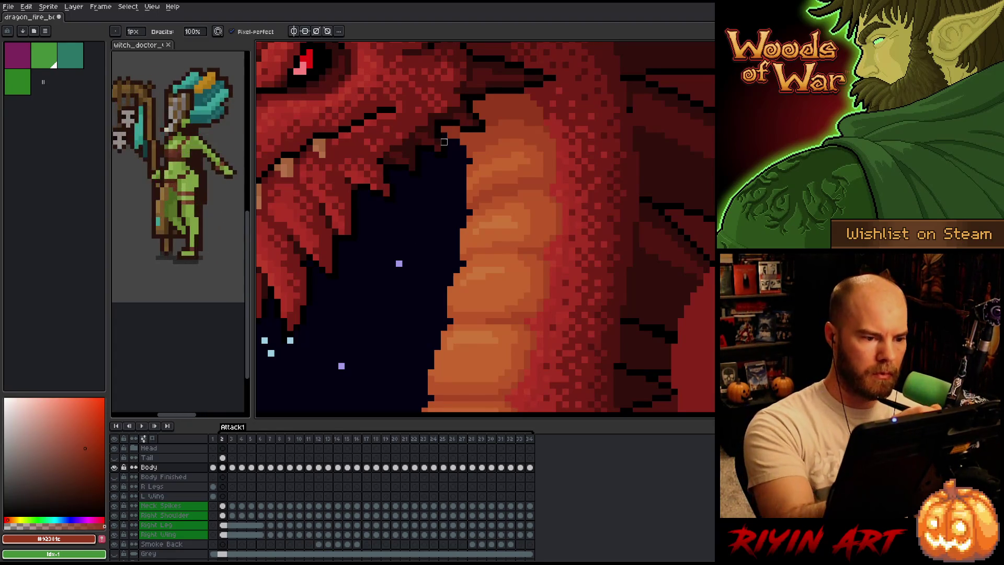
Step through frames 3 to 15 reviewing the neck, then start animation playback
{"action": "key", "text": "Right"}
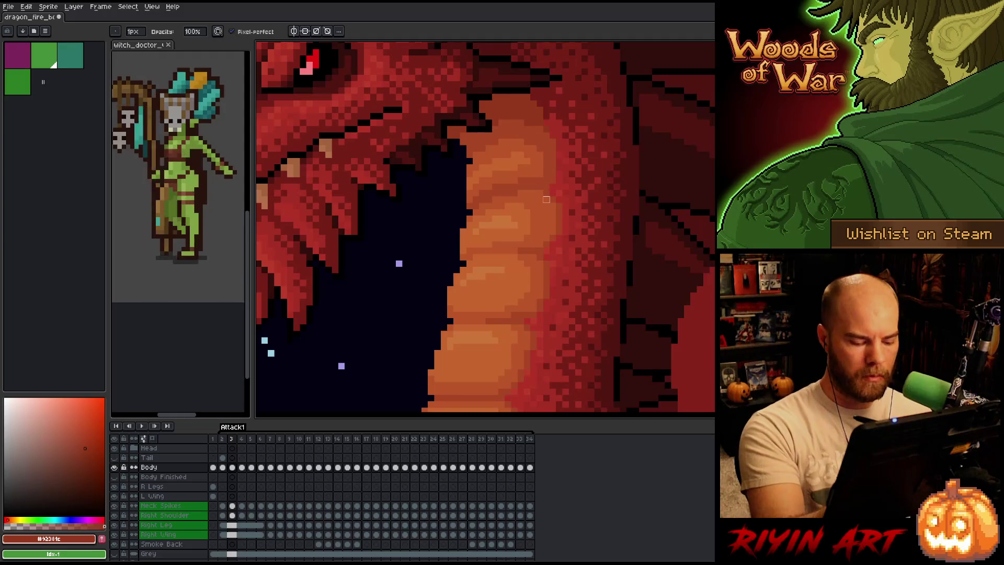
{"action": "key", "text": "Right"}
{"action": "key", "text": "Right"}
{"action": "key", "text": "Right"}
{"action": "key", "text": "Left"}
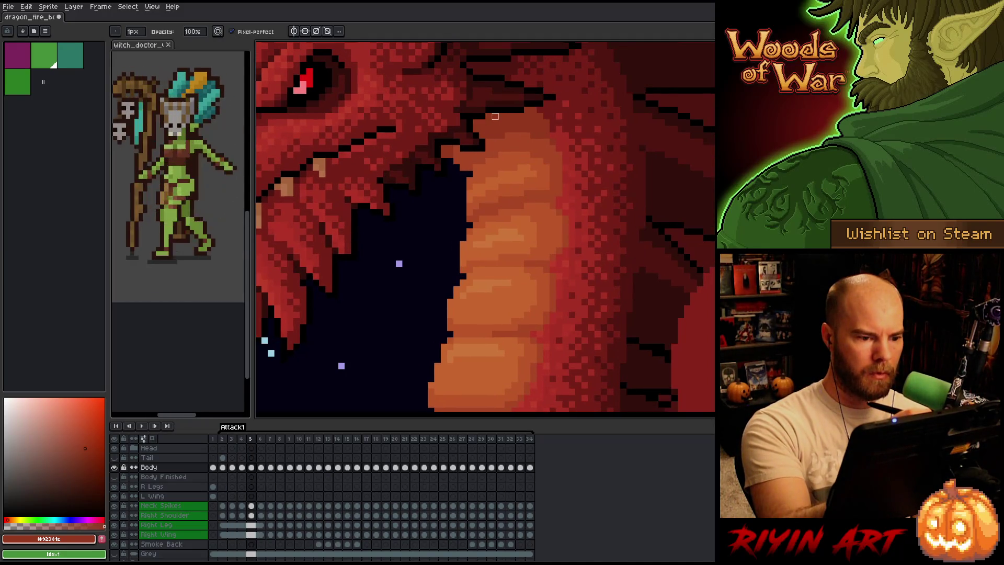
{"action": "key", "text": "Right"}
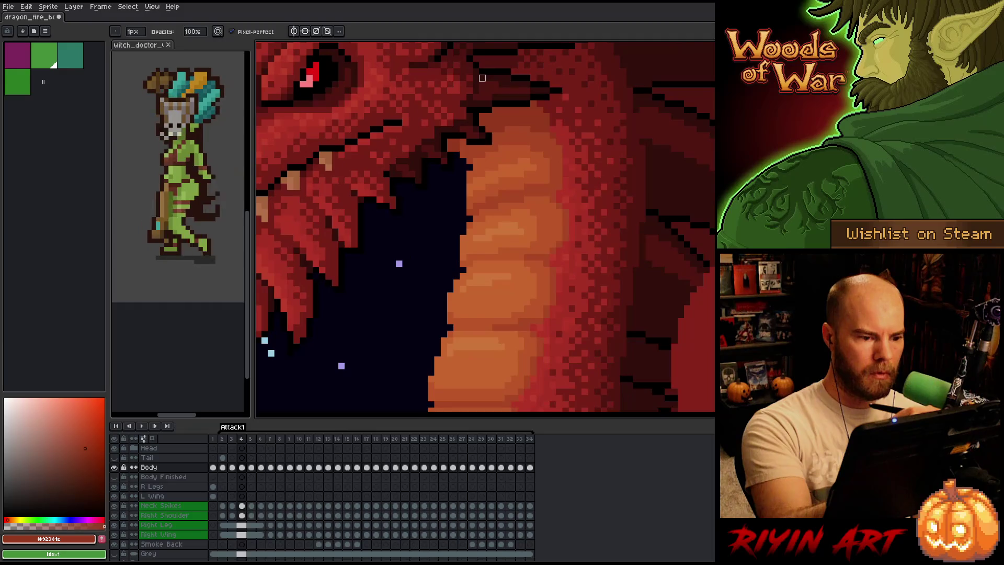
{"action": "key", "text": "Right"}
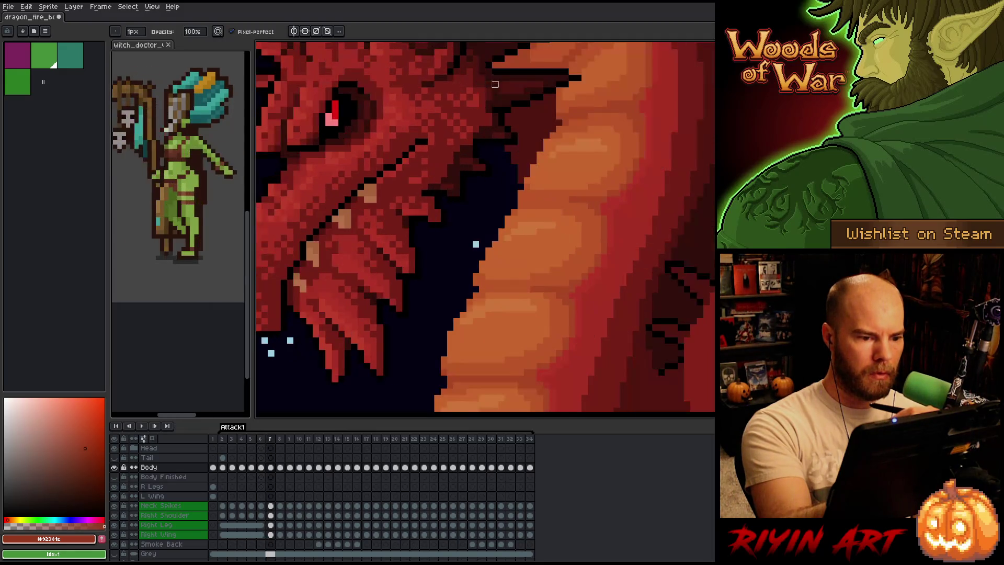
{"action": "key", "text": "Right"}
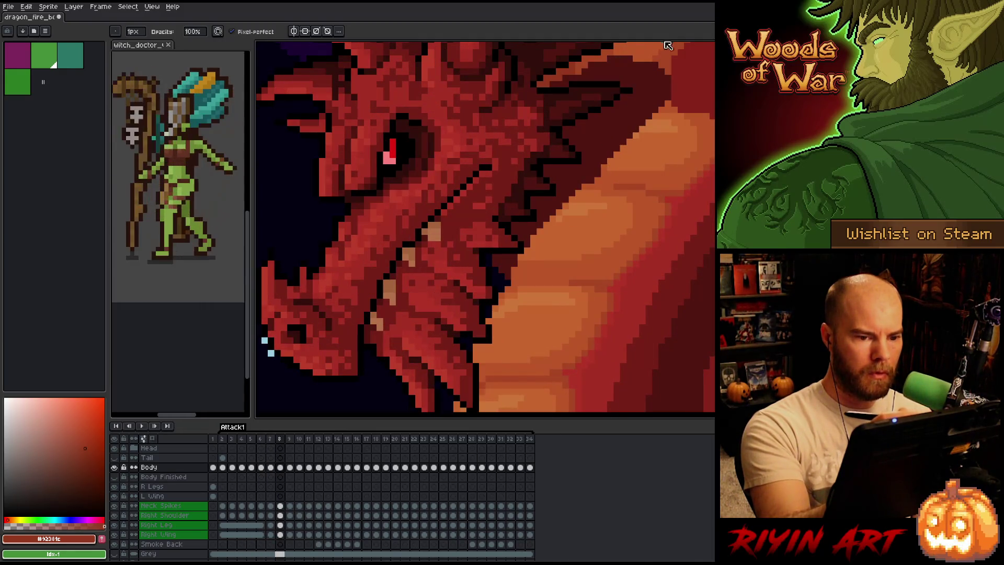
{"action": "key", "text": "Right"}
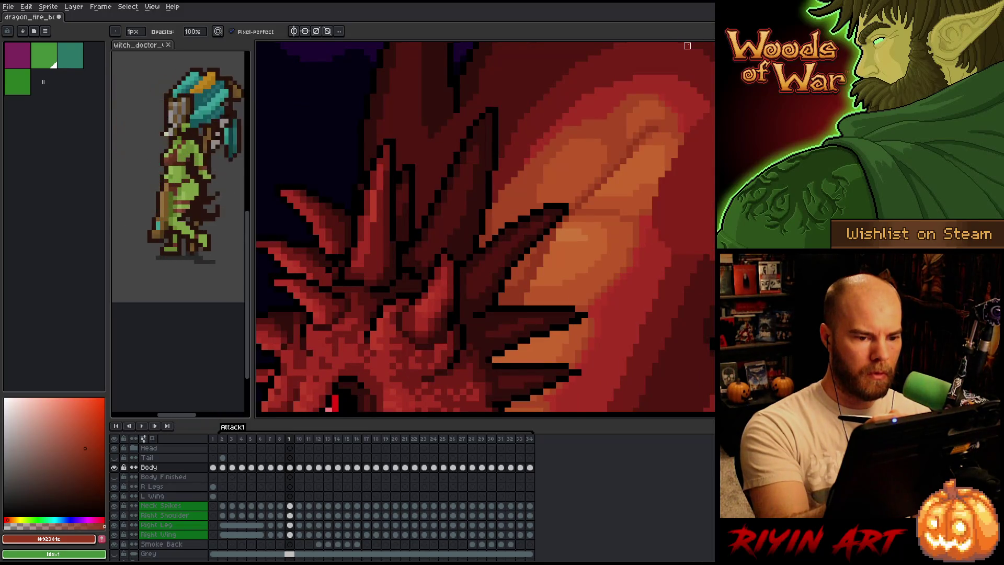
{"action": "key", "text": "Right"}
{"action": "key", "text": "Right"}
{"action": "key", "text": "Right"}
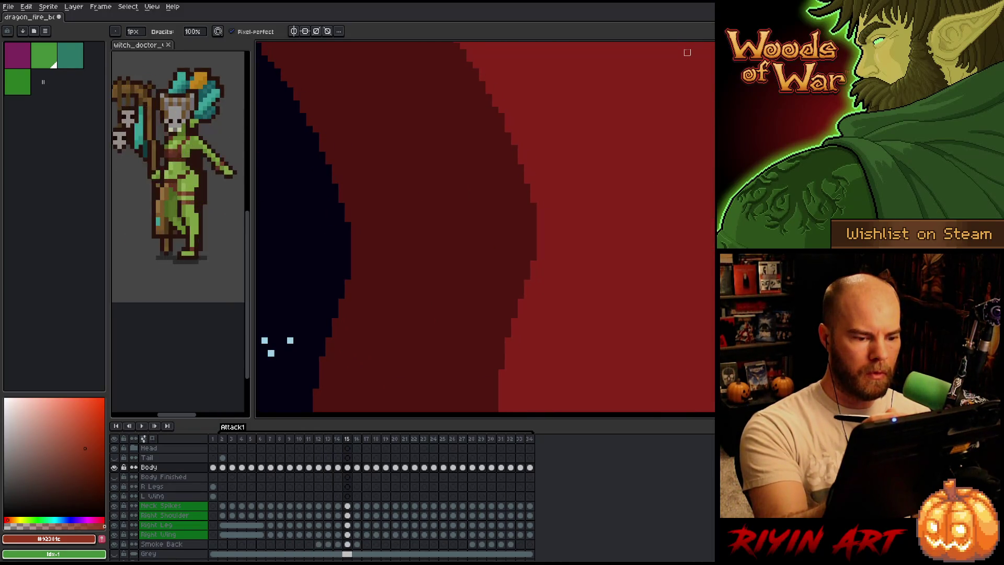
{"action": "scroll", "coordinate": [687, 53], "scroll_direction": "down", "scroll_amount": 5}
{"action": "key", "text": "Return"}
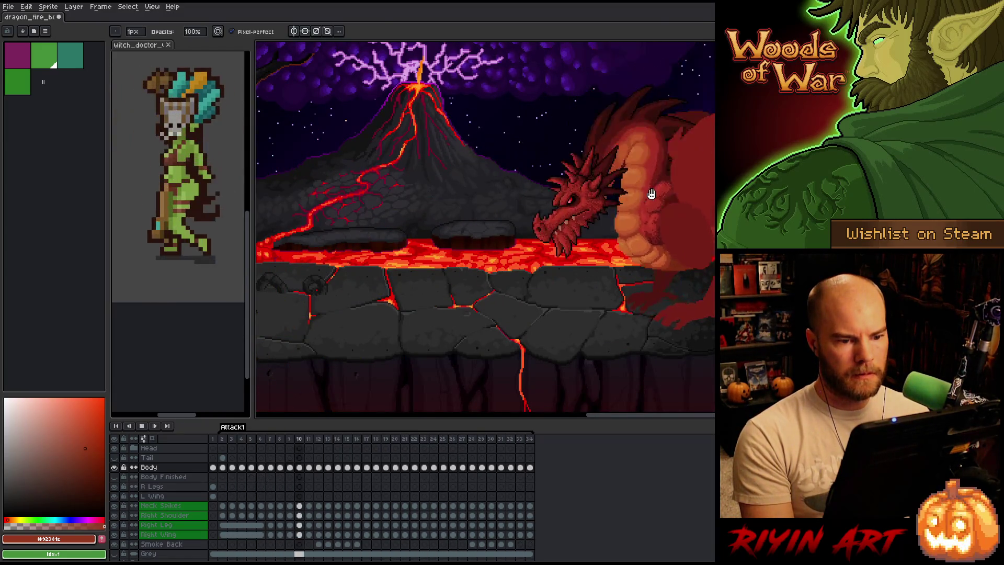
Stop playback and settle on frame 30 after comparing it with frames 29 and 31
{"action": "key", "text": "Return"}
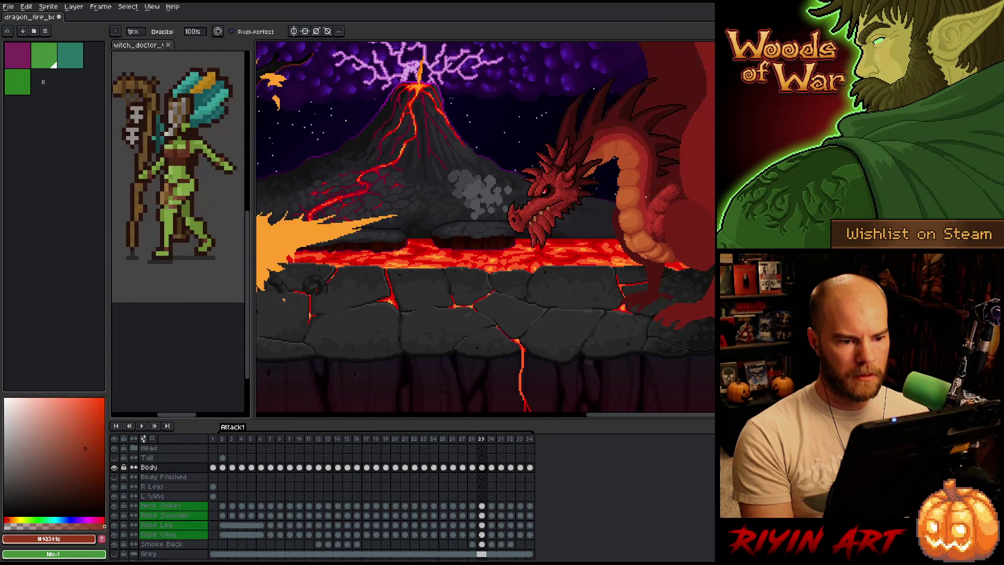
{"action": "key", "text": "Right"}
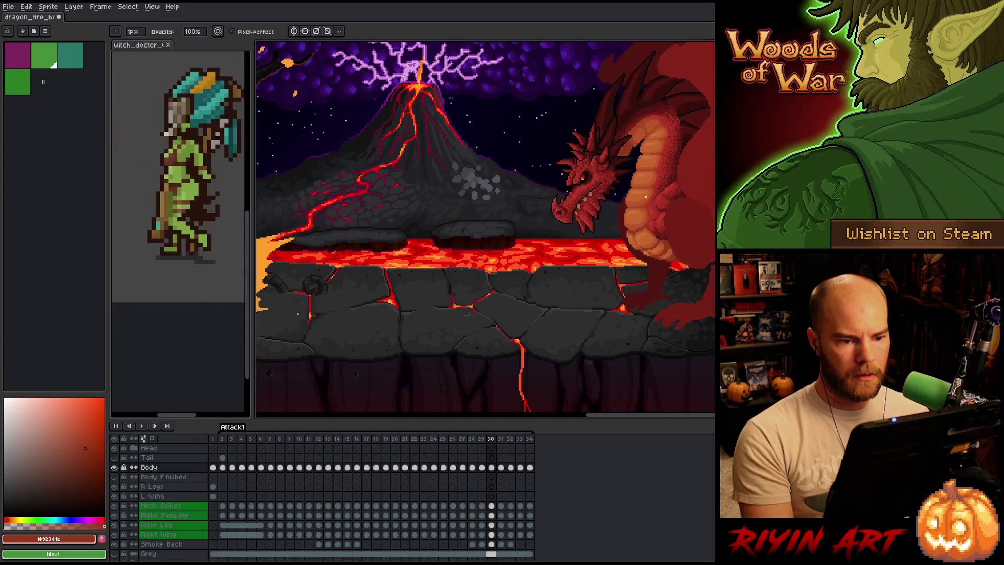
{"action": "key", "text": "Left"}
{"action": "key", "text": "Right"}
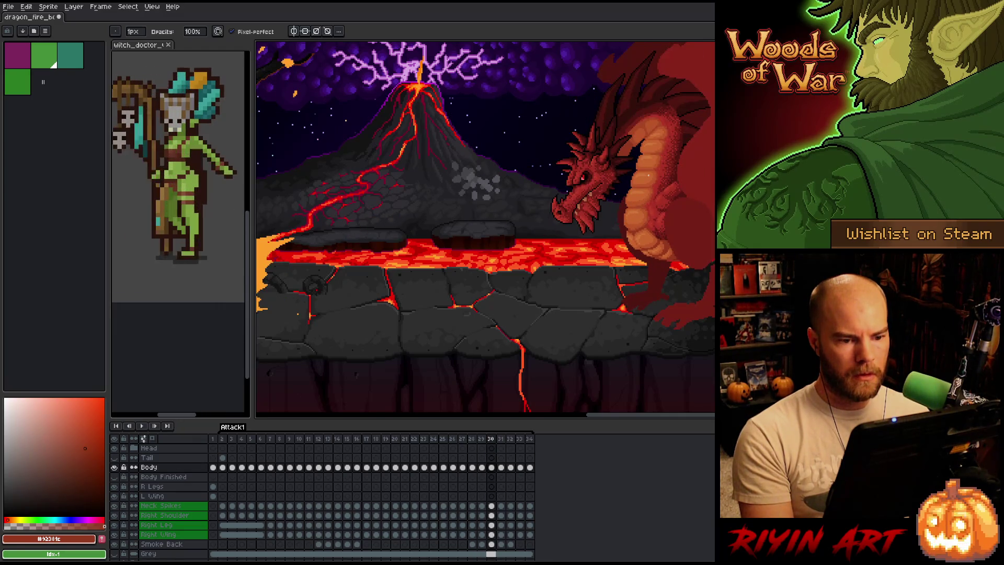
{"action": "key", "text": "Right"}
{"action": "key", "text": "Left"}
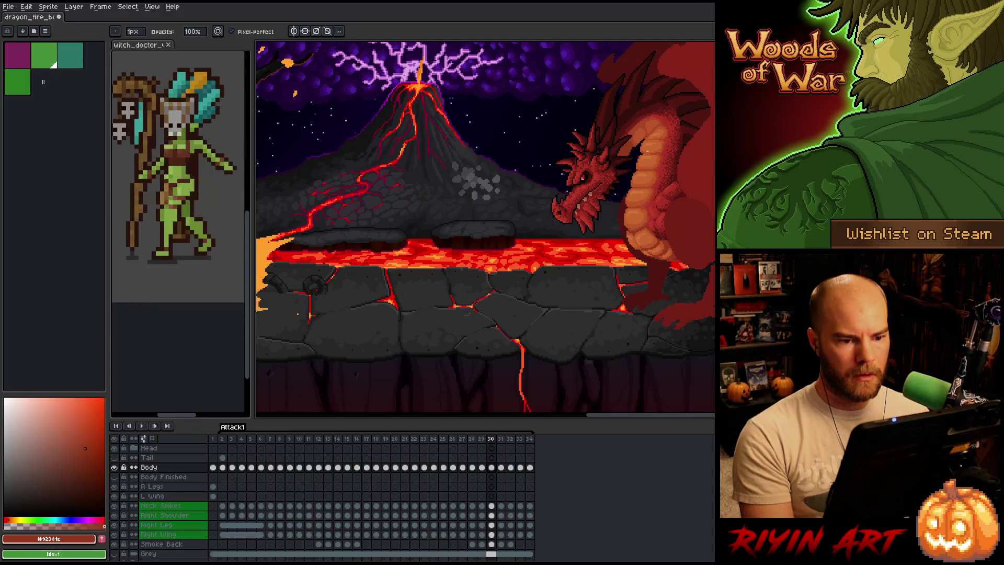
{"action": "scroll", "coordinate": [605, 145], "scroll_direction": "up", "scroll_amount": 4}
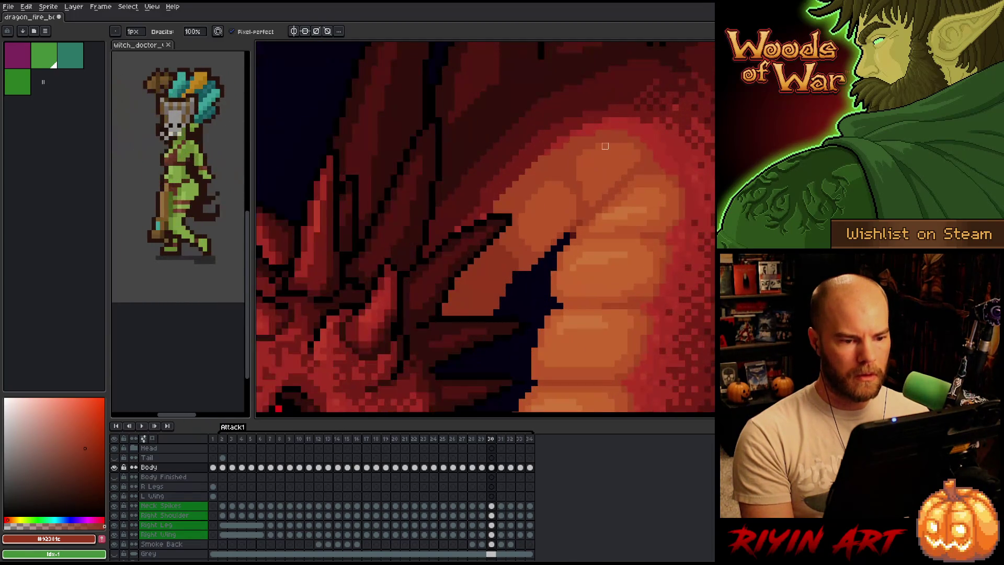
Shade frame 30's neck belly plates with sampled darker, lighter and brightest orange tones
{"action": "left_click", "coordinate": [597, 203], "text": "alt"}
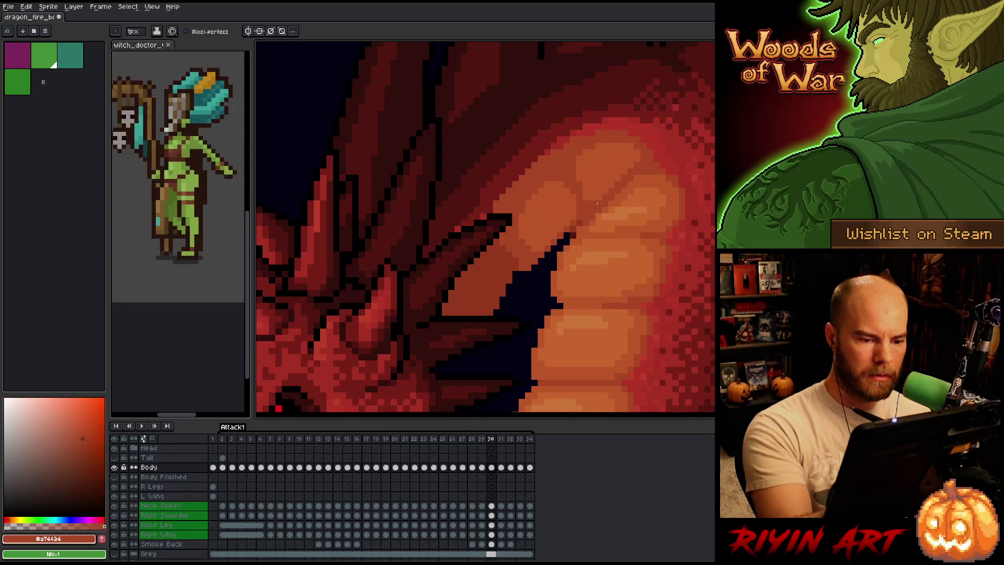
{"action": "left_click", "coordinate": [603, 207], "text": "alt"}
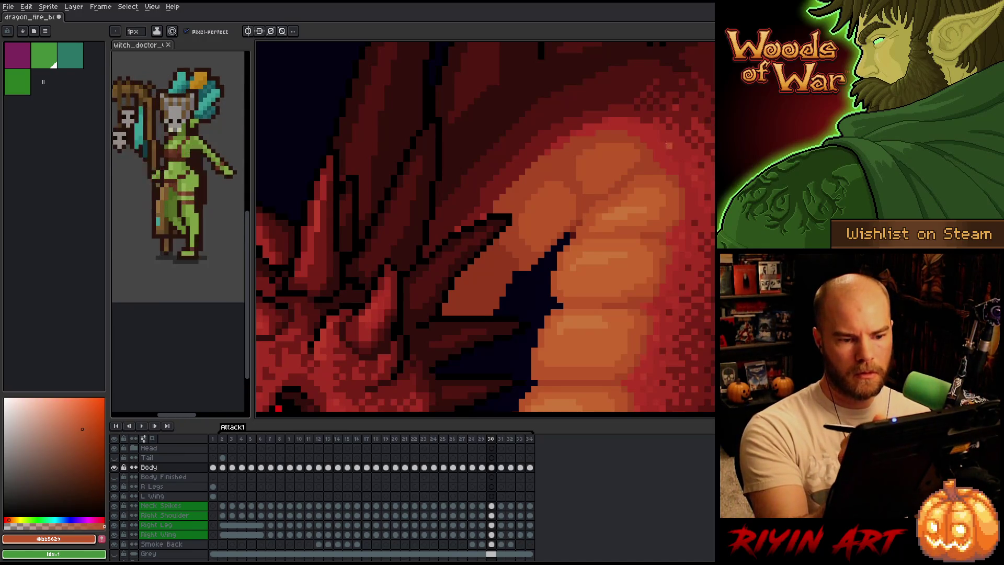
{"action": "left_click", "coordinate": [638, 170], "text": "alt"}
{"action": "left_click", "coordinate": [628, 155], "text": "alt"}
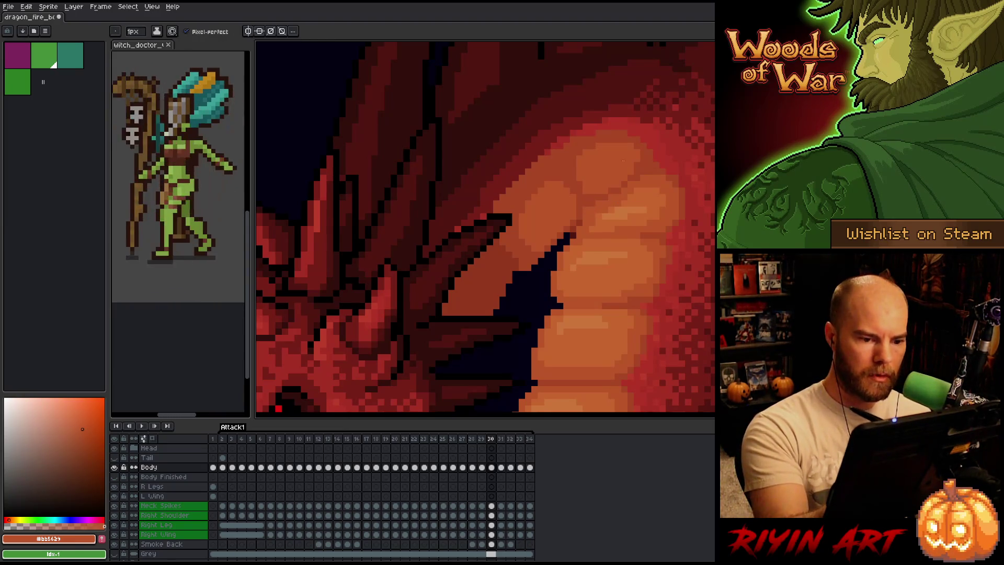
{"action": "scroll", "coordinate": [554, 251], "scroll_direction": "down", "scroll_amount": 4}
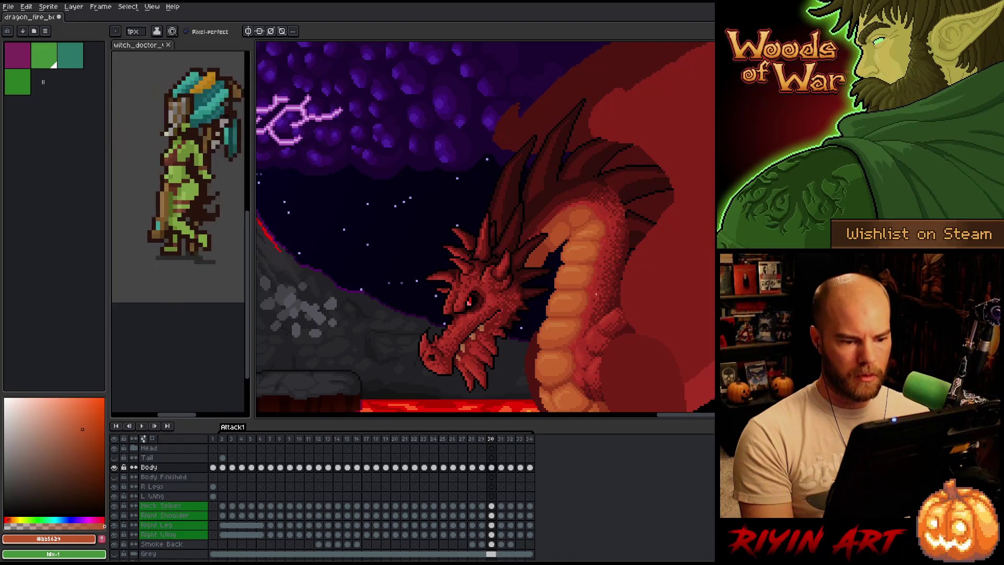
{"action": "scroll", "coordinate": [583, 270], "scroll_direction": "up", "scroll_amount": 4}
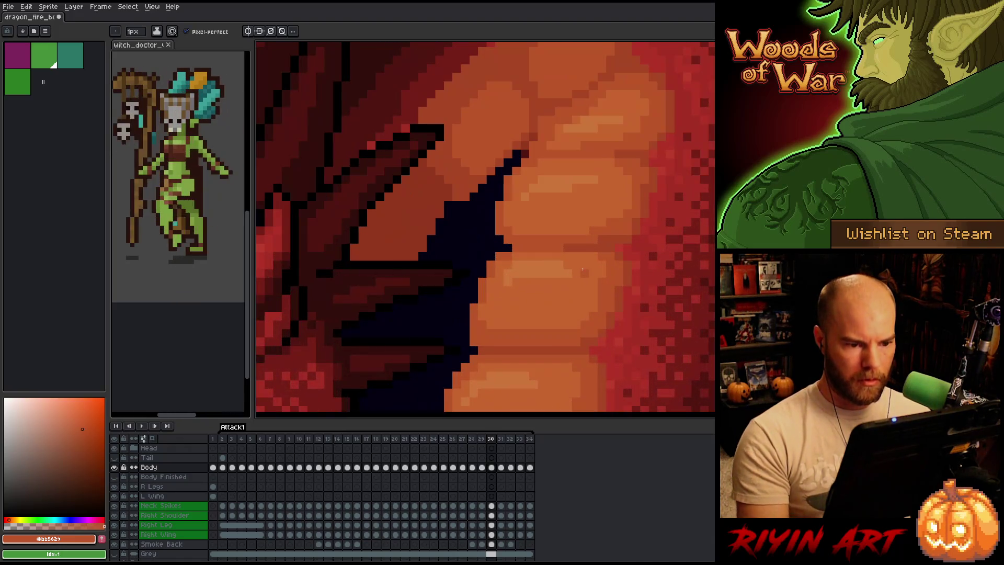
{"action": "left_click", "coordinate": [564, 141], "text": "alt"}
{"action": "left_click", "coordinate": [593, 118], "text": "alt"}
{"action": "left_click", "coordinate": [597, 108], "text": "alt"}
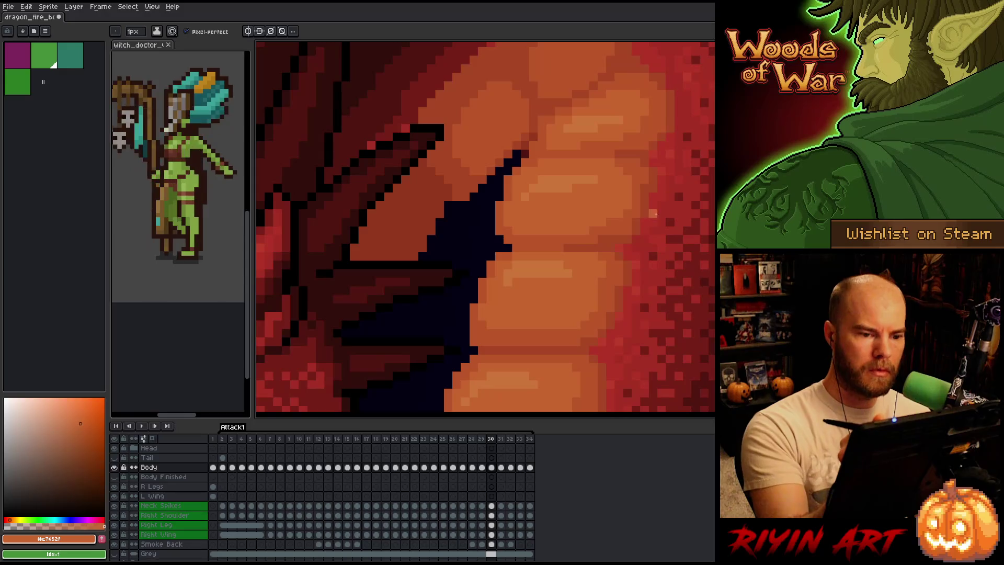
Zoom out to the full scene and flip between frames 29–32 to compare
{"action": "key", "text": "minus"}
{"action": "key", "text": "minus"}
{"action": "key", "text": "minus"}
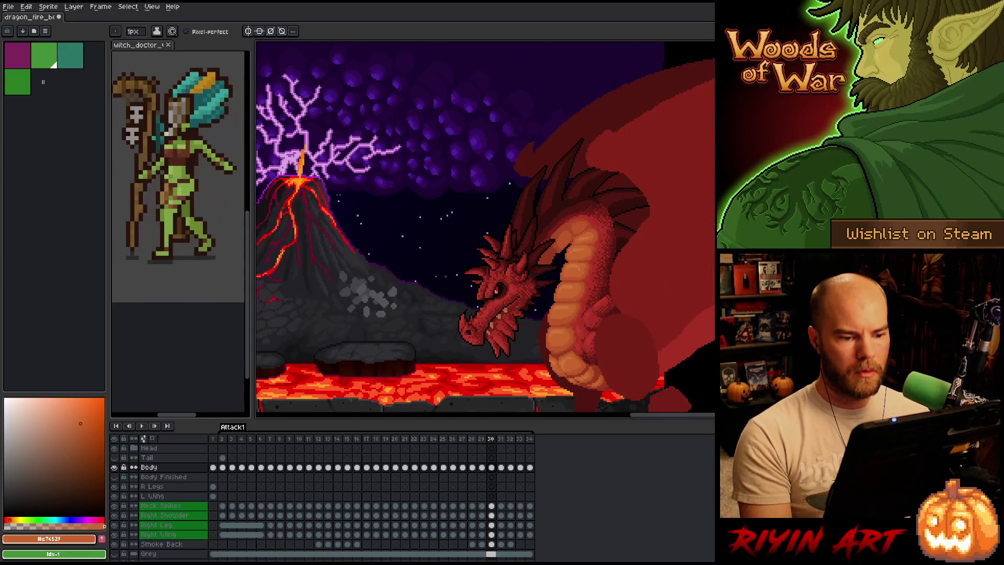
{"action": "key", "text": "comma"}
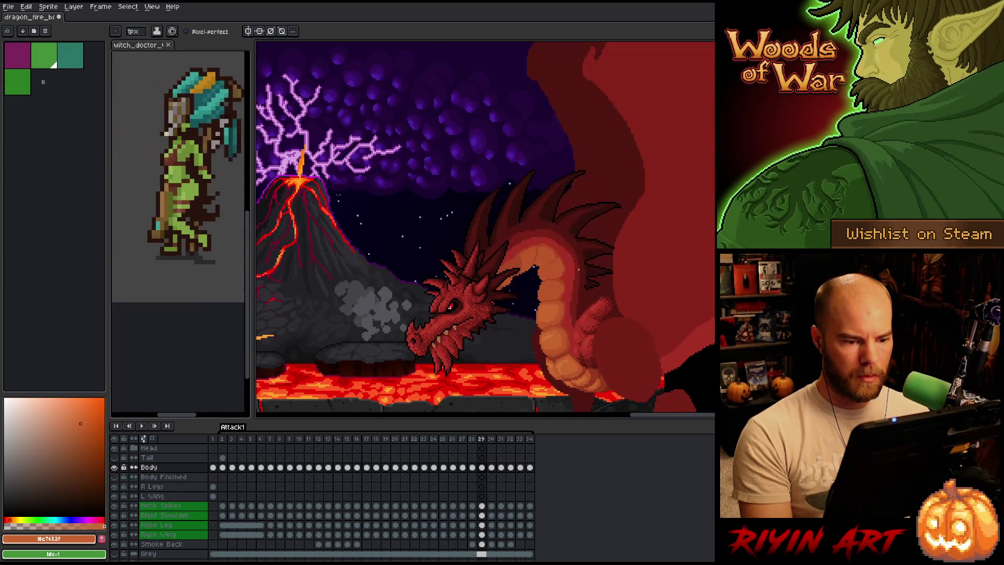
{"action": "key", "text": "period"}
{"action": "key", "text": "comma"}
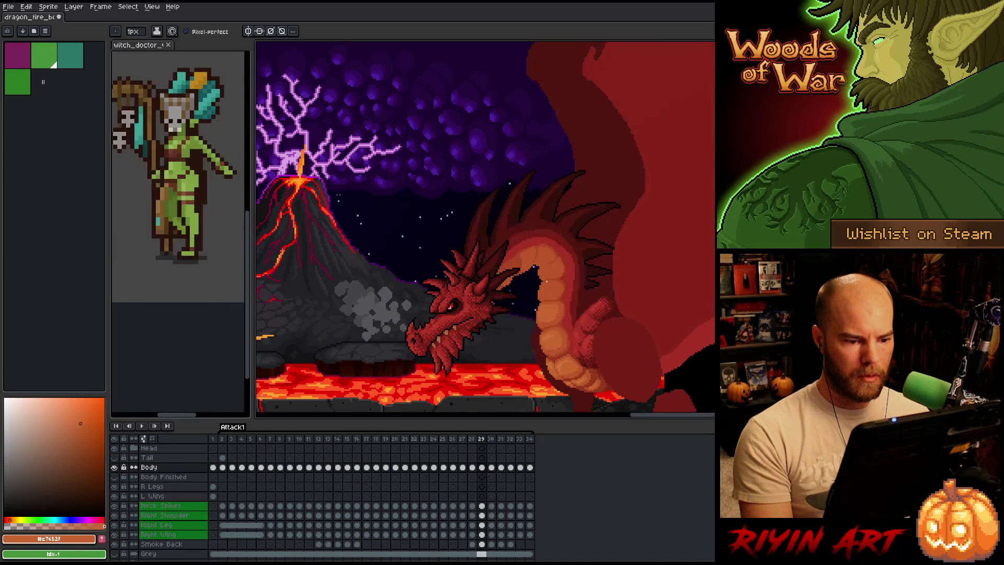
{"action": "key", "text": "period"}
{"action": "key", "text": "period"}
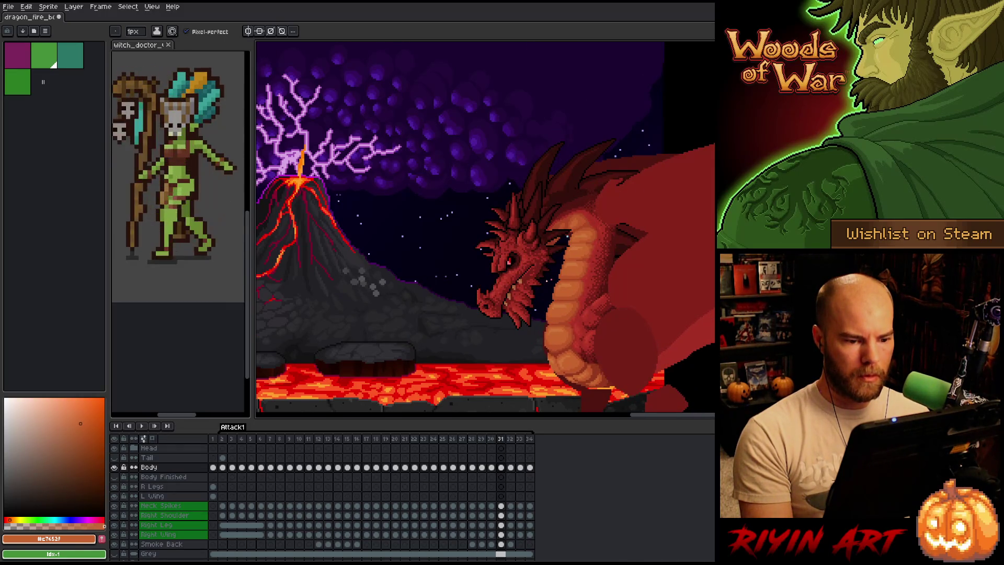
{"action": "key", "text": "period"}
{"action": "key", "text": "comma"}
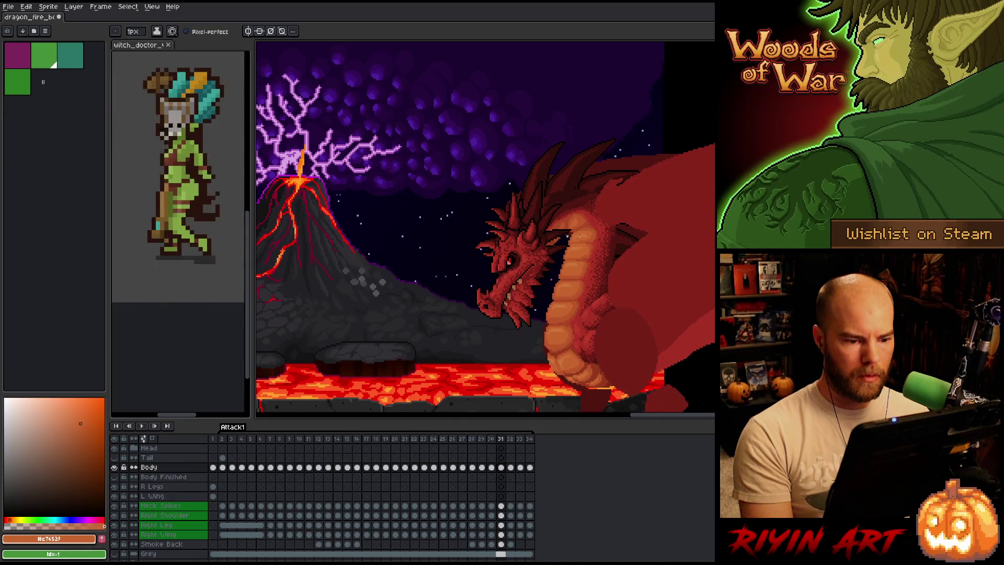
{"action": "key", "text": "period"}
{"action": "key", "text": "period"}
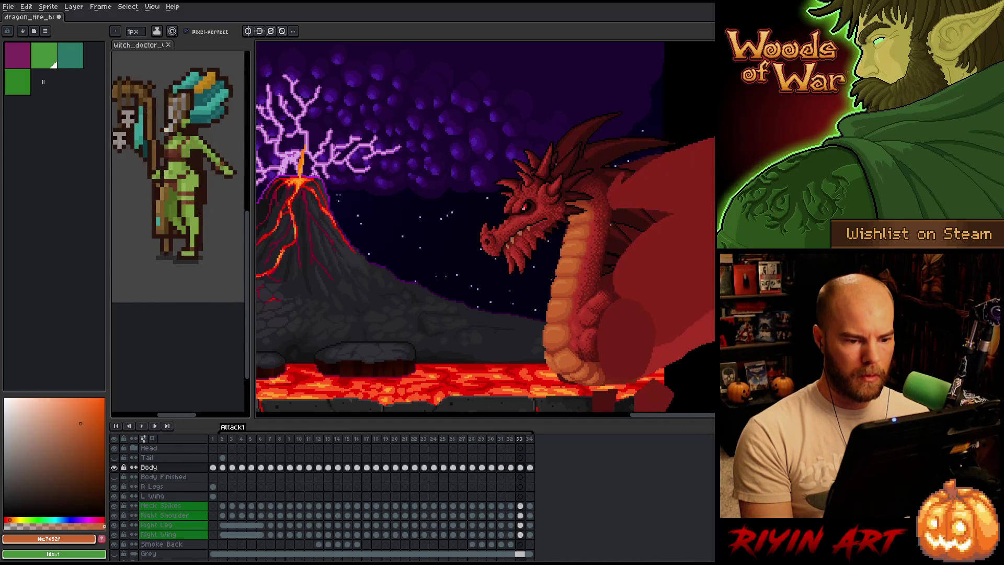
Compare the neighbouring frames 32–34 before shading, settling on frame 32
{"action": "scroll", "coordinate": [605, 177], "scroll_direction": "up", "scroll_amount": 4}
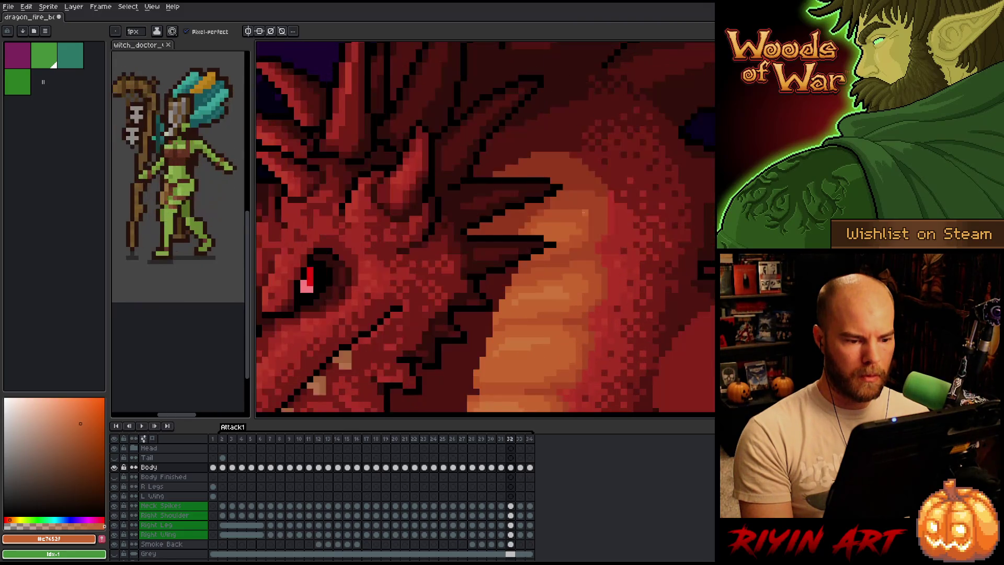
{"action": "scroll", "coordinate": [486, 226], "scroll_direction": "down", "scroll_amount": 2}
{"action": "key", "text": "comma"}
{"action": "key", "text": "period"}
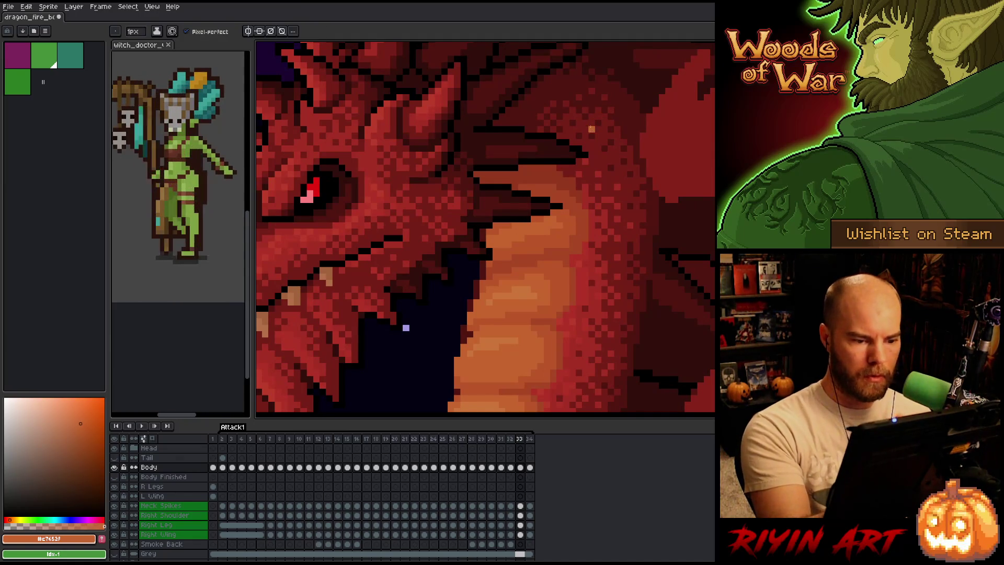
{"action": "key", "text": "period"}
{"action": "key", "text": "comma"}
{"action": "key", "text": "comma"}
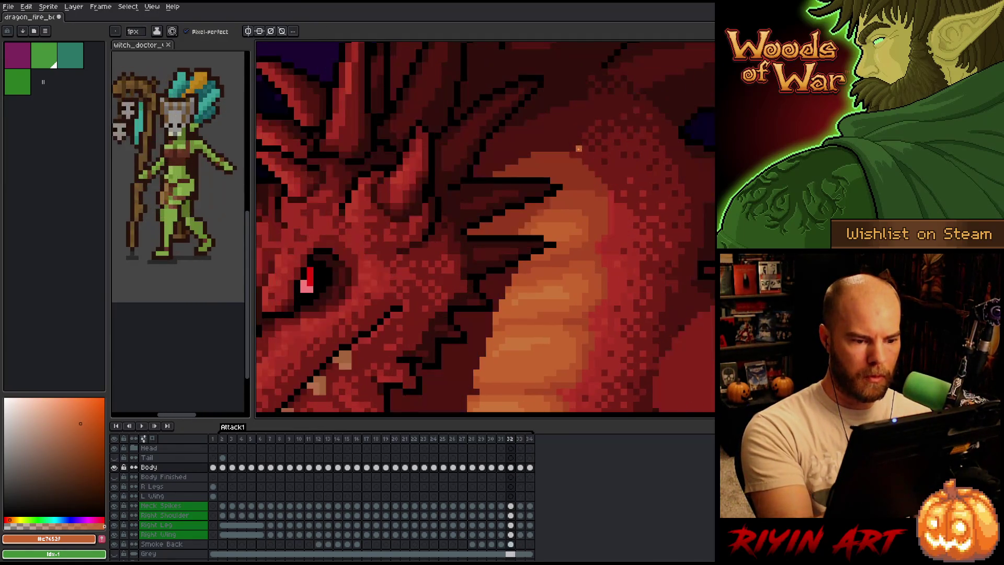
Shade the belly plates on frames 32 and 31 with oranges #c7652f and #bb5629
{"action": "left_click", "coordinate": [567, 228], "text": "alt"}
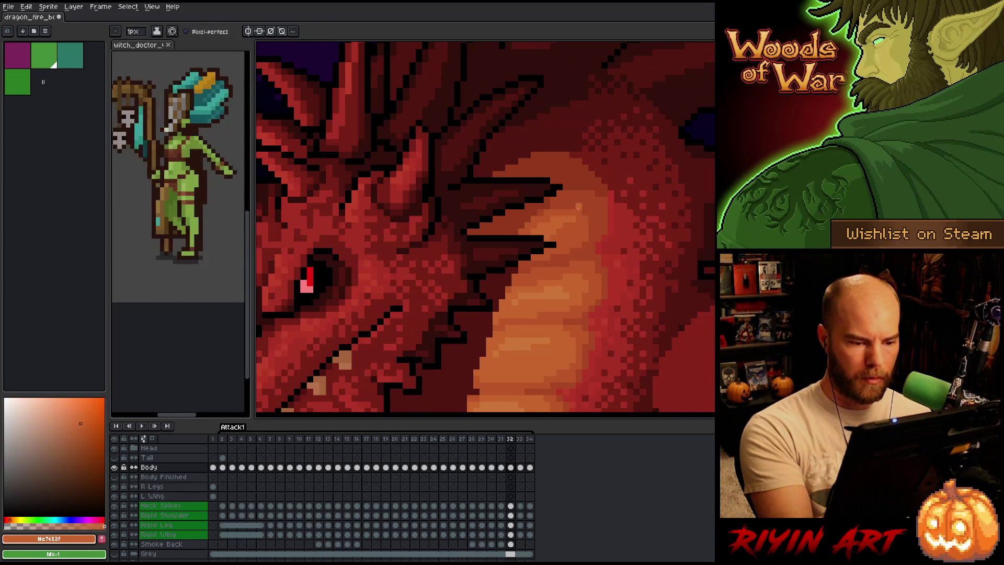
{"action": "key", "text": "Left"}
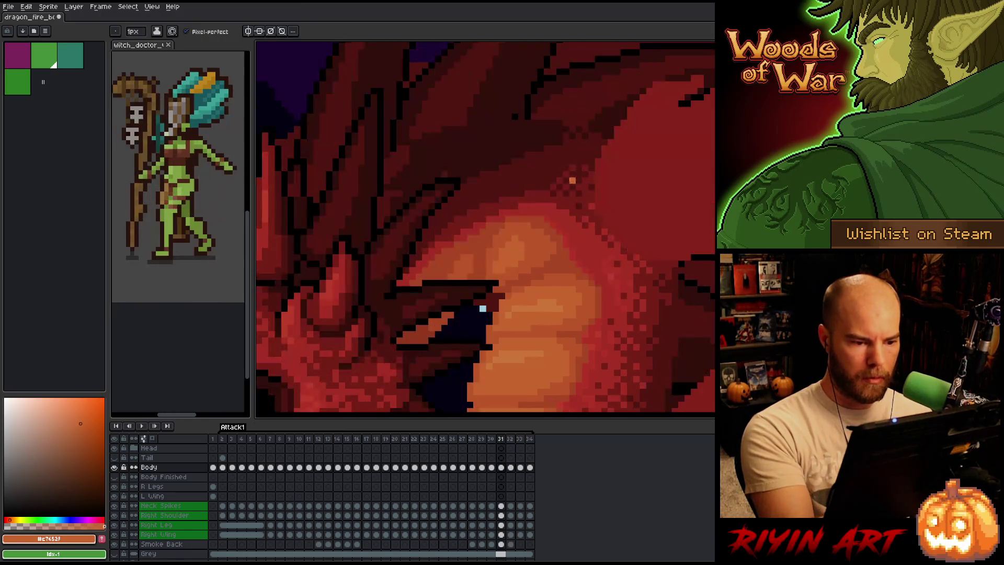
{"action": "left_click", "coordinate": [517, 266], "text": "alt"}
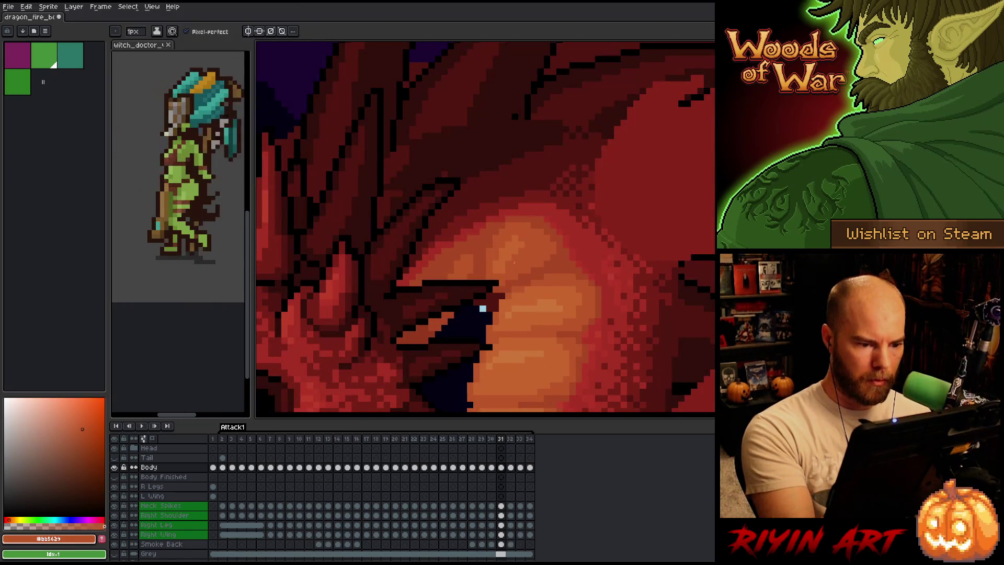
{"action": "left_click", "coordinate": [520, 231], "text": "alt"}
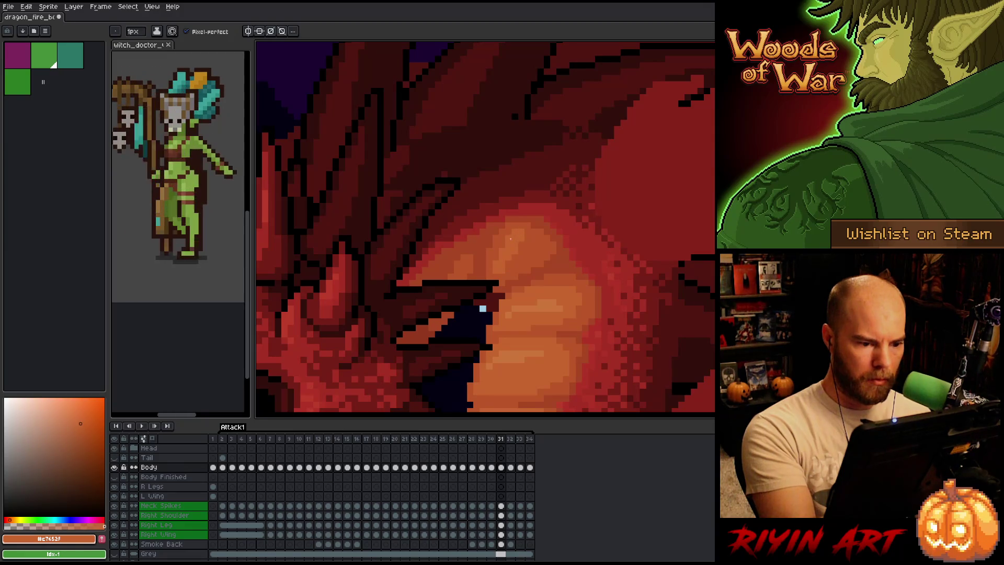
{"action": "left_click", "coordinate": [521, 239], "text": "alt"}
{"action": "left_click", "coordinate": [519, 231], "text": "alt"}
Shade frame 33's plates in darker orange, then play the attack animation back
{"action": "key", "text": "period"}
{"action": "key", "text": "period"}
{"action": "key", "text": "period"}
{"action": "key", "text": "comma"}
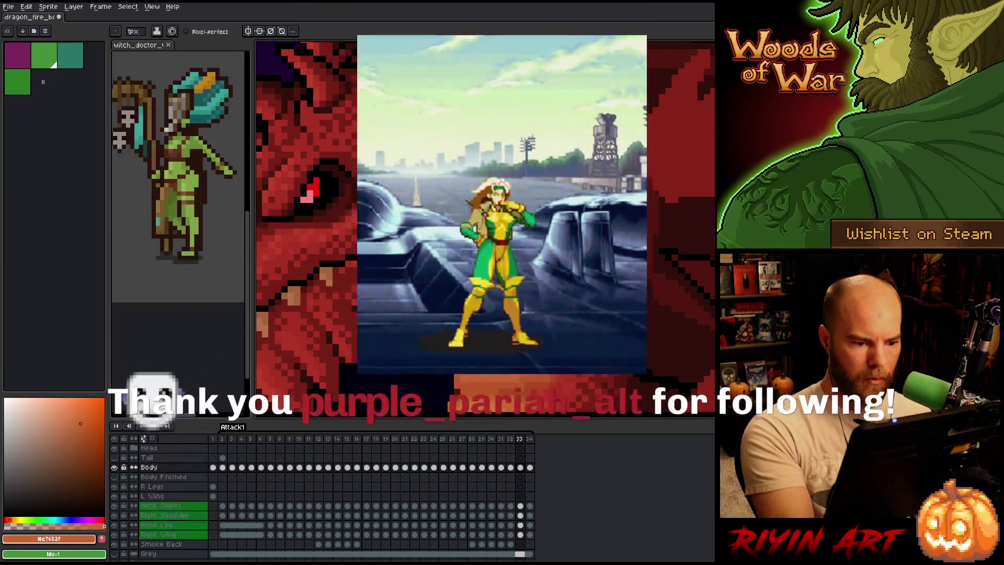
{"action": "key", "text": "period"}
{"action": "key", "text": "comma"}
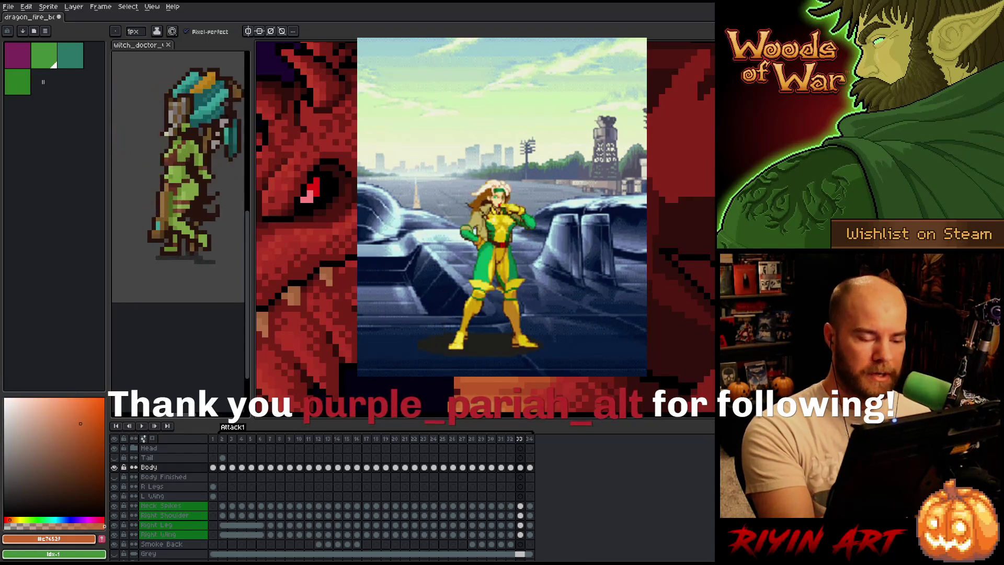
{"action": "left_click", "coordinate": [82, 429]}
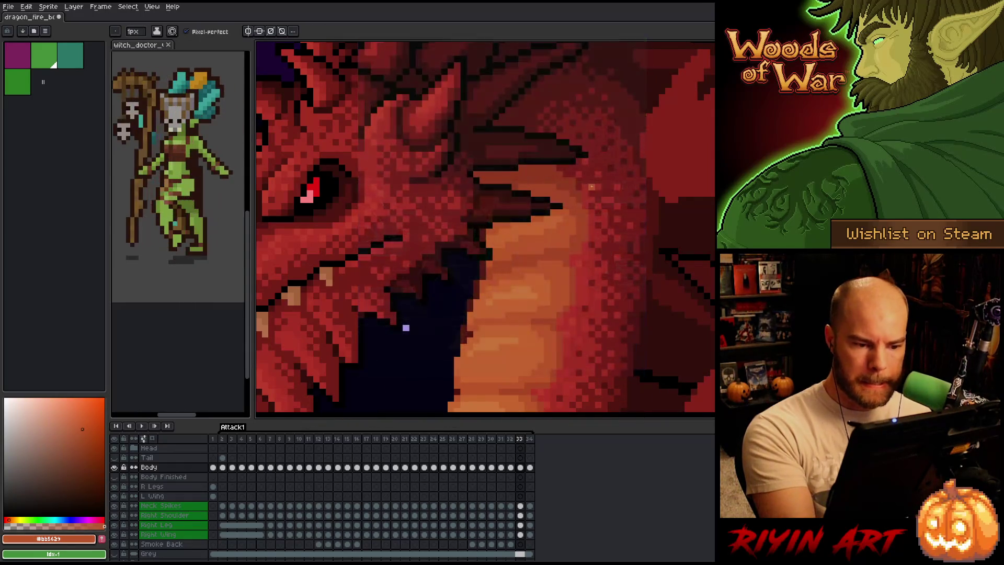
{"action": "key", "text": "Return"}
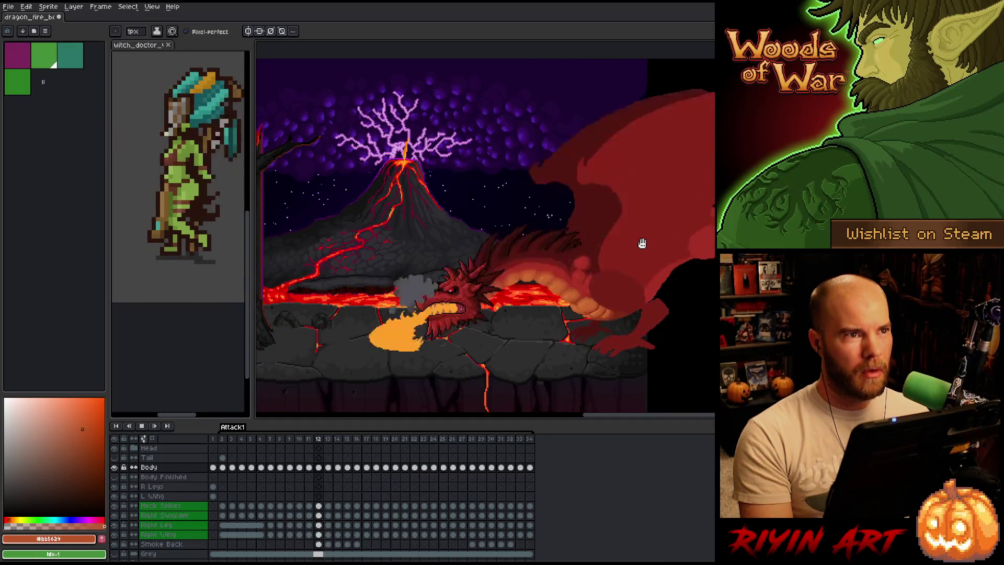
Zoom in on the dragon's spiked head and neck plates as playback reaches frame 8
{"action": "scroll", "coordinate": [598, 252], "scroll_direction": "up", "scroll_amount": 1}
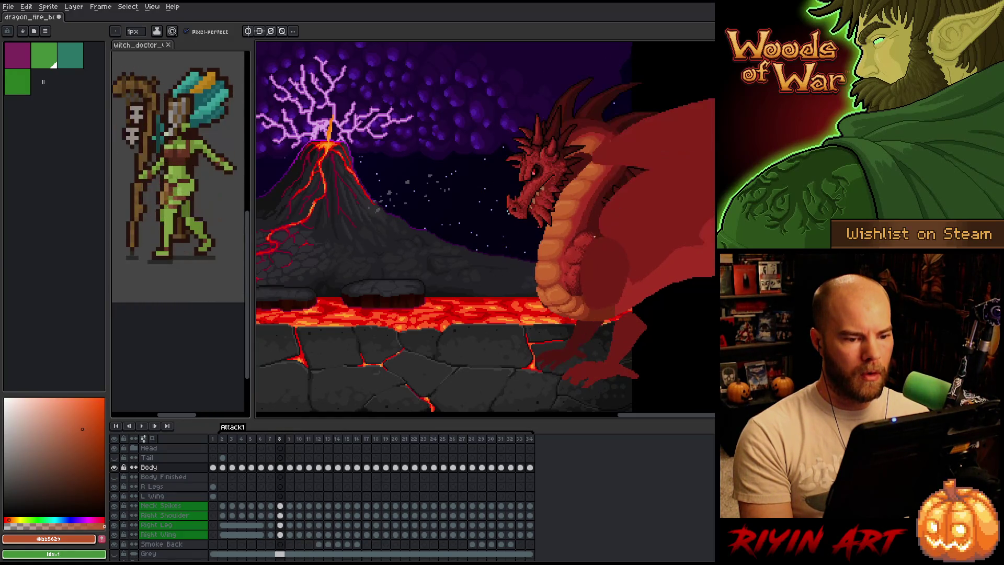
{"action": "scroll", "coordinate": [580, 162], "scroll_direction": "up", "scroll_amount": 2}
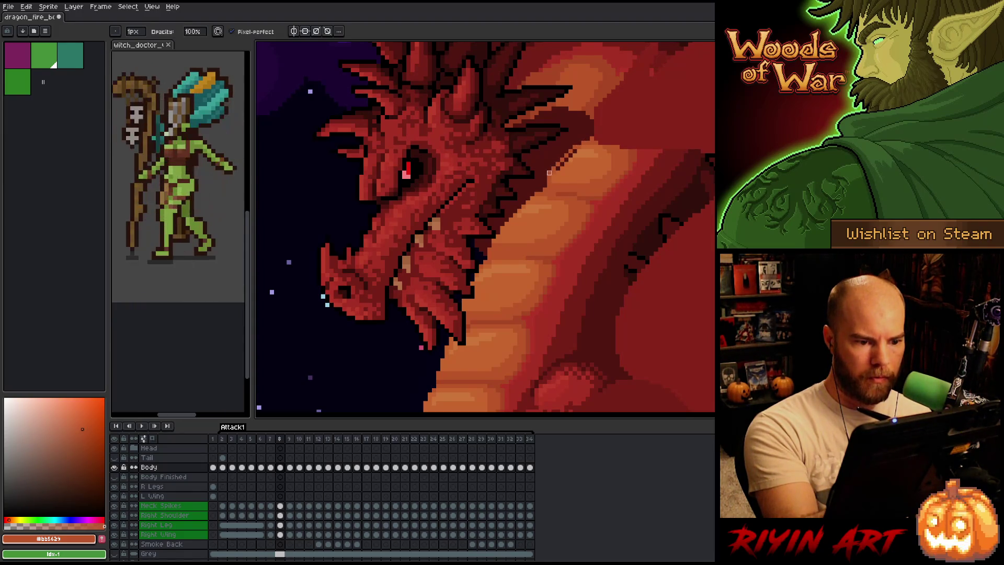
Shade frame 8's neck plates with lighter, darker and pale orange, then save the file
{"action": "left_click", "coordinate": [549, 172], "text": "alt"}
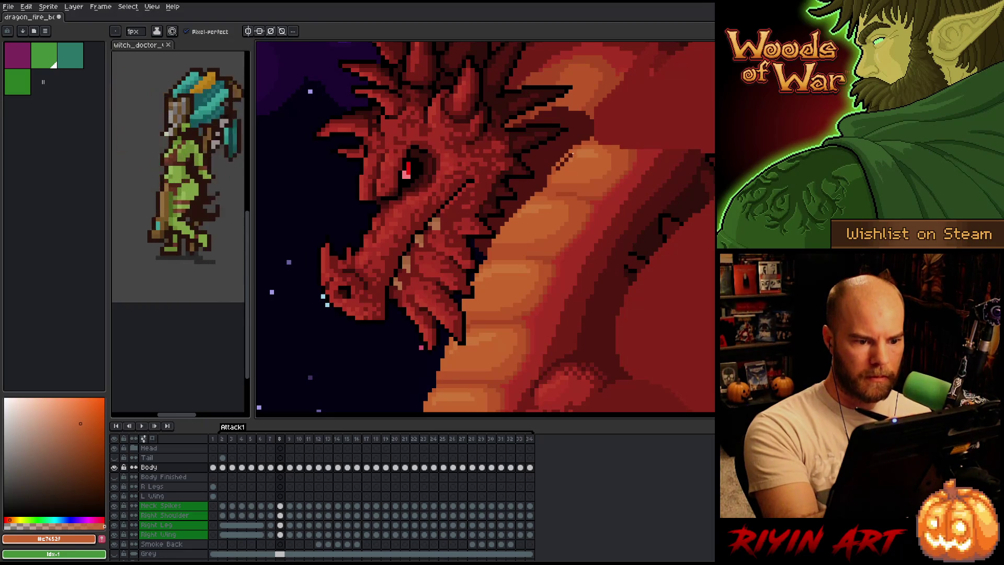
{"action": "left_click", "coordinate": [559, 163], "text": "alt"}
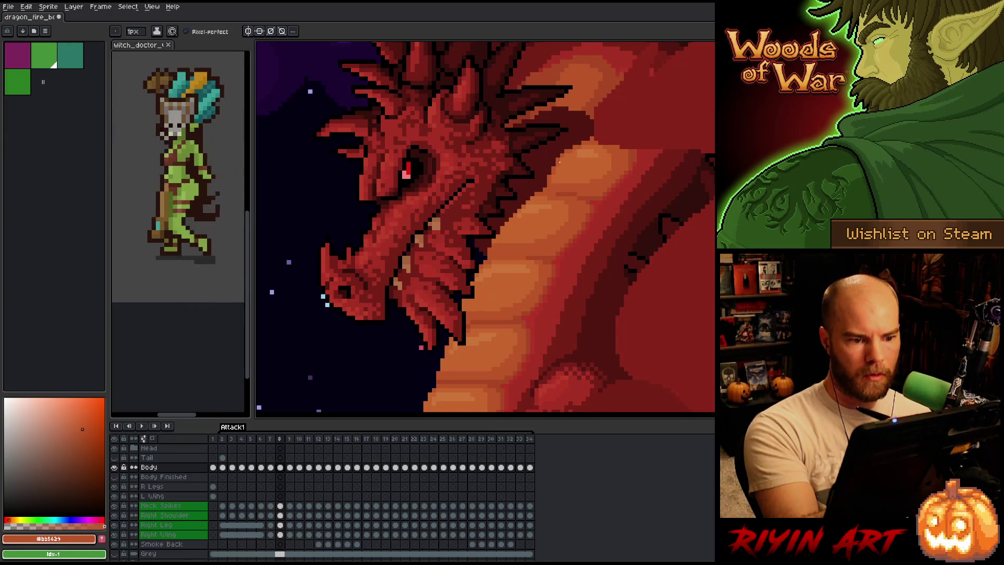
{"action": "left_click", "coordinate": [577, 153], "text": "alt"}
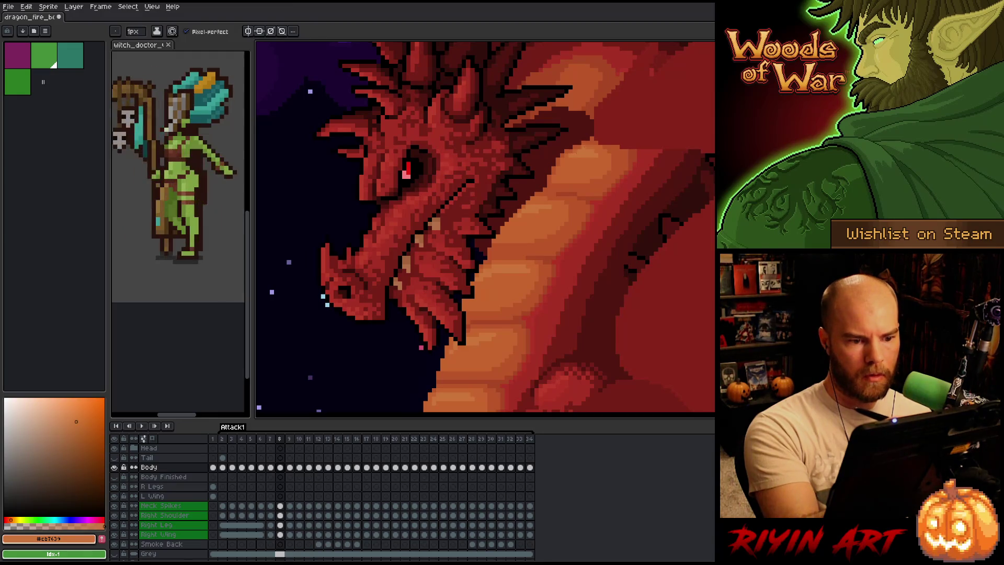
{"action": "key", "text": "ctrl+s"}
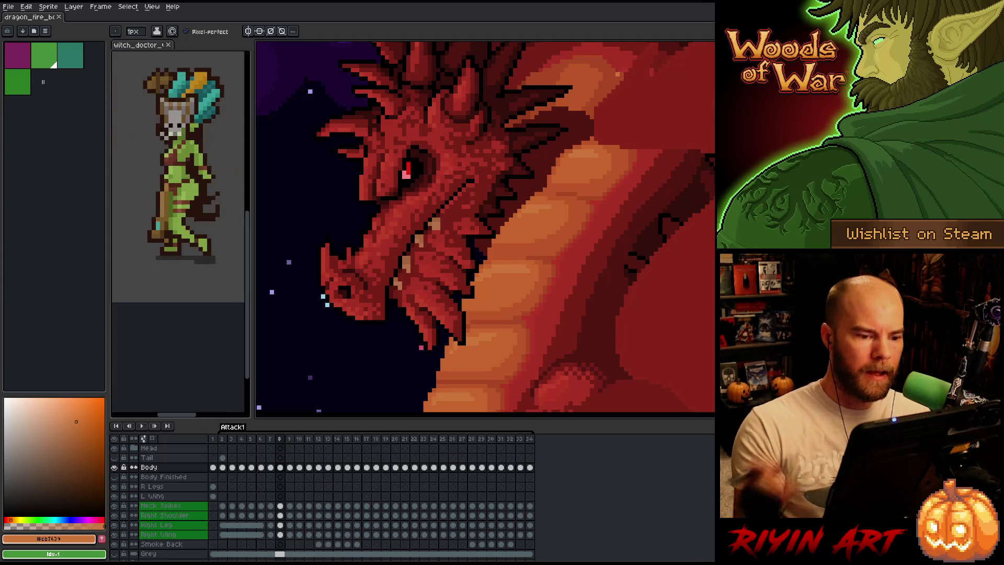
Erase and repaint the lower neck plates on frame 8, then step back to frame 7
{"action": "key", "text": "e"}
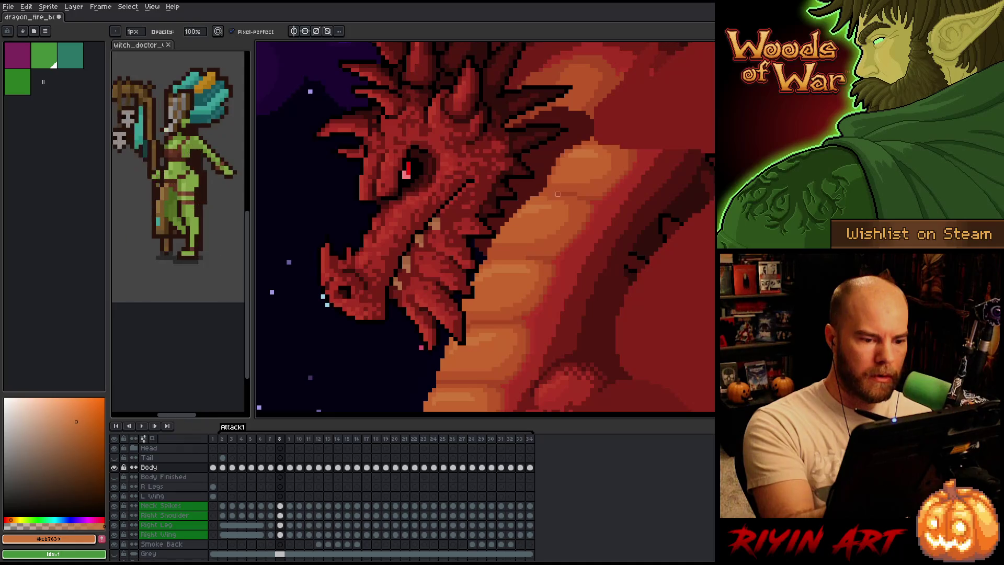
{"action": "left_click", "coordinate": [533, 198], "text": "alt"}
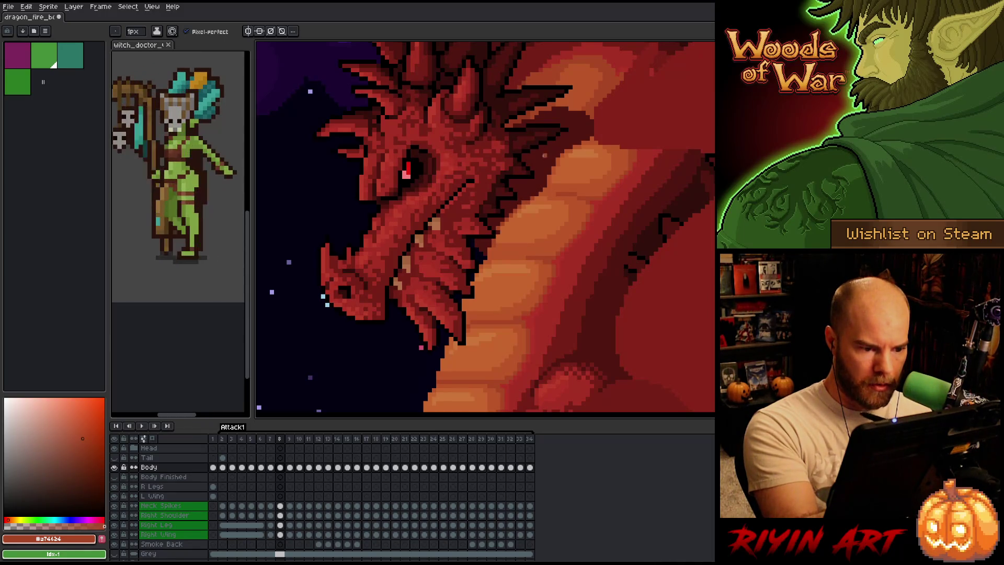
{"action": "left_click", "coordinate": [536, 194], "text": "alt"}
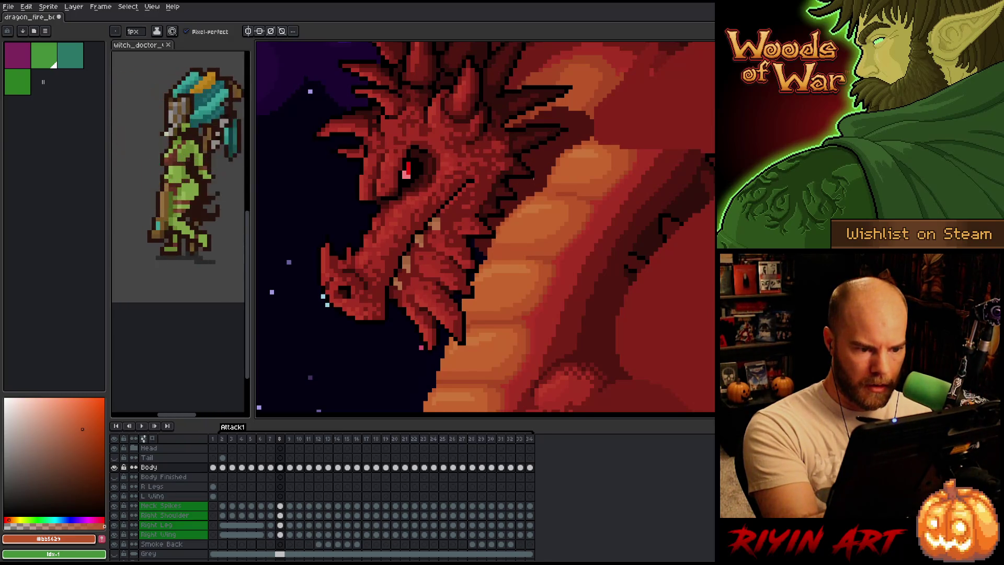
{"action": "left_click", "coordinate": [511, 241], "text": "alt"}
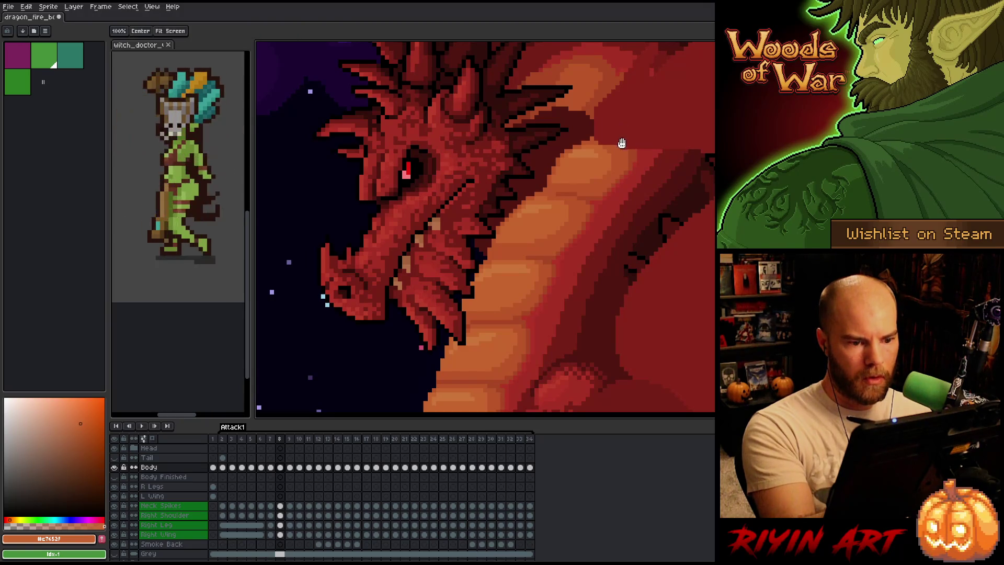
{"action": "left_click_drag", "start_coordinate": [622, 137], "coordinate": [631, 129]}
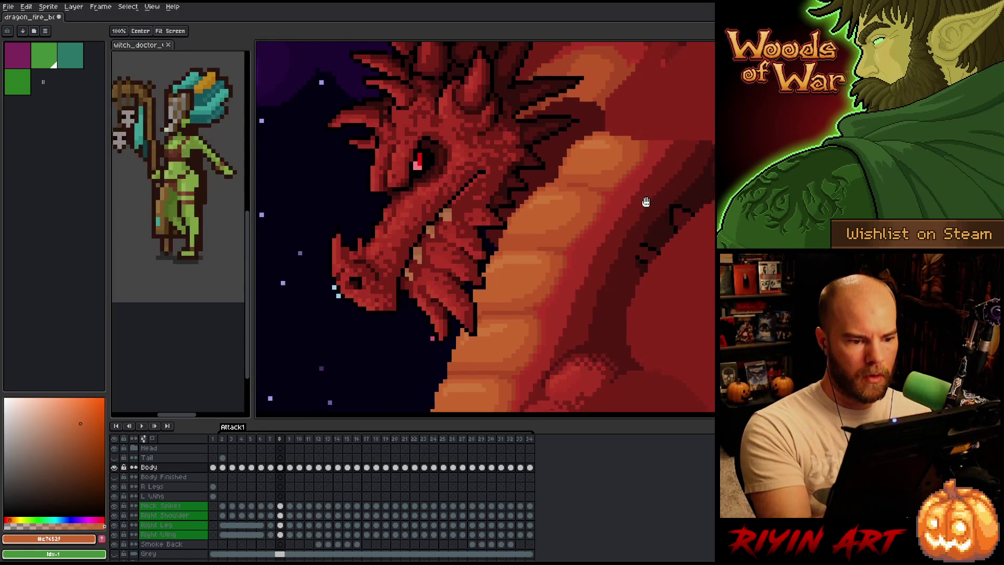
{"action": "left_click_drag", "start_coordinate": [645, 202], "coordinate": [663, 174]}
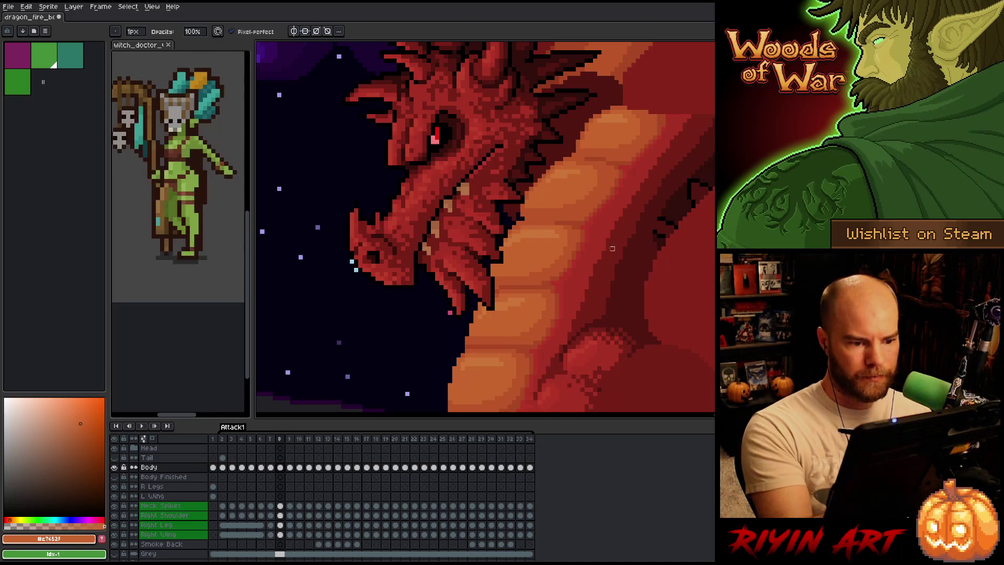
{"action": "left_click_drag", "start_coordinate": [575, 214], "coordinate": [579, 202]}
{"action": "mouse_move", "coordinate": [601, 271]}
{"action": "left_mouse_down"}
{"action": "mouse_move", "coordinate": [613, 181]}
{"action": "mouse_move", "coordinate": [557, 305]}
{"action": "left_mouse_up"}
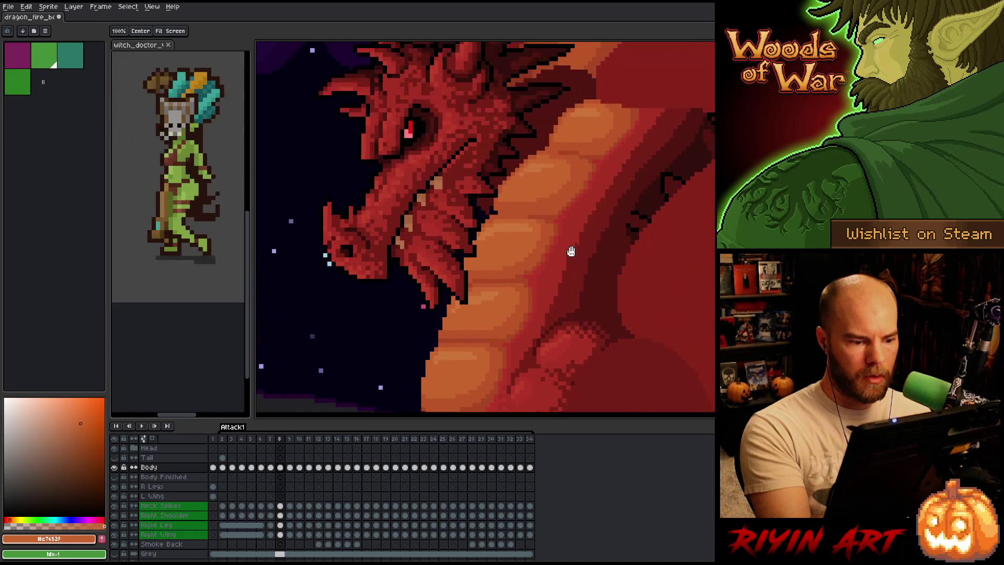
{"action": "left_click", "coordinate": [485, 281], "text": "alt"}
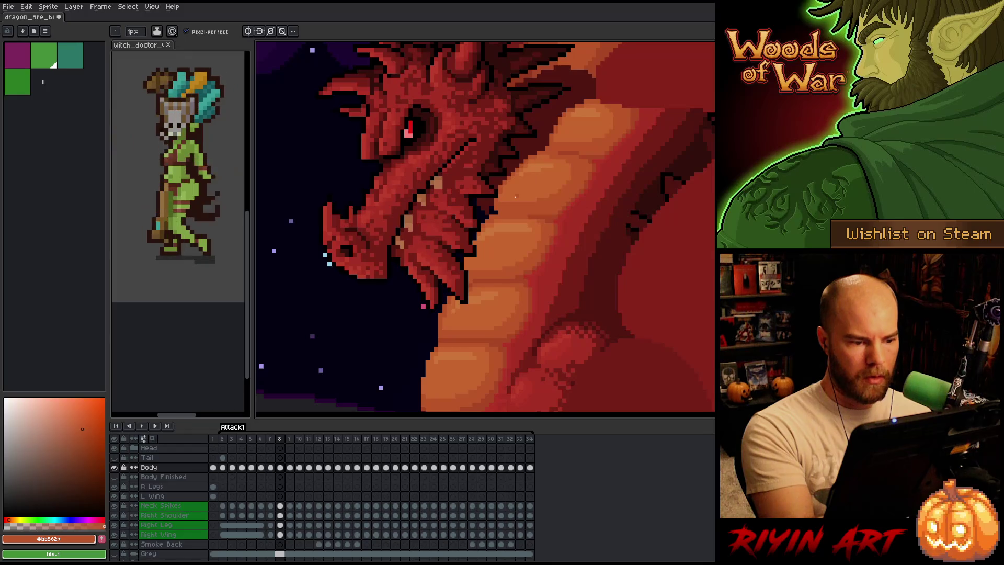
{"action": "key", "text": "Left"}
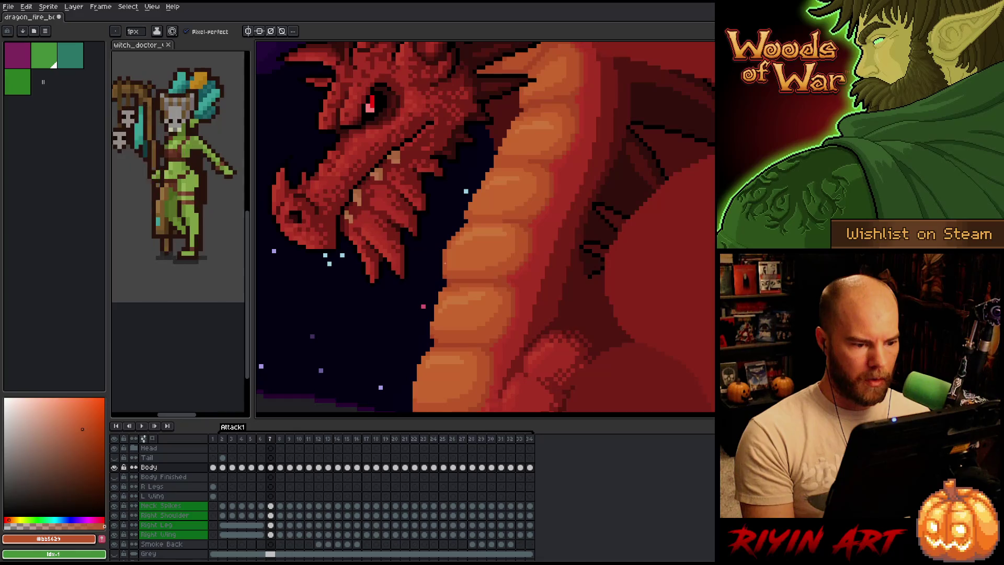
Shade frame 7's belly plates with sampled lighter and darker orange
{"action": "key", "text": "i"}
{"action": "key", "text": "b"}
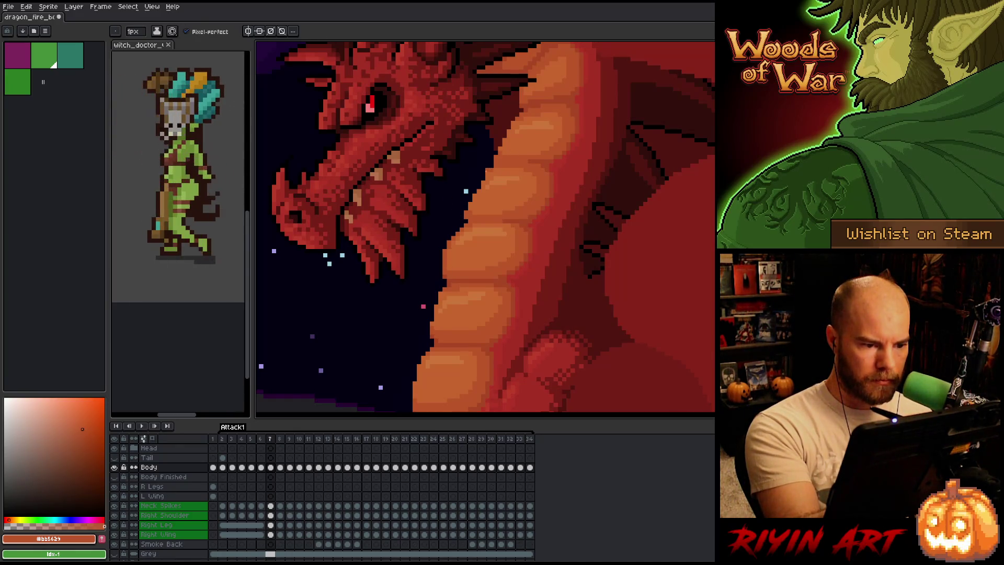
{"action": "left_click", "coordinate": [482, 196], "text": "alt"}
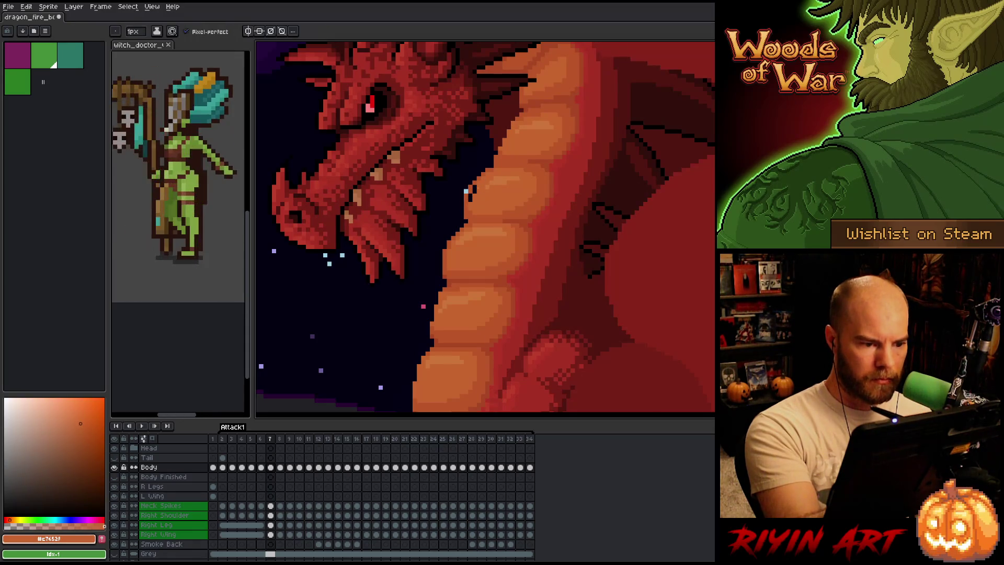
{"action": "left_click", "coordinate": [478, 178], "text": "alt"}
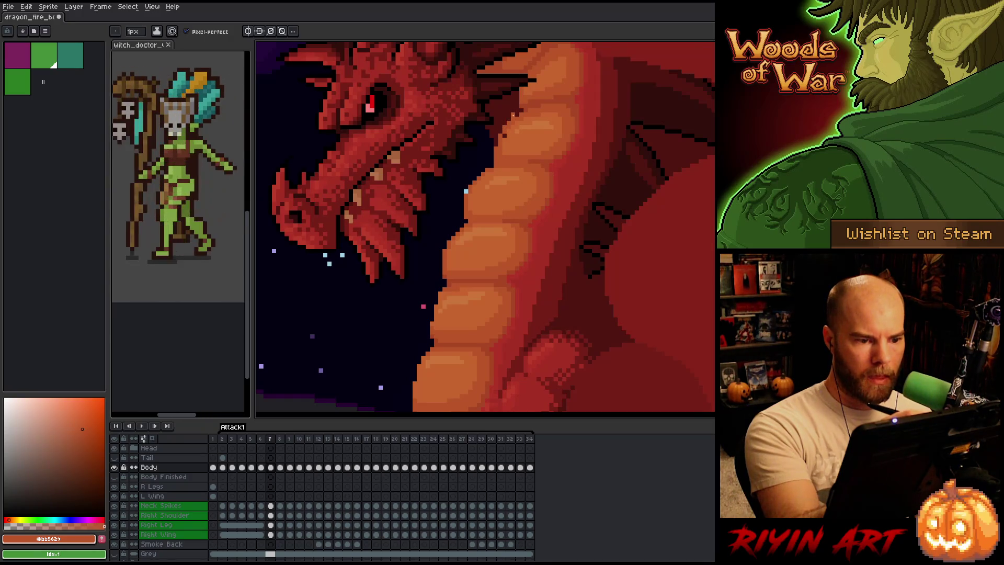
{"action": "left_click", "coordinate": [525, 119], "text": "alt"}
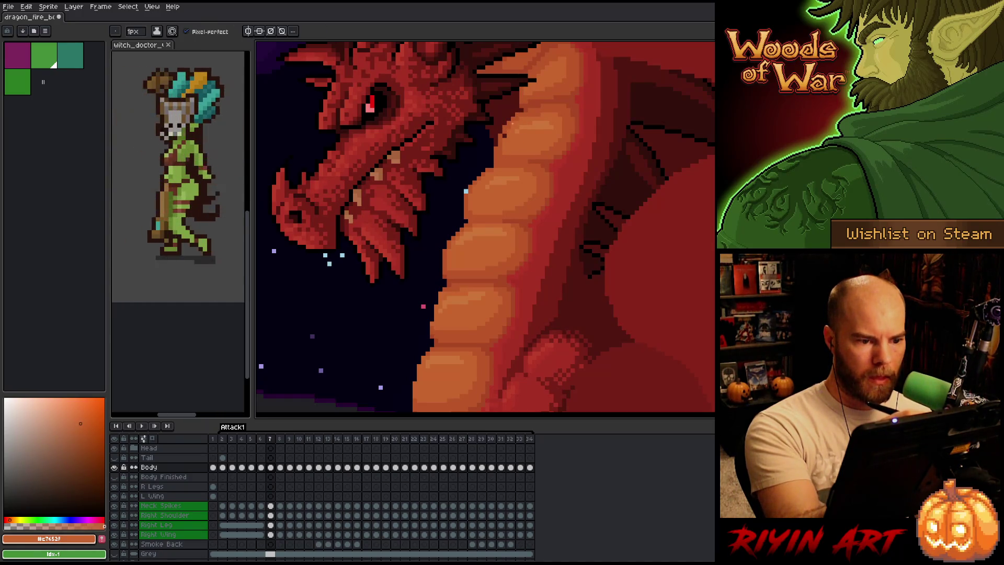
{"action": "left_click", "coordinate": [508, 122], "text": "alt"}
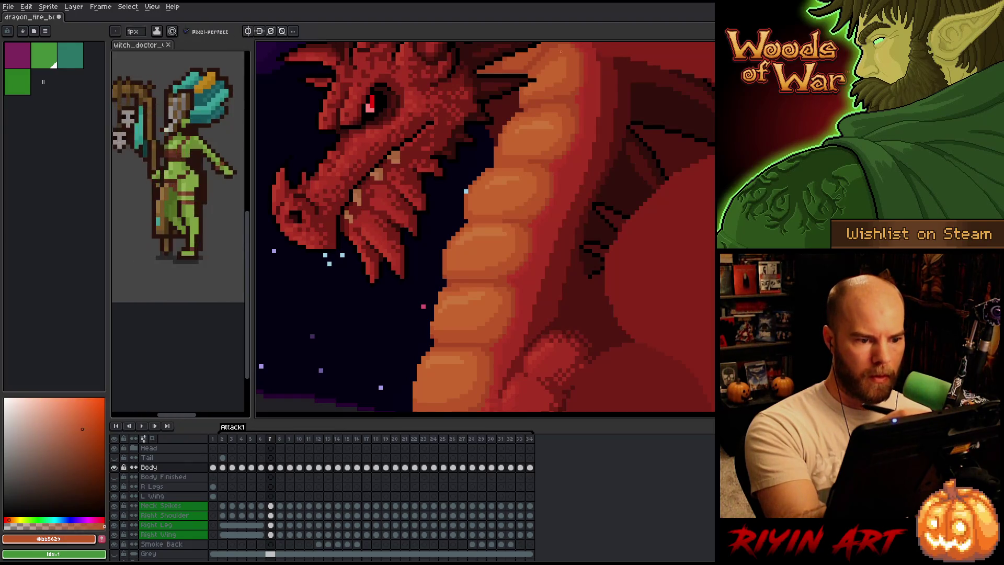
Finish shading the upper neck plates on frame 7, then step back to frame 6
{"action": "left_click_drag", "start_coordinate": [549, 158], "coordinate": [538, 200]}
{"action": "left_click", "coordinate": [547, 117], "text": "alt"}
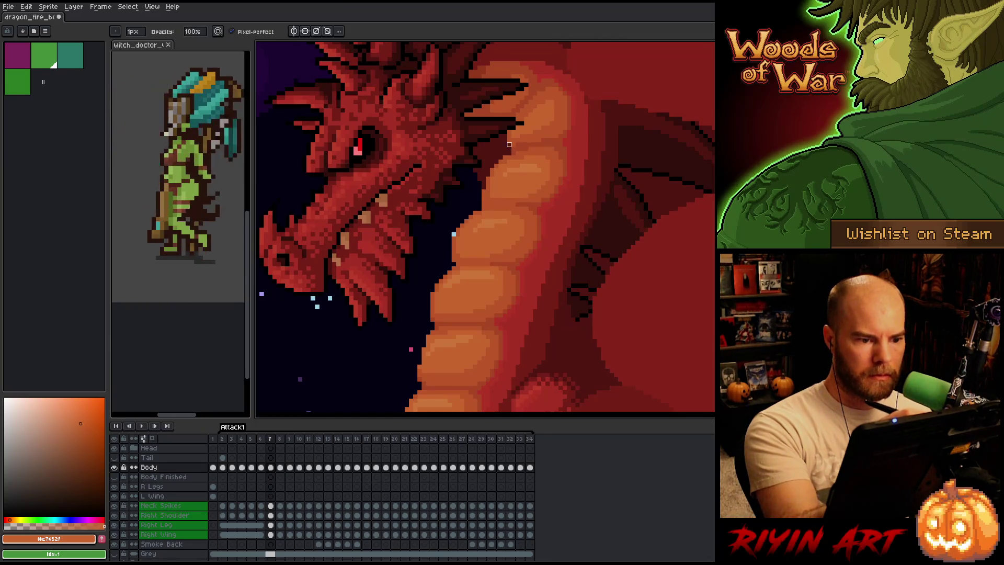
{"action": "left_click", "coordinate": [501, 102], "text": "alt"}
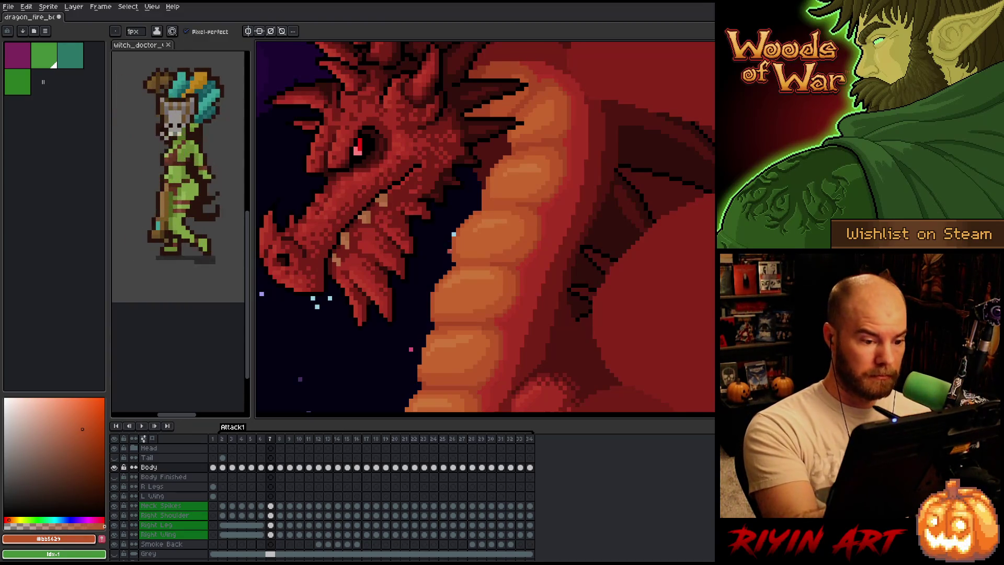
{"action": "key", "text": "alt"}
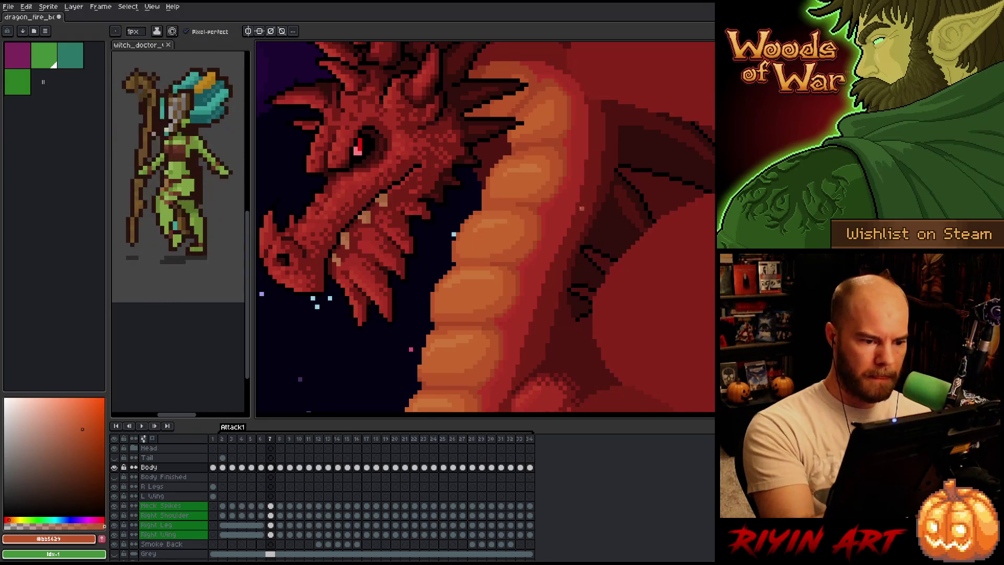
{"action": "key", "text": "alt"}
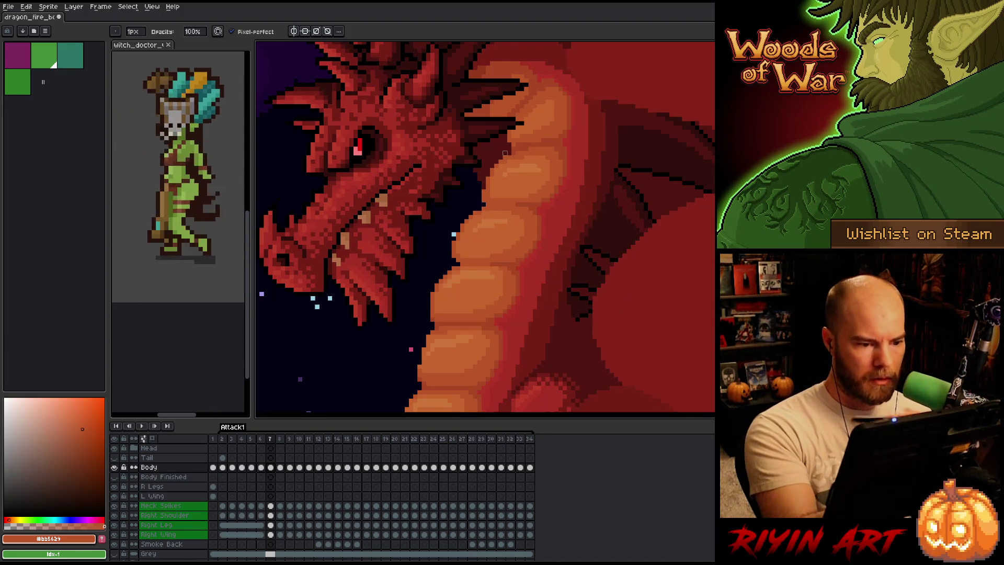
{"action": "scroll", "coordinate": [484, 204], "scroll_direction": "down", "scroll_amount": 4}
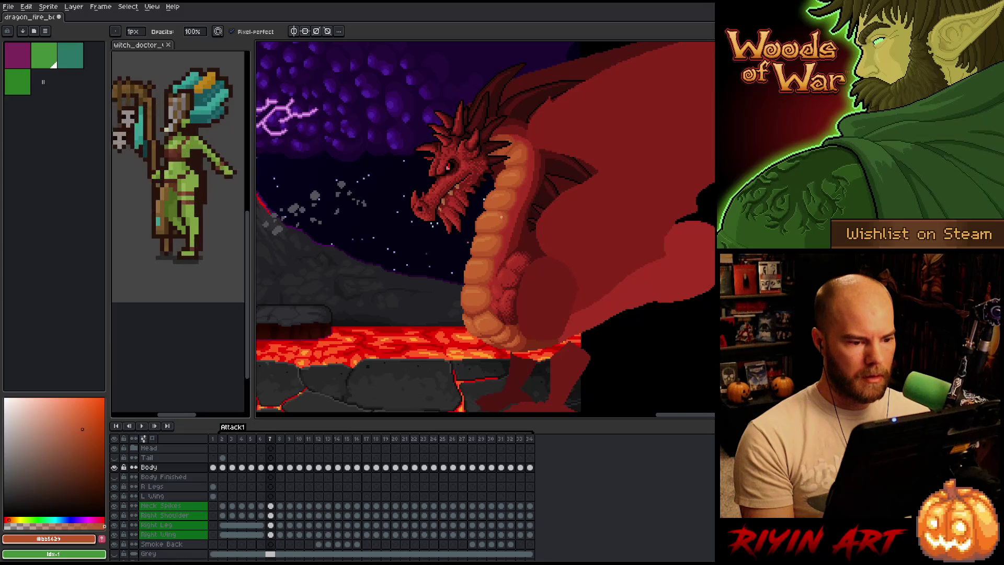
{"action": "scroll", "coordinate": [501, 216], "scroll_direction": "up", "scroll_amount": 3}
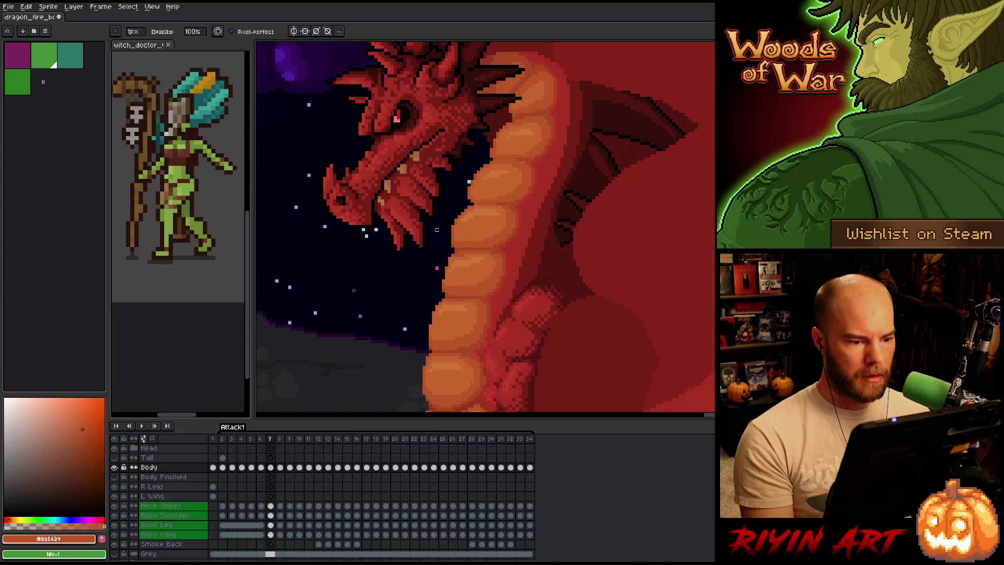
{"action": "key", "text": "comma"}
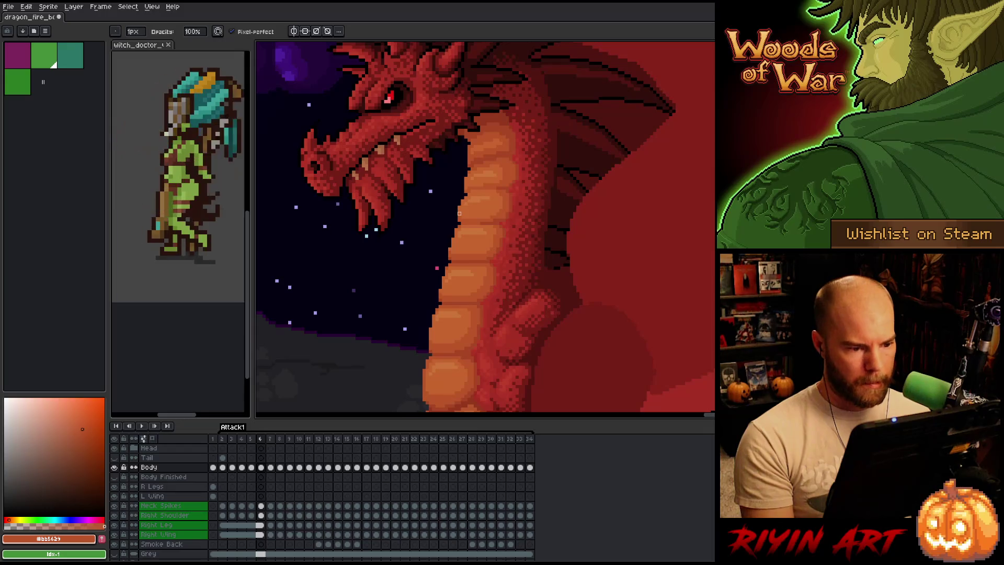
Compare frames 6 and 7, then draw and clear a small marquee on the neck
{"action": "key", "text": "period"}
{"action": "key", "text": "comma"}
{"action": "key", "text": "period"}
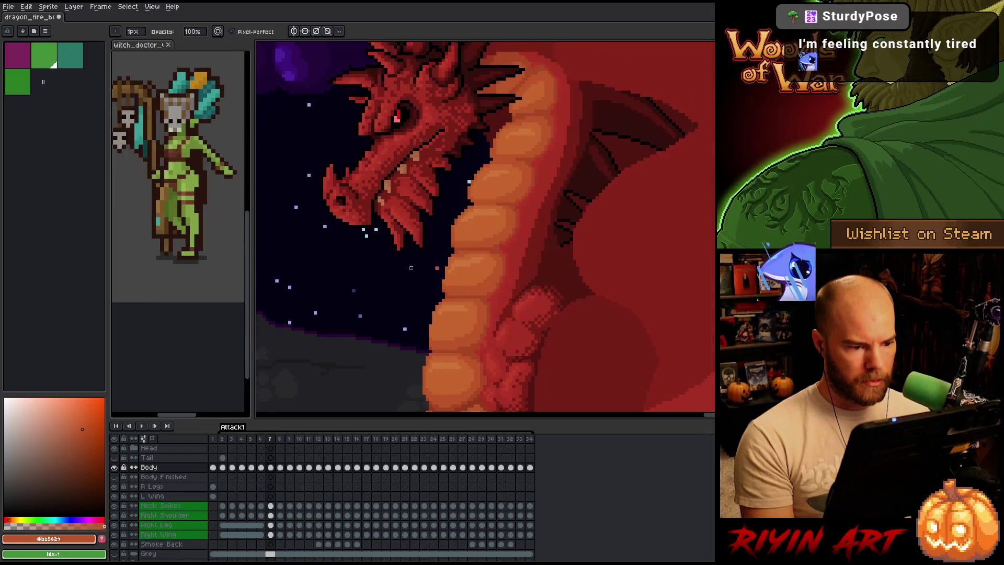
{"action": "key", "text": "comma"}
{"action": "key", "text": "period"}
{"action": "key", "text": "m"}
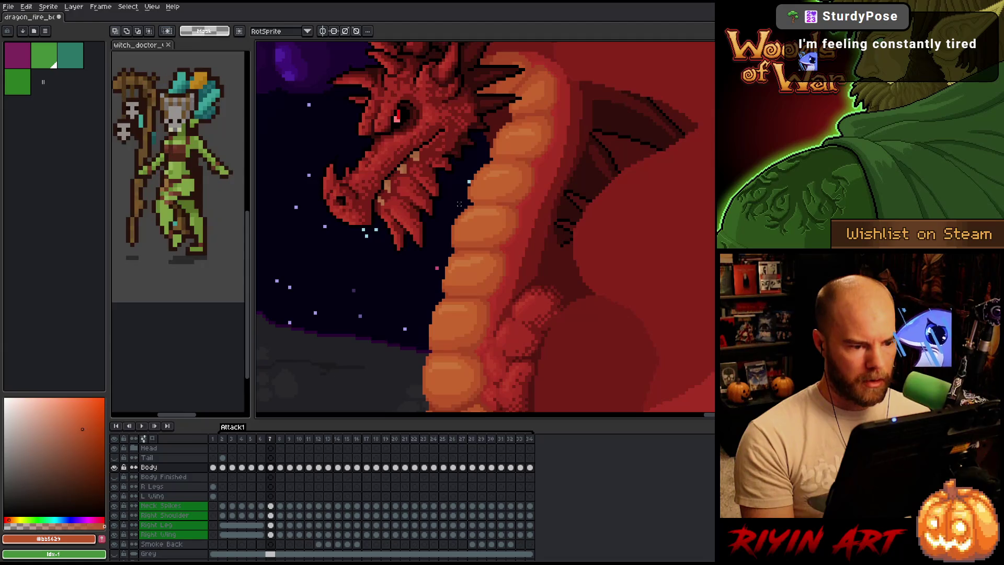
{"action": "left_click_drag", "start_coordinate": [469, 203], "coordinate": [437, 235]}
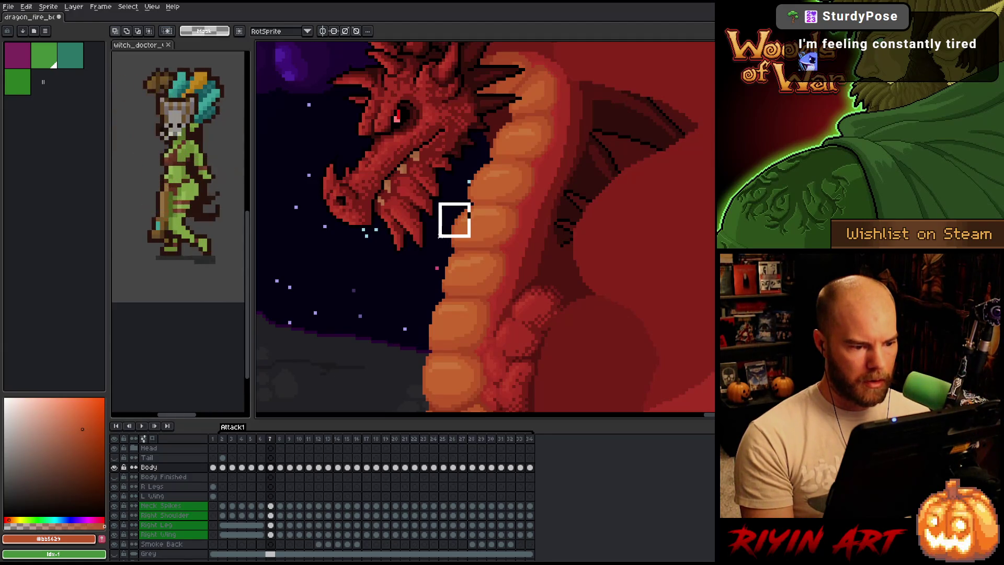
{"action": "key", "text": "ctrl+d"}
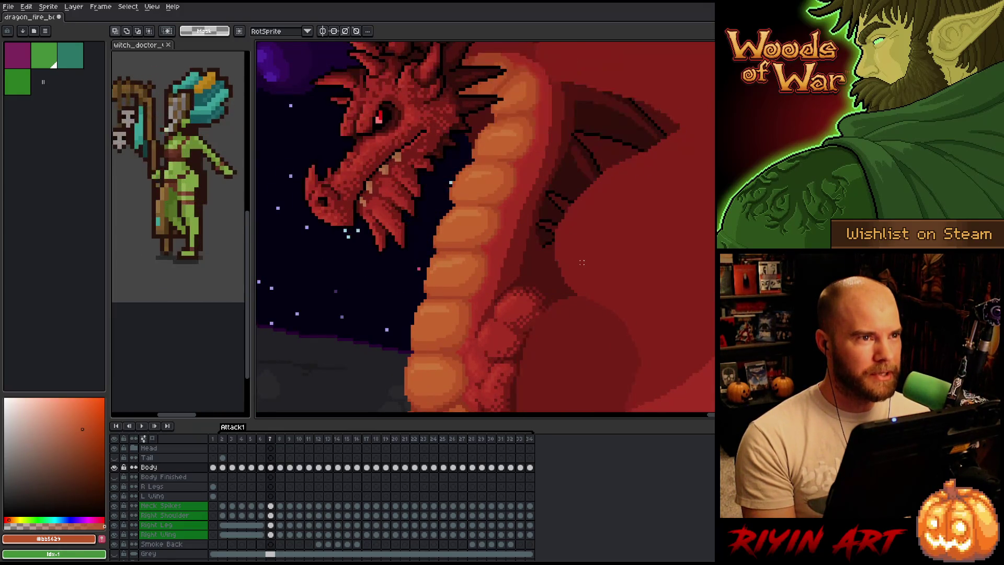
Compare frames 7 and 8, advance to frame 9, zoom in and pick dark orange #a74624
{"action": "key", "text": "Right"}
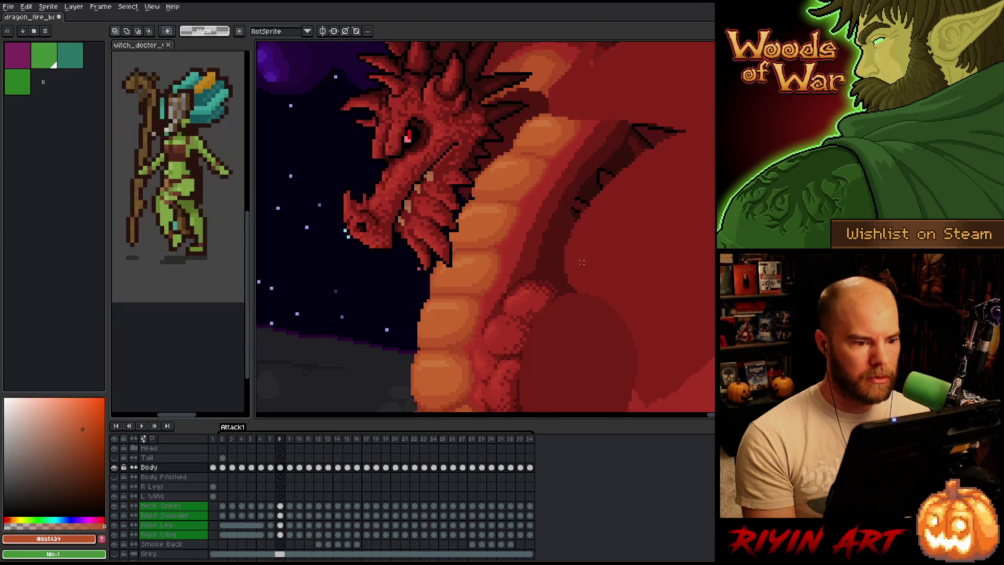
{"action": "key", "text": "Left"}
{"action": "key", "text": "Right"}
{"action": "key", "text": "Left"}
{"action": "key", "text": "Right"}
{"action": "key", "text": "Right"}
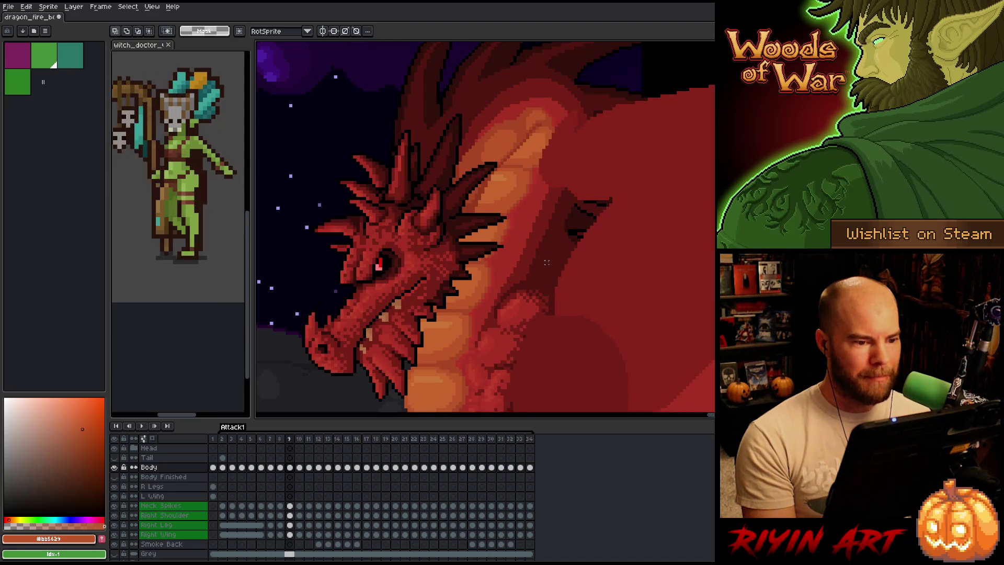
{"action": "scroll", "coordinate": [557, 124], "scroll_direction": "up", "scroll_amount": 3}
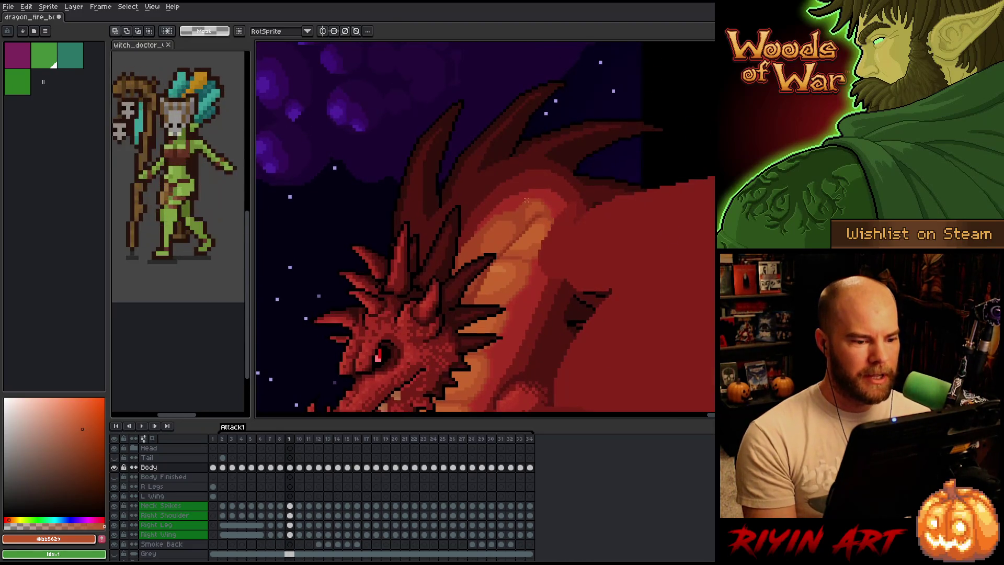
{"action": "key", "text": "i"}
{"action": "left_click", "coordinate": [522, 230]}
Shade frame 9's neck plates in dark orange #a74624 and lighter orange #bb5629
{"action": "key", "text": "b"}
{"action": "mouse_move", "coordinate": [520, 271]}
{"action": "left_mouse_down"}
{"action": "mouse_move", "coordinate": [558, 244]}
{"action": "mouse_move", "coordinate": [530, 249]}
{"action": "mouse_move", "coordinate": [547, 230]}
{"action": "left_mouse_up"}
{"action": "left_click", "coordinate": [538, 221], "text": "alt"}
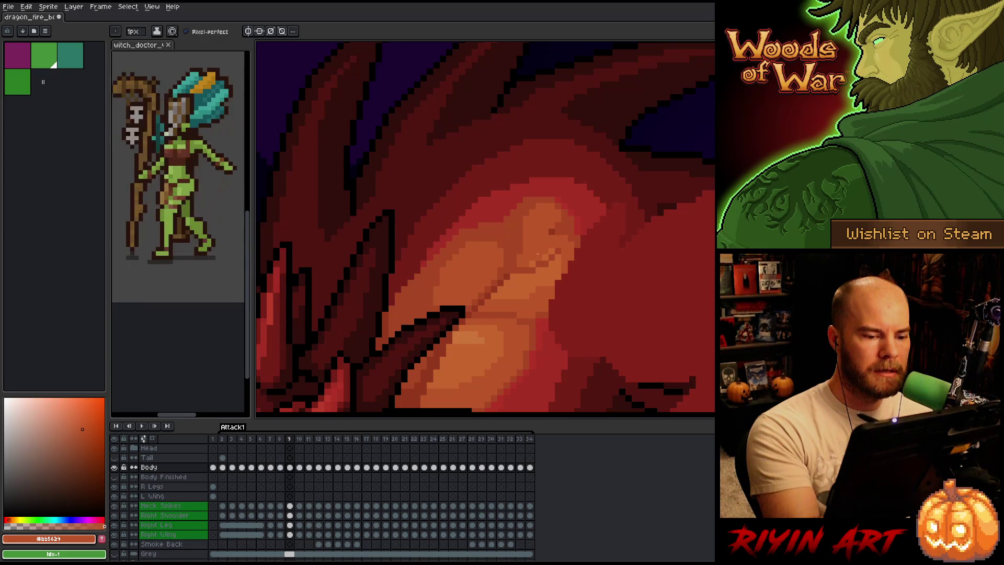
{"action": "left_click", "coordinate": [552, 230]}
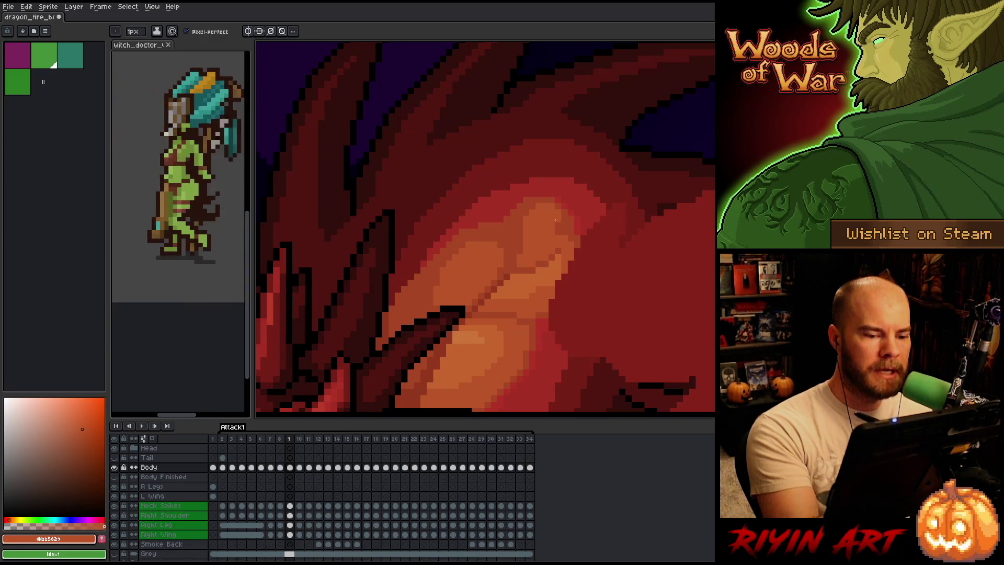
{"action": "left_click", "coordinate": [564, 230], "text": "alt"}
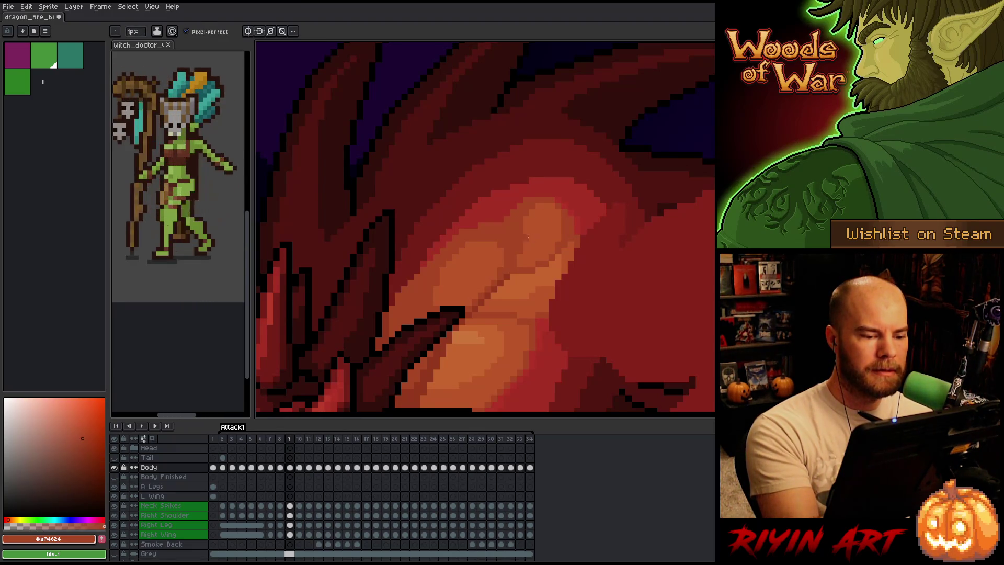
{"action": "left_click", "coordinate": [500, 252], "text": "alt"}
{"action": "left_click", "coordinate": [448, 251], "text": "alt"}
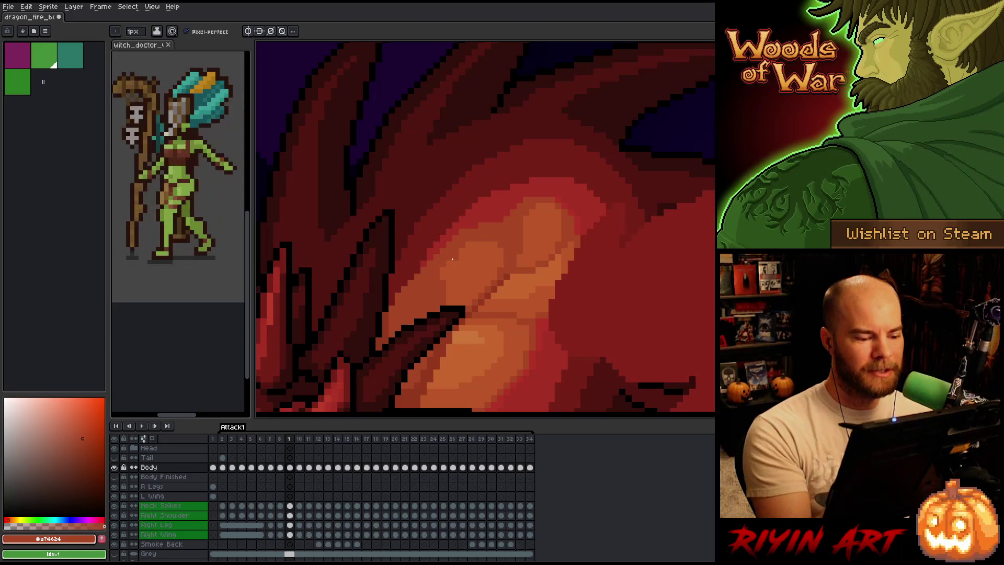
Pick deep red-brown #92381c, ready the fill bucket, and advance to frame 10
{"action": "scroll", "coordinate": [444, 276], "scroll_direction": "down", "scroll_amount": 3}
{"action": "scroll", "coordinate": [452, 280], "scroll_direction": "up", "scroll_amount": 2}
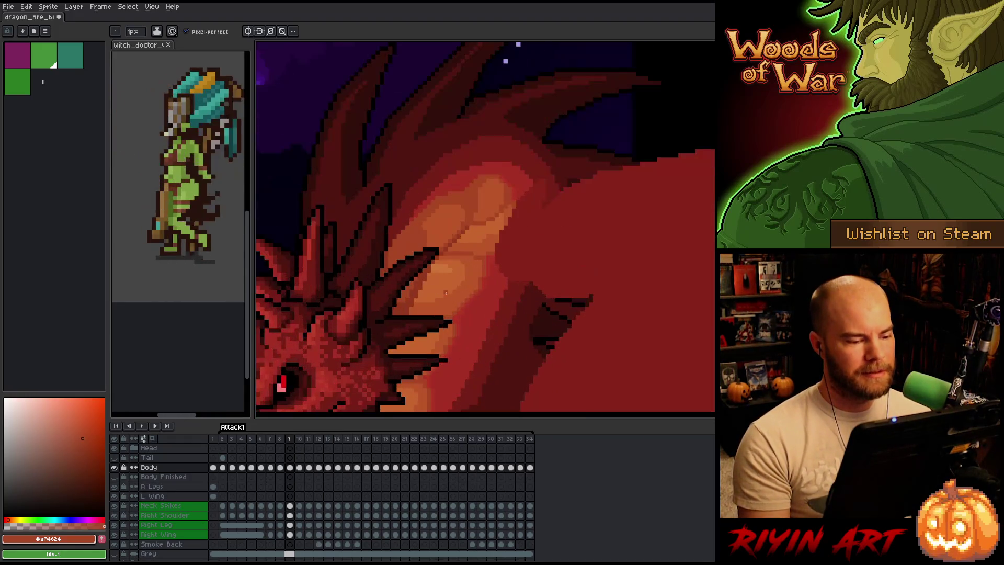
{"action": "left_click", "coordinate": [402, 307], "text": "alt"}
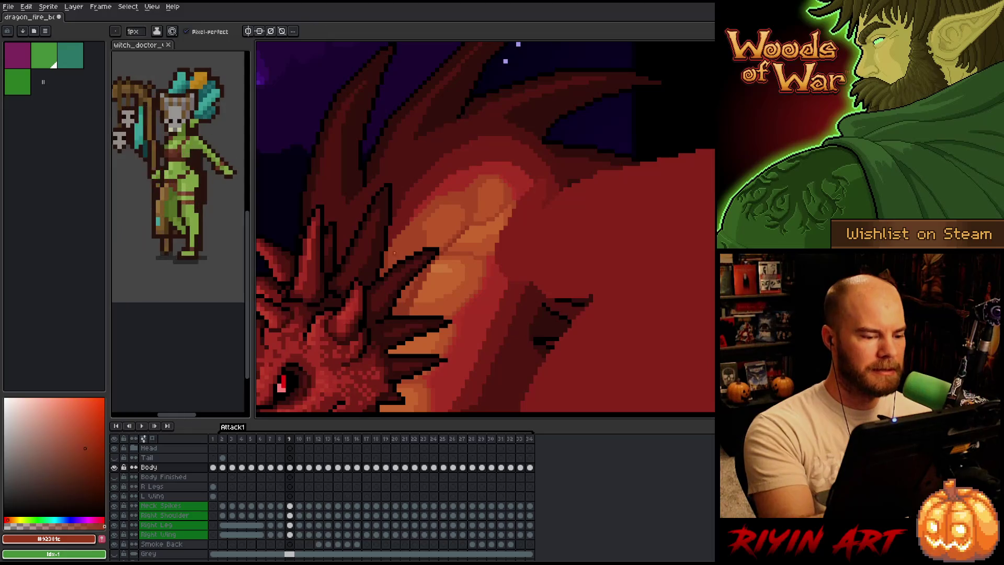
{"action": "key", "text": "g"}
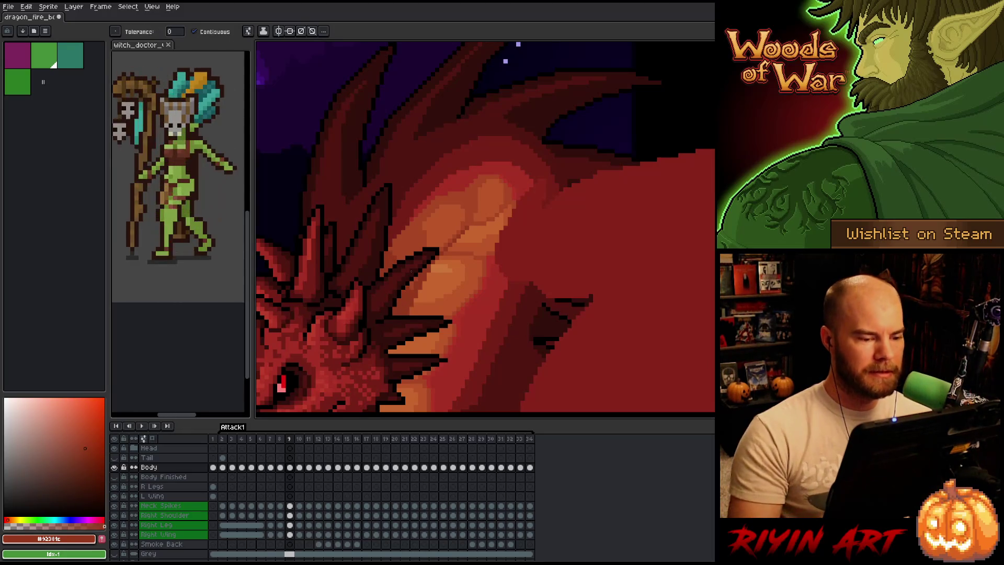
{"action": "scroll", "coordinate": [412, 279], "scroll_direction": "down", "scroll_amount": 2}
{"action": "scroll", "coordinate": [412, 280], "scroll_direction": "down", "scroll_amount": 1}
{"action": "key", "text": "period"}
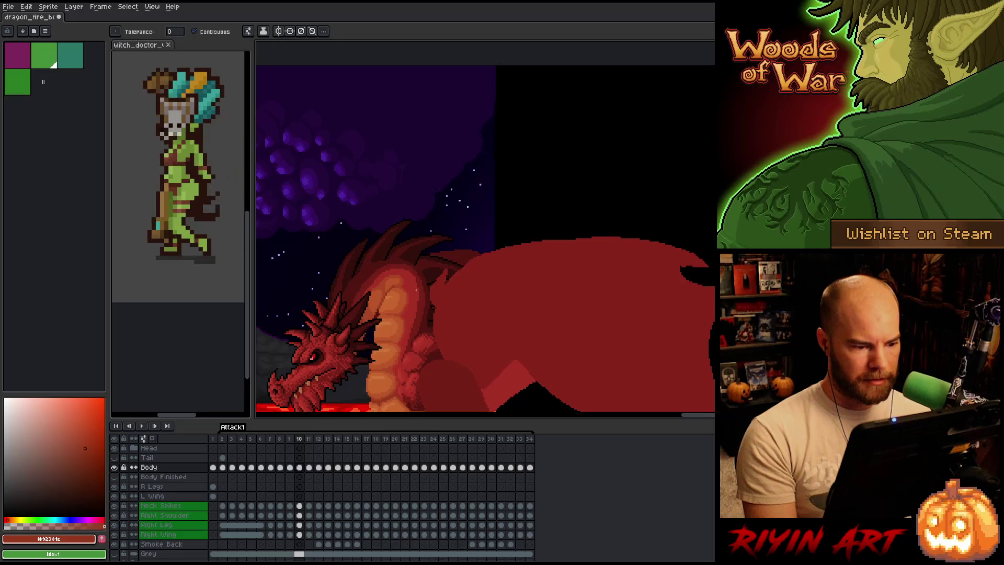
Flip from frame 10 back to frame 8 and forward again, then zoom in on the dragon
{"action": "scroll", "coordinate": [416, 290], "scroll_direction": "up", "scroll_amount": 3}
{"action": "scroll", "coordinate": [416, 289], "scroll_direction": "down", "scroll_amount": 3}
{"action": "key", "text": "comma"}
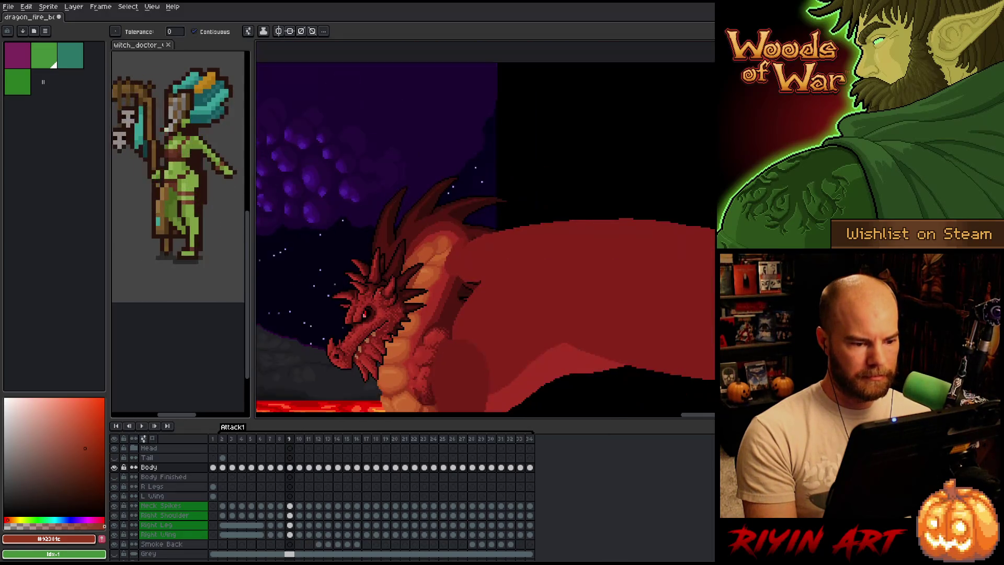
{"action": "key", "text": "comma"}
{"action": "key", "text": "period"}
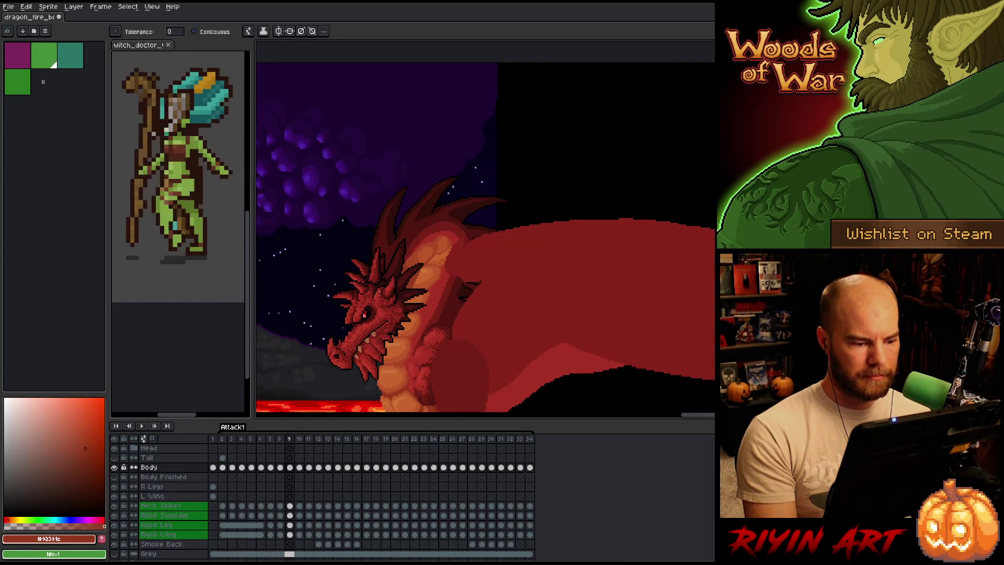
{"action": "key", "text": "period"}
{"action": "scroll", "coordinate": [389, 276], "scroll_direction": "up", "scroll_amount": 5}
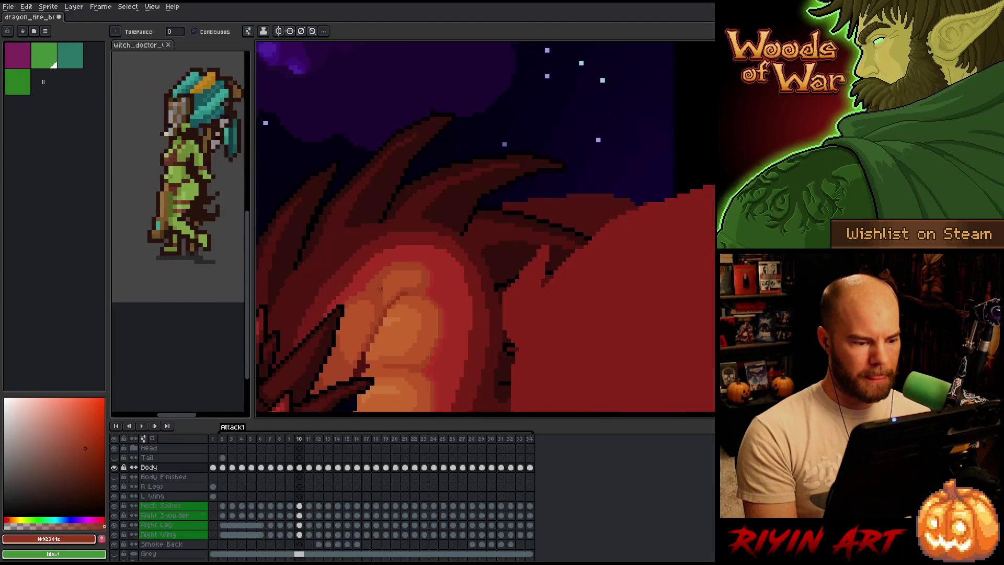
Shade frame 10's shoulder plates with #a74624 and #bb5629, undoing a faint stroke
{"action": "key", "text": "b"}
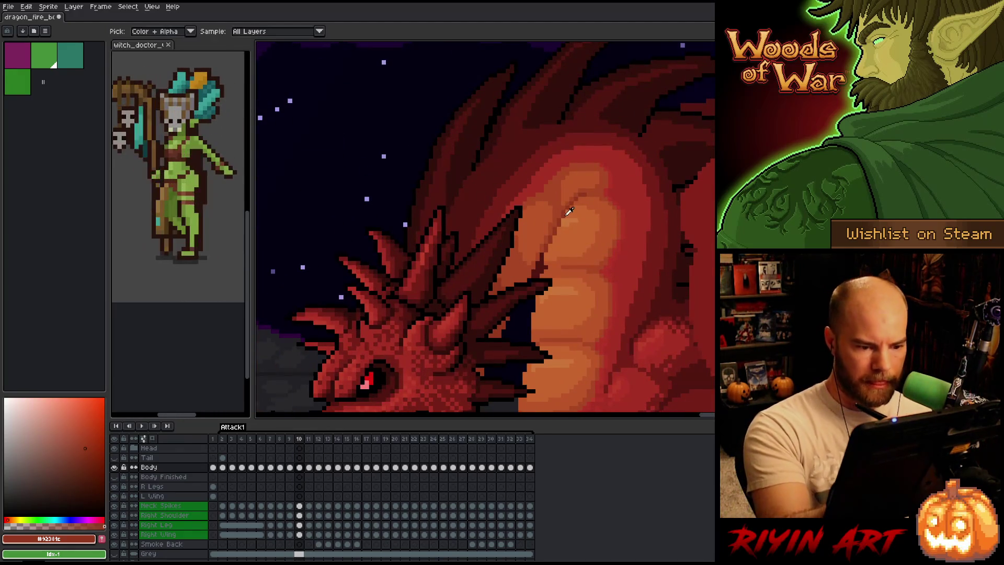
{"action": "left_click", "coordinate": [559, 214], "text": "alt"}
{"action": "mouse_move", "coordinate": [557, 222]}
{"action": "left_mouse_down"}
{"action": "mouse_move", "coordinate": [587, 209]}
{"action": "mouse_move", "coordinate": [574, 215]}
{"action": "left_mouse_up"}
{"action": "key", "text": "ctrl+z"}
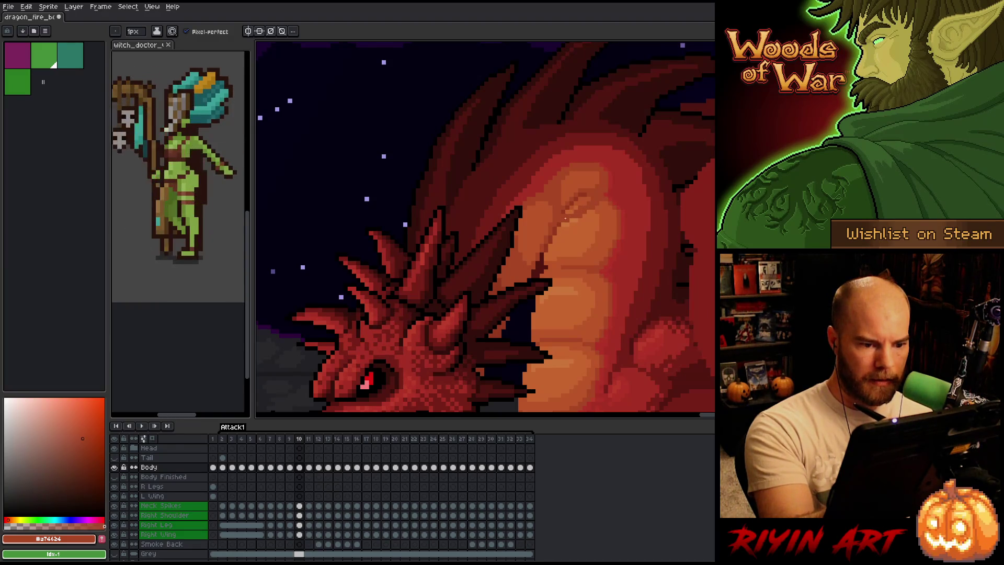
{"action": "left_click", "coordinate": [594, 187], "text": "alt"}
{"action": "left_click_drag", "start_coordinate": [577, 205], "coordinate": [572, 201]}
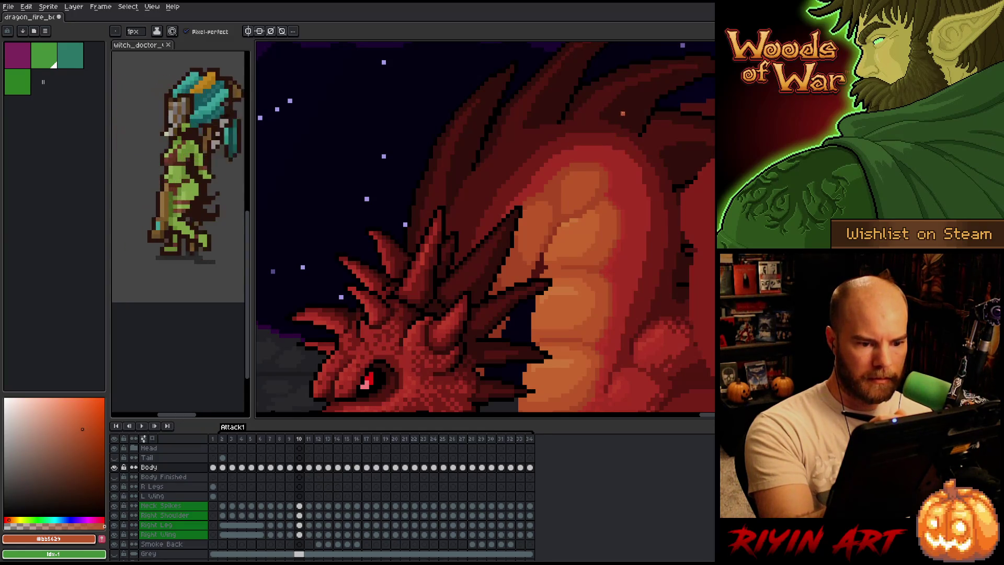
{"action": "left_click", "coordinate": [567, 179], "text": "alt"}
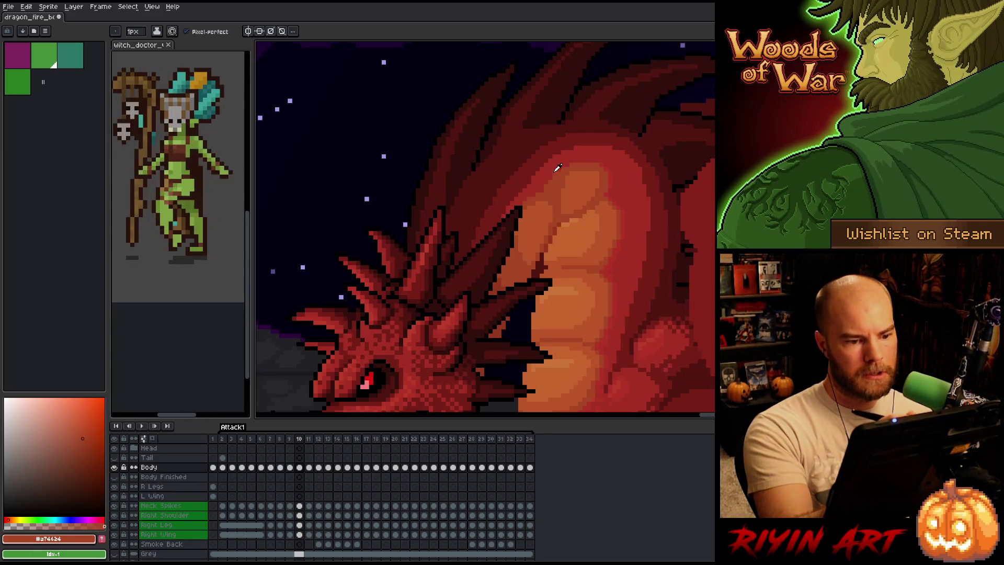
{"action": "left_click", "coordinate": [554, 179], "text": "alt"}
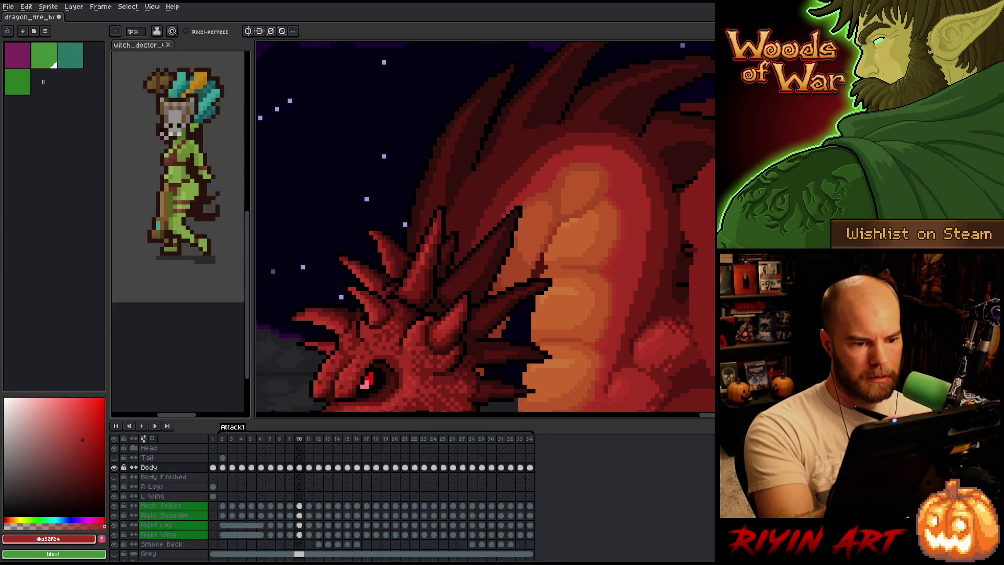
Sample neck-plate oranges including #a74624, then step back to frame 8
{"action": "key", "text": "alt"}
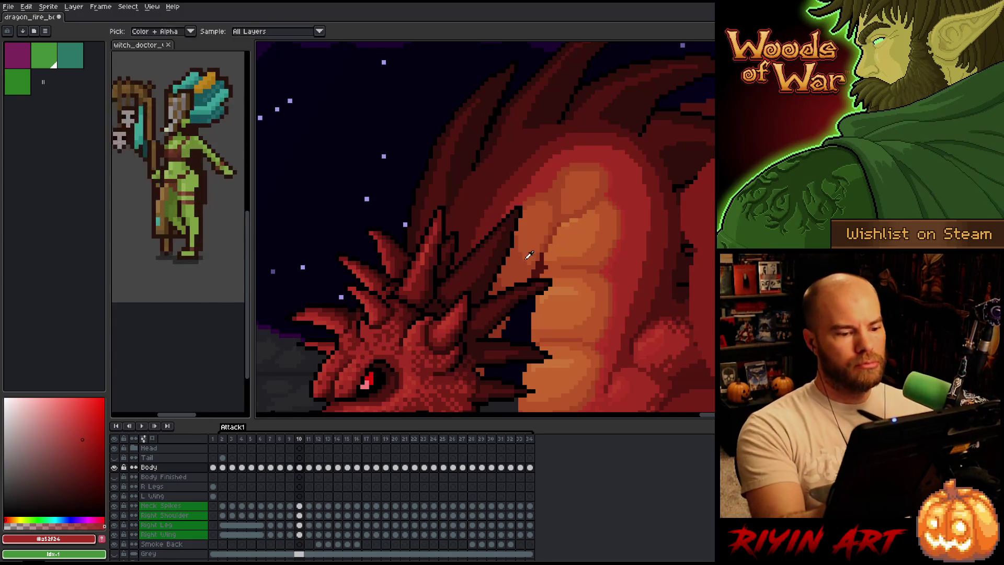
{"action": "left_click", "coordinate": [526, 258], "text": "alt"}
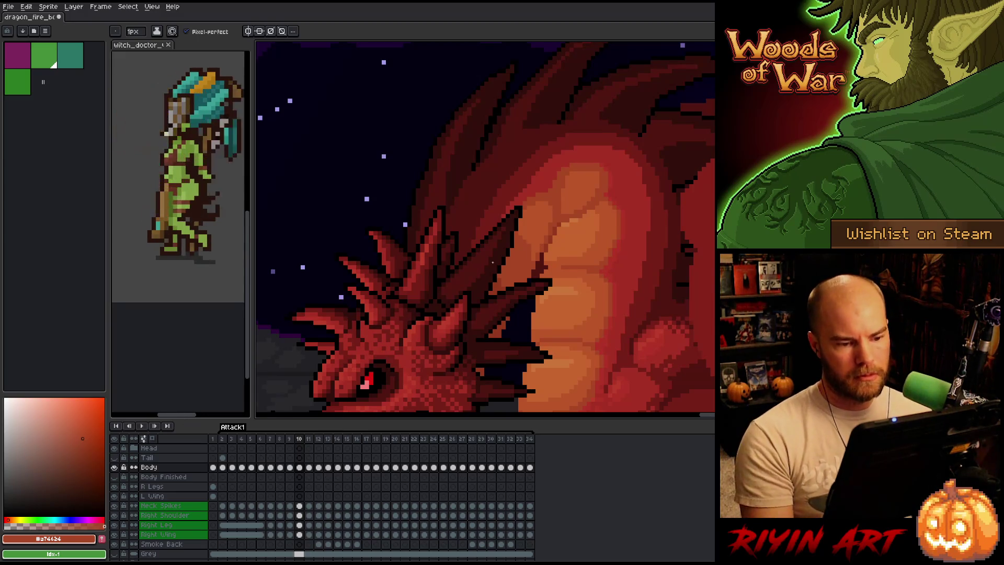
{"action": "scroll", "coordinate": [499, 258], "scroll_direction": "down", "scroll_amount": 3}
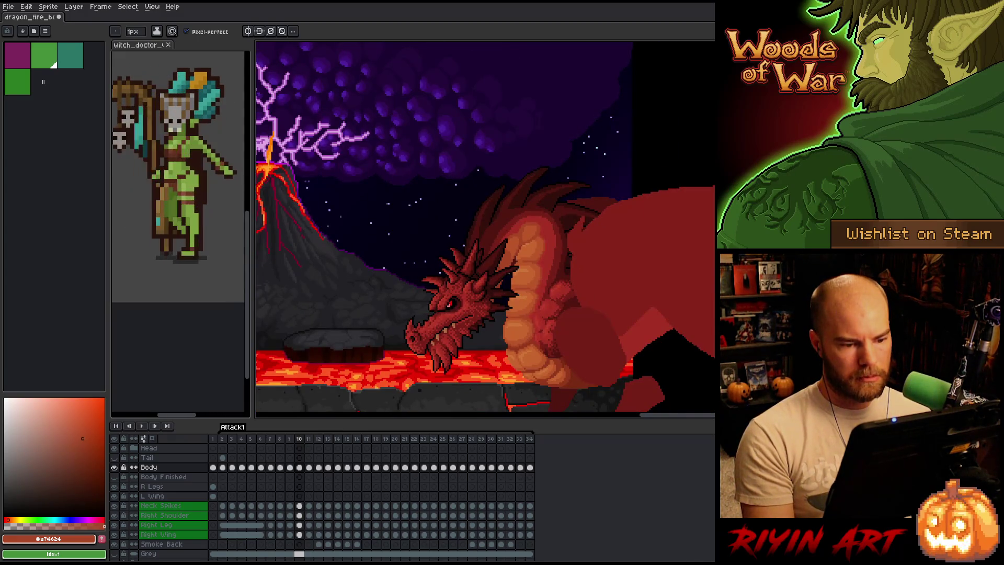
{"action": "scroll", "coordinate": [476, 330], "scroll_direction": "up", "scroll_amount": 3}
{"action": "scroll", "coordinate": [479, 298], "scroll_direction": "up", "scroll_amount": 2}
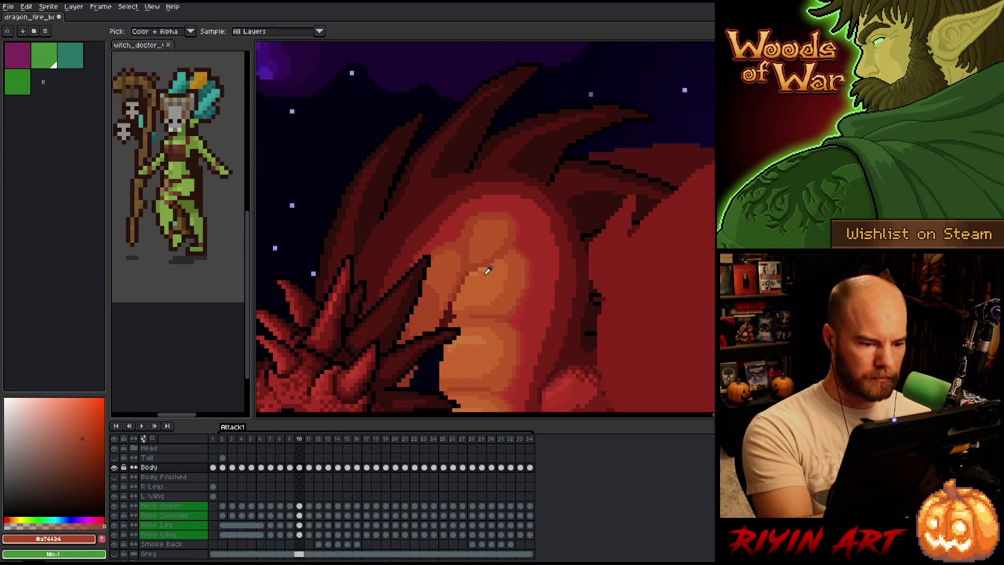
{"action": "left_click", "coordinate": [470, 274], "text": "alt"}
{"action": "left_click", "coordinate": [475, 278], "text": "alt"}
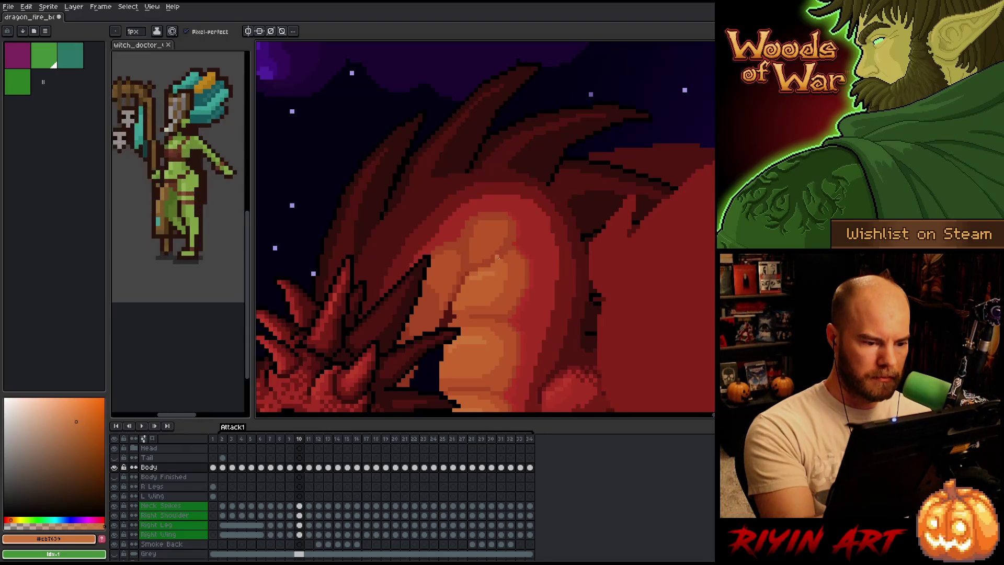
{"action": "key", "text": "Left"}
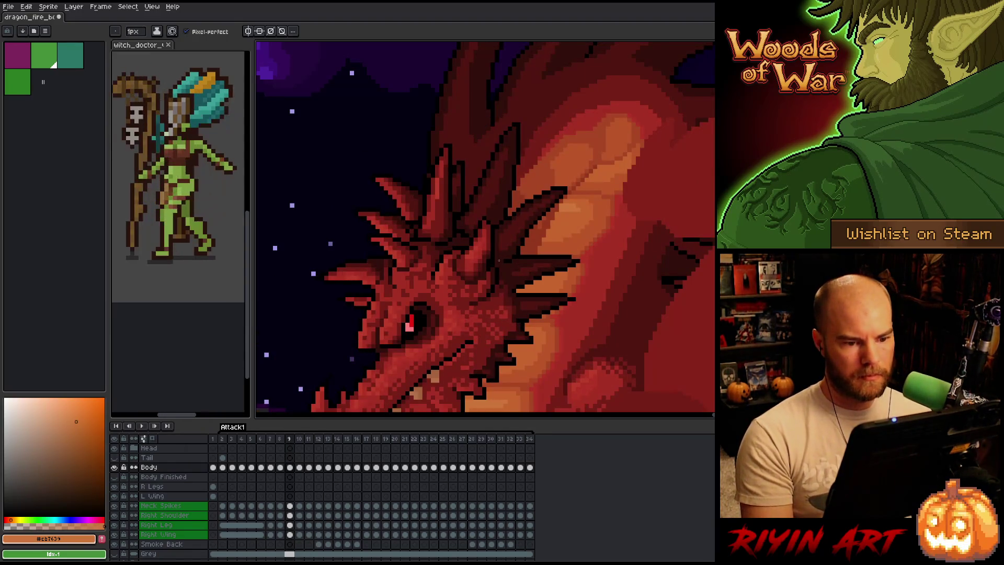
{"action": "left_click", "coordinate": [617, 171], "text": "alt"}
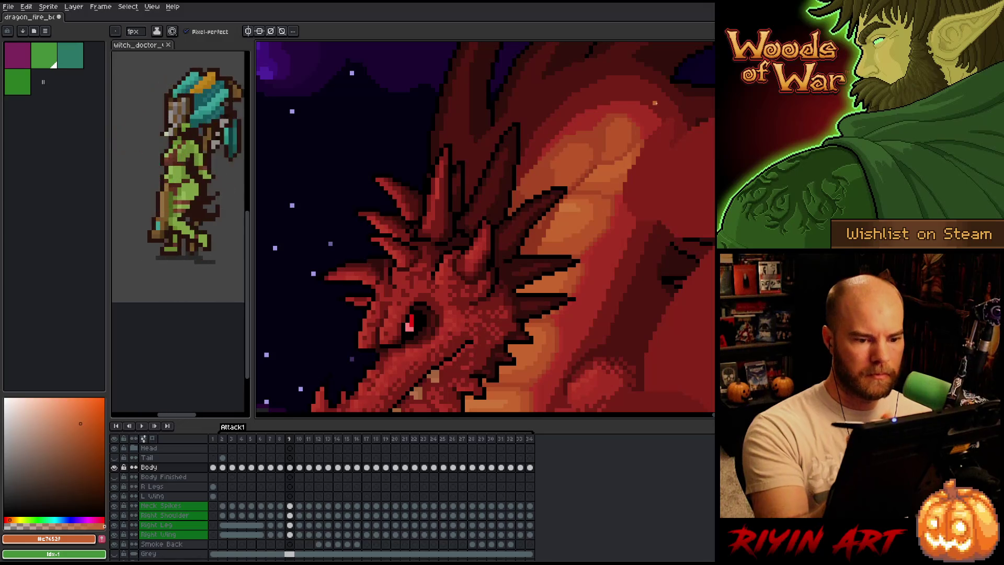
{"action": "key", "text": "minus"}
{"action": "key", "text": "minus"}
{"action": "key", "text": "Left"}
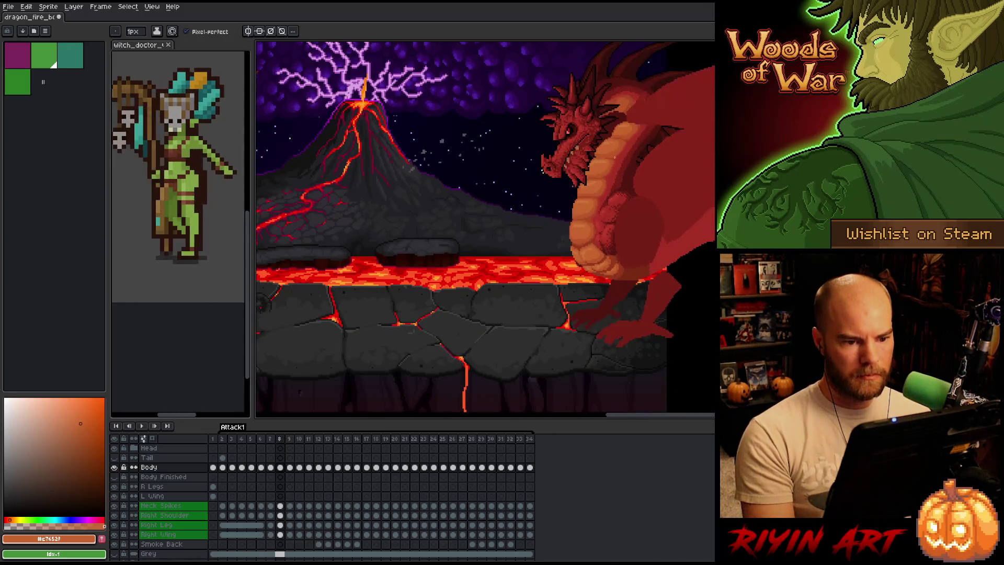
Flip between frames 9 and 10 to compare the dragon's pose, ending on frame 10
{"action": "key", "text": "Right"}
{"action": "key", "text": "Right"}
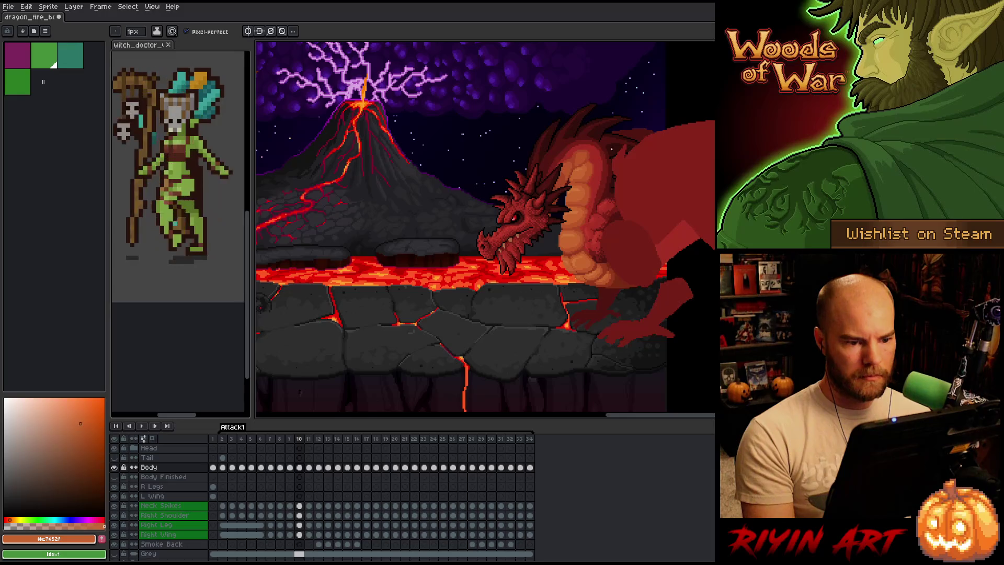
{"action": "scroll", "coordinate": [611, 149], "scroll_direction": "up", "scroll_amount": 4}
{"action": "scroll", "coordinate": [564, 168], "scroll_direction": "down", "scroll_amount": 1}
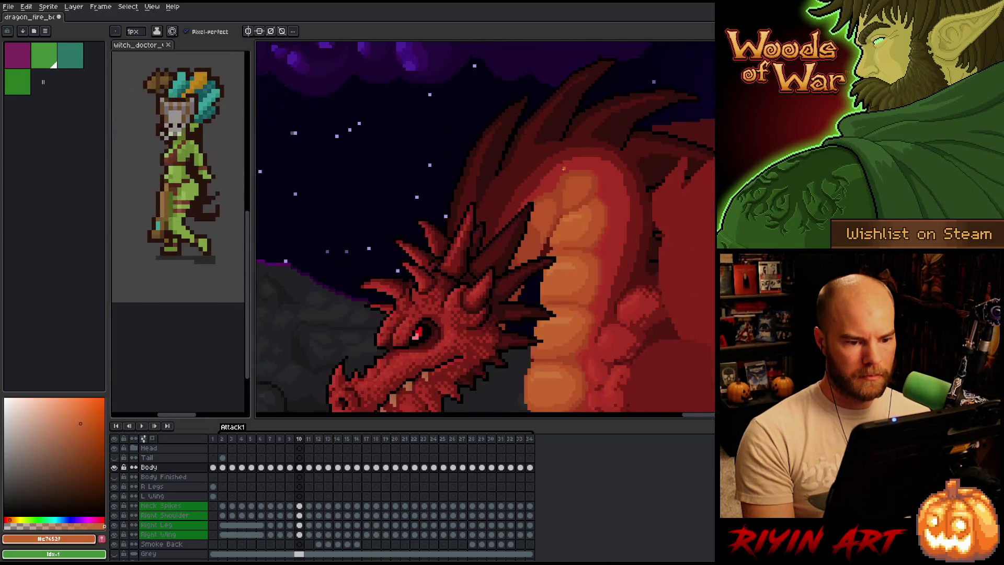
{"action": "key", "text": "Left"}
{"action": "key", "text": "Right"}
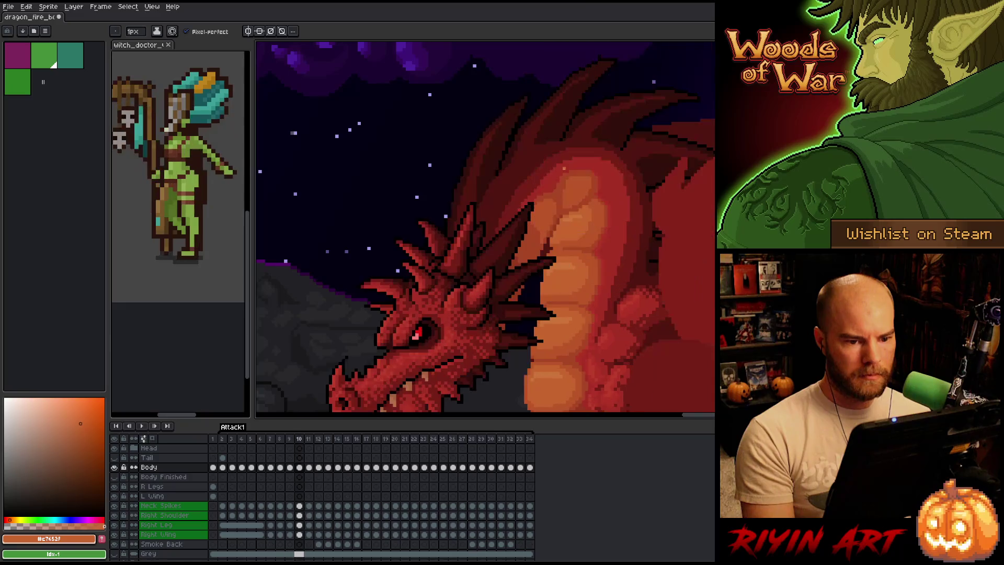
{"action": "key", "text": "Left"}
{"action": "key", "text": "Right"}
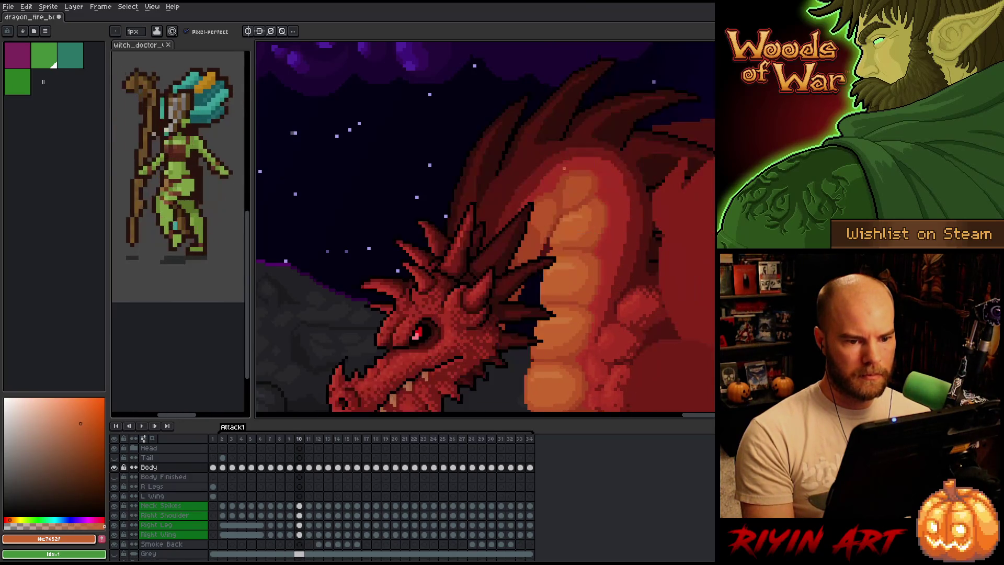
Eyedrop the neck's red-brown and deep red tones for painting, then return to frame 9
{"action": "left_click", "coordinate": [589, 173], "text": "alt"}
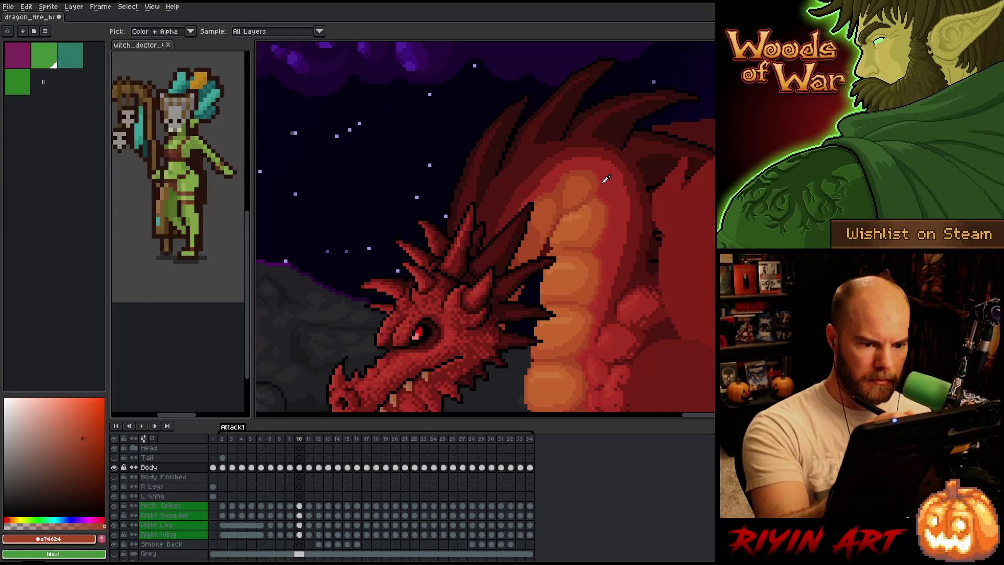
{"action": "left_click", "coordinate": [593, 170], "text": "alt"}
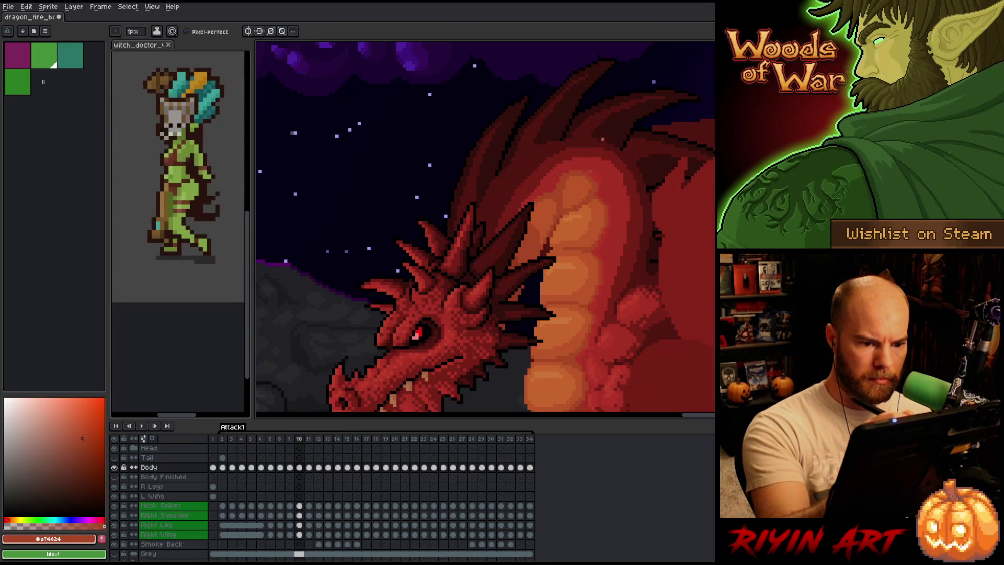
{"action": "key", "text": "alt"}
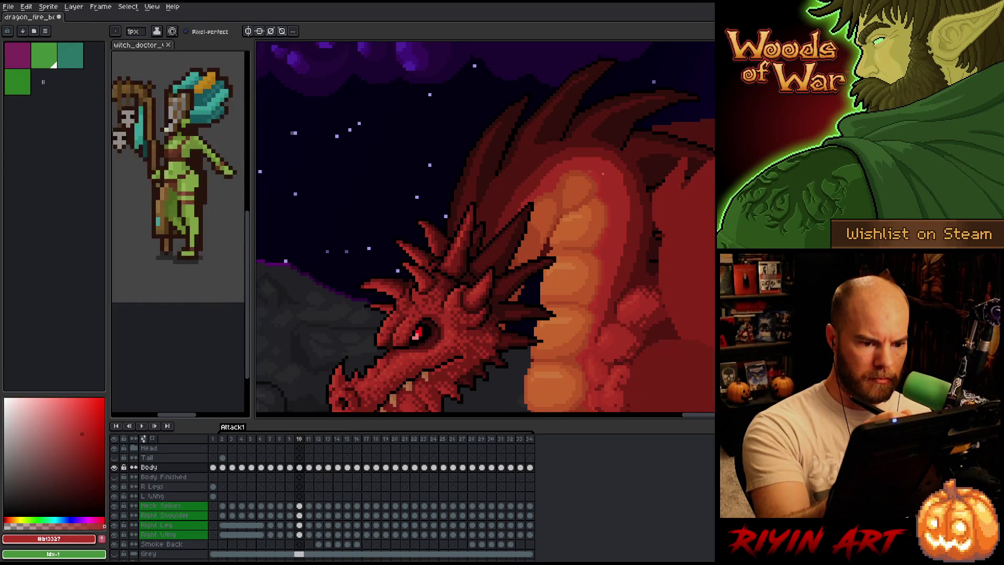
{"action": "left_click", "coordinate": [601, 174], "text": "alt"}
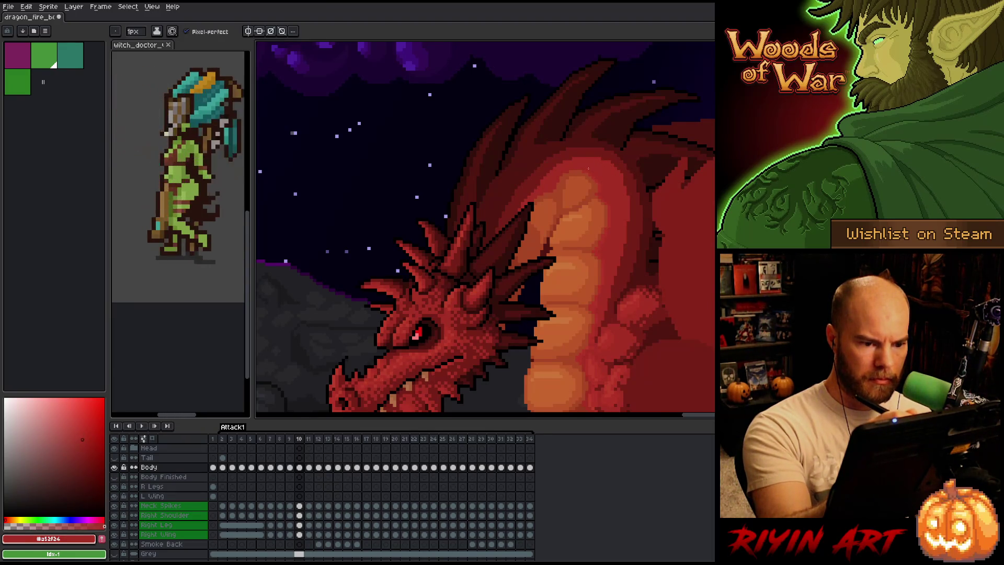
{"action": "left_click", "coordinate": [580, 167], "text": "alt"}
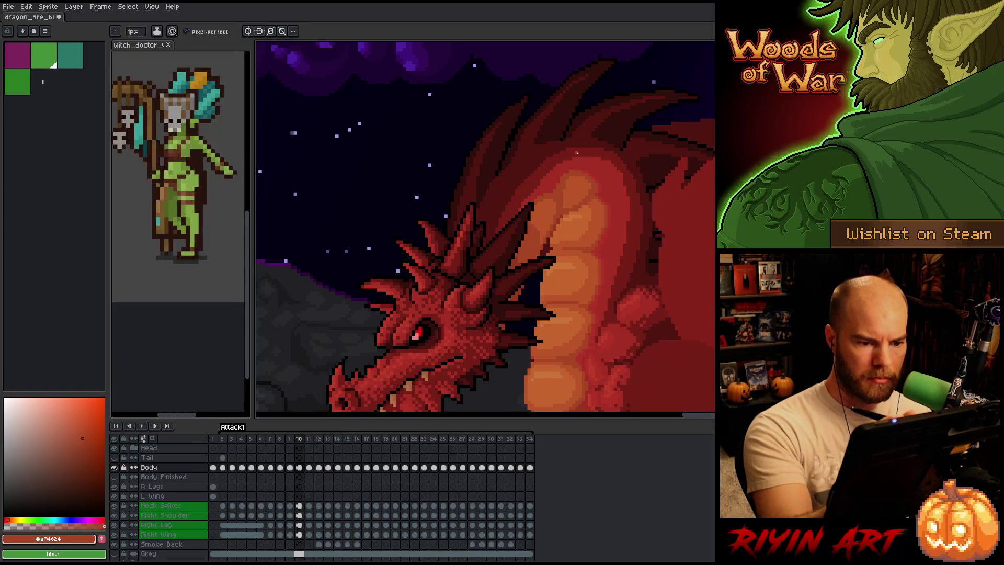
{"action": "left_click", "coordinate": [576, 161], "text": "alt"}
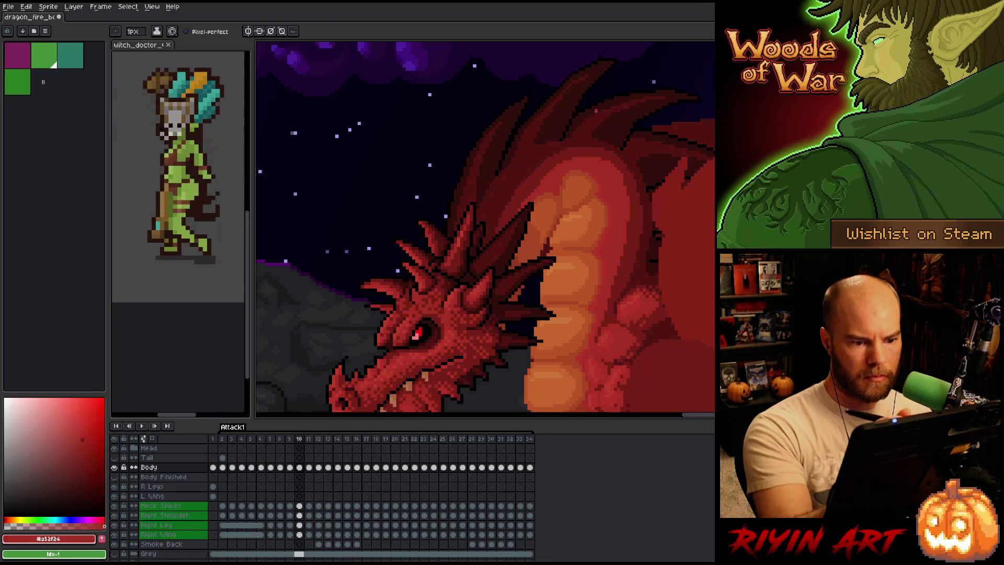
{"action": "key", "text": "alt"}
{"action": "left_click", "coordinate": [576, 172], "text": "alt"}
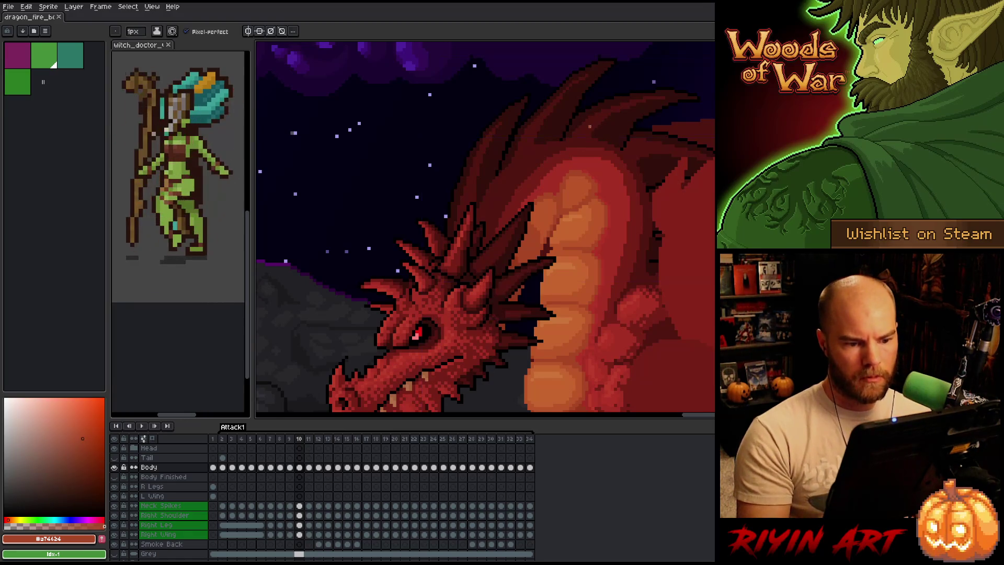
{"action": "key", "text": "Left"}
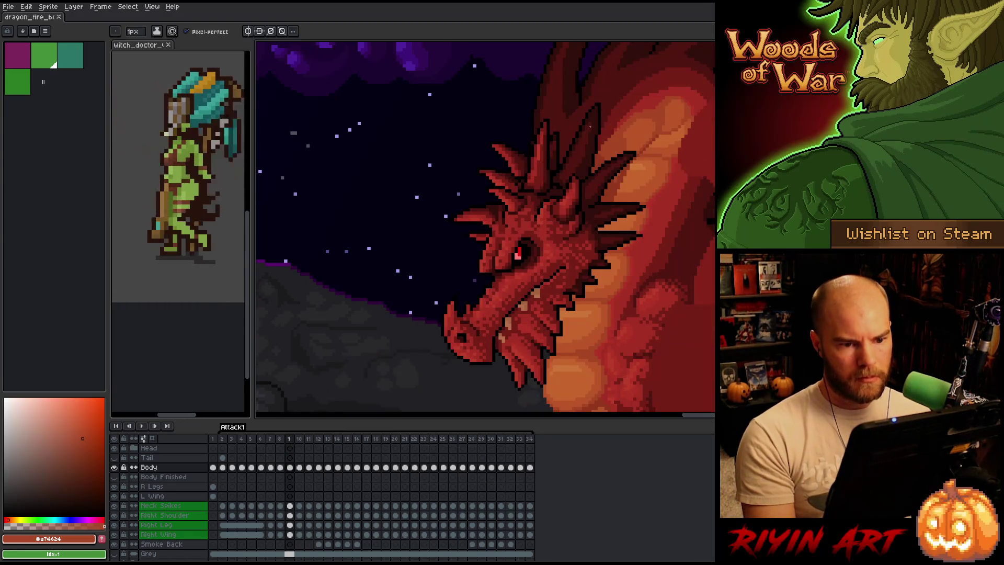
On frame 11, paint a dark crease and lighter orange over the neck belly plates
{"action": "scroll", "coordinate": [571, 162], "scroll_direction": "down", "scroll_amount": 3}
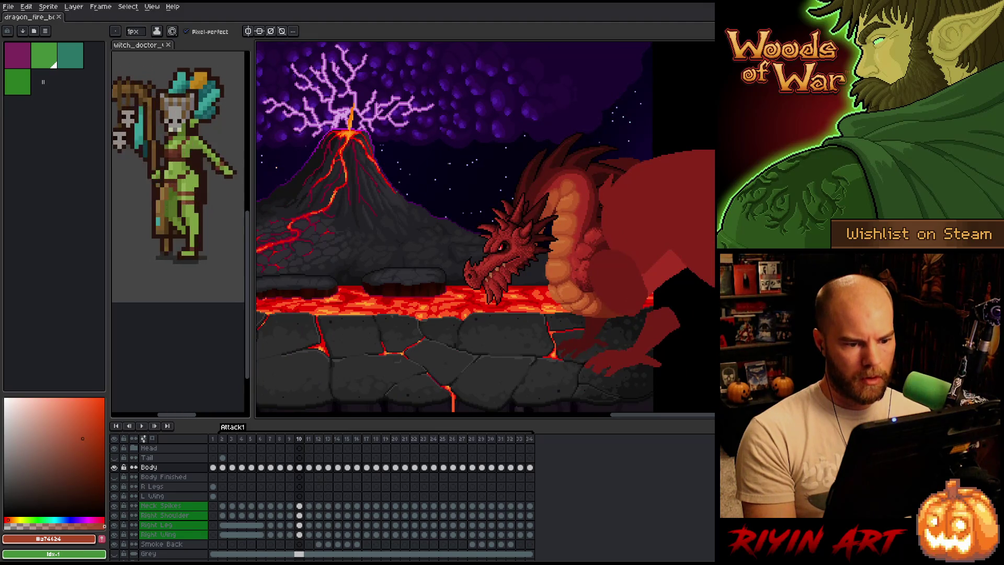
{"action": "key", "text": "Right"}
{"action": "key", "text": "Right"}
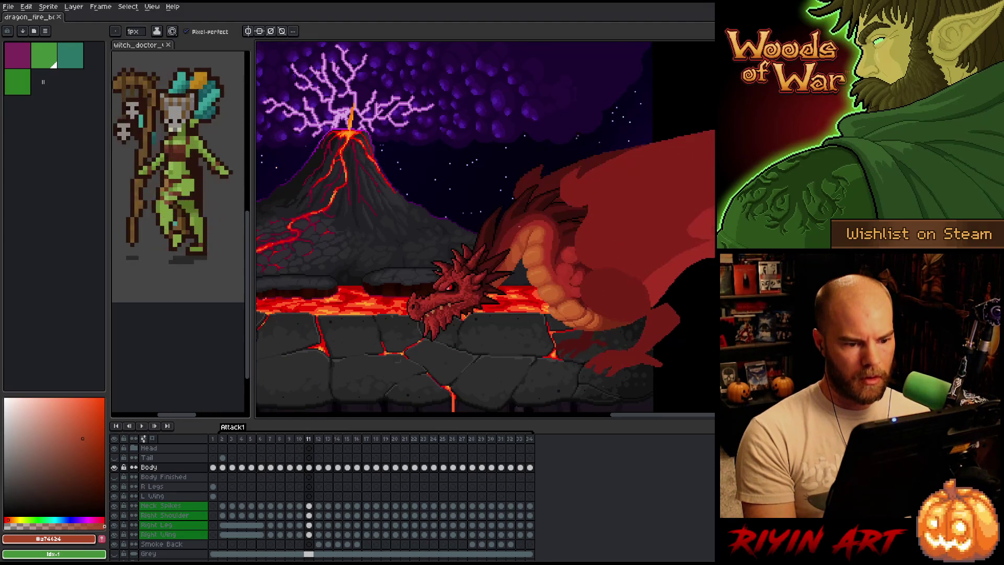
{"action": "scroll", "coordinate": [565, 210], "scroll_direction": "up", "scroll_amount": 3}
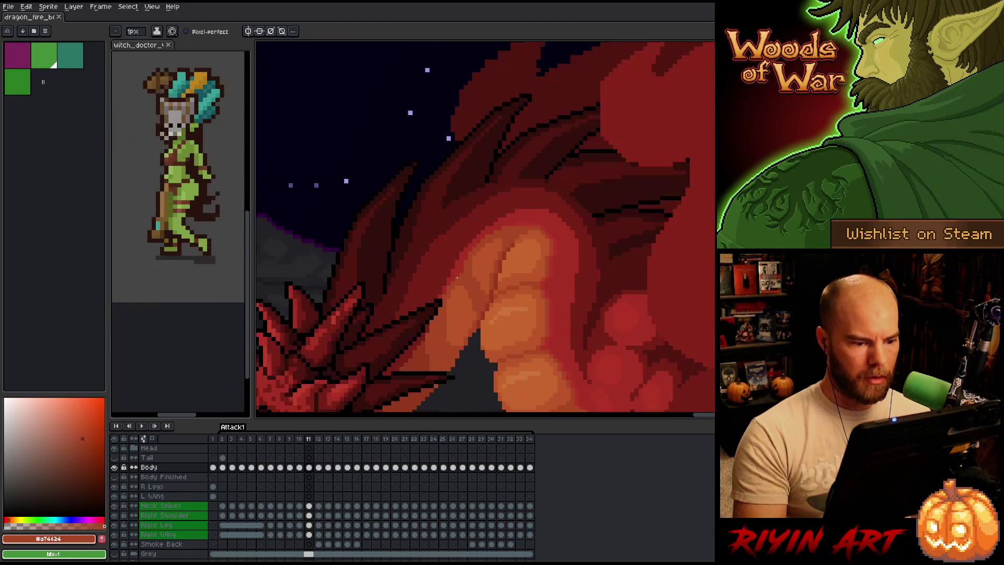
{"action": "key", "text": "alt"}
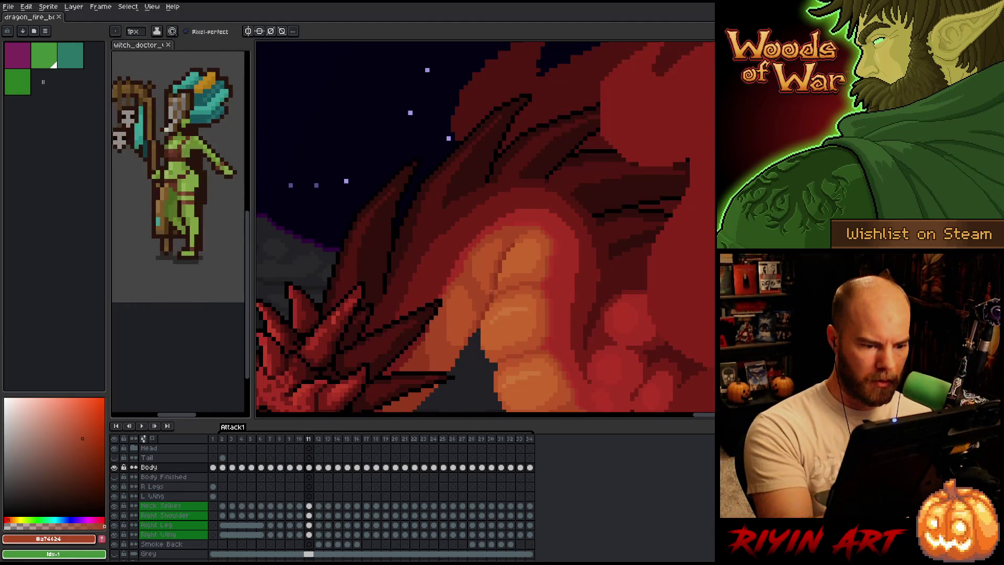
{"action": "mouse_move", "coordinate": [515, 271]}
{"action": "left_mouse_down"}
{"action": "mouse_move", "coordinate": [515, 240]}
{"action": "mouse_move", "coordinate": [498, 286]}
{"action": "left_mouse_up"}
{"action": "left_click", "coordinate": [500, 249], "text": "alt"}
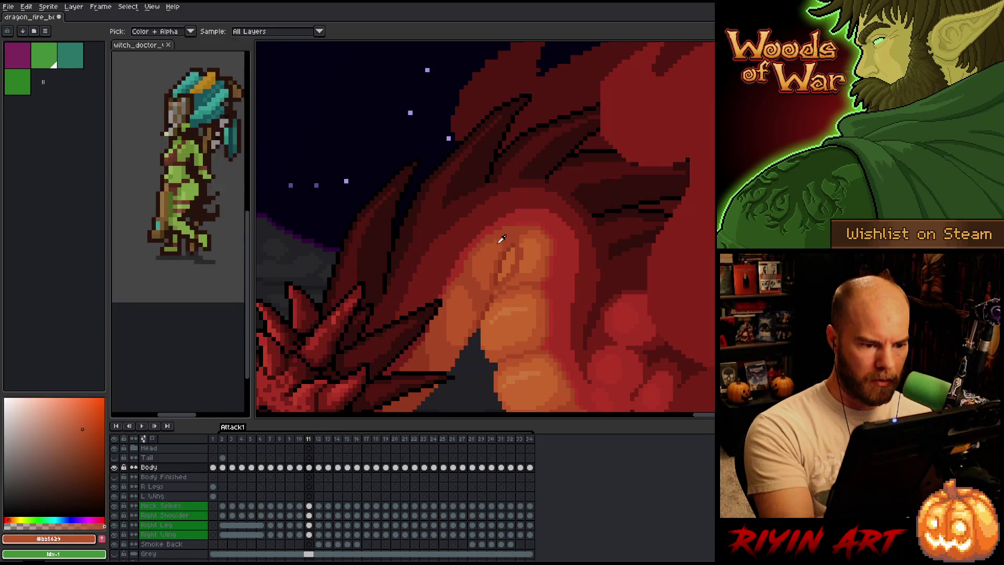
{"action": "left_click_drag", "start_coordinate": [505, 254], "coordinate": [494, 268]}
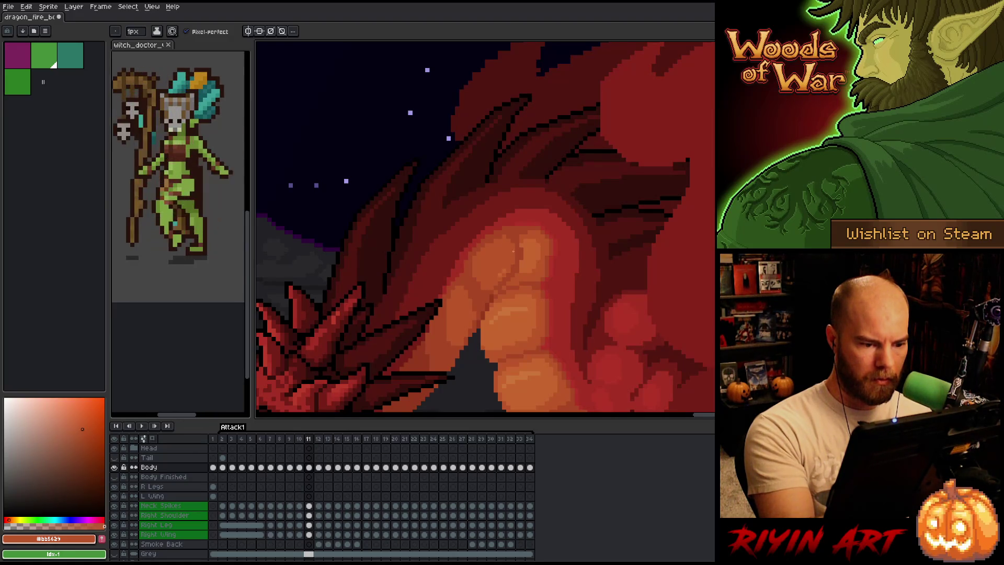
Sample the chest's red-brown, deep red and orange shades, and save the file with Ctrl+S
{"action": "left_click", "coordinate": [510, 225], "text": "alt"}
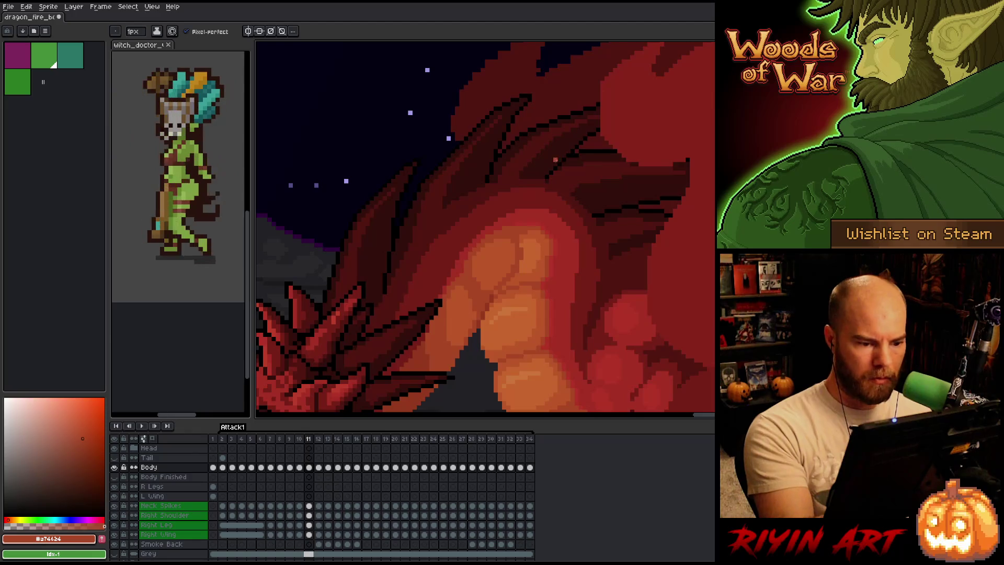
{"action": "left_click", "coordinate": [463, 305], "text": "alt"}
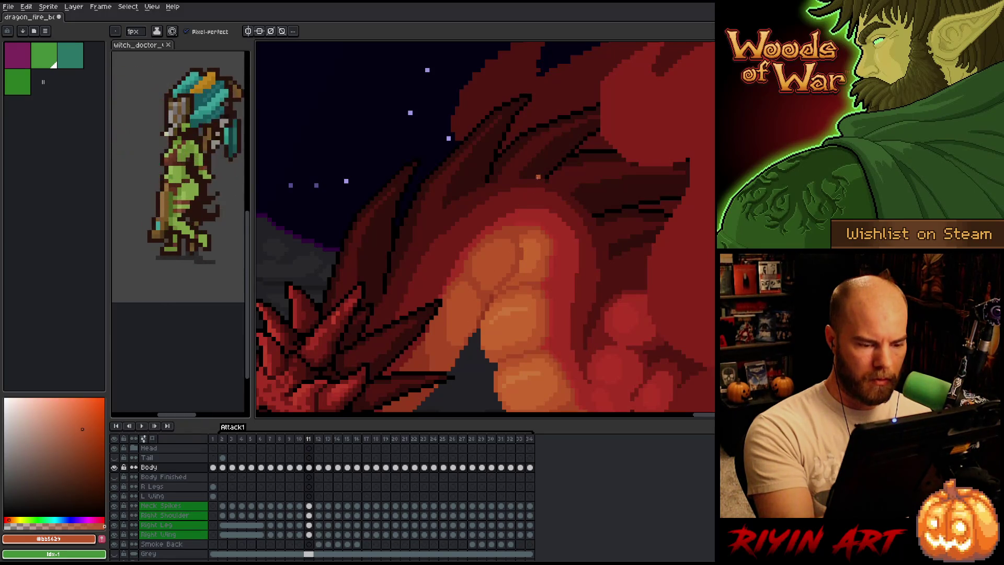
{"action": "left_click", "coordinate": [498, 228], "text": "alt"}
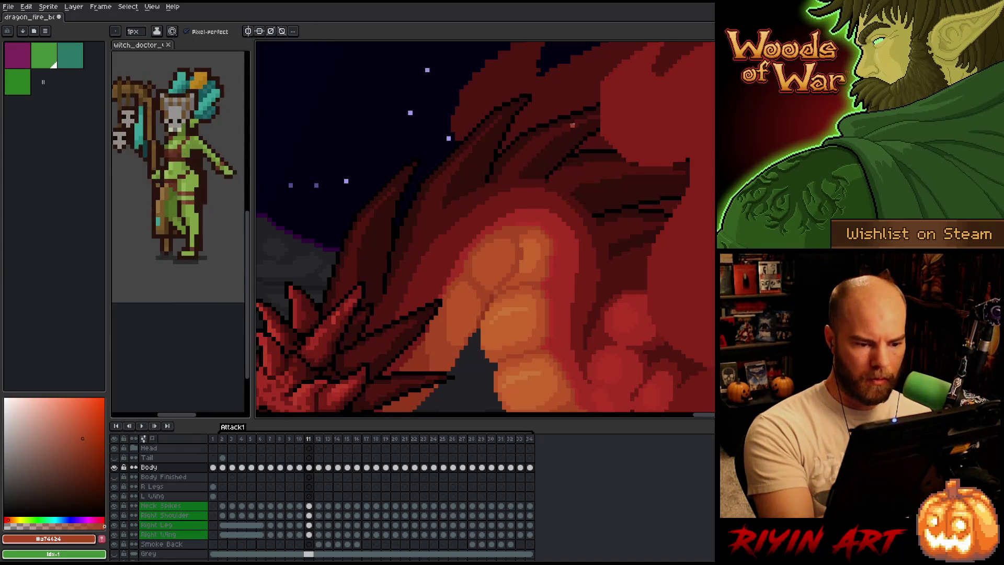
{"action": "left_click", "coordinate": [524, 231], "text": "alt"}
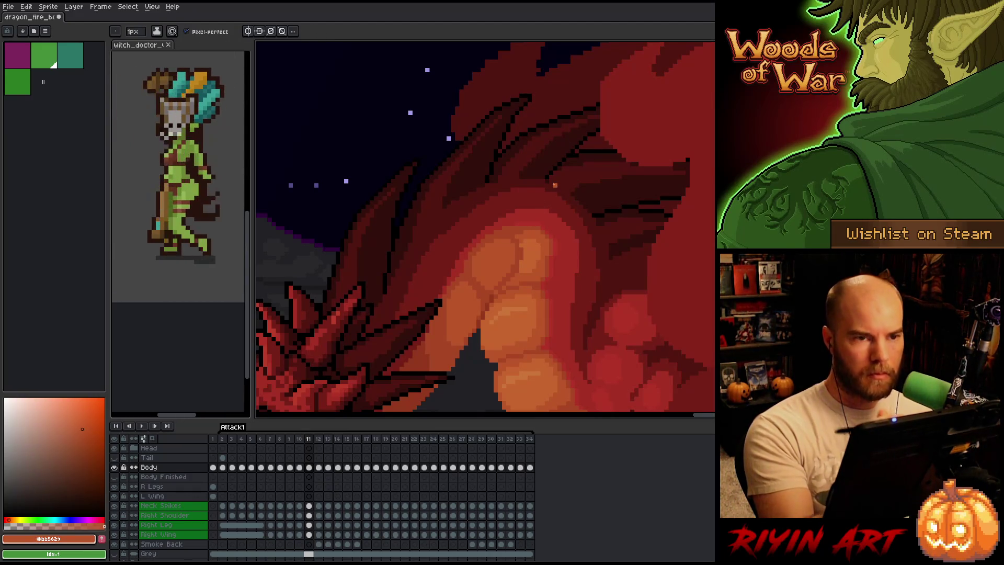
{"action": "key", "text": "ctrl+s"}
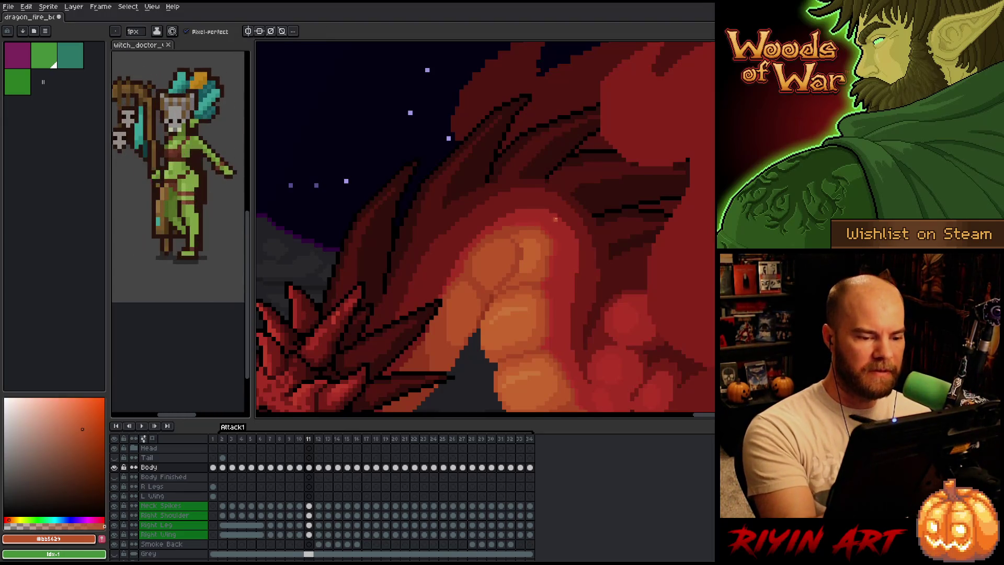
{"action": "left_click", "coordinate": [507, 223], "text": "alt"}
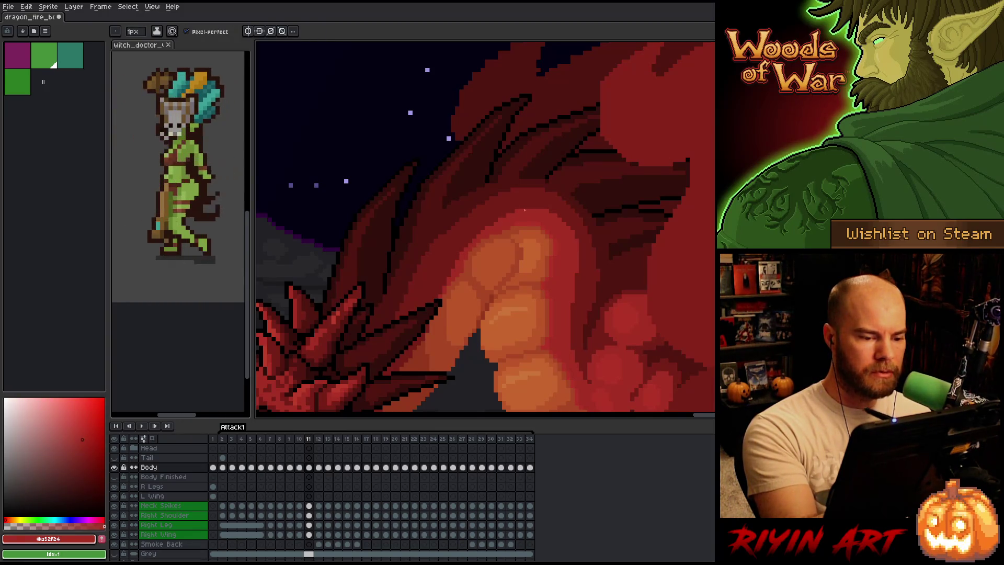
{"action": "left_click", "coordinate": [496, 291], "text": "alt"}
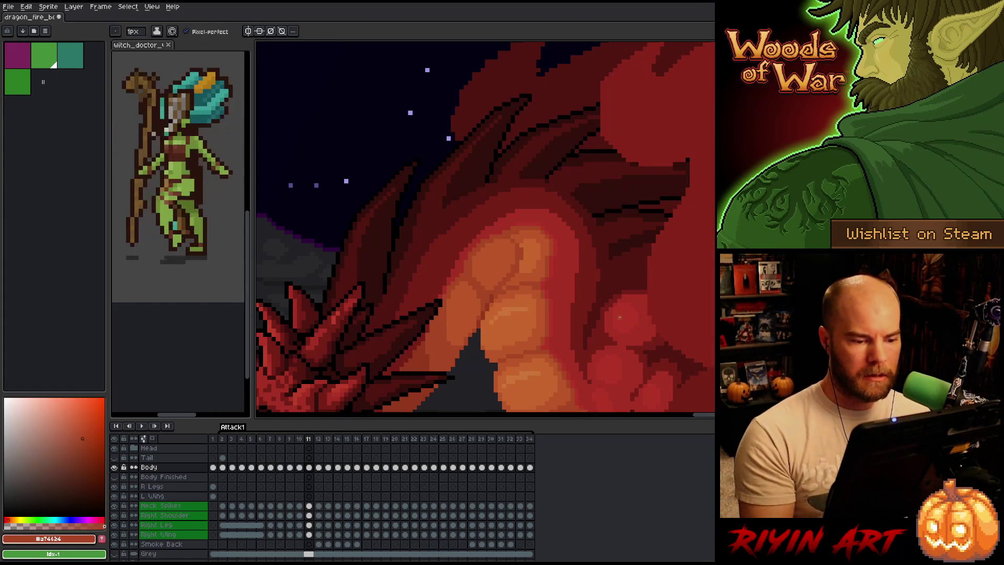
{"action": "left_click", "coordinate": [518, 268], "text": "alt"}
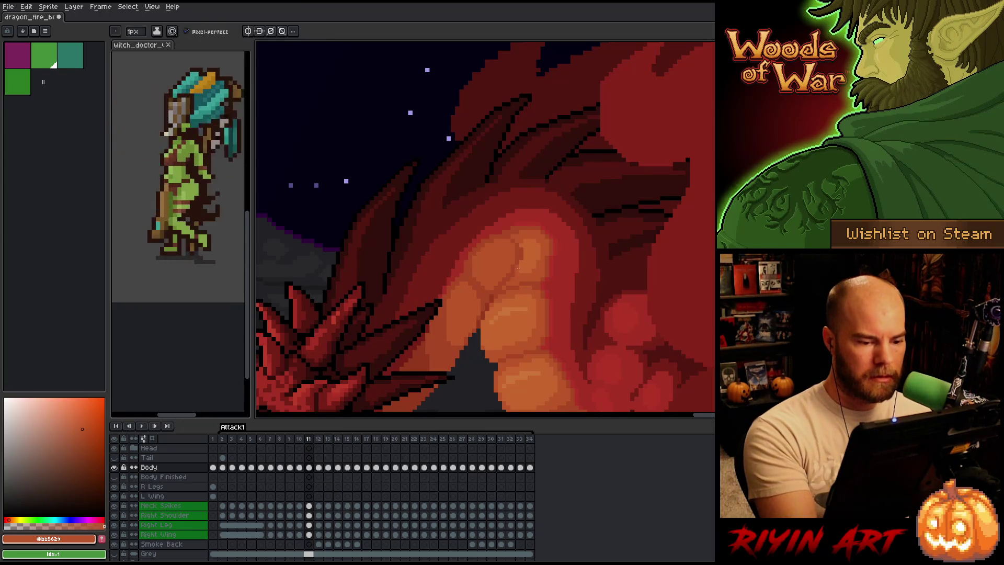
{"action": "key", "text": "ctrl+s"}
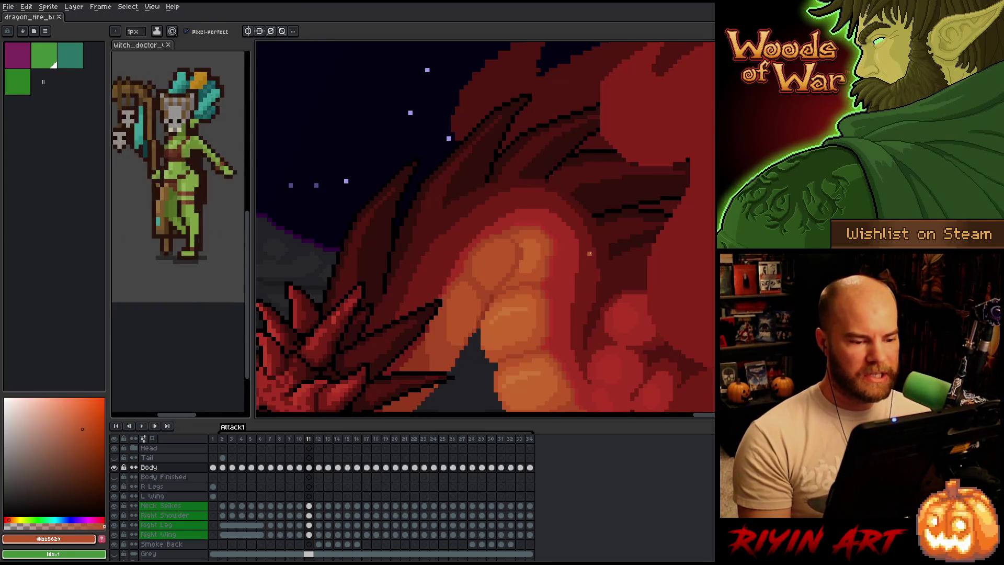
{"action": "left_click", "coordinate": [522, 250], "text": "alt"}
{"action": "key", "text": "ctrl+s"}
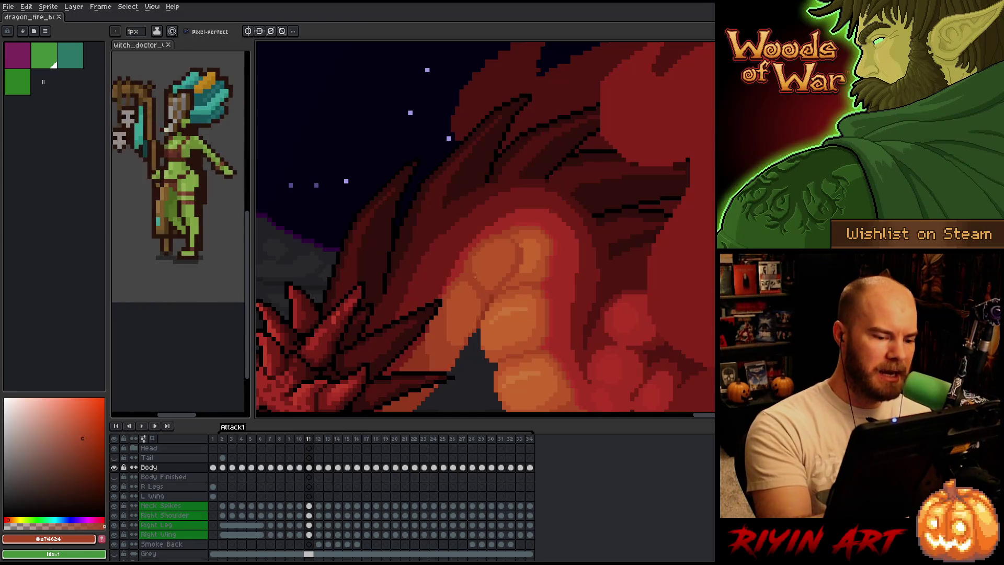
{"action": "key", "text": "ctrl+s"}
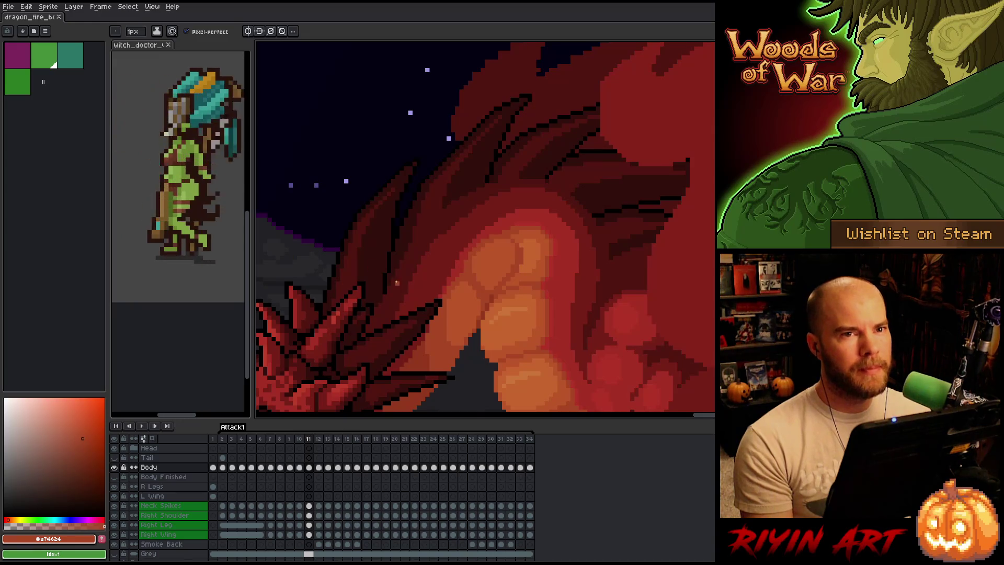
Add lighter orange highlights to frame 11's belly plates, sampling mid and darker chest shades
{"action": "scroll", "coordinate": [441, 342], "scroll_direction": "down", "scroll_amount": 3}
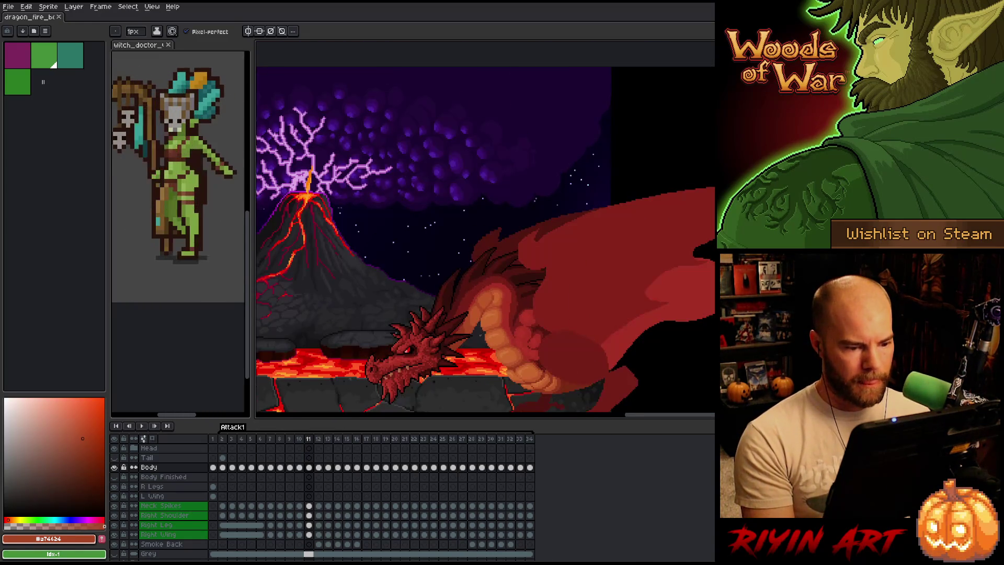
{"action": "scroll", "coordinate": [479, 312], "scroll_direction": "up", "scroll_amount": 3}
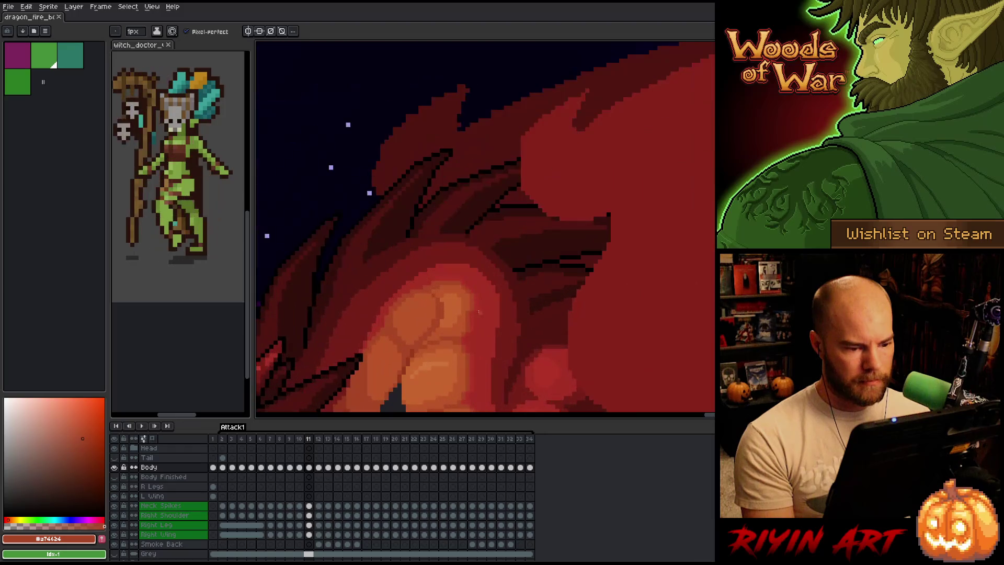
{"action": "left_click", "coordinate": [448, 307], "text": "alt"}
{"action": "left_click", "coordinate": [441, 314]}
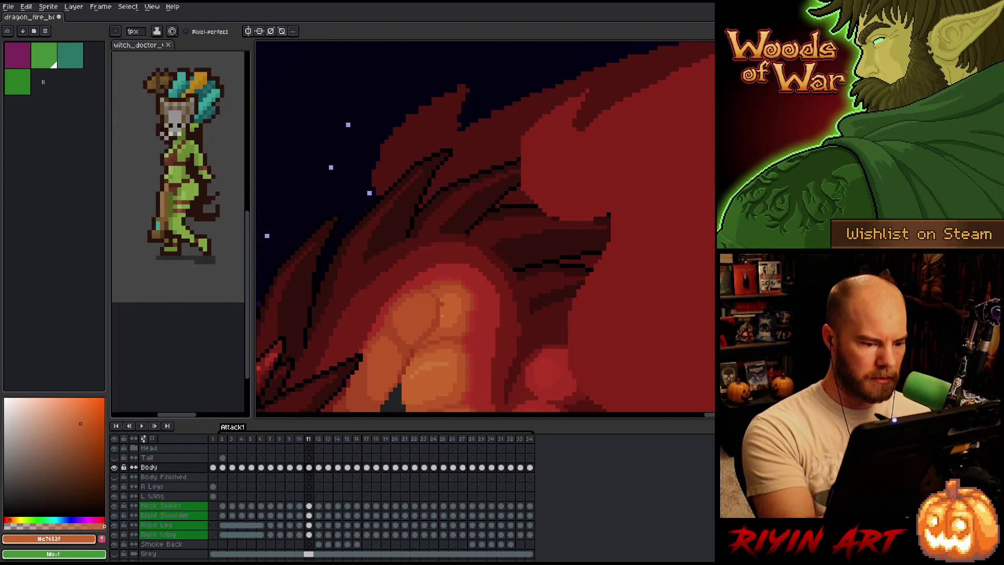
{"action": "left_click", "coordinate": [441, 288], "text": "alt"}
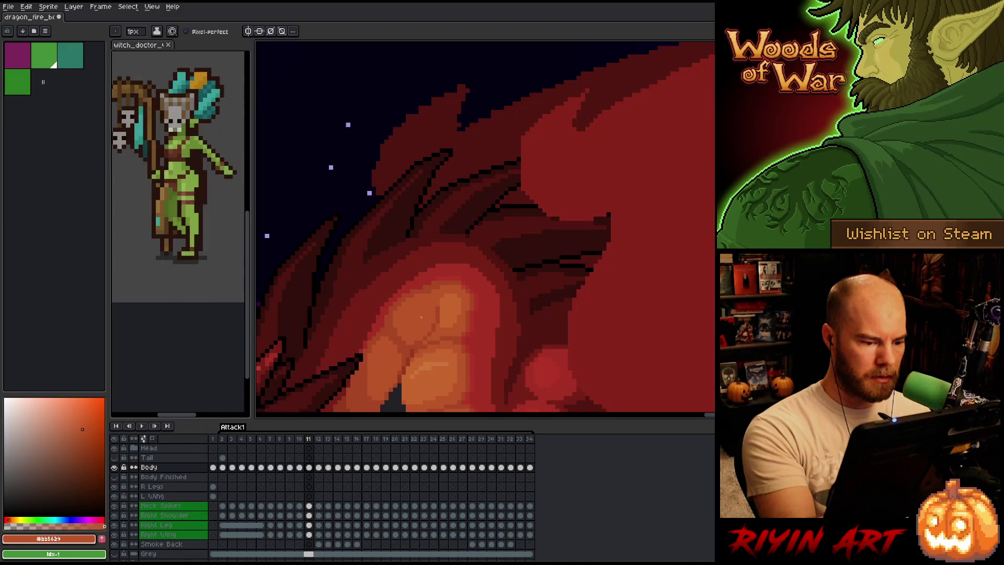
{"action": "left_click", "coordinate": [423, 341], "text": "alt"}
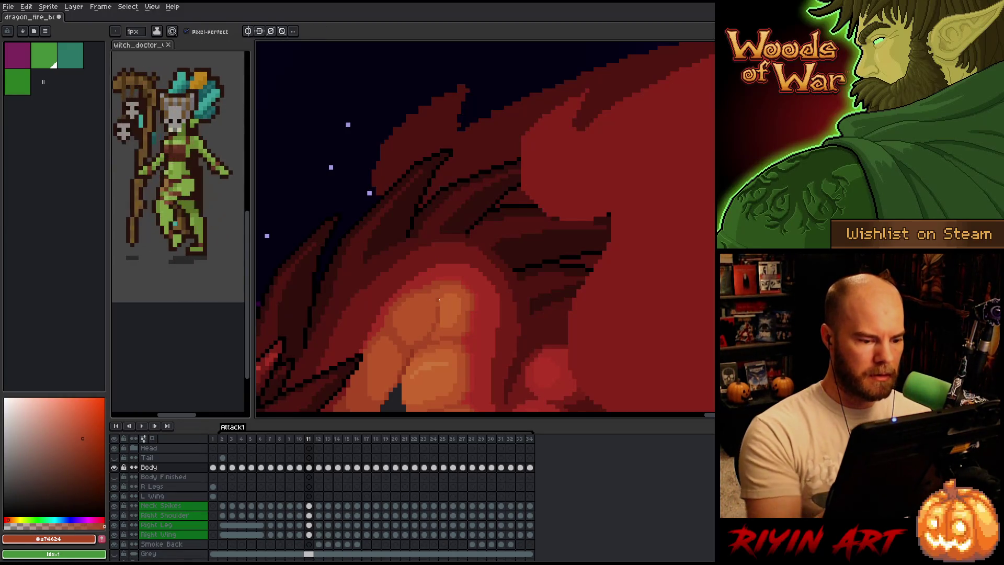
{"action": "scroll", "coordinate": [439, 299], "scroll_direction": "down", "scroll_amount": 2}
{"action": "key", "text": "Left"}
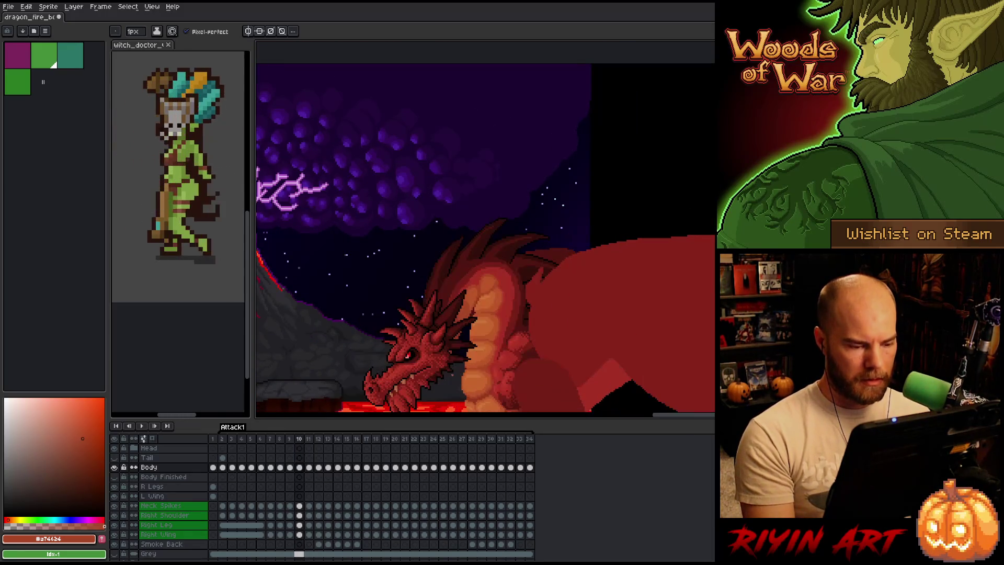
On frame 10, sample the chest's orange, red-orange and base red shades, then save
{"action": "scroll", "coordinate": [483, 313], "scroll_direction": "up", "scroll_amount": 2}
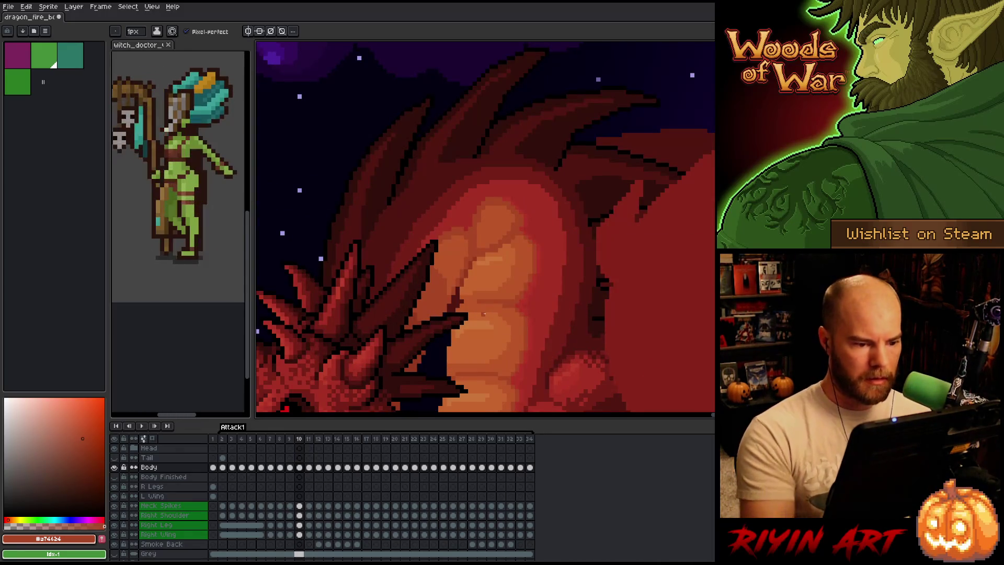
{"action": "left_click", "coordinate": [515, 220], "text": "alt"}
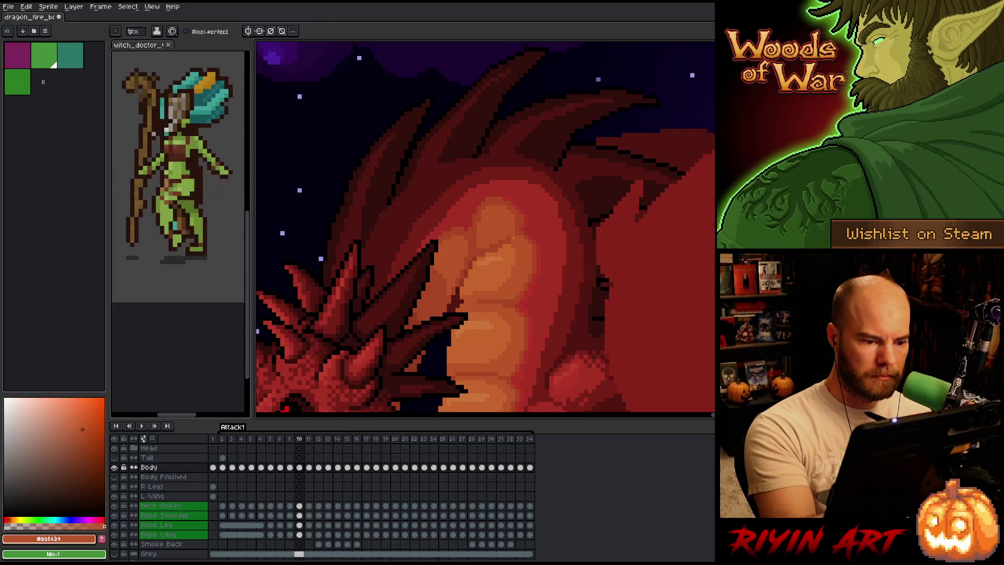
{"action": "left_click", "coordinate": [519, 238], "text": "alt"}
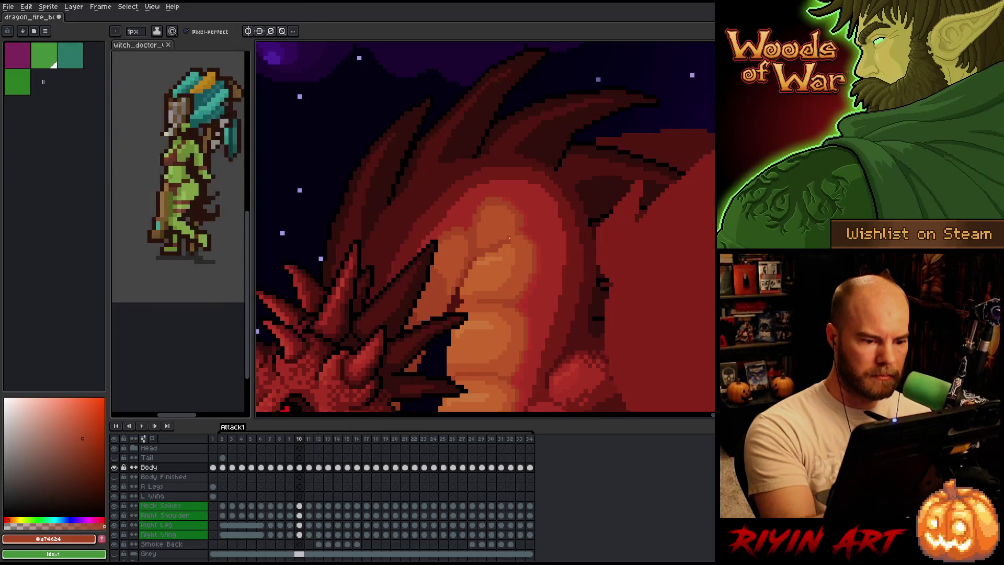
{"action": "left_click", "coordinate": [533, 207], "text": "alt"}
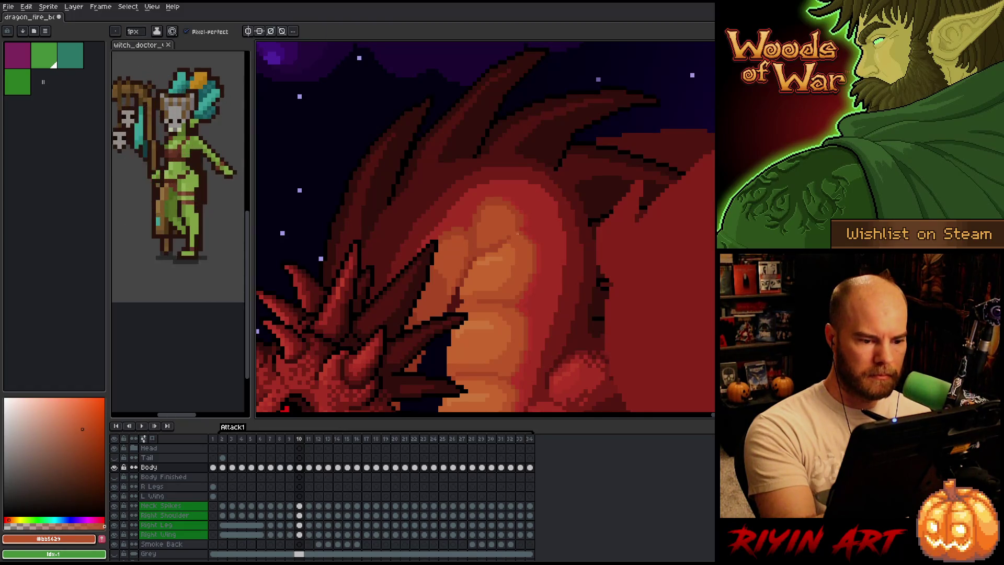
{"action": "left_click", "coordinate": [526, 212], "text": "alt"}
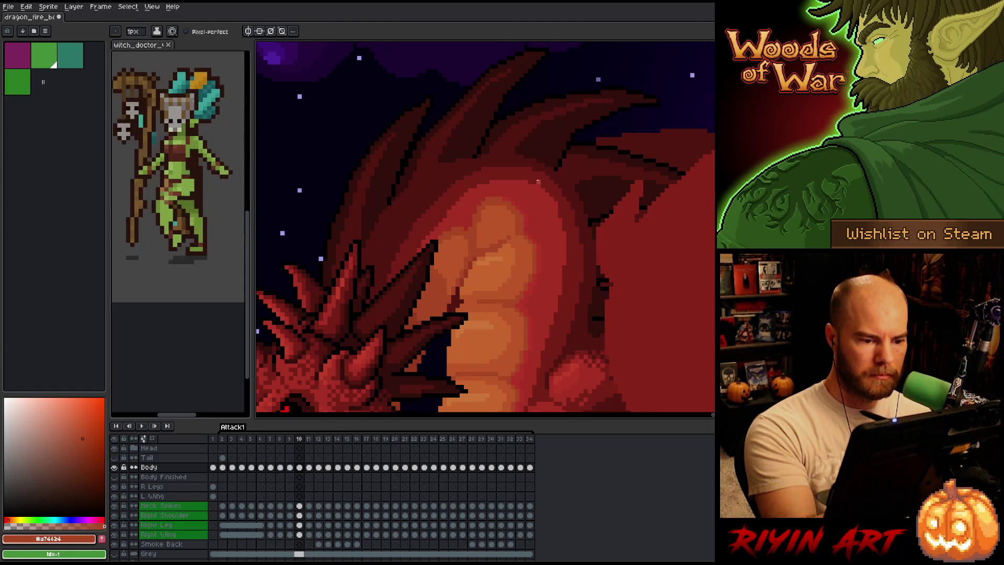
{"action": "left_click", "coordinate": [529, 205], "text": "alt"}
{"action": "key", "text": "ctrl+s"}
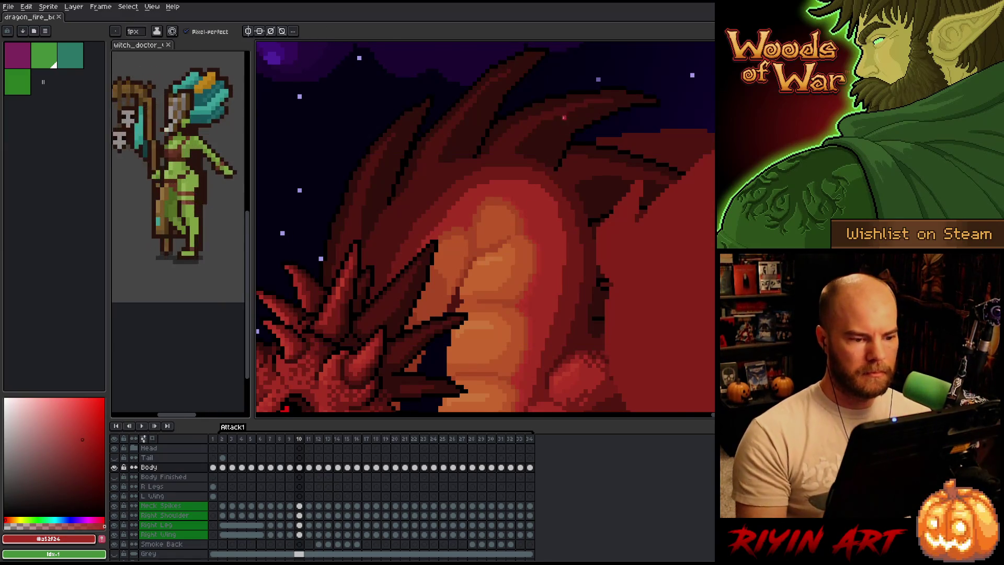
{"action": "scroll", "coordinate": [587, 126], "scroll_direction": "down", "scroll_amount": 3}
{"action": "key", "text": "Right"}
{"action": "key", "text": "Right"}
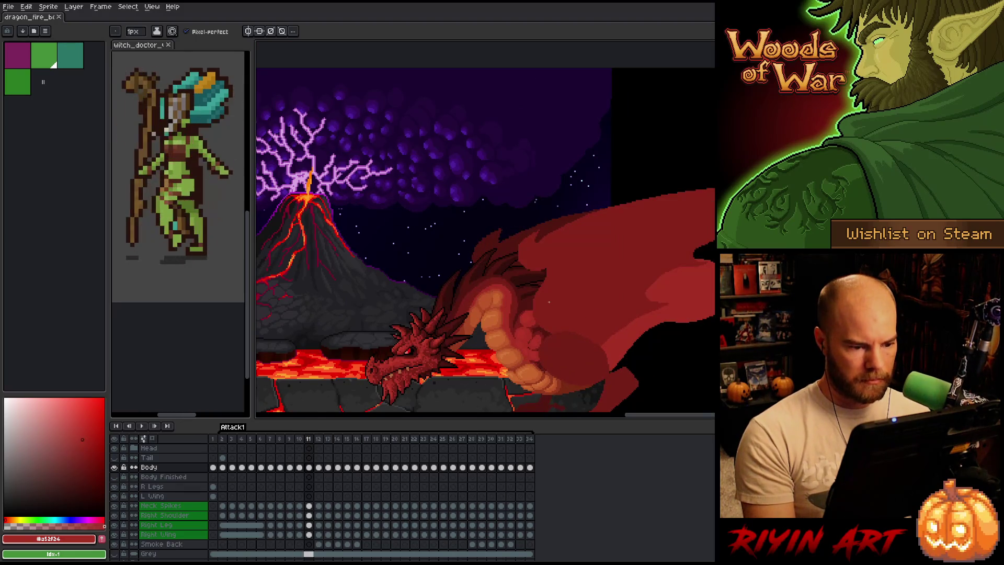
Flip between frames 11 and 12 to compare the dragon's poses
{"action": "key", "text": "Left"}
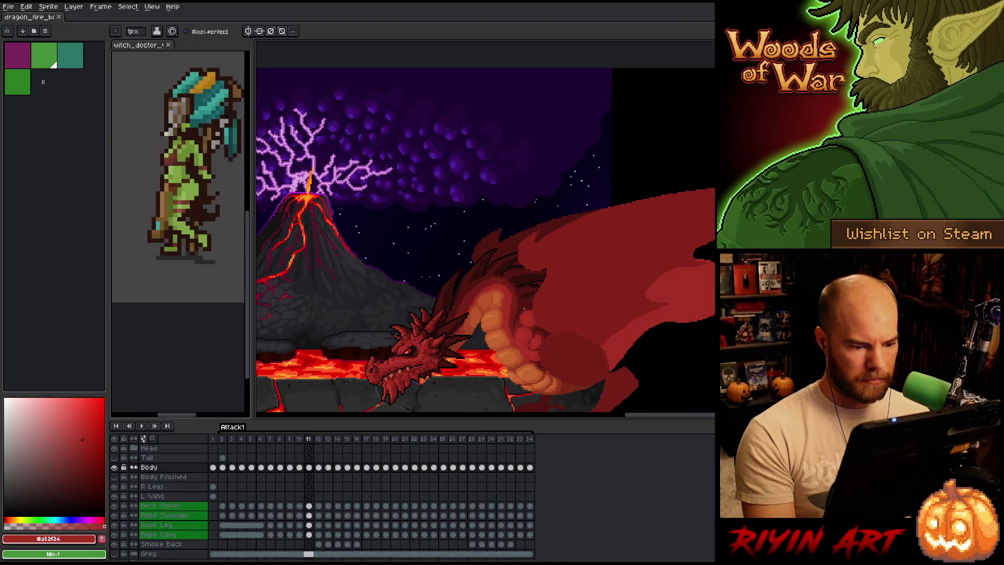
{"action": "key", "text": "Right"}
{"action": "key", "text": "Left"}
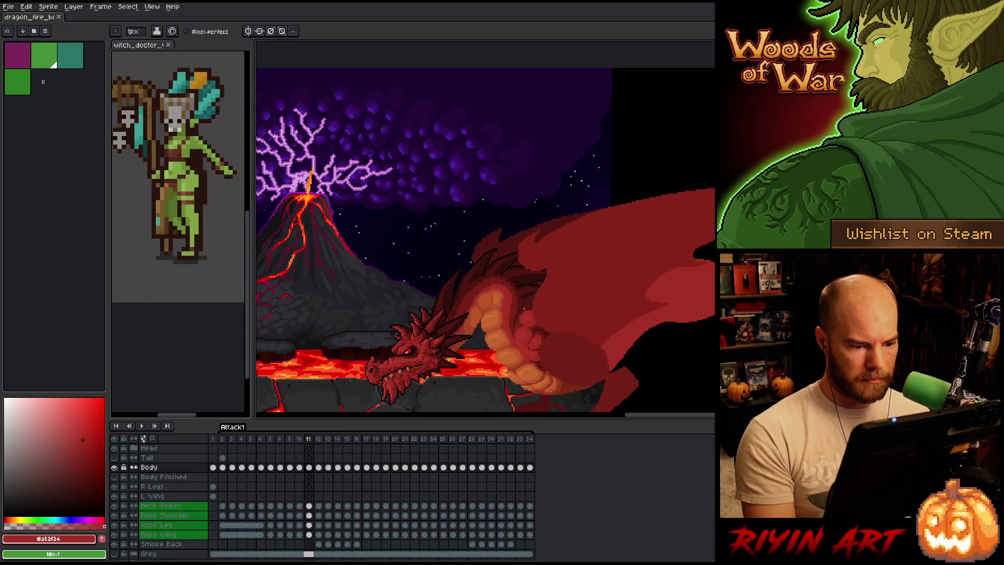
{"action": "key", "text": "Right"}
Play the Attack1 animation and zoom in to watch the dragon breathe fire
{"action": "key", "text": "Return"}
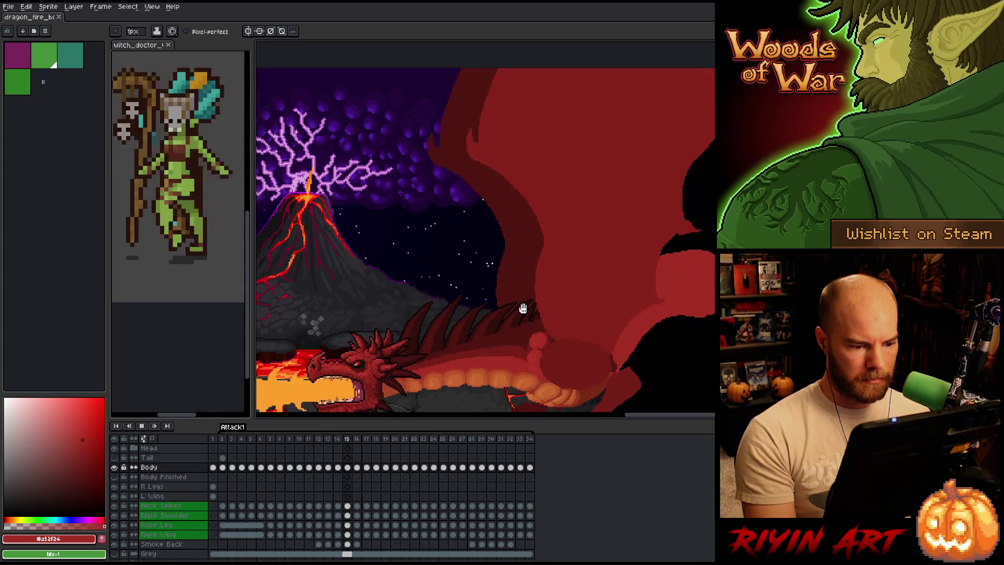
{"action": "scroll", "coordinate": [546, 305], "scroll_direction": "down", "scroll_amount": 3}
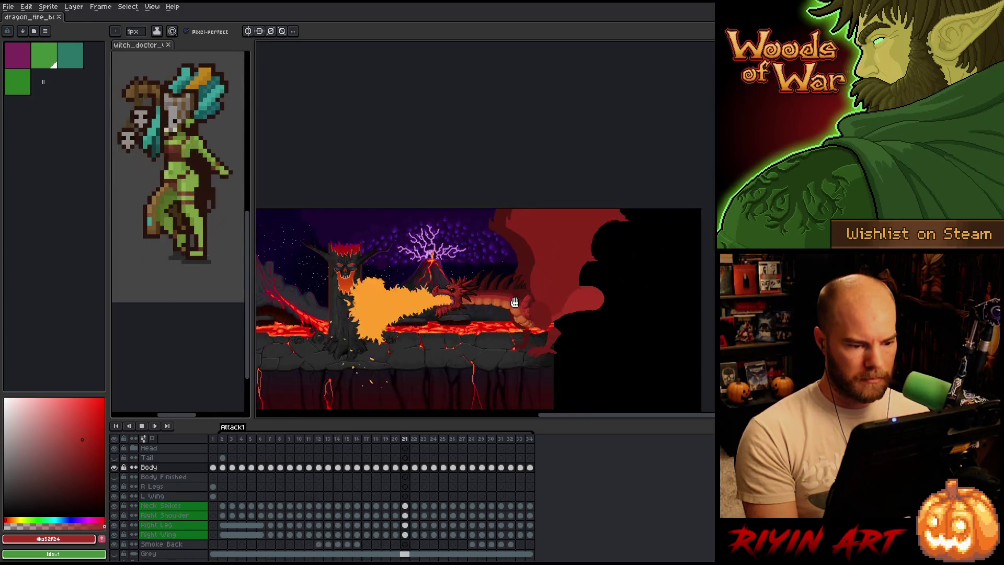
{"action": "right_click", "coordinate": [546, 305]}
{"action": "scroll", "coordinate": [519, 288], "scroll_direction": "up", "scroll_amount": 2}
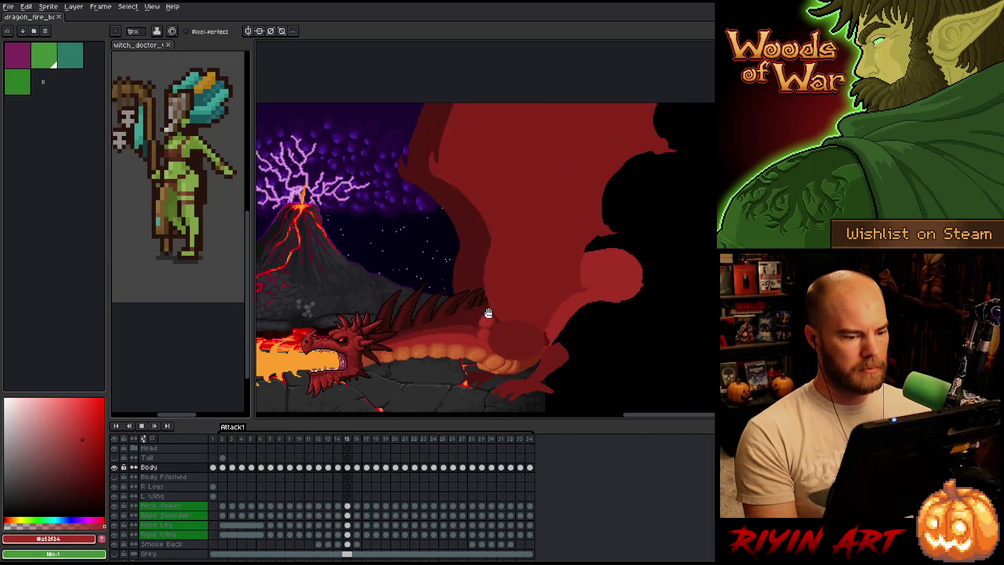
{"action": "scroll", "coordinate": [501, 274], "scroll_direction": "up", "scroll_amount": 1}
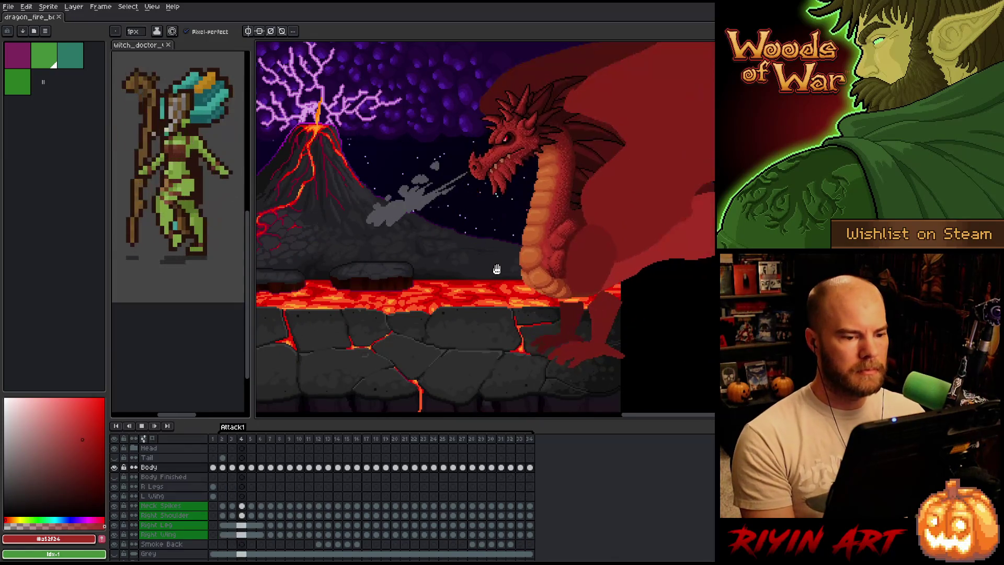
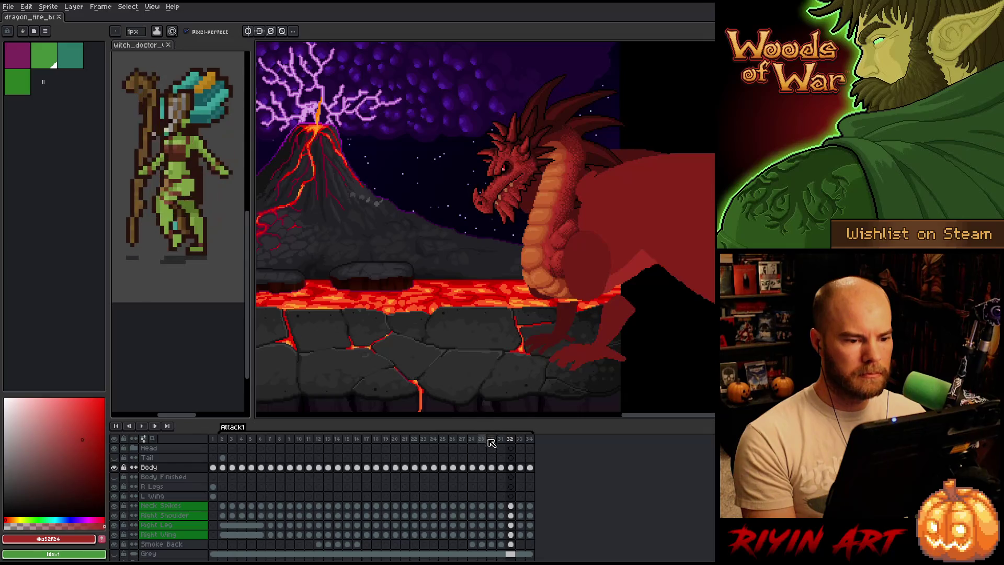
Create a new tag spanning the attack frames 27–33
{"action": "left_click", "coordinate": [471, 439]}
{"action": "left_click", "coordinate": [462, 438]}
{"action": "left_click_drag", "start_coordinate": [462, 438], "coordinate": [523, 441]}
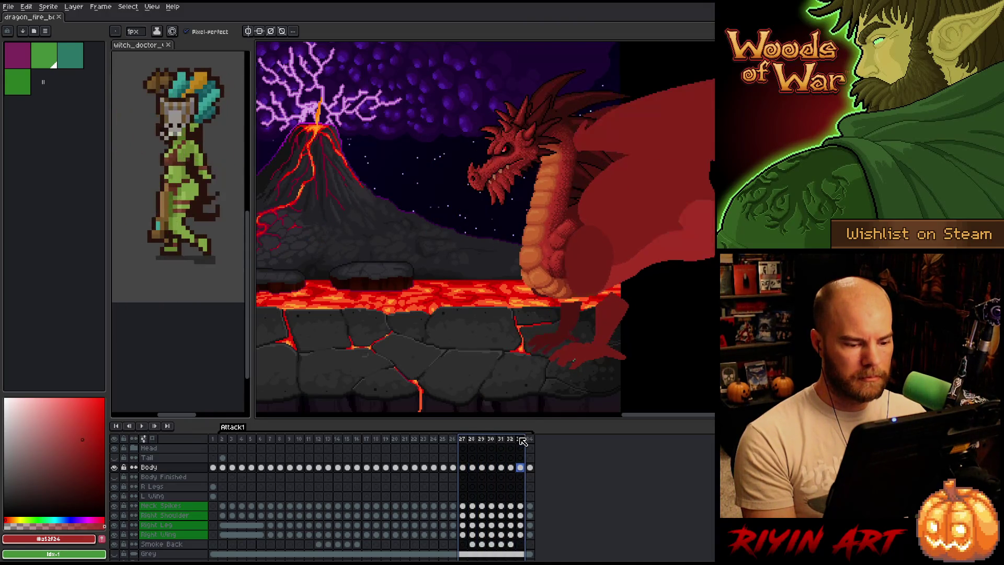
{"action": "right_click", "coordinate": [521, 439]}
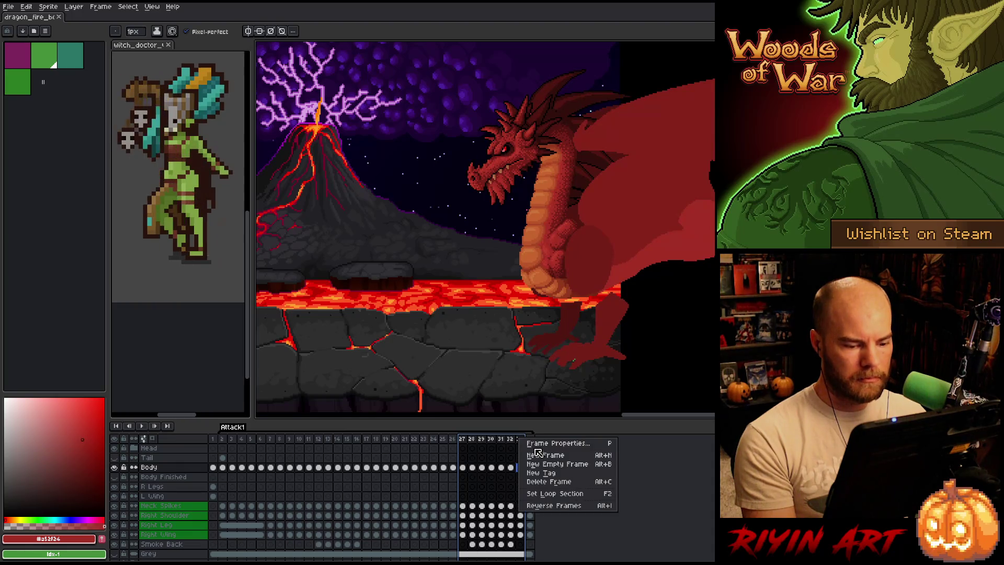
{"action": "left_click", "coordinate": [548, 472]}
{"action": "left_click", "coordinate": [515, 335]}
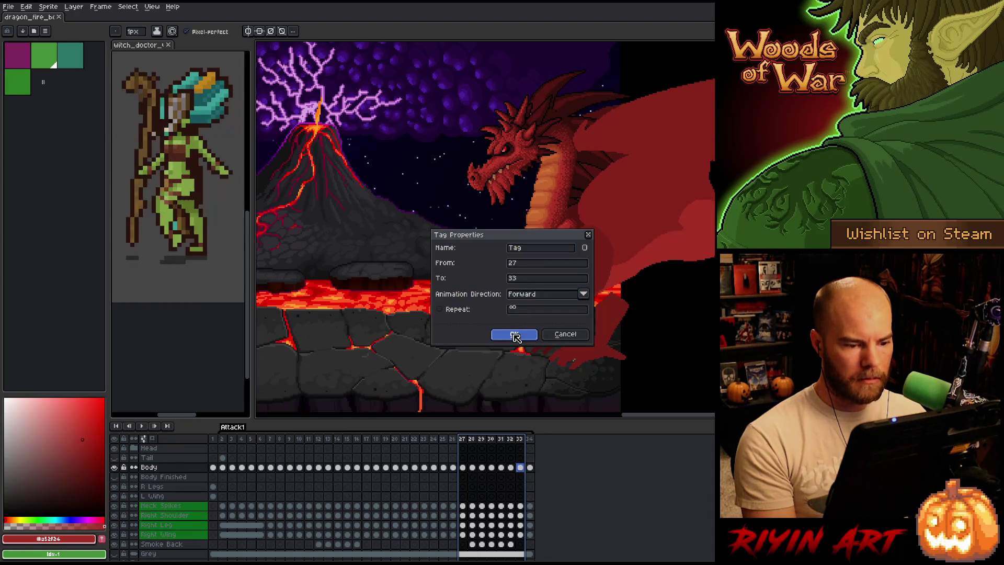
Set the new tag's animation direction to Ping-pong
{"action": "right_click", "coordinate": [467, 439]}
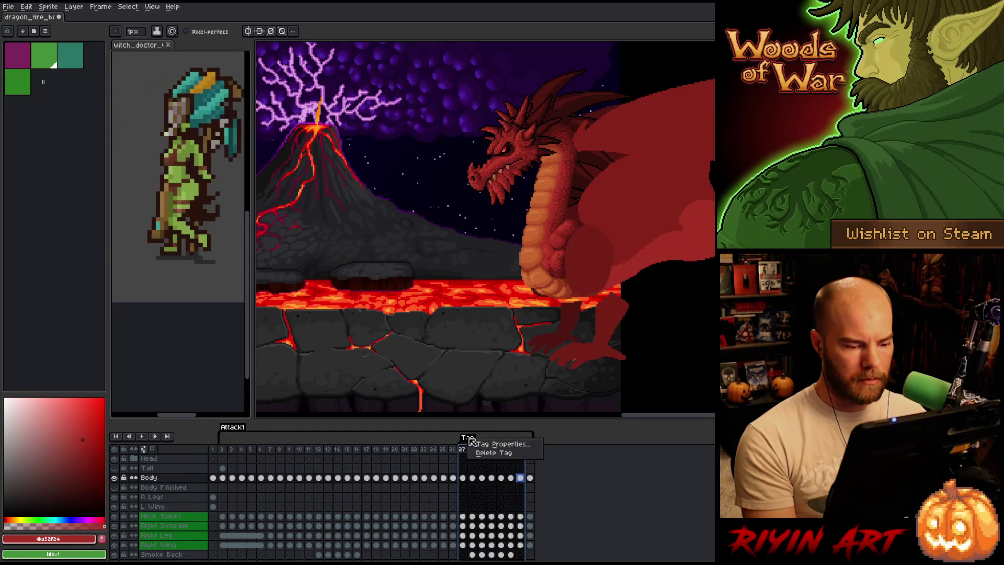
{"action": "left_click", "coordinate": [496, 443]}
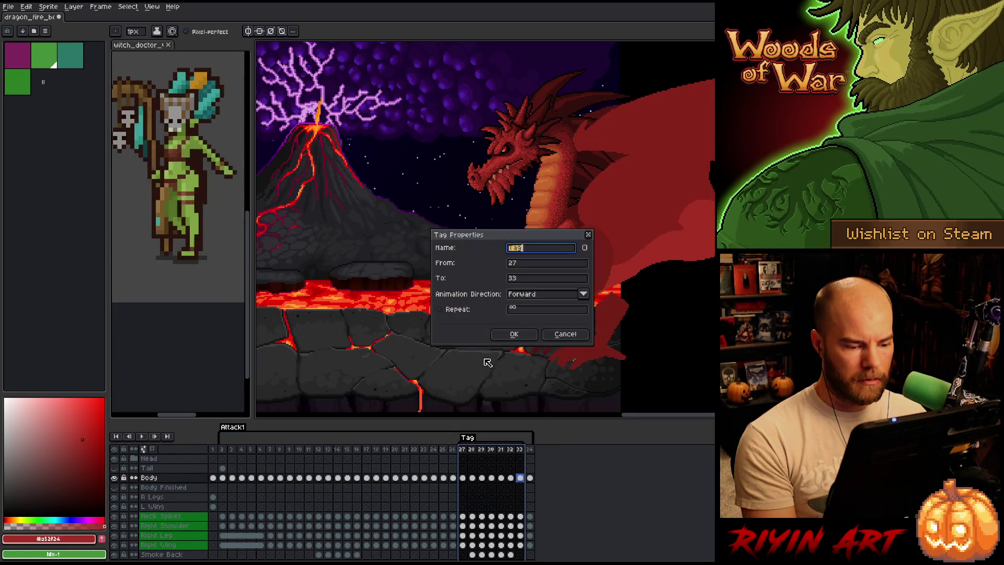
{"action": "left_click", "coordinate": [531, 296]}
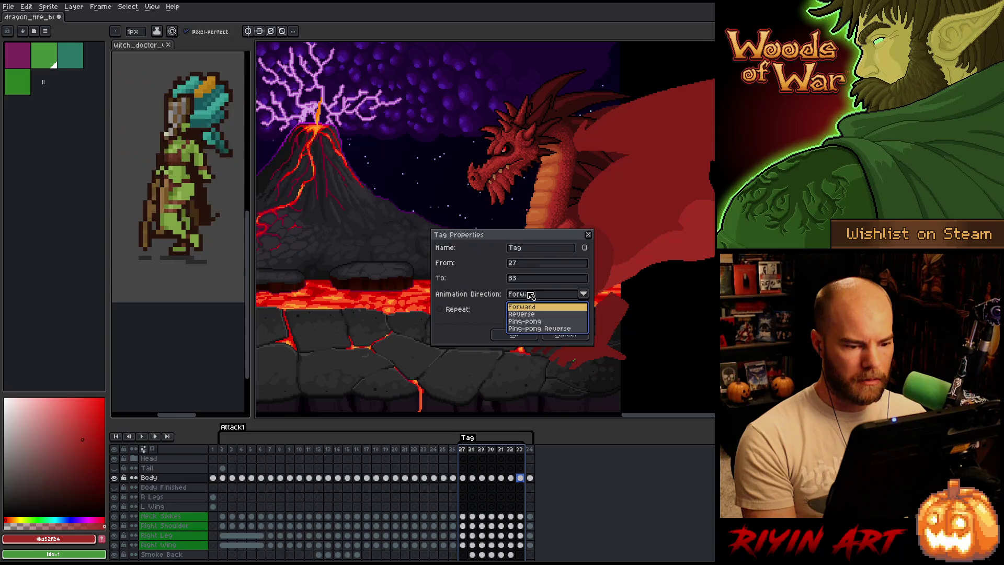
{"action": "left_click", "coordinate": [537, 322]}
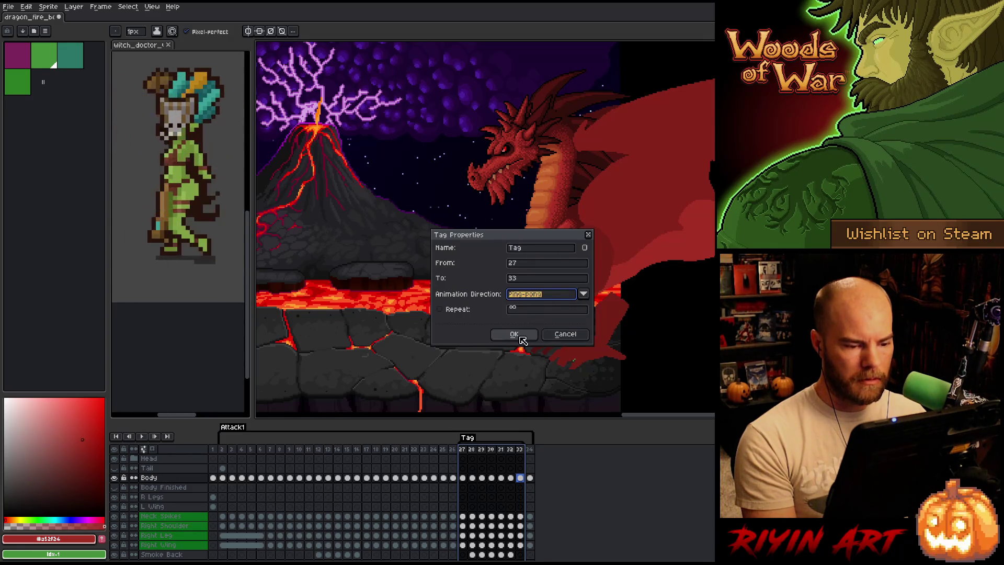
{"action": "left_click", "coordinate": [514, 334]}
Play, stop and replay the frames 27–33 fire-breath loop, zooming out and back in on the dragon
{"action": "key", "text": "Return"}
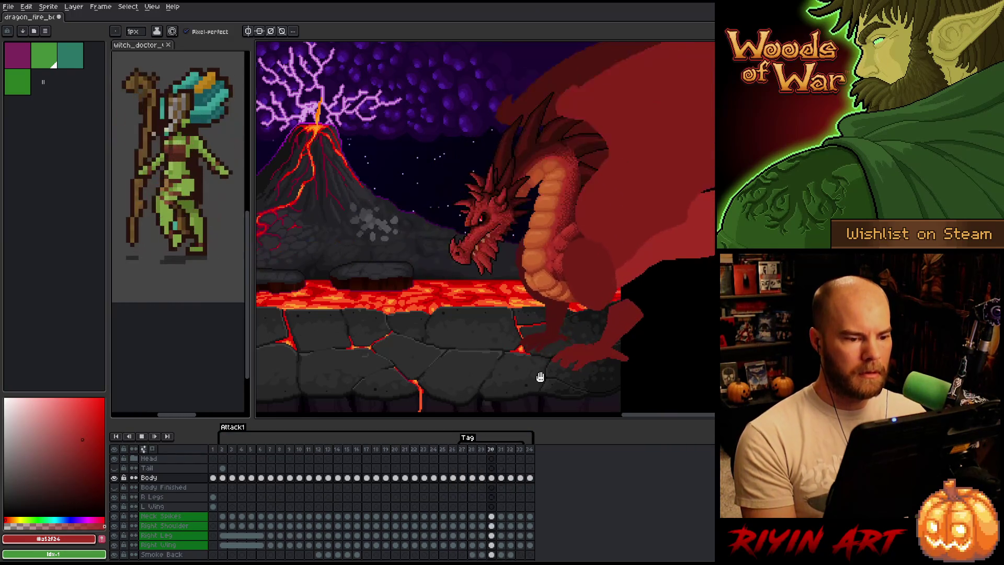
{"action": "key", "text": "Return"}
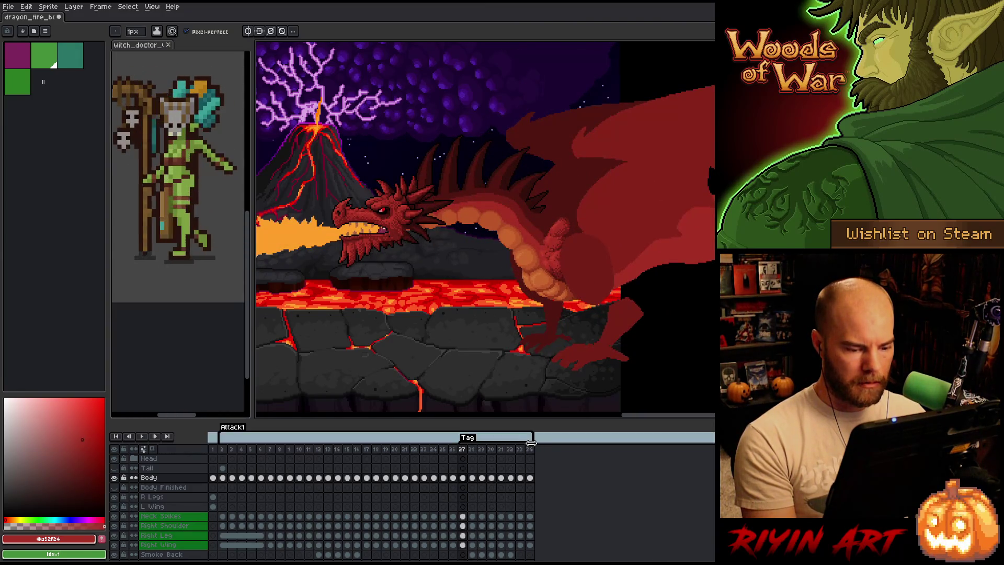
{"action": "key", "text": "Return"}
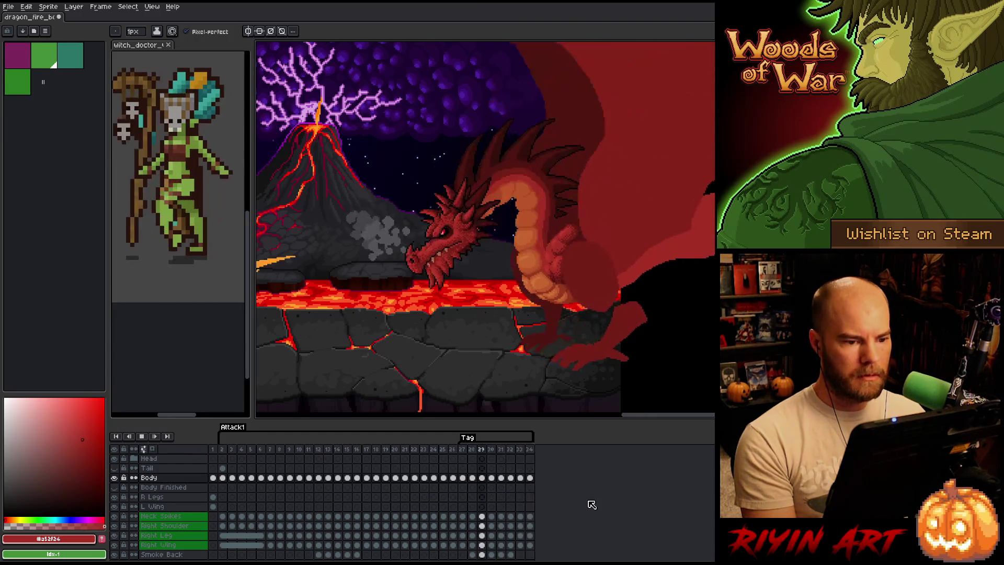
{"action": "scroll", "coordinate": [450, 282], "scroll_direction": "down", "scroll_amount": 2}
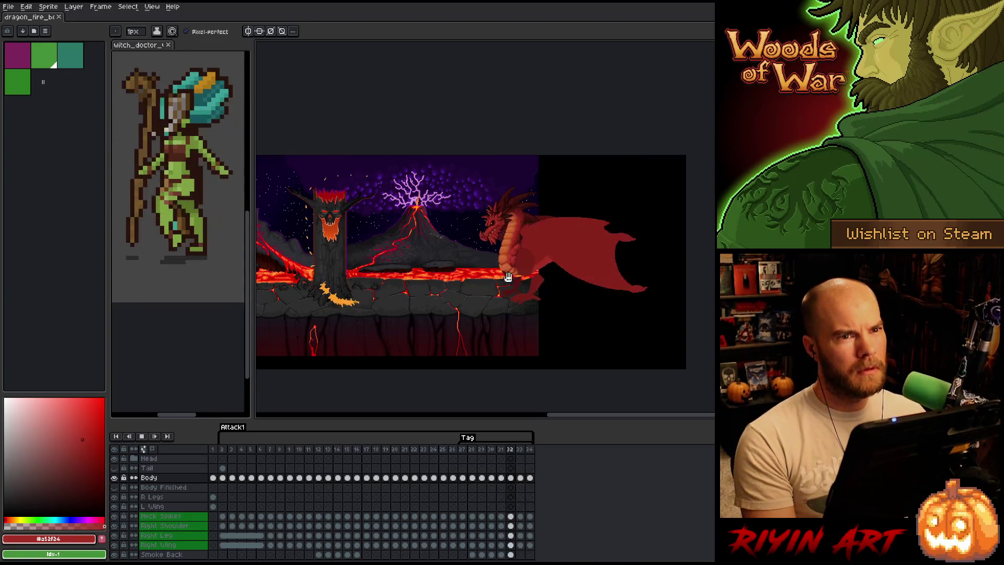
{"action": "scroll", "coordinate": [508, 277], "scroll_direction": "up", "scroll_amount": 2}
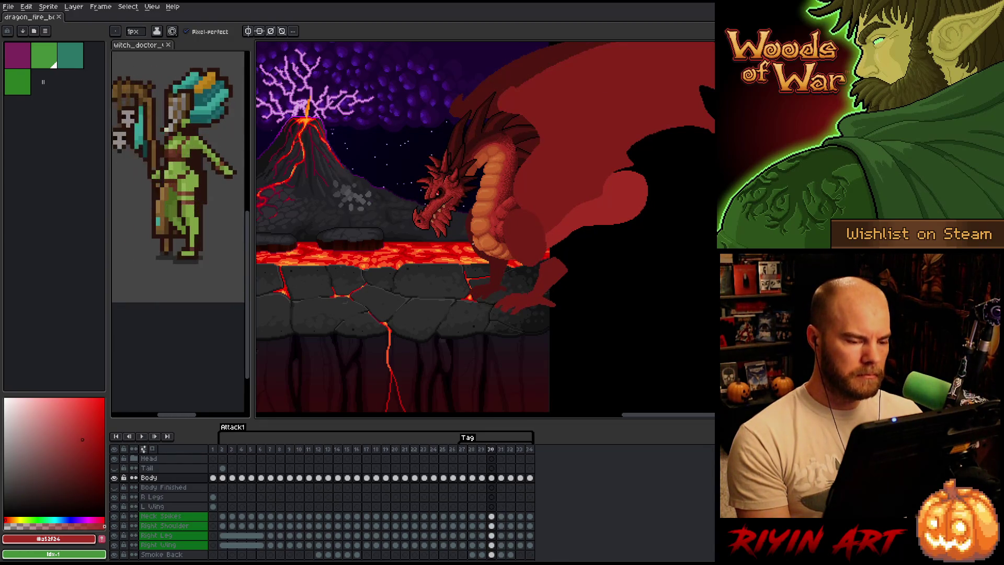
Step through frames 29–32, settle on frame 30, and zoom in on the dragon's head and neck
{"action": "key", "text": "Right"}
{"action": "key", "text": "Right"}
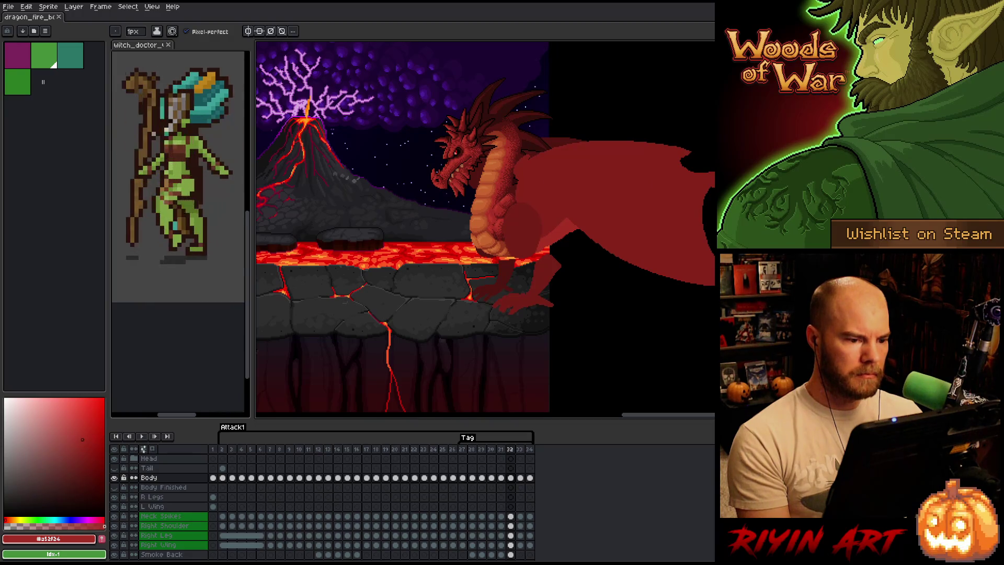
{"action": "key", "text": "Left"}
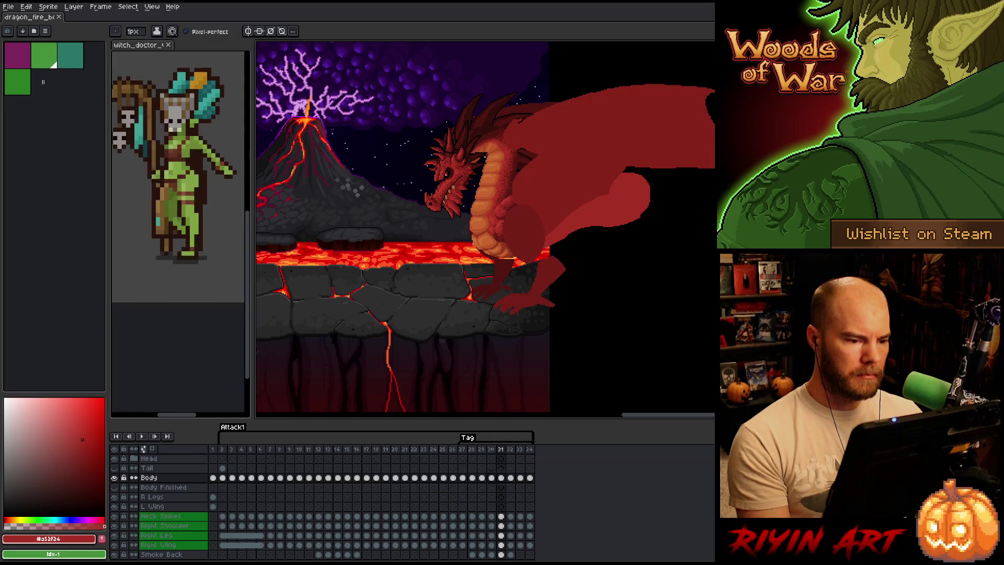
{"action": "key", "text": "Left"}
{"action": "key", "text": "Left"}
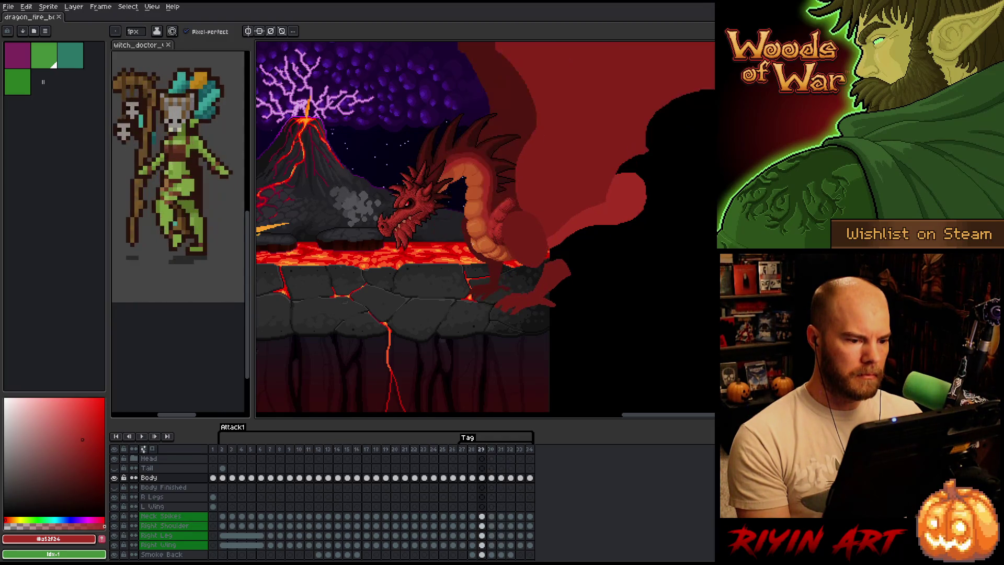
{"action": "key", "text": "Right"}
{"action": "key", "text": "Right"}
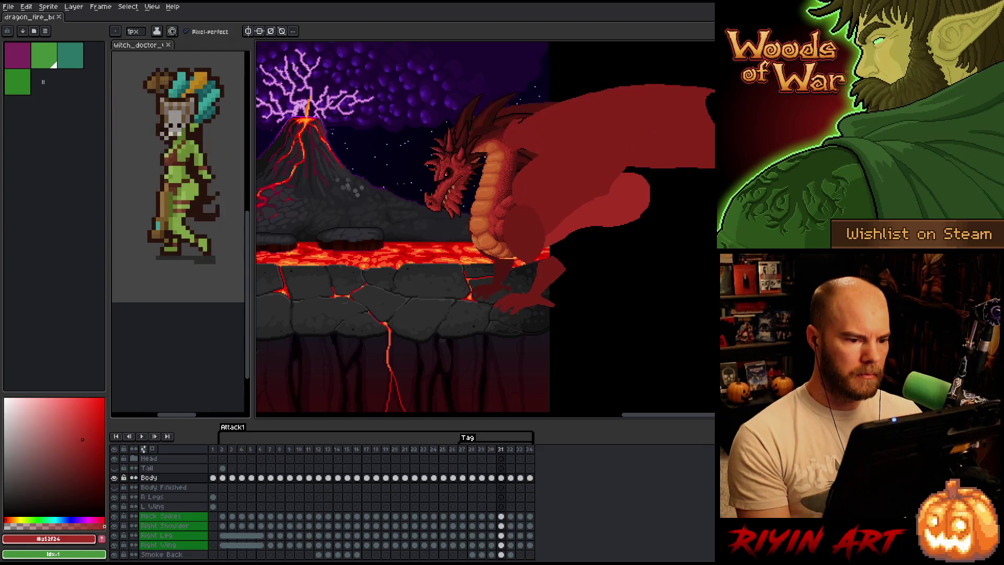
{"action": "key", "text": "Left"}
{"action": "scroll", "coordinate": [517, 57], "scroll_direction": "up", "scroll_amount": 2}
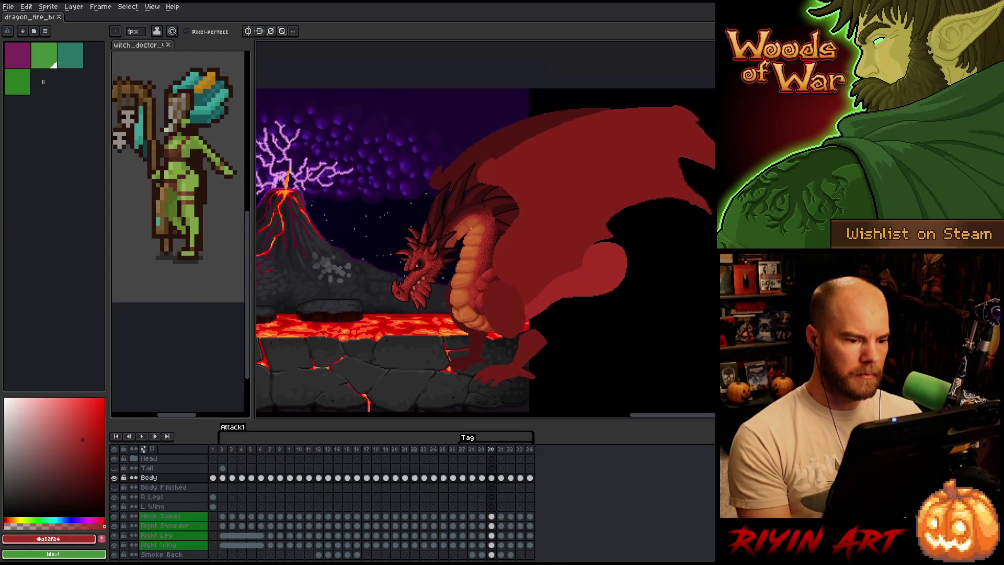
{"action": "scroll", "coordinate": [468, 218], "scroll_direction": "up", "scroll_amount": 1}
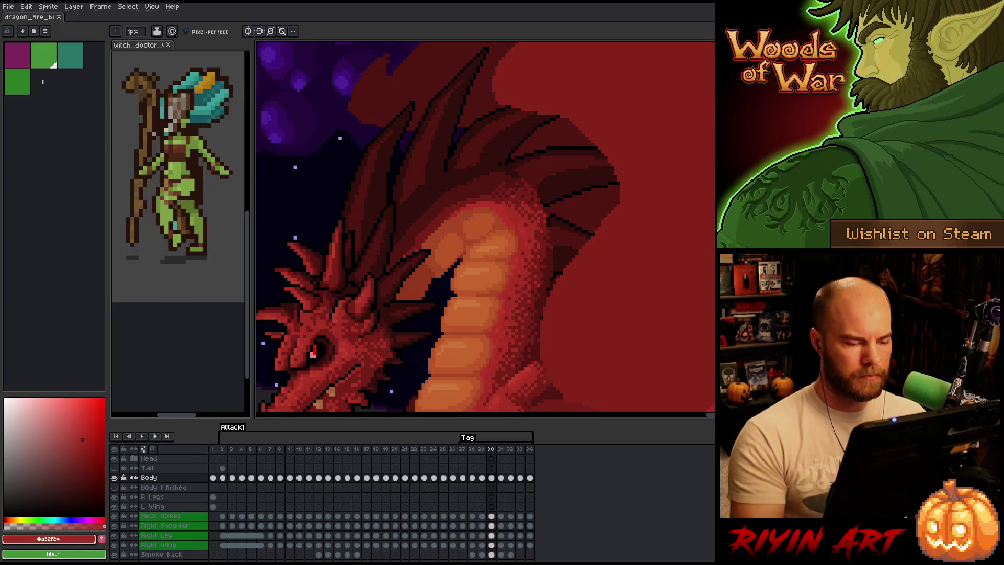
{"action": "left_click_drag", "start_coordinate": [566, 328], "coordinate": [601, 273]}
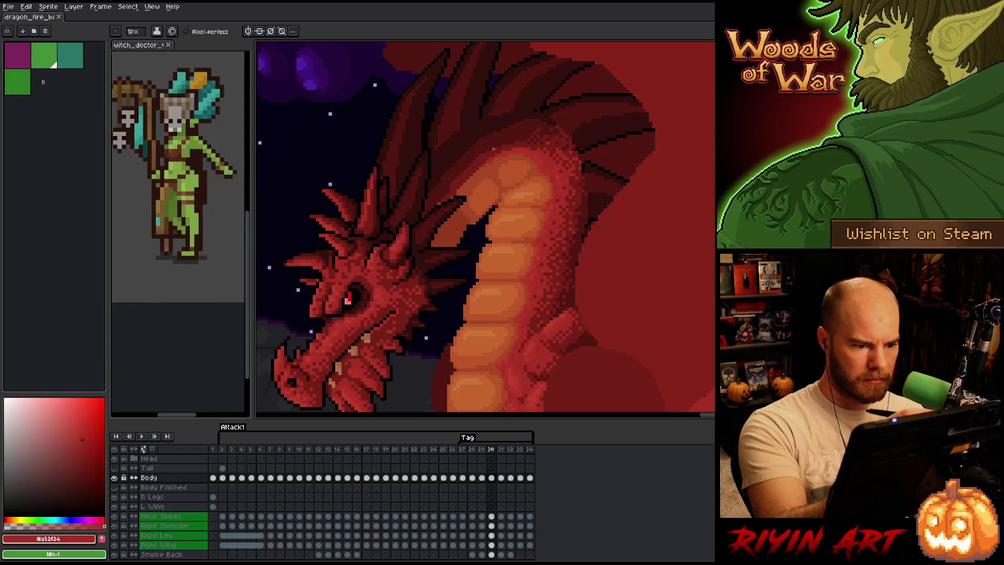
Pick neck colours #a74624, #b13327 and #c7652f, adjust the brush size, and start repainting the upper neck
{"action": "left_click", "coordinate": [476, 212], "text": "alt"}
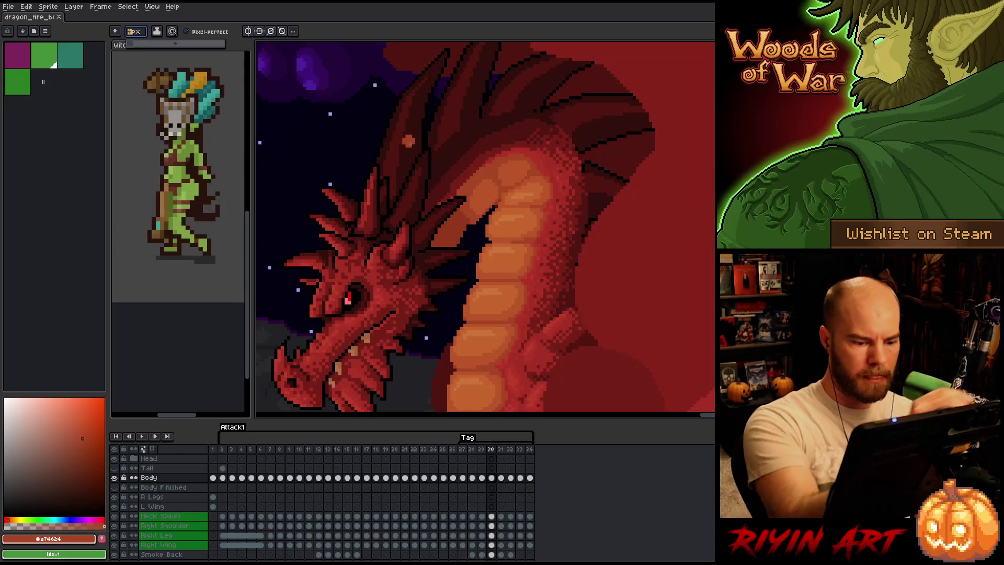
{"action": "left_click", "coordinate": [134, 30]}
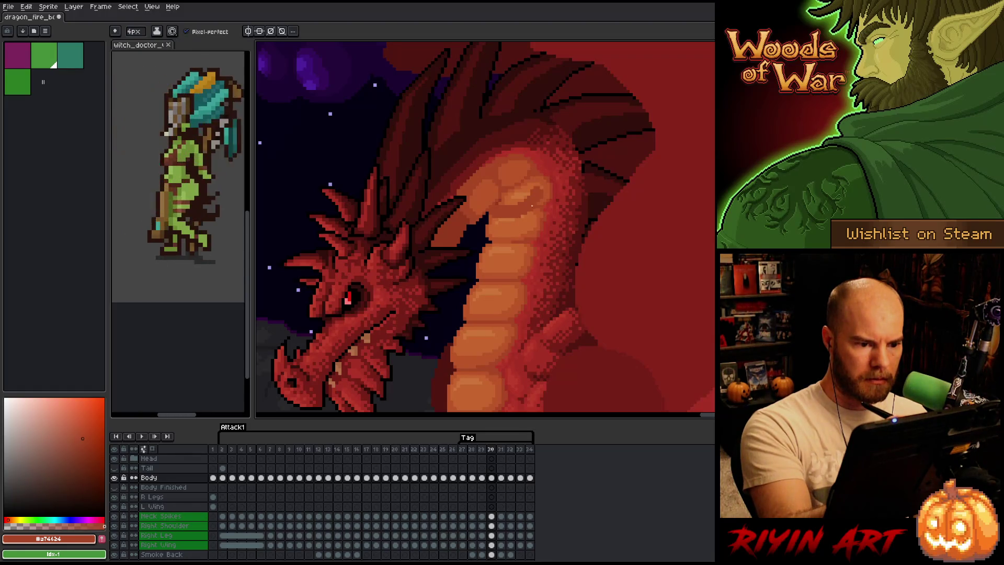
{"action": "left_click", "coordinate": [548, 179], "text": "alt"}
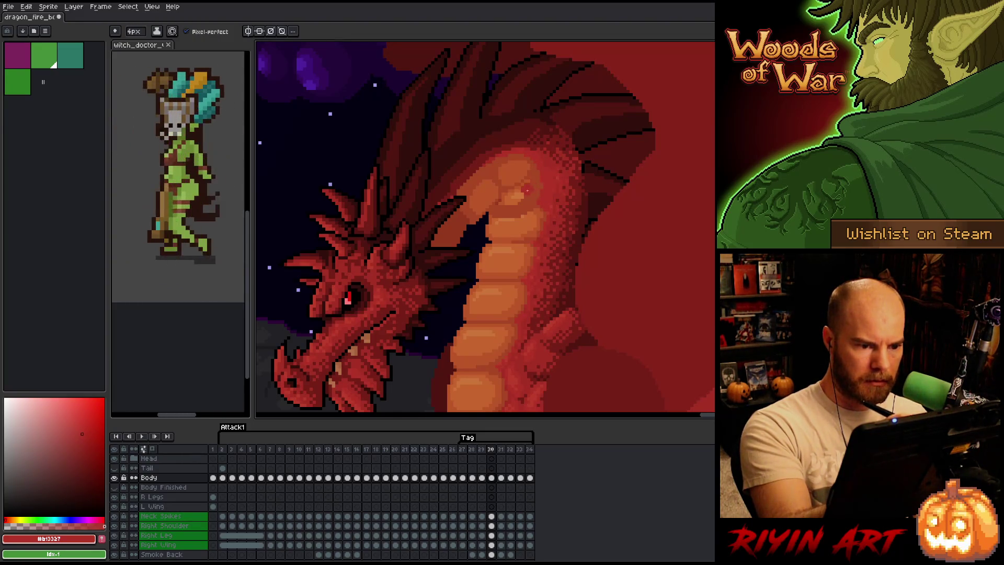
{"action": "left_click", "coordinate": [527, 190], "text": "alt"}
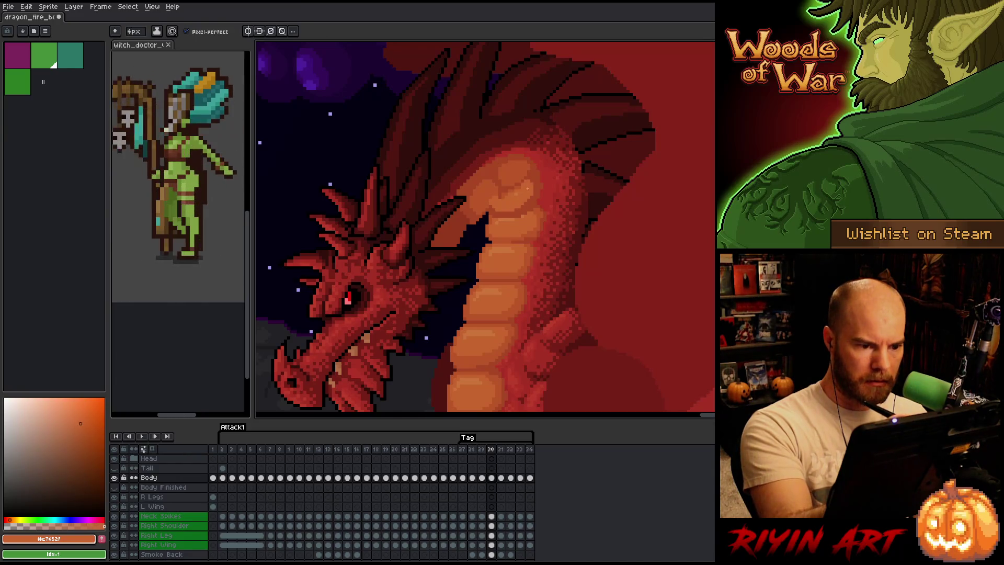
{"action": "left_click", "coordinate": [500, 208], "text": "alt"}
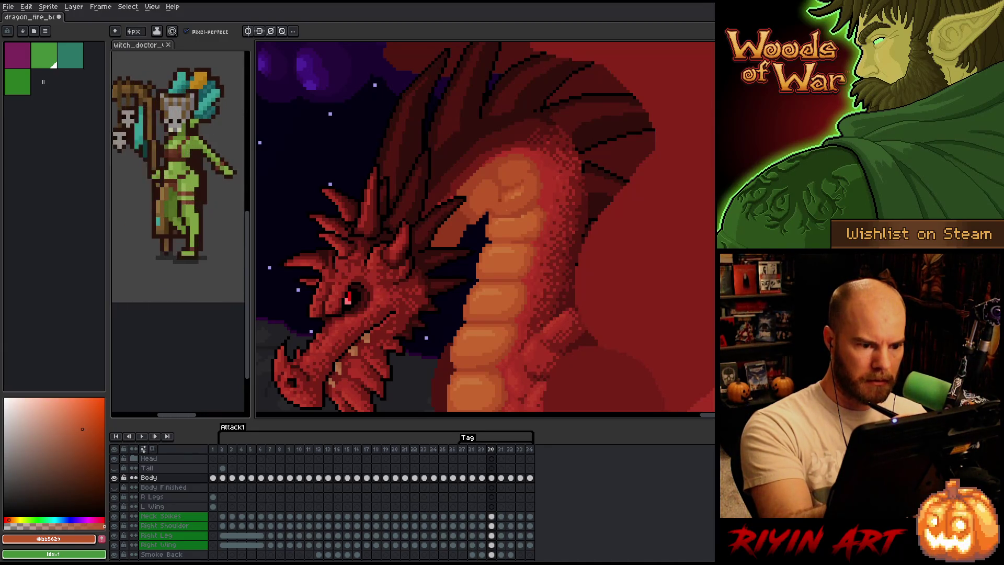
{"action": "left_click", "coordinate": [511, 196], "text": "alt"}
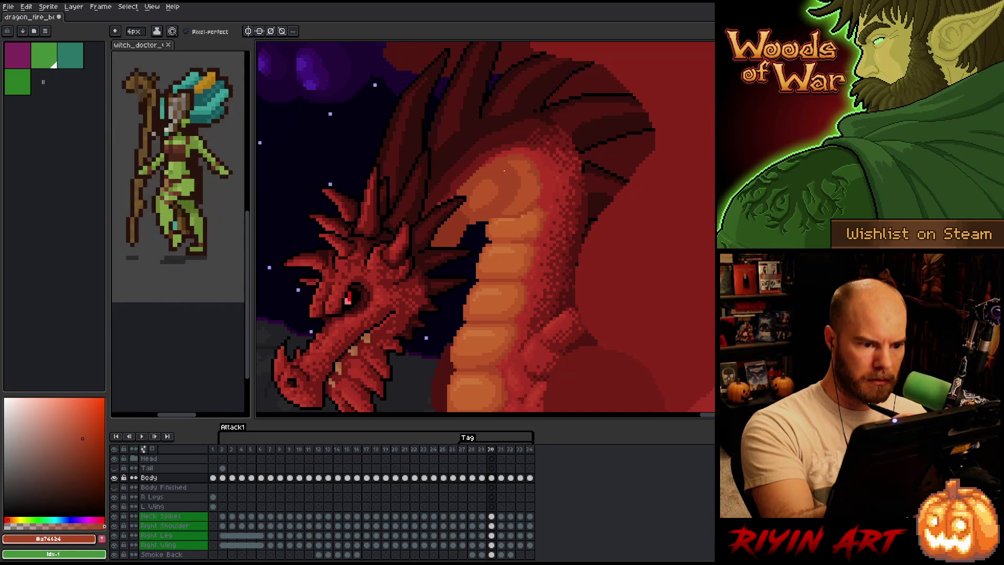
{"action": "left_click", "coordinate": [503, 192], "text": "alt"}
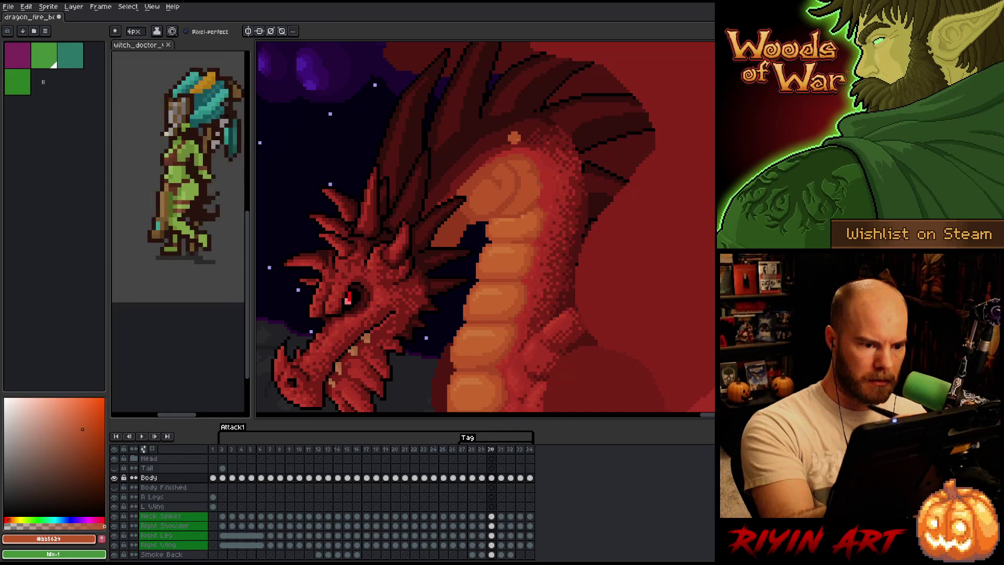
{"action": "left_click", "coordinate": [527, 160], "text": "alt"}
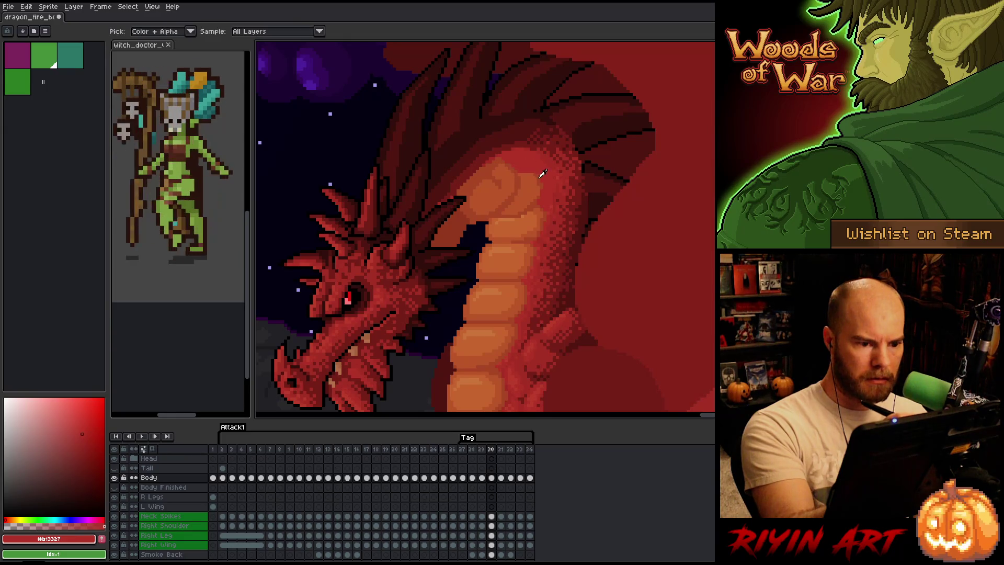
Dither the upper neck, alternating lighter orange-red and darker red pixels
{"action": "left_click", "coordinate": [528, 176], "text": "alt"}
{"action": "left_click", "coordinate": [528, 180], "text": "alt"}
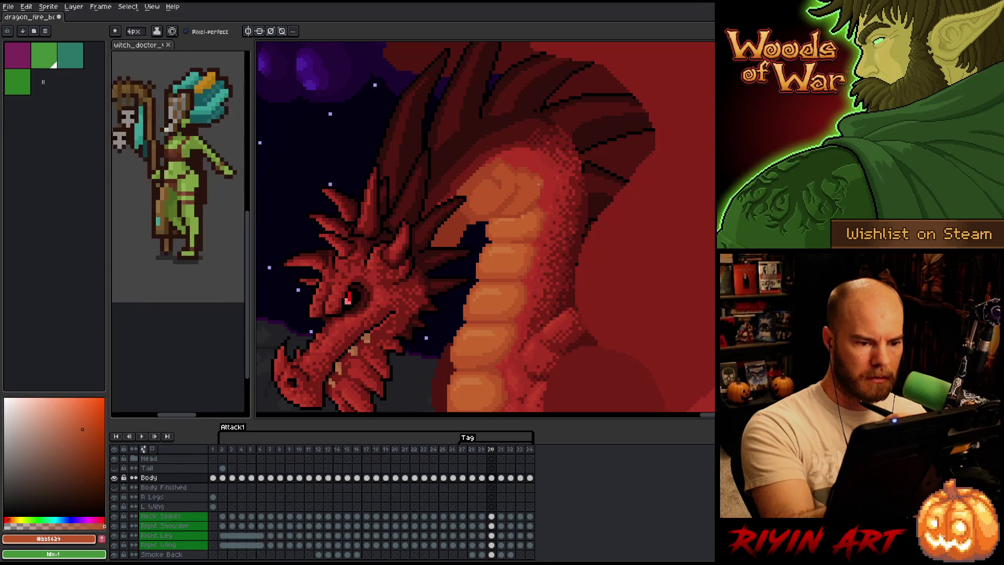
{"action": "left_click", "coordinate": [514, 197], "text": "alt"}
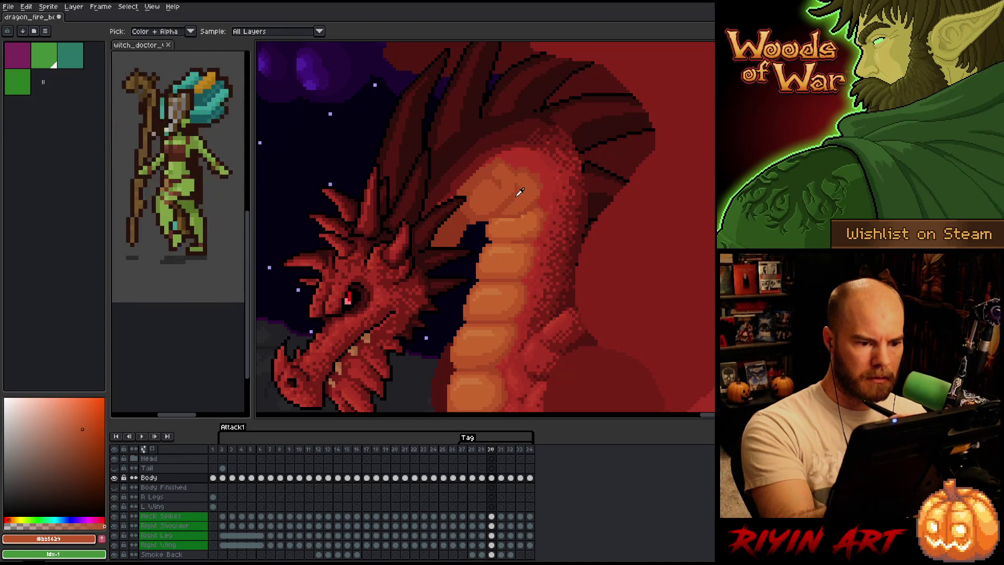
{"action": "left_click", "coordinate": [523, 179], "text": "alt"}
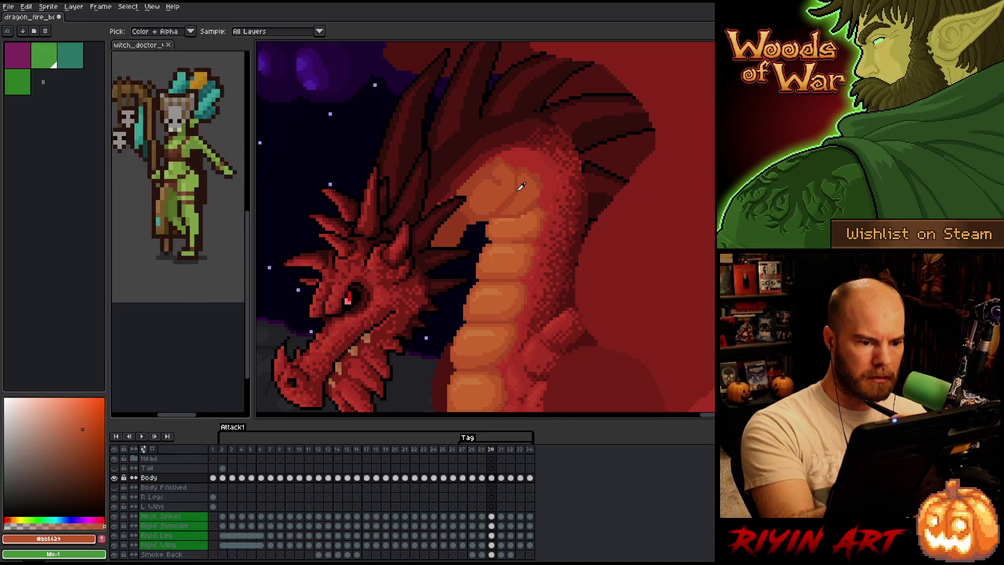
{"action": "left_click", "coordinate": [517, 190], "text": "alt"}
{"action": "left_click", "coordinate": [508, 177], "text": "alt"}
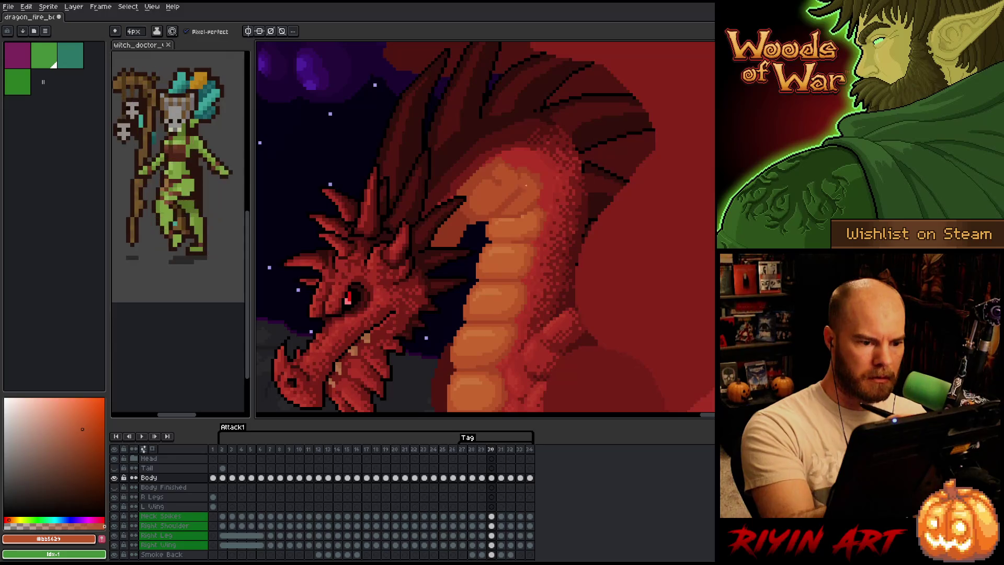
{"action": "left_click", "coordinate": [514, 188], "text": "alt"}
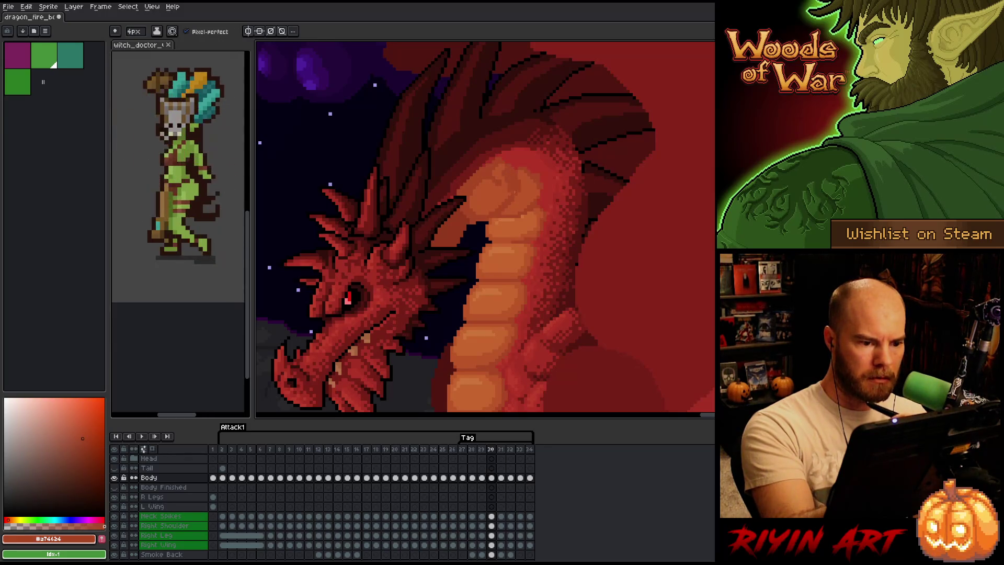
{"action": "left_click", "coordinate": [499, 176], "text": "alt"}
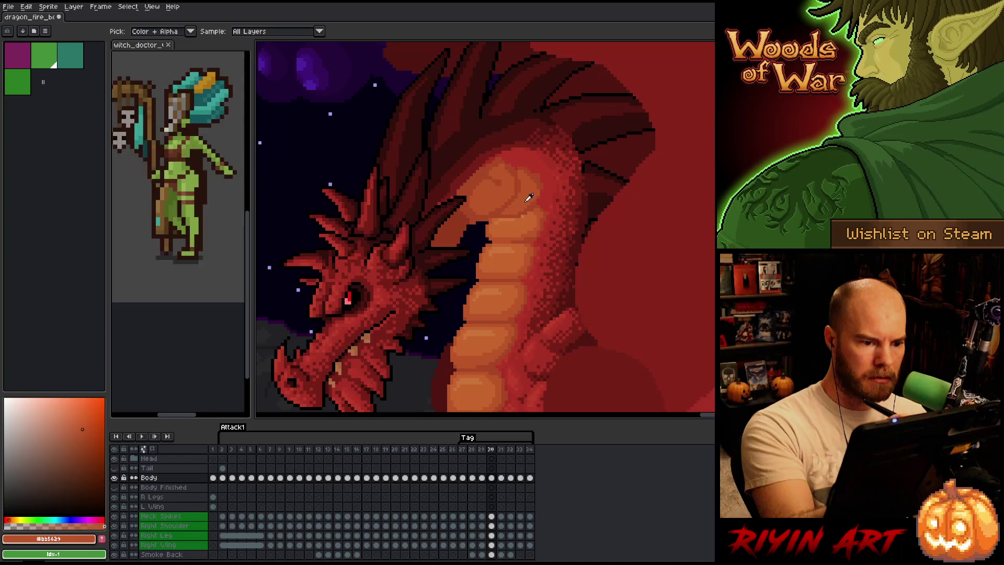
{"action": "left_click", "coordinate": [474, 183], "text": "alt"}
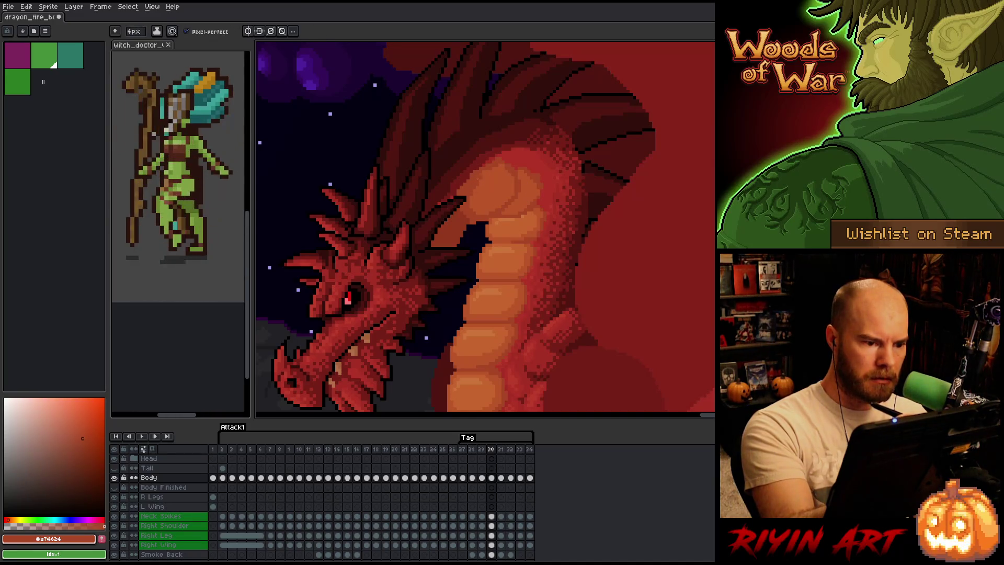
{"action": "left_click", "coordinate": [494, 181], "text": "alt"}
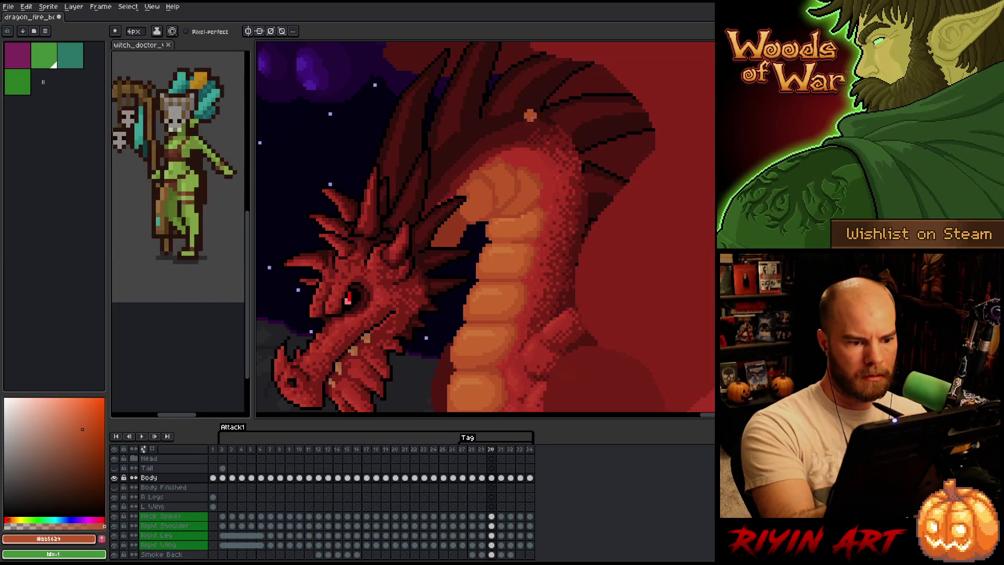
{"action": "key", "text": "comma"}
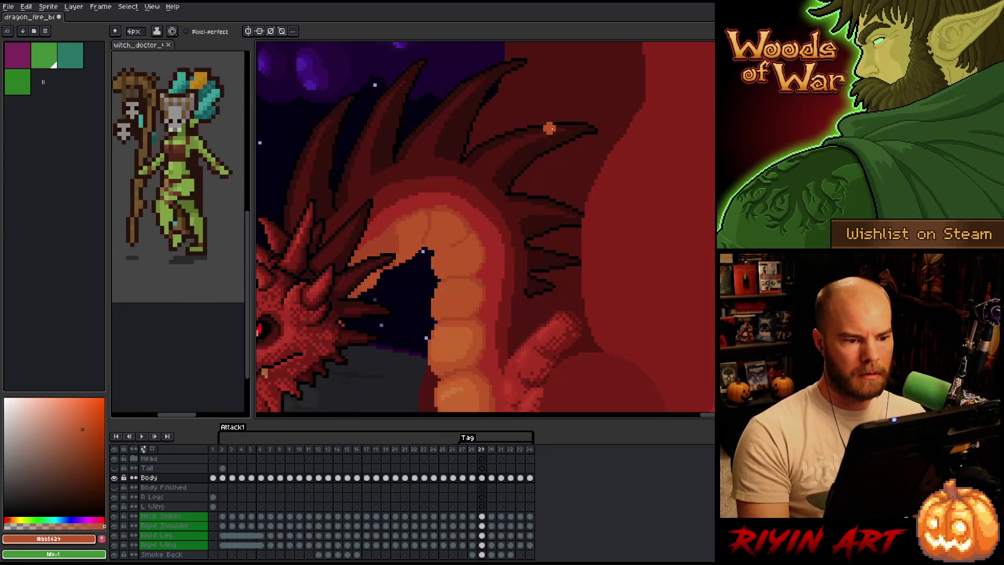
Flip between frames 30 and 31 to compare the poses, settling on frame 31
{"action": "key", "text": "period"}
{"action": "key", "text": "period"}
{"action": "key", "text": "comma"}
{"action": "key", "text": "period"}
{"action": "key", "text": "comma"}
{"action": "key", "text": "period"}
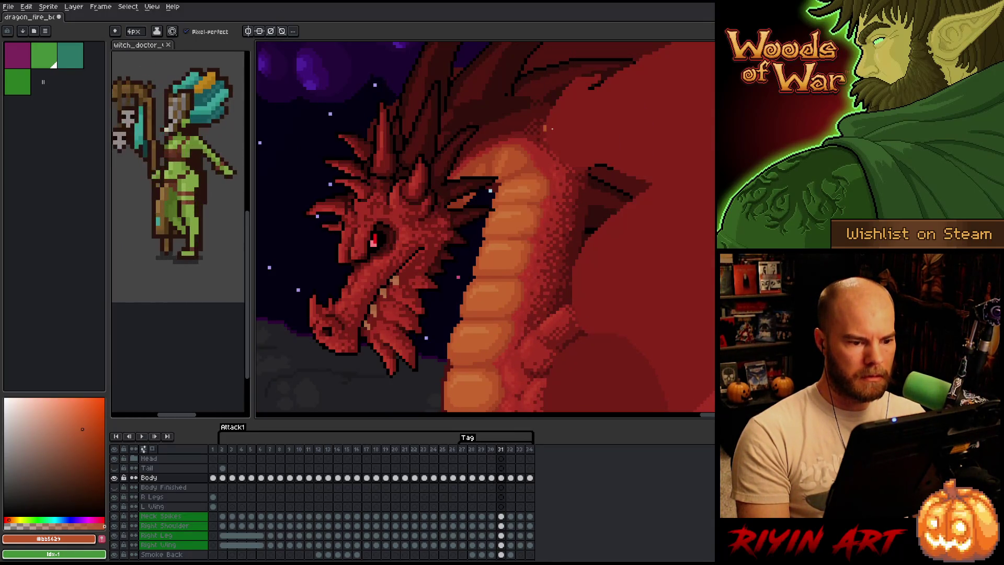
{"action": "key", "text": "comma"}
{"action": "key", "text": "period"}
{"action": "key", "text": "comma"}
{"action": "key", "text": "period"}
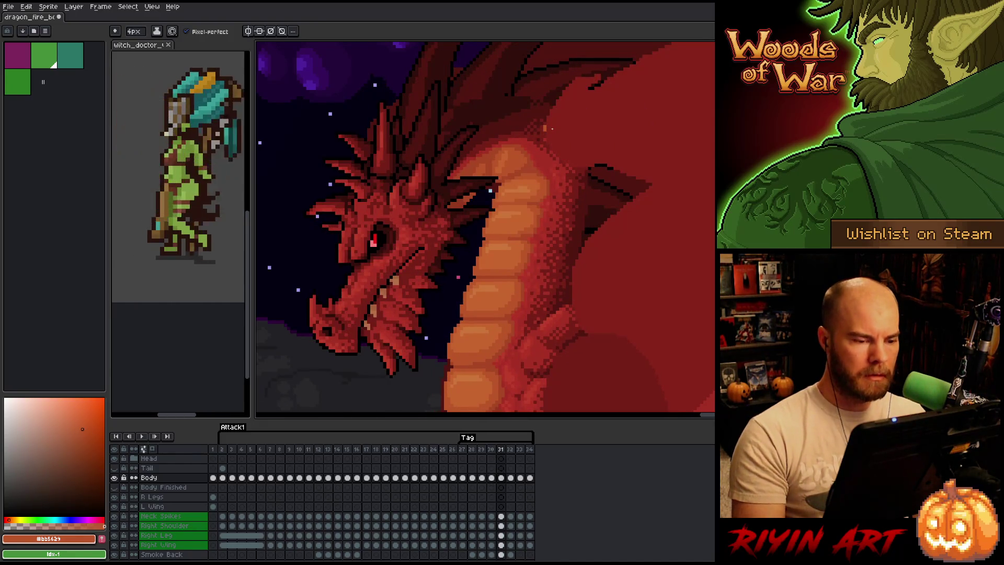
On frame 31, dither the upper neck with lighter orange-red and darker red tones
{"action": "left_click", "coordinate": [496, 156], "text": "alt"}
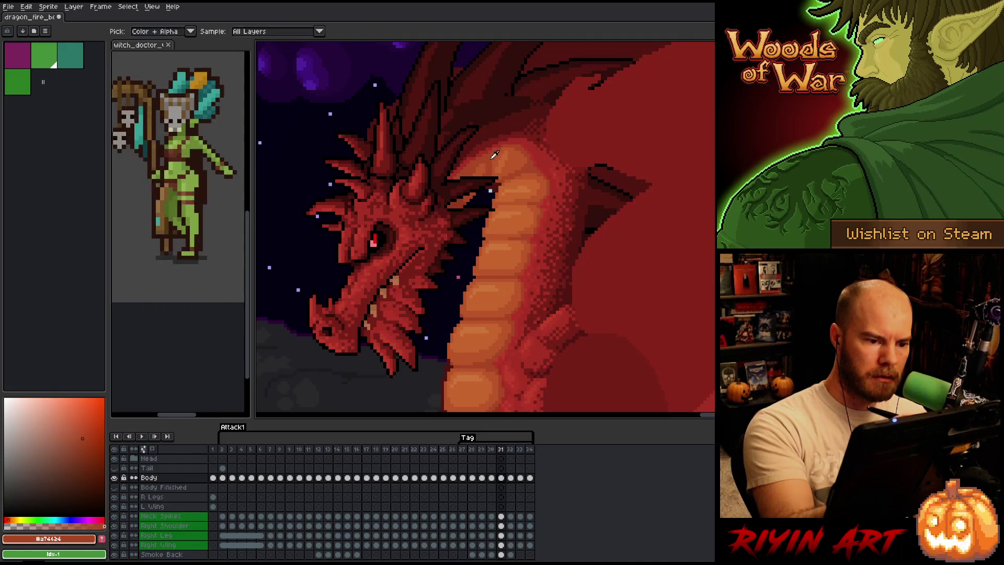
{"action": "left_click", "coordinate": [491, 160], "text": "alt"}
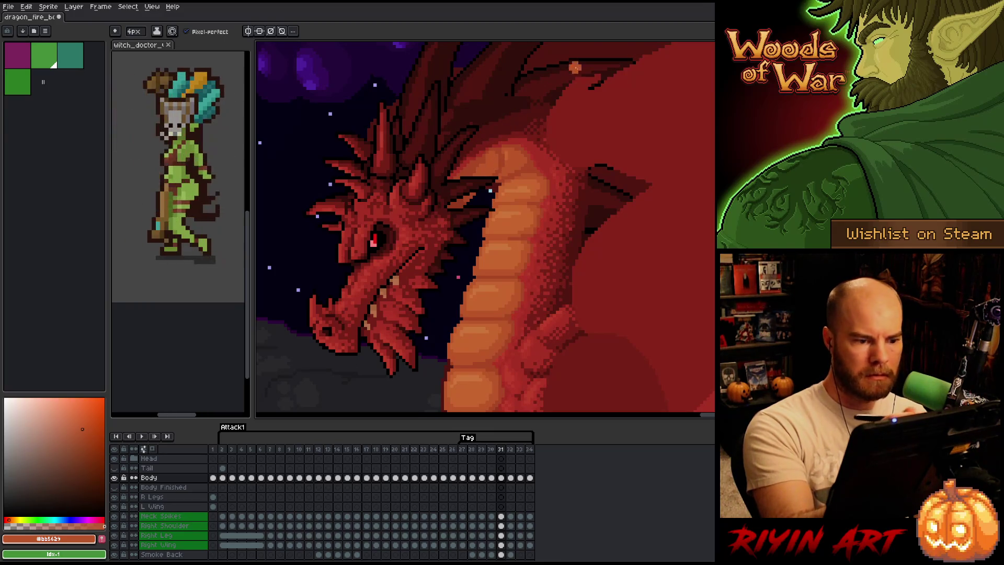
{"action": "left_click", "coordinate": [506, 176], "text": "alt"}
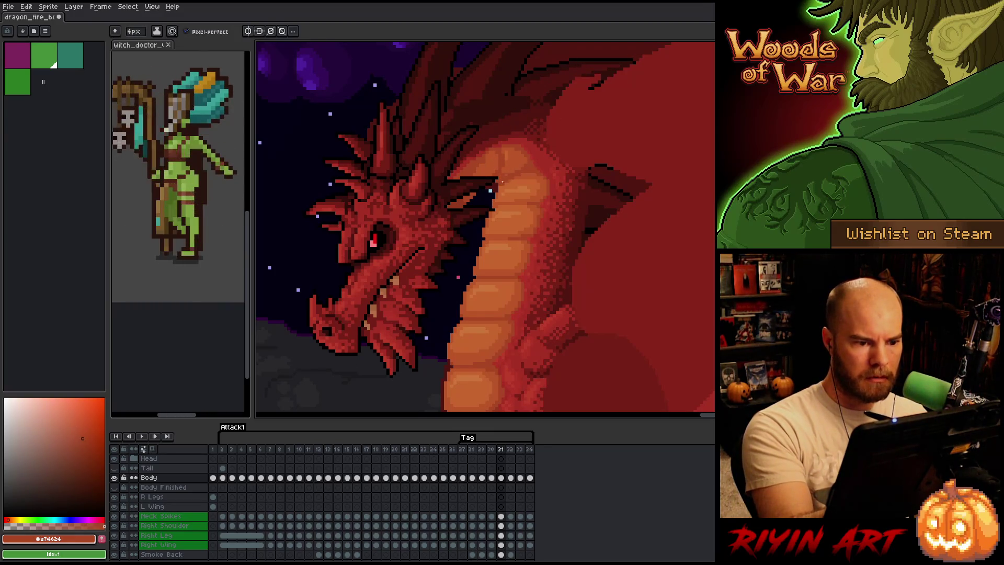
{"action": "left_click", "coordinate": [508, 168], "text": "alt"}
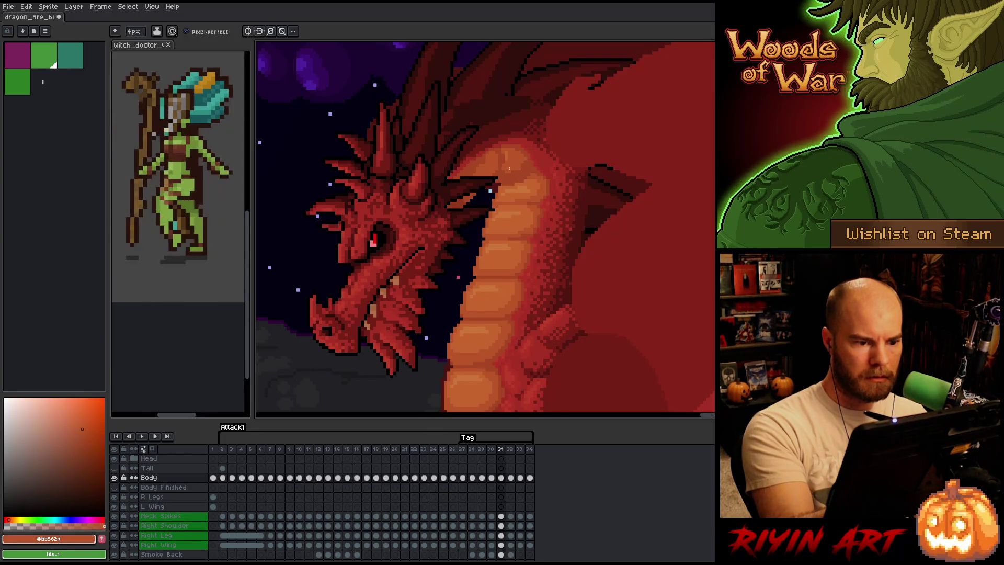
{"action": "left_click", "coordinate": [504, 160], "text": "alt"}
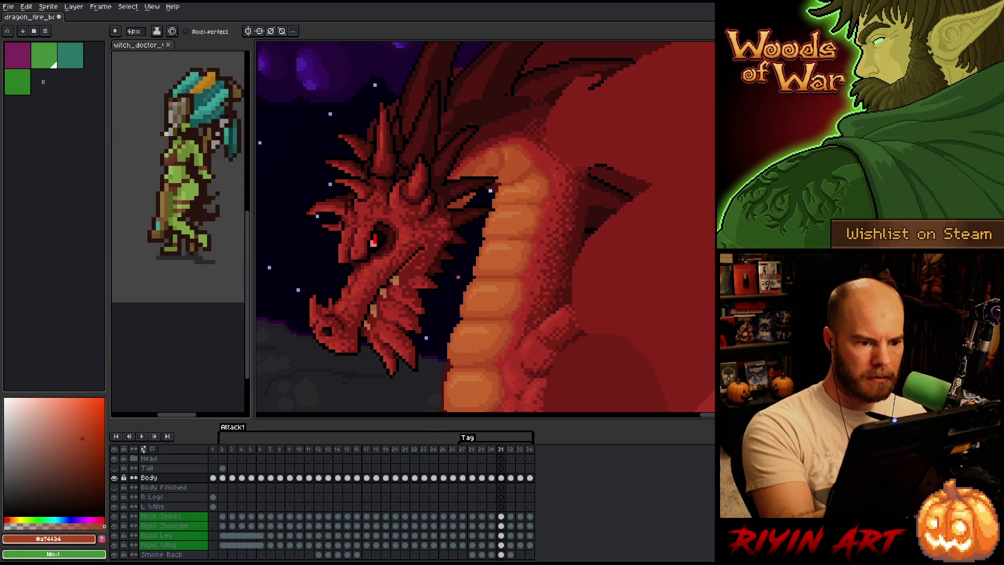
{"action": "left_click", "coordinate": [503, 154], "text": "alt"}
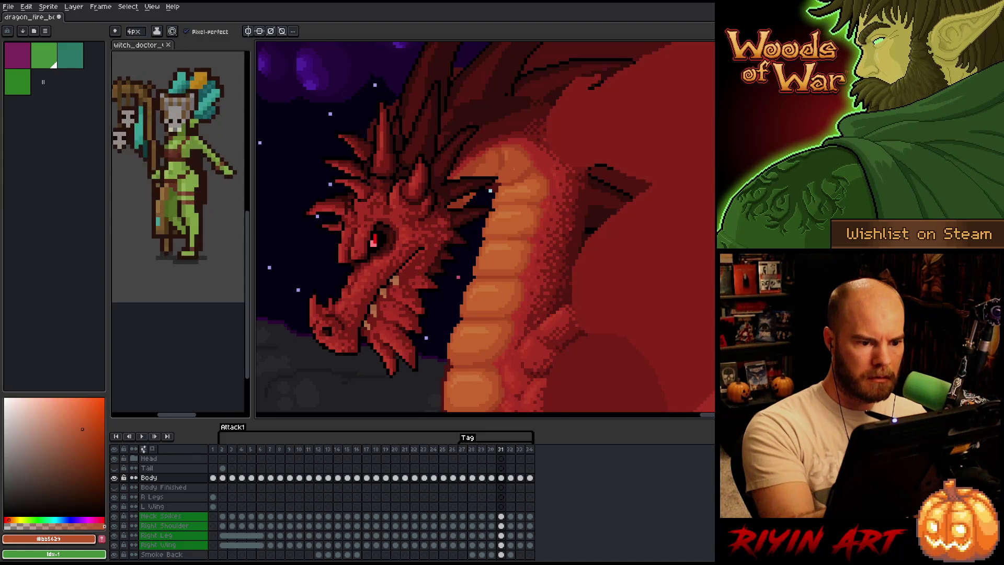